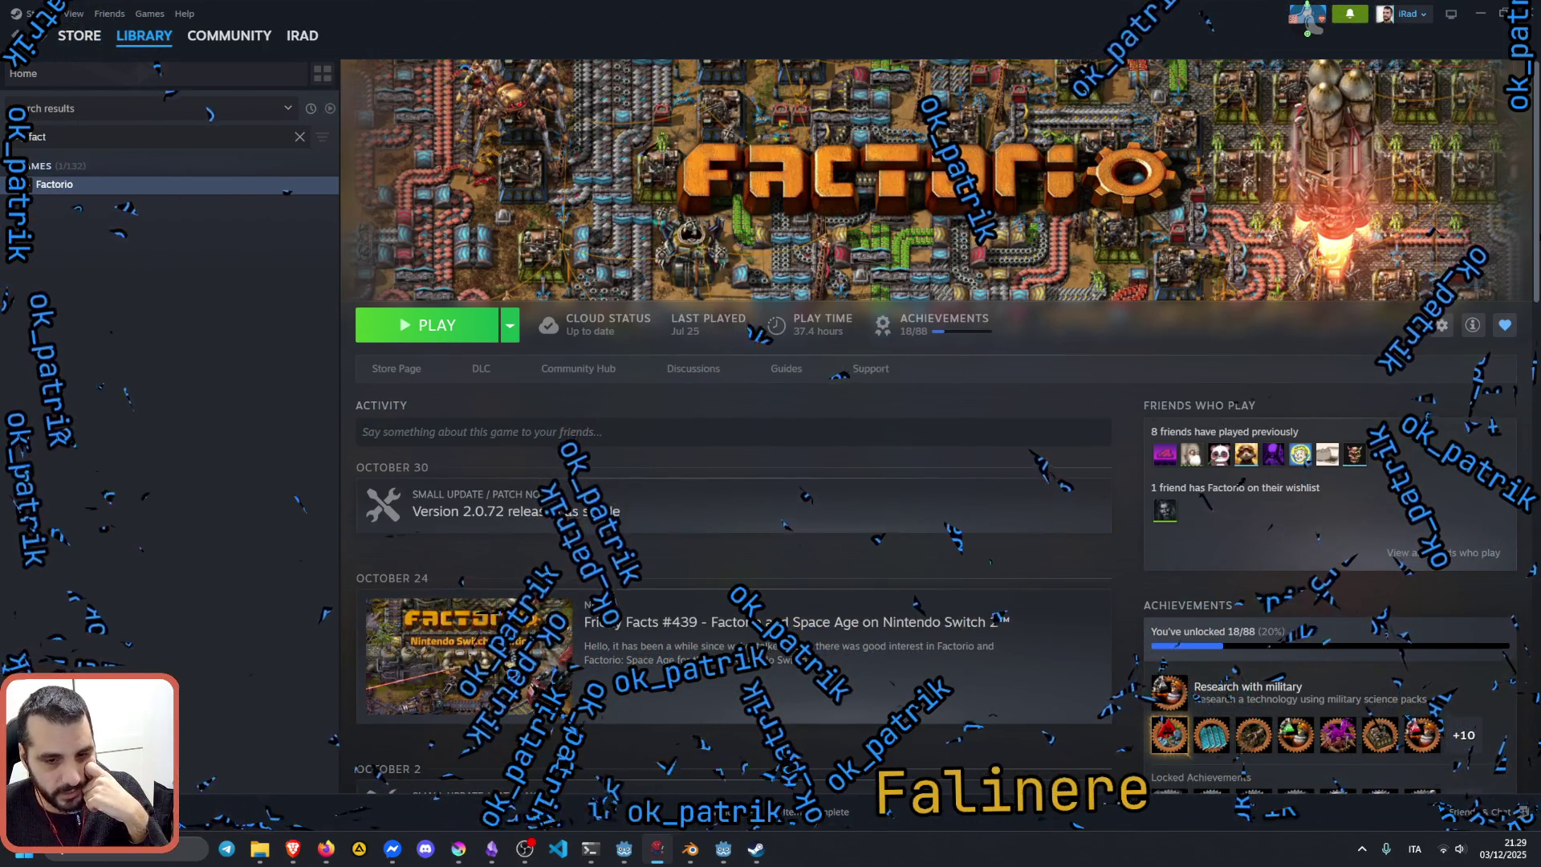
Step: Switch from Steam's Factorio page to the Blender tower project
click(690, 849)
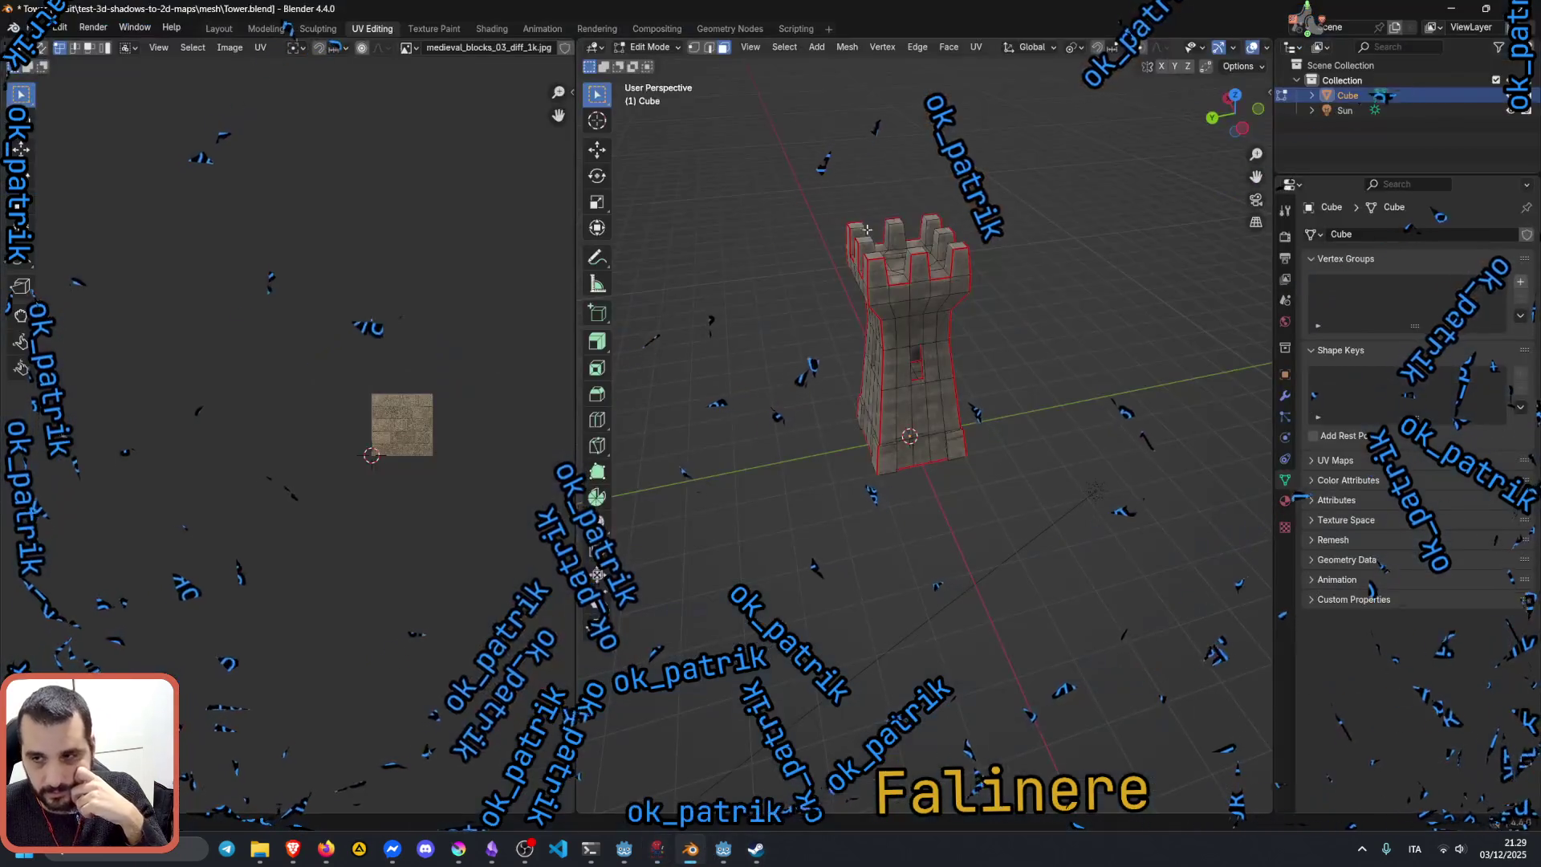
Step: Orbit around the stone tower and pan its texture in the UV view, then switch to the browser
middle_drag(880, 383, 888, 419)
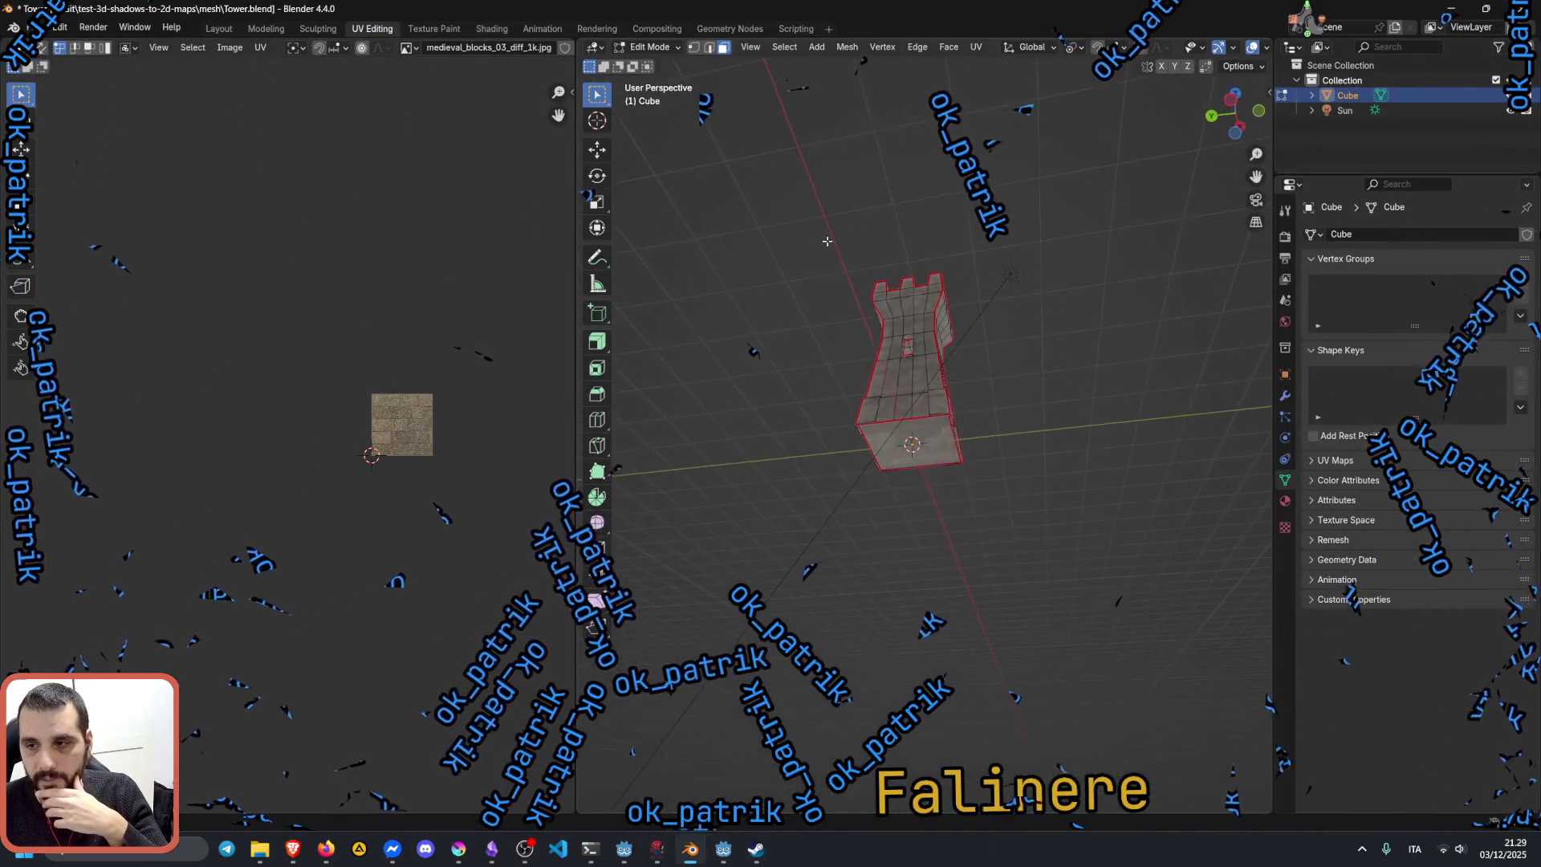
middle_drag(860, 333, 918, 298)
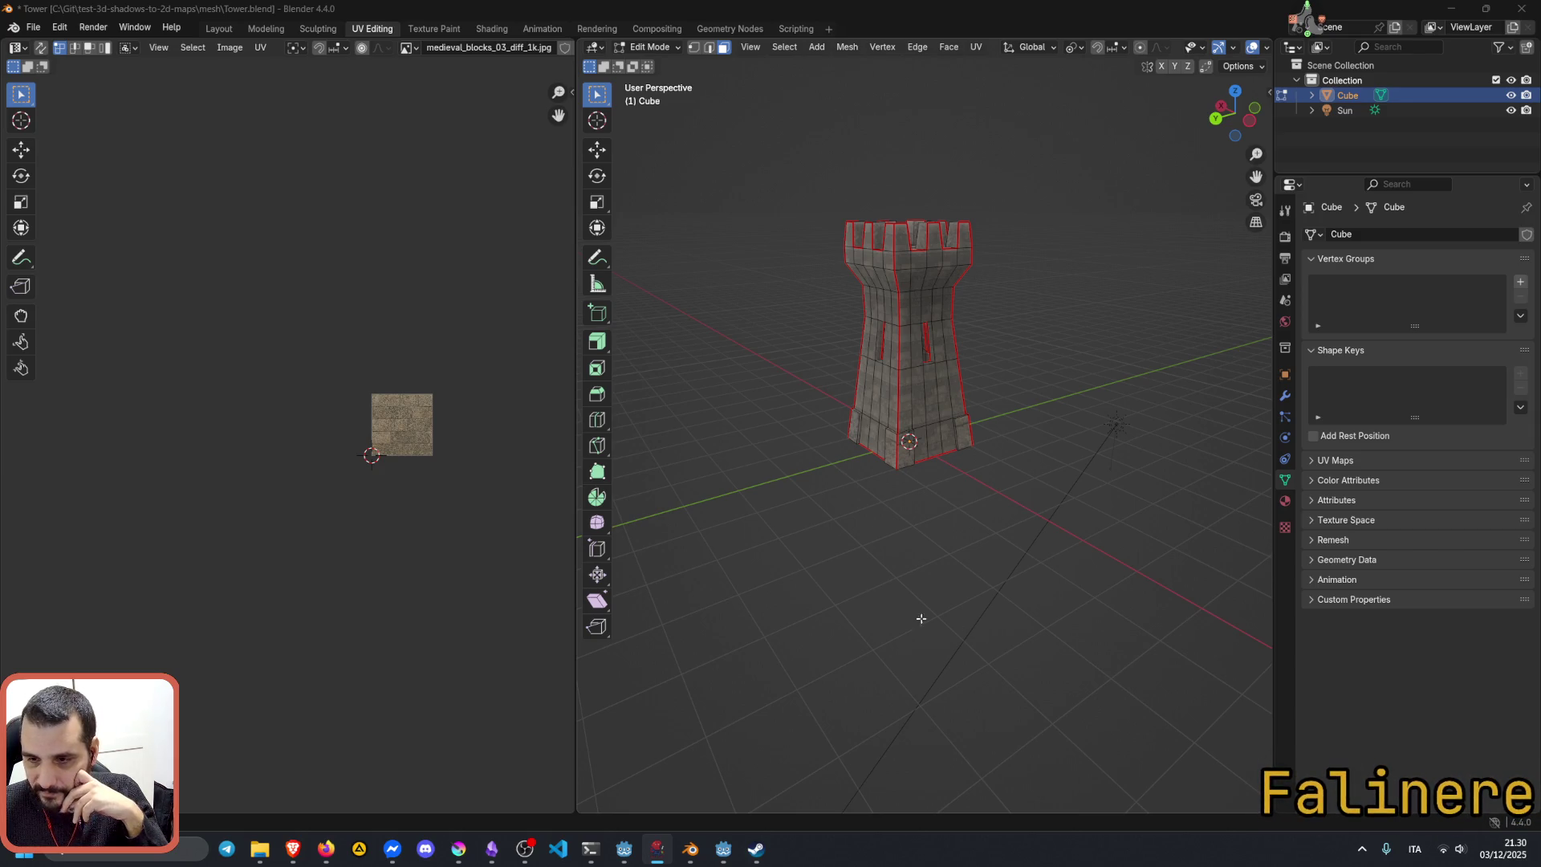
scroll(421, 430, up, 4)
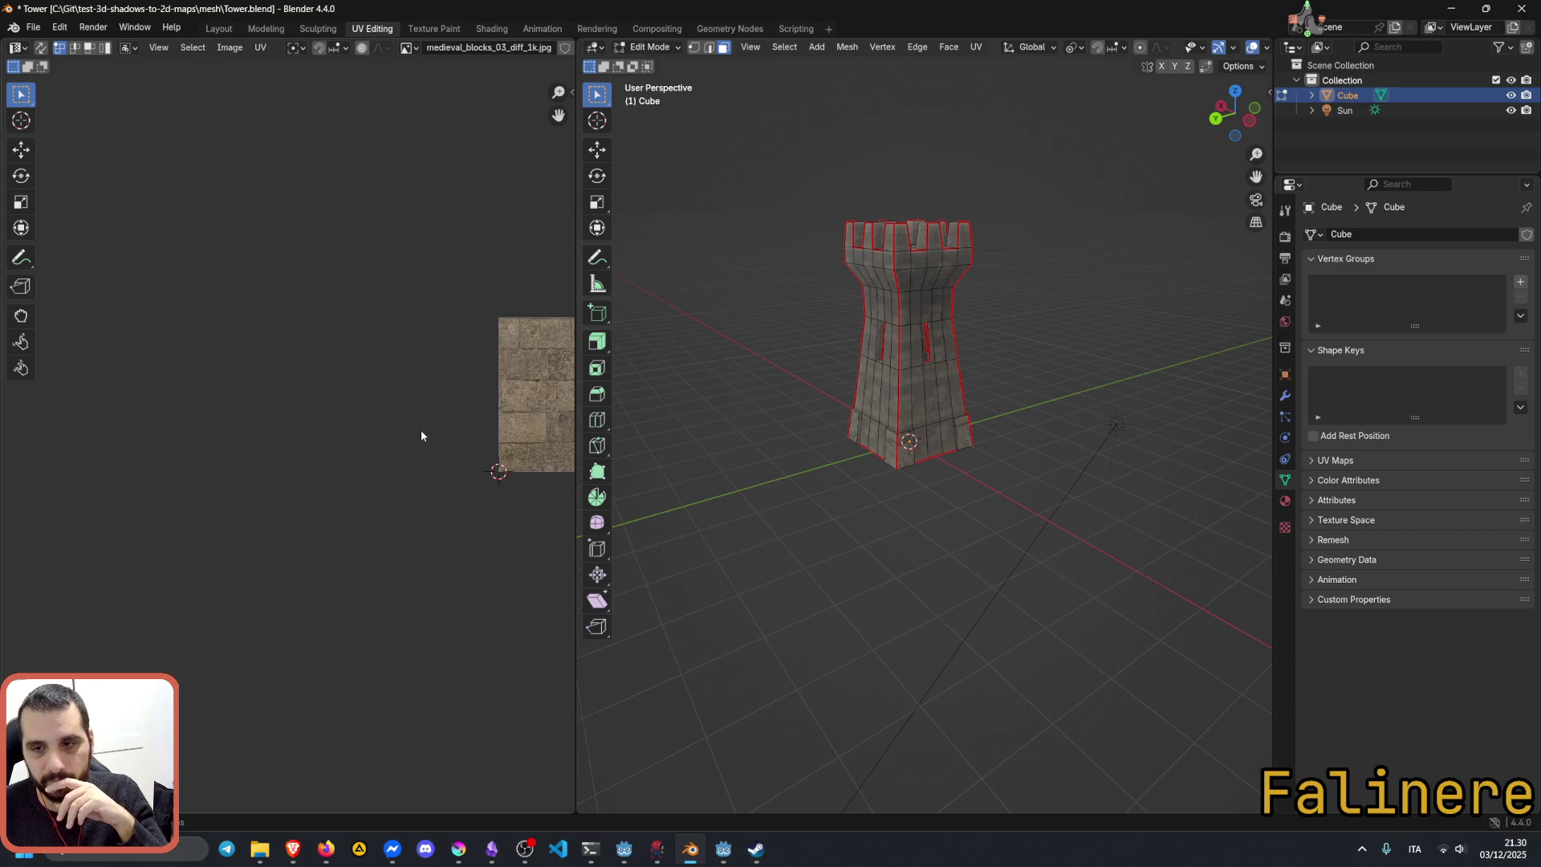
middle_drag(473, 405, 242, 446)
scroll(271, 456, up, 4)
middle_drag(911, 375, 999, 417)
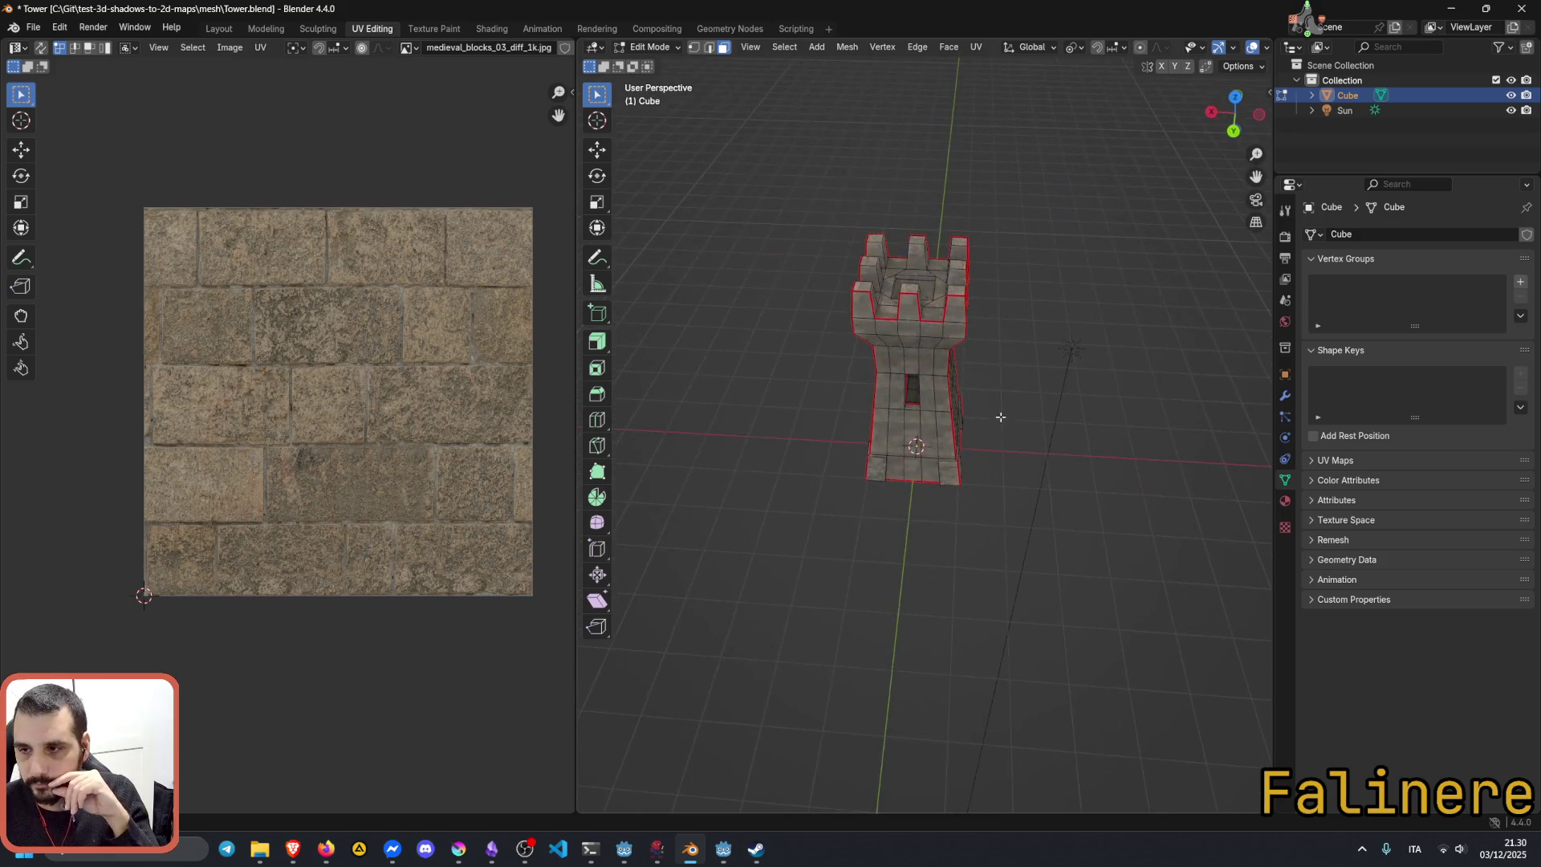
middle_drag(989, 243, 843, 408)
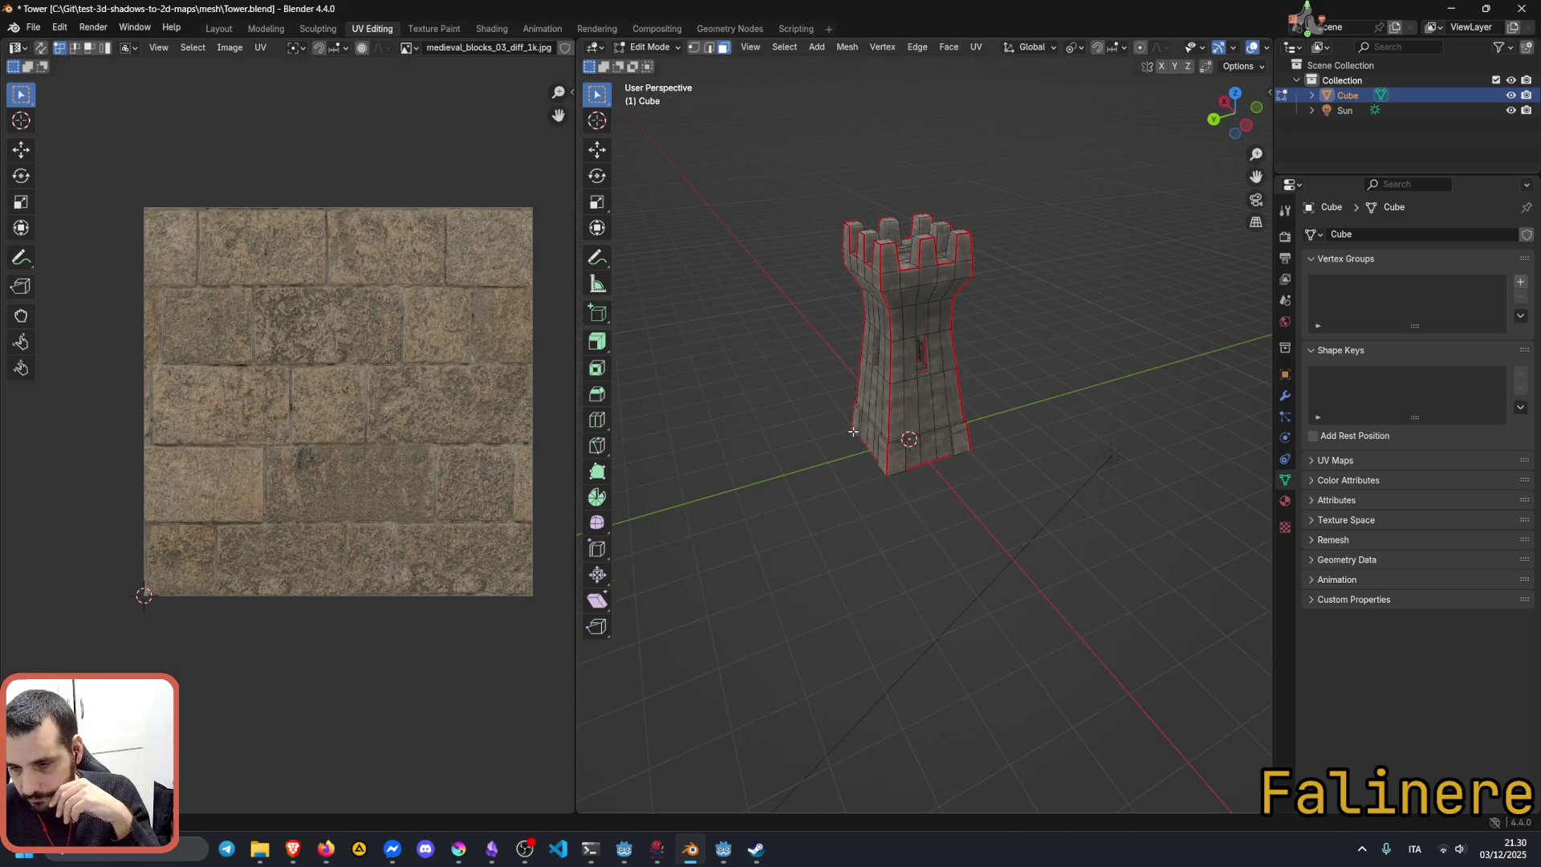
click(296, 848)
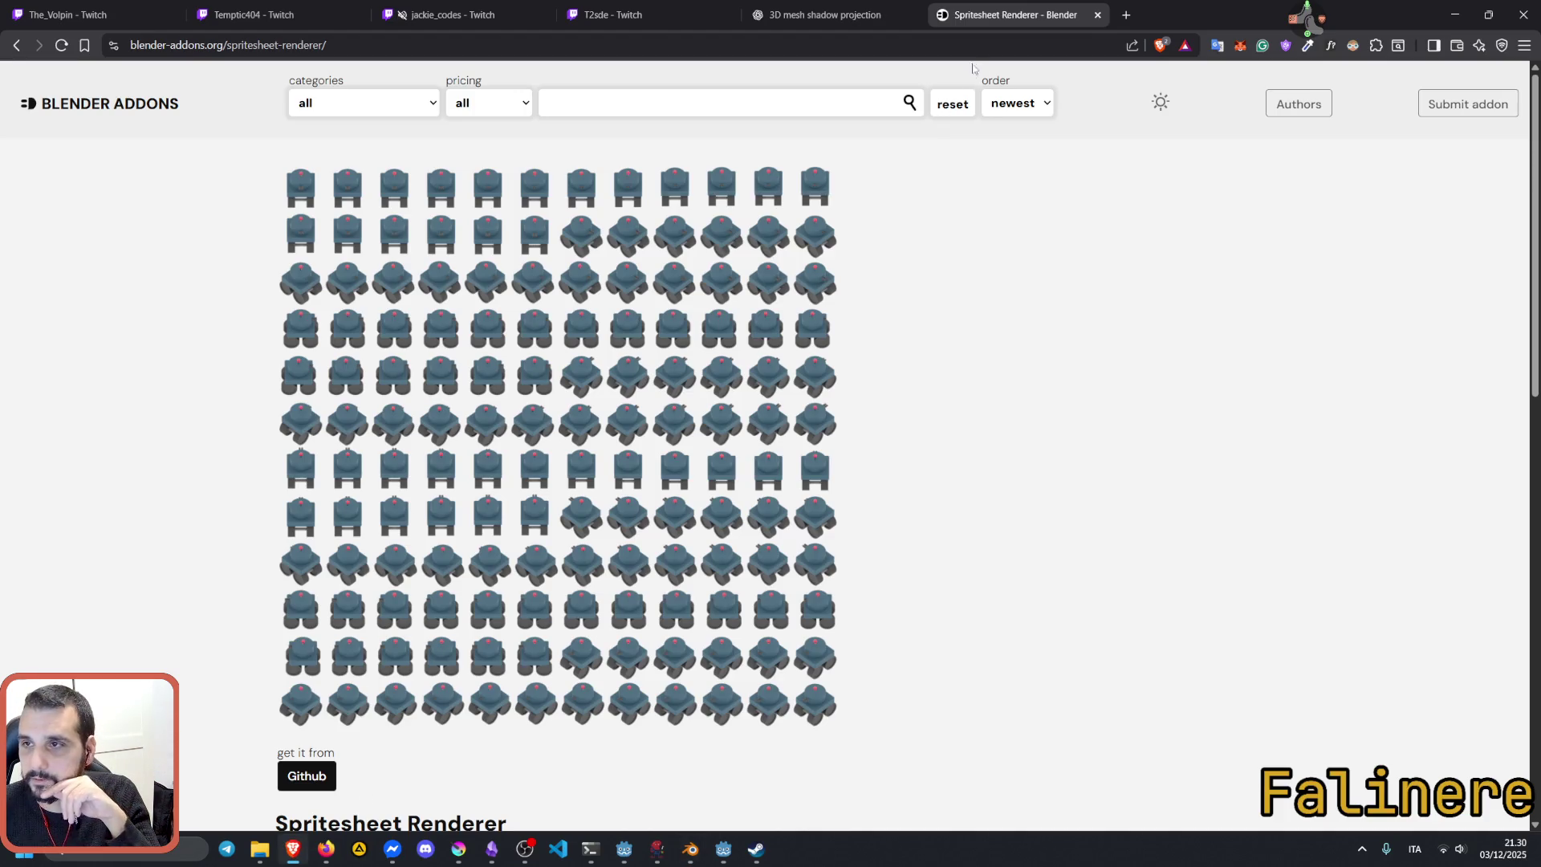
scroll(267, 293, down, 1)
scroll(301, 326, down, 2)
scroll(354, 377, down, 1)
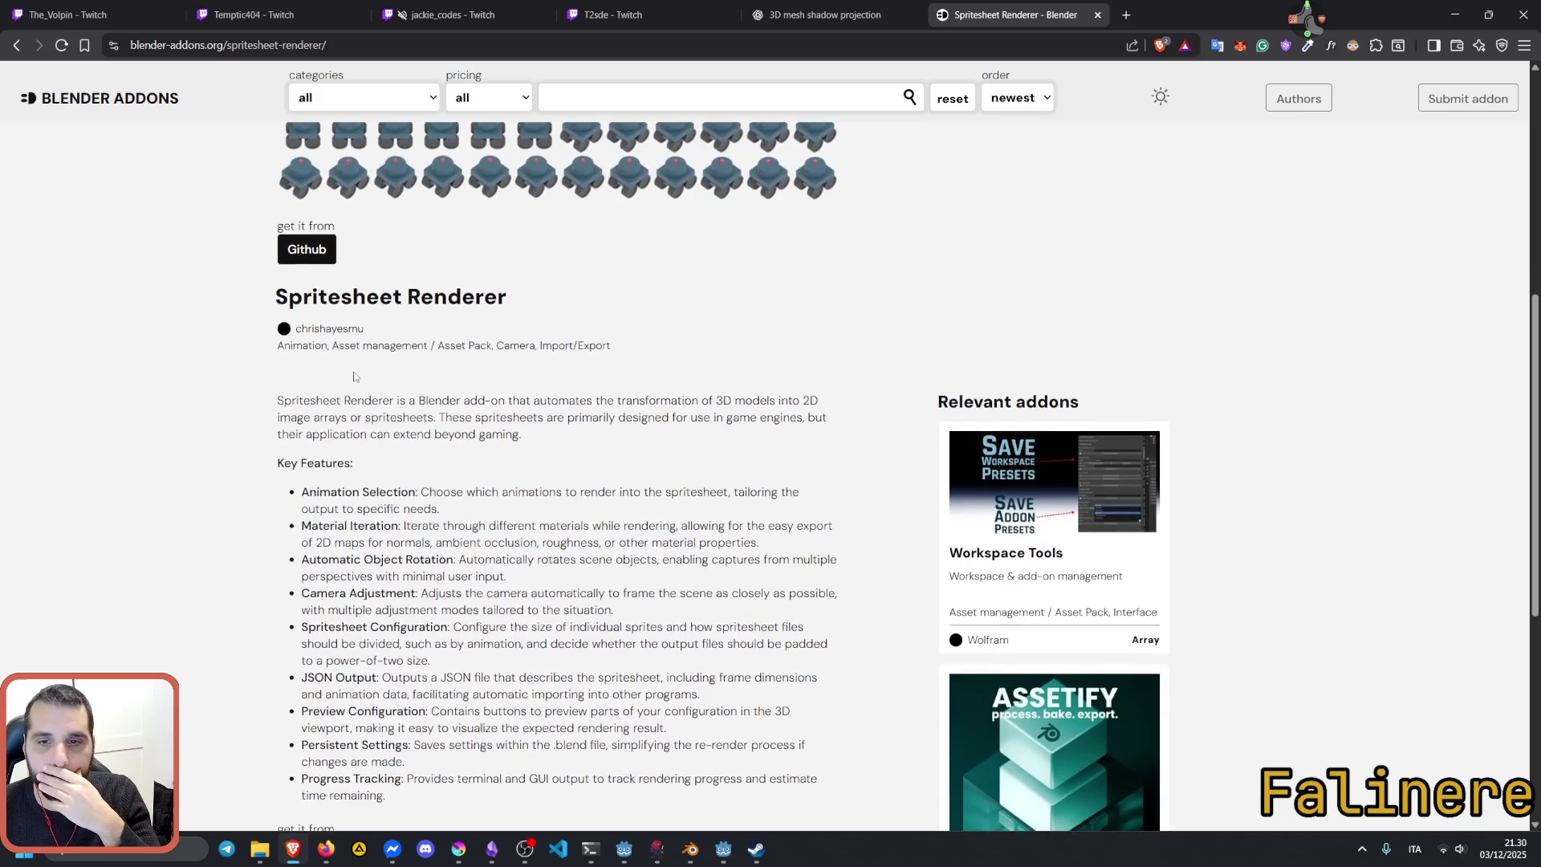
scroll(386, 361, down, 1)
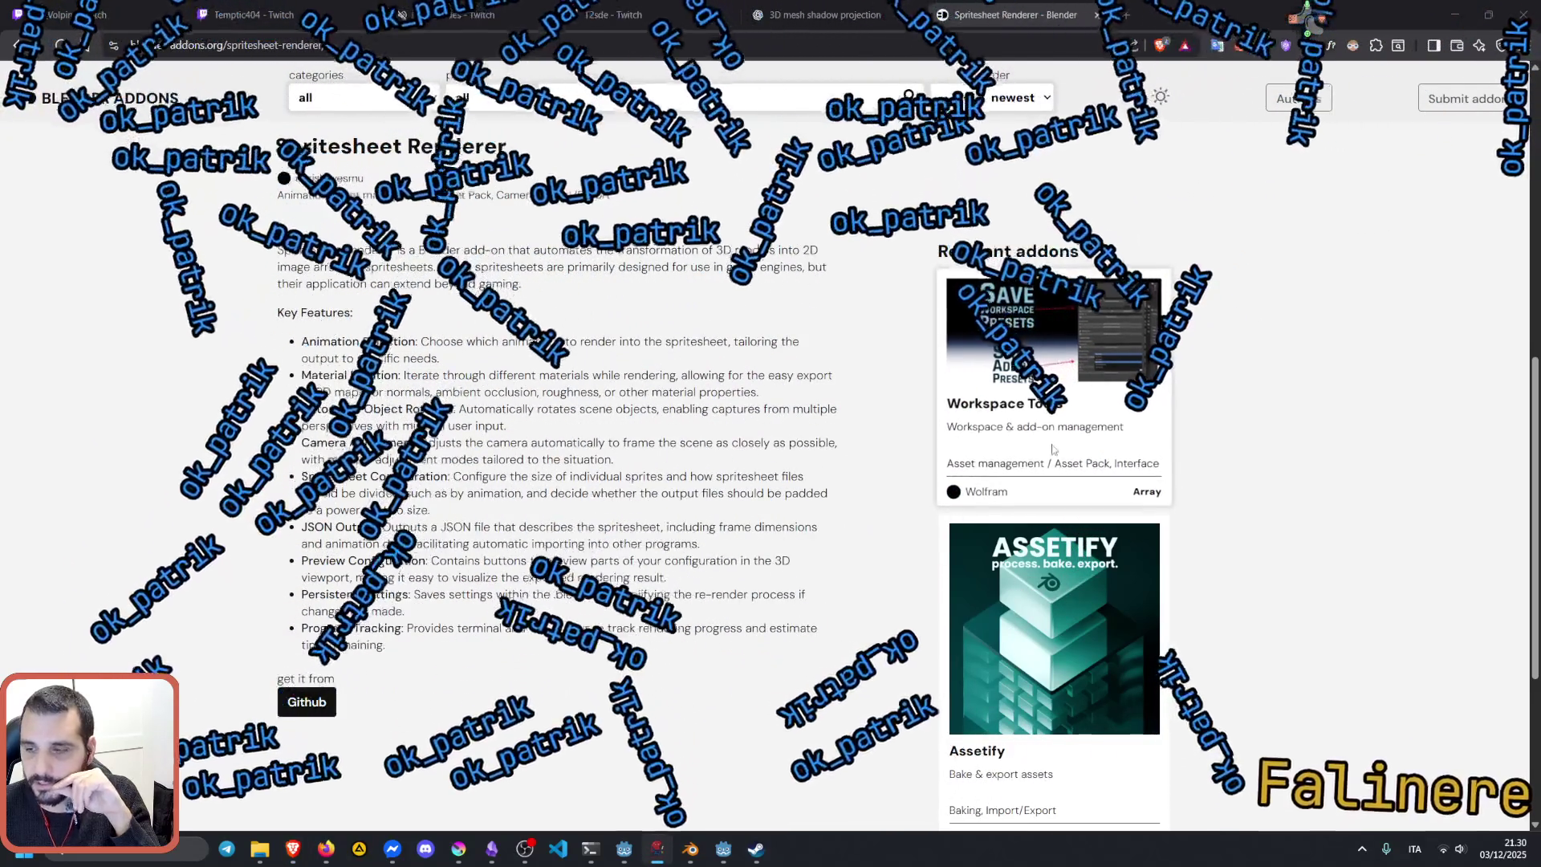
scroll(1030, 453, down, 2)
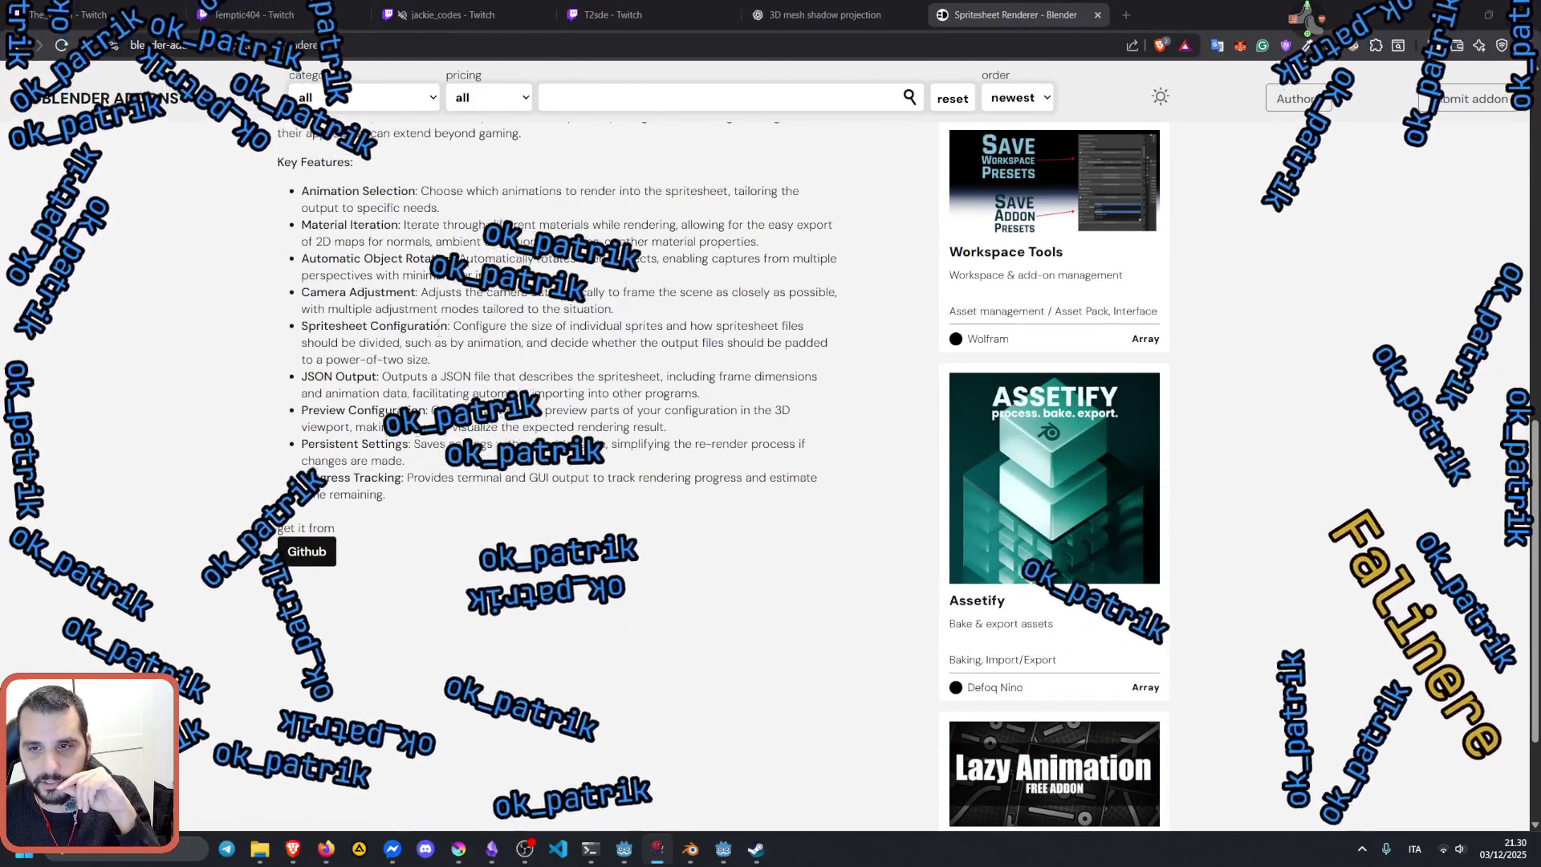
Step: Read the Spritesheet Renderer feature list, then bring up the Twitch user manager
right_click(548, 313)
click(557, 278)
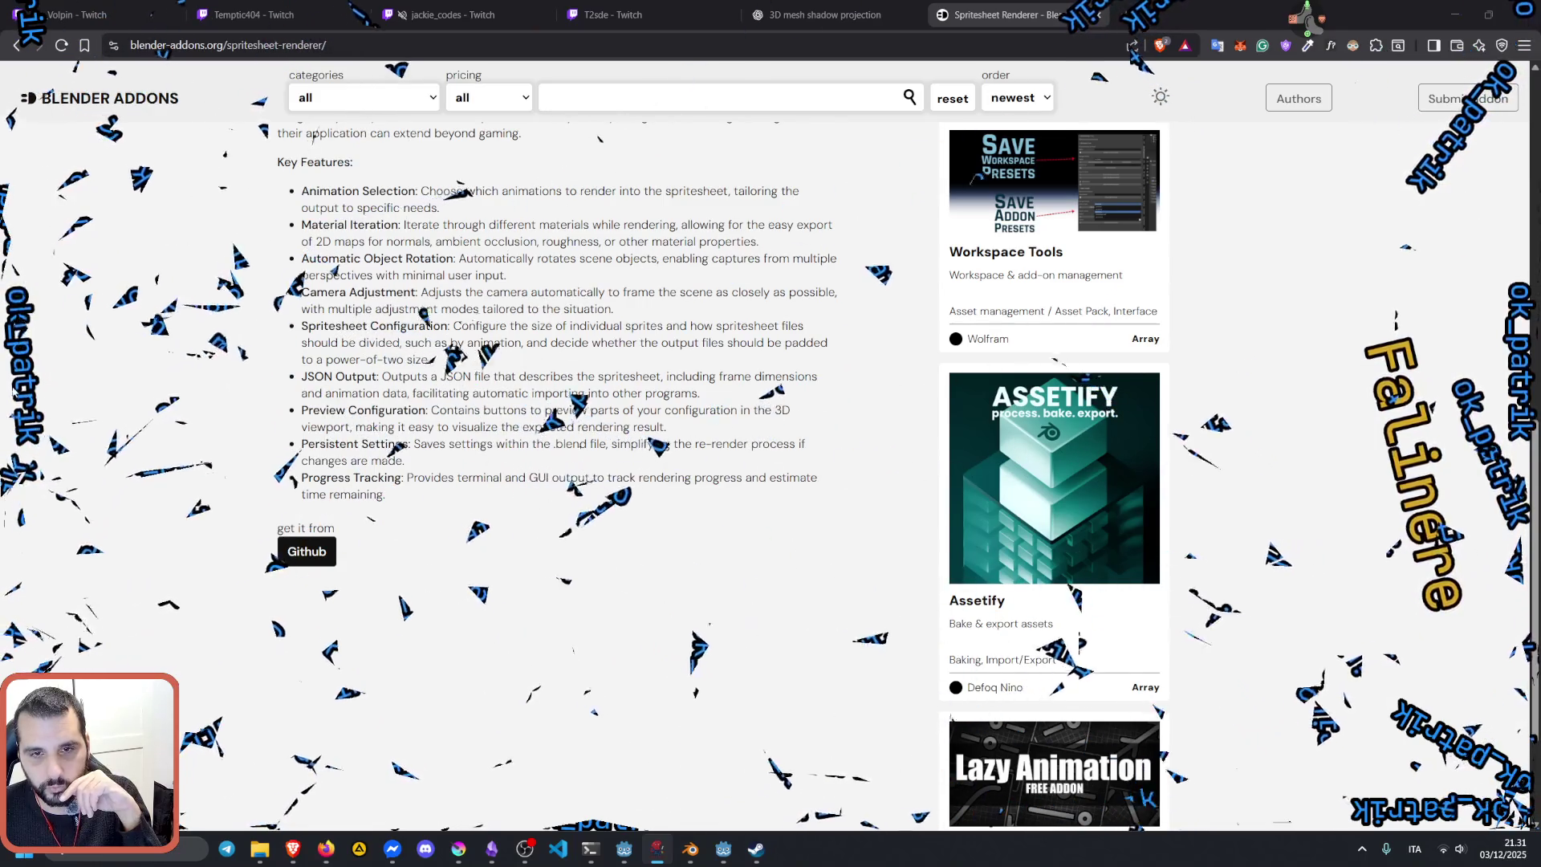
right_click(16, 387)
click(37, 339)
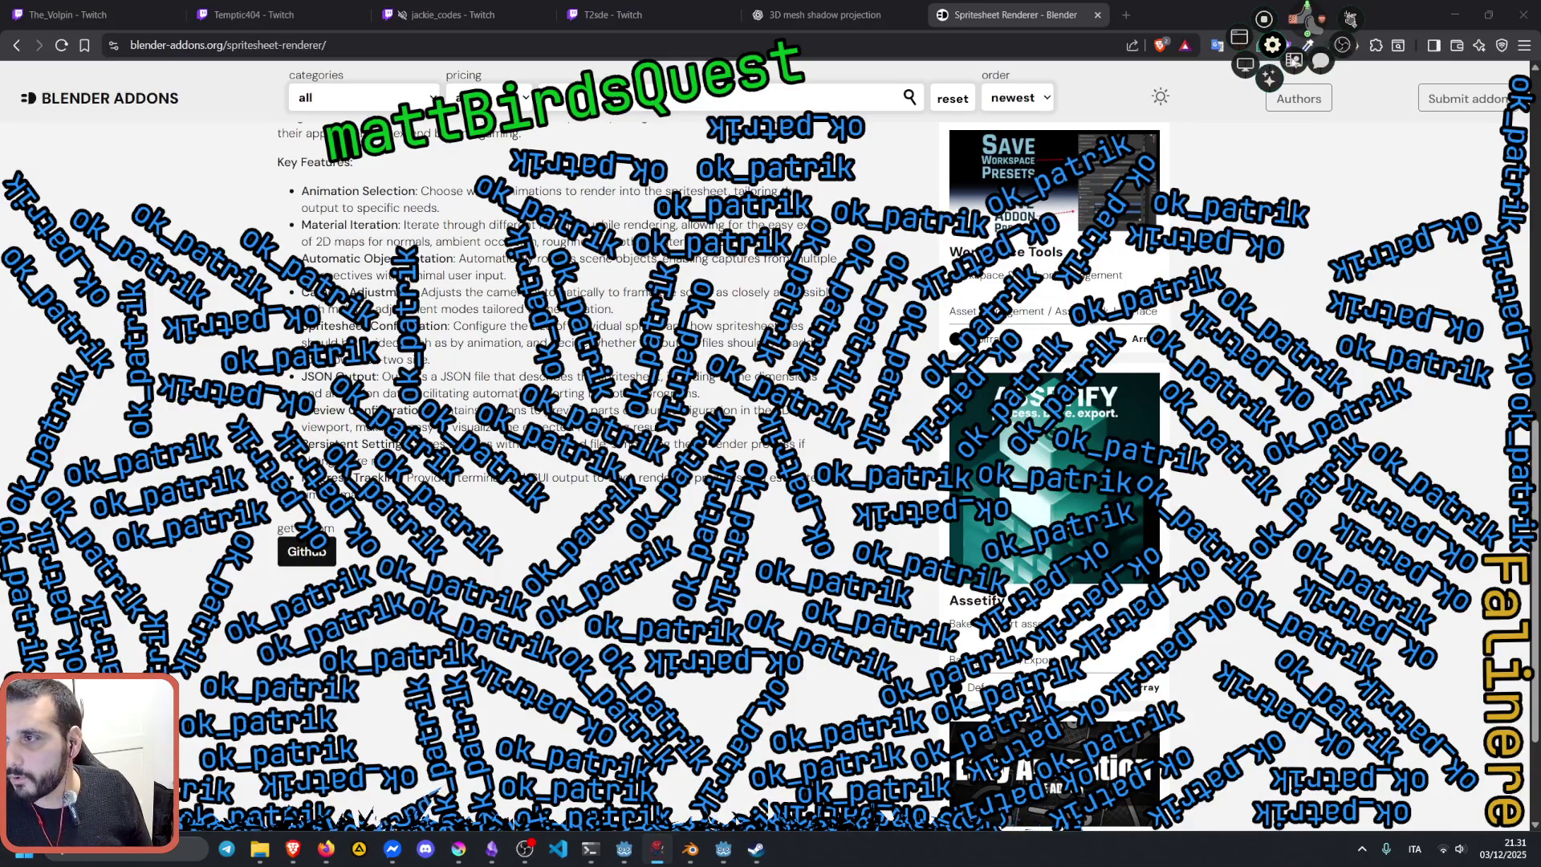
key(alt+Tab)
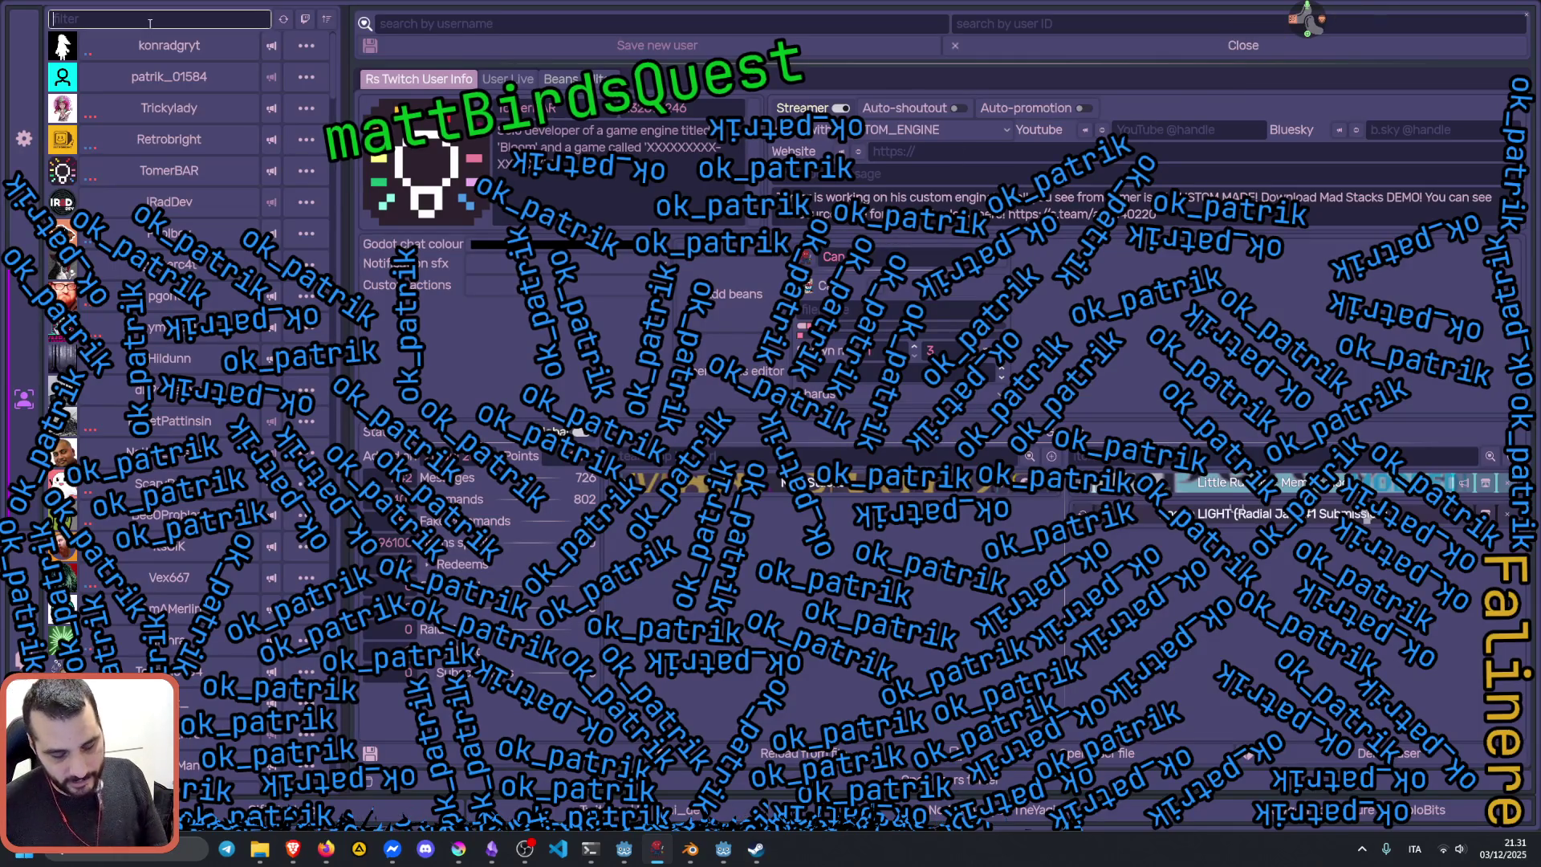
text(att)
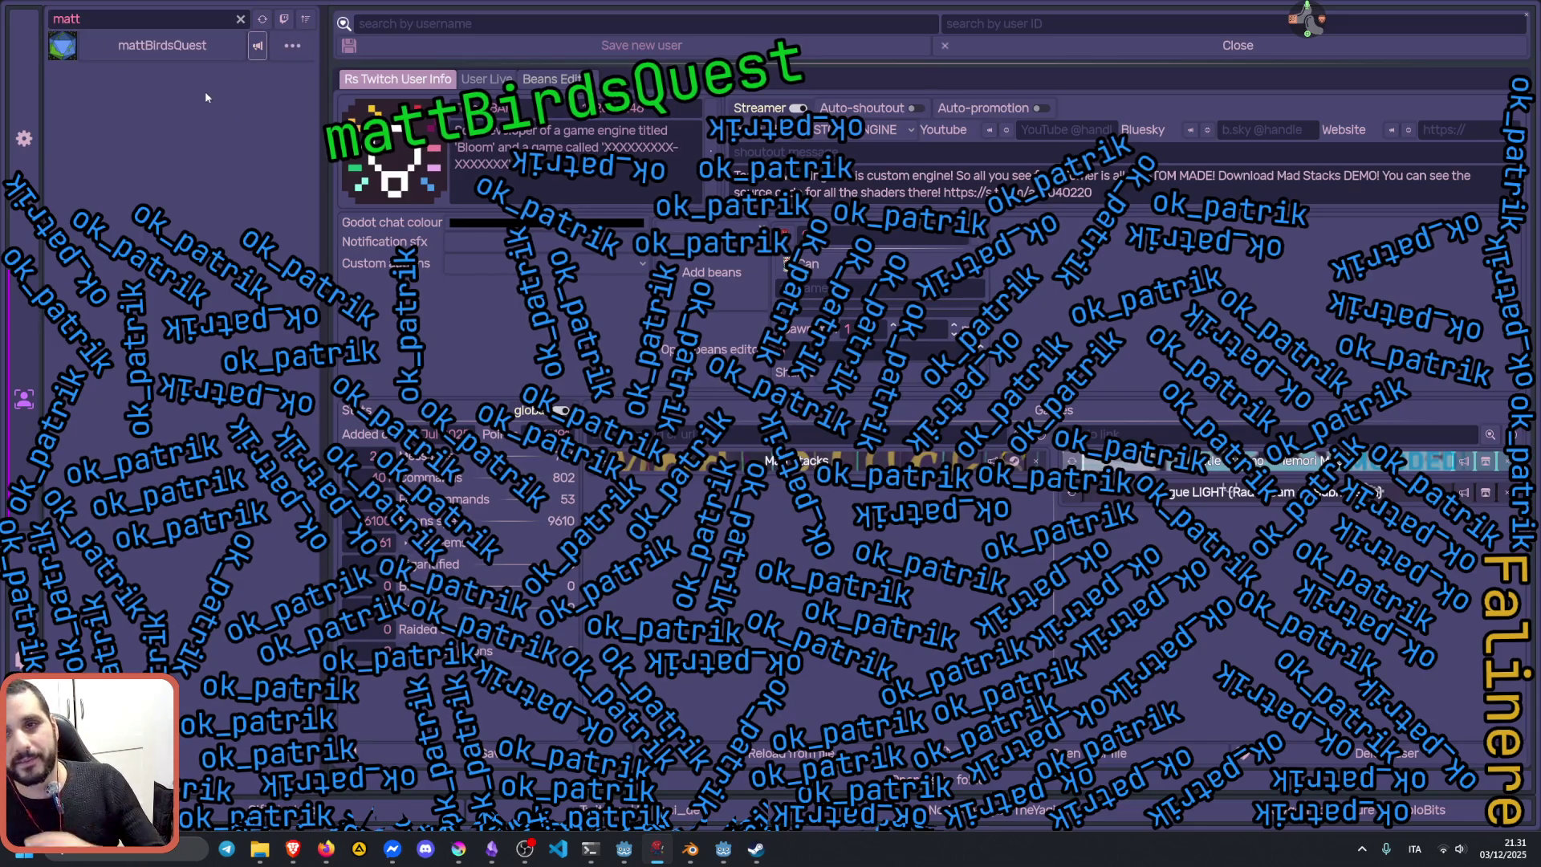
click(240, 19)
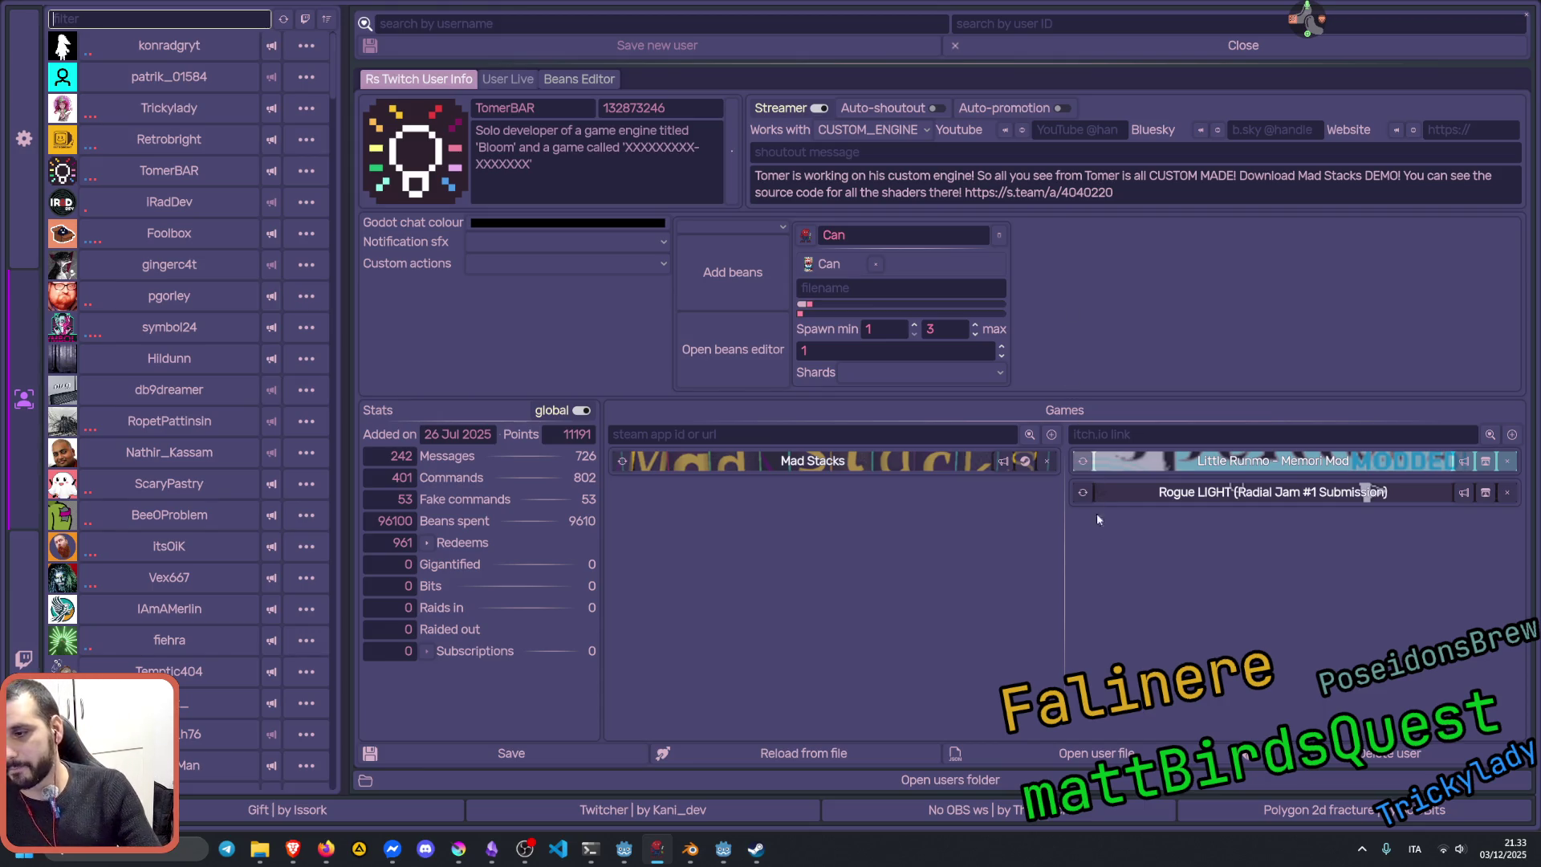
click(1523, 17)
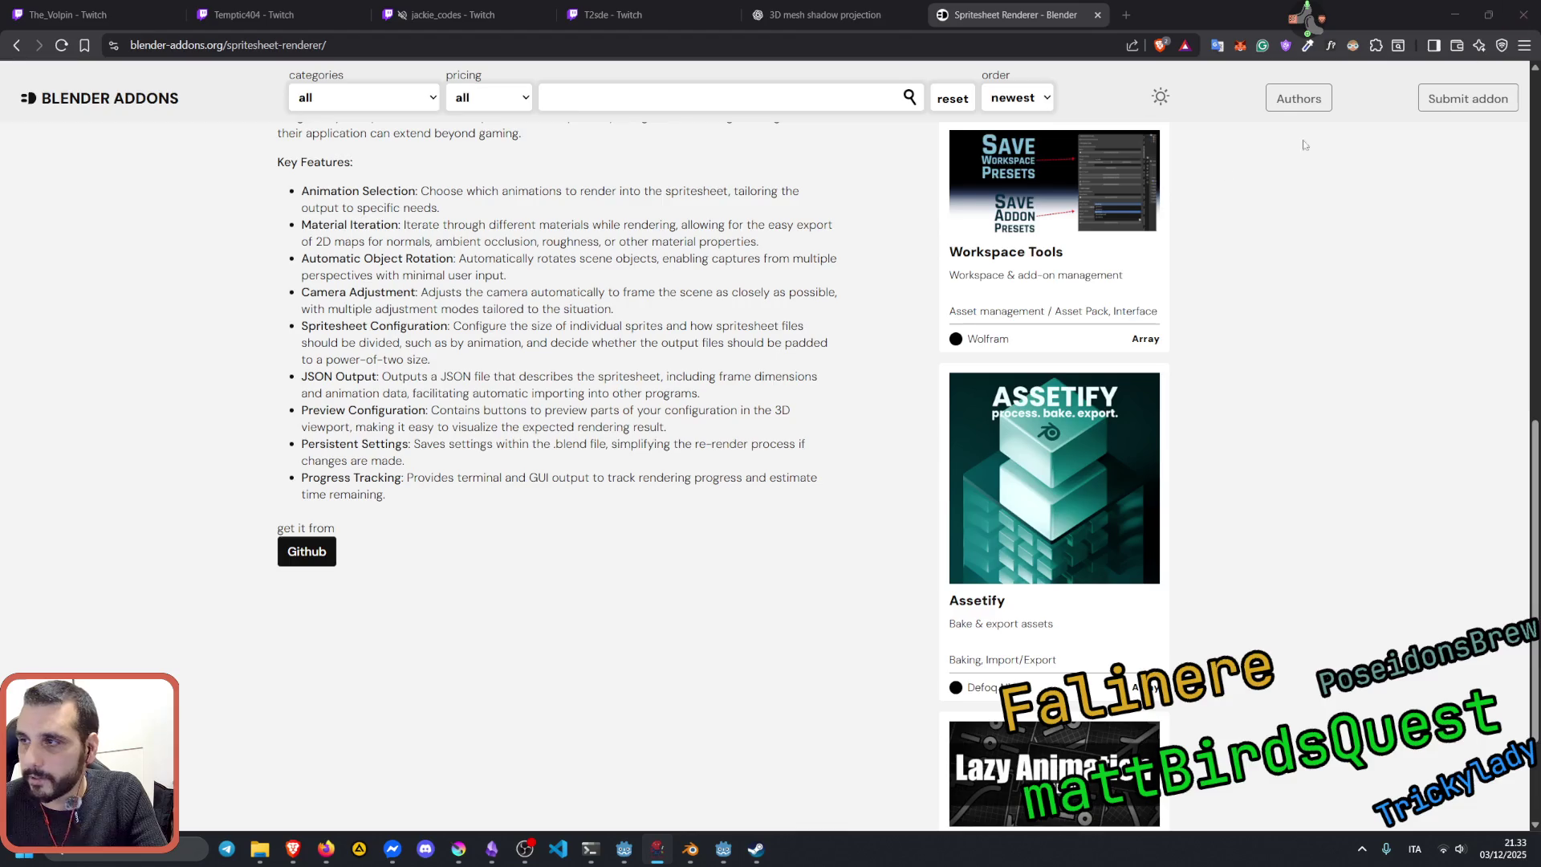
scroll(581, 252, up, 3)
scroll(409, 403, up, 4)
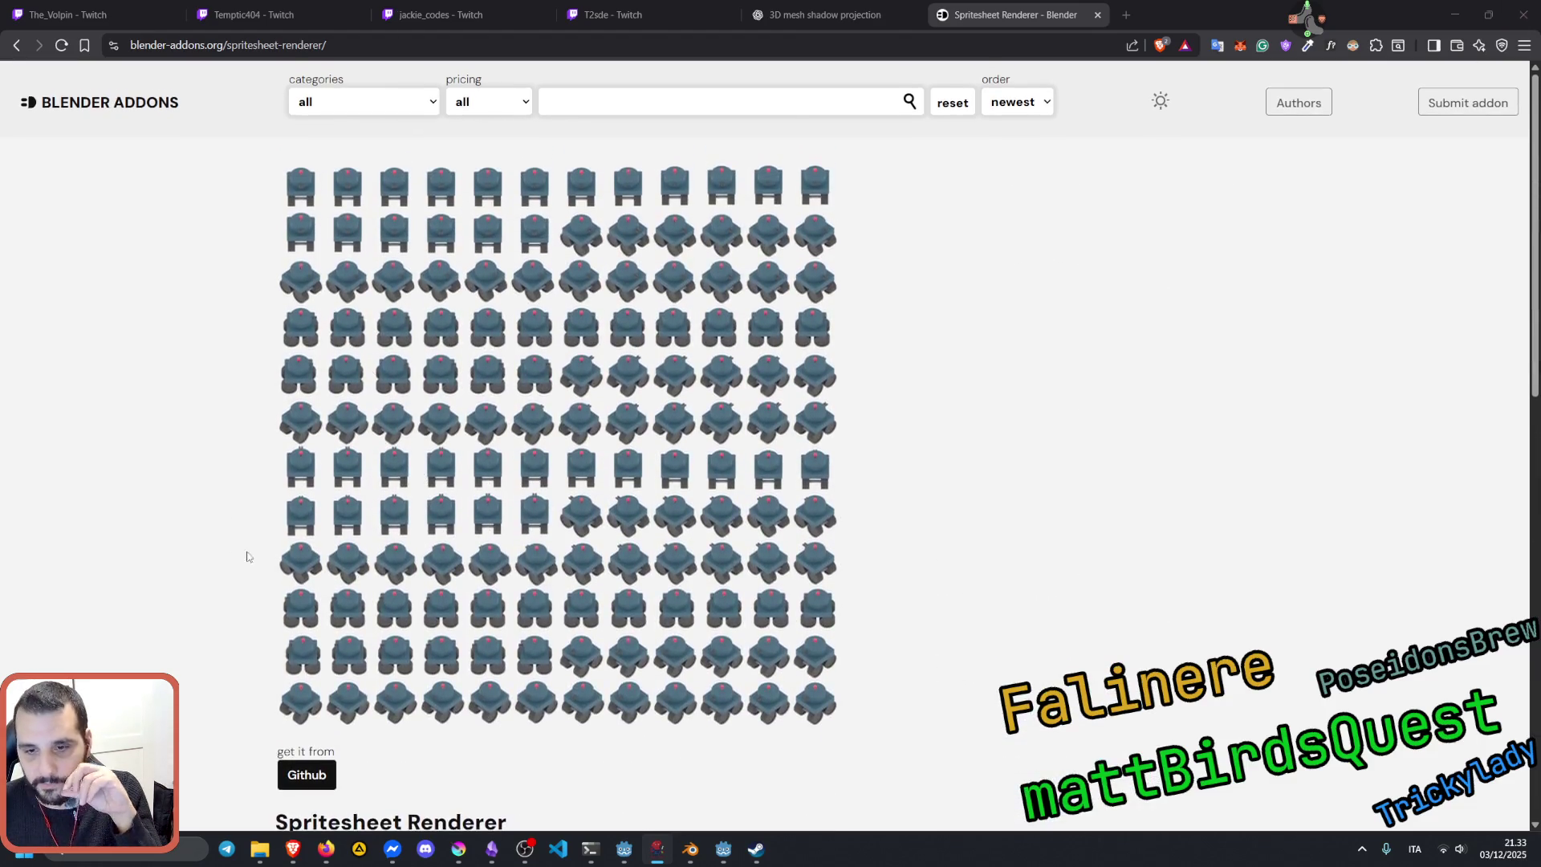
scroll(239, 557, down, 2)
scroll(275, 545, down, 1)
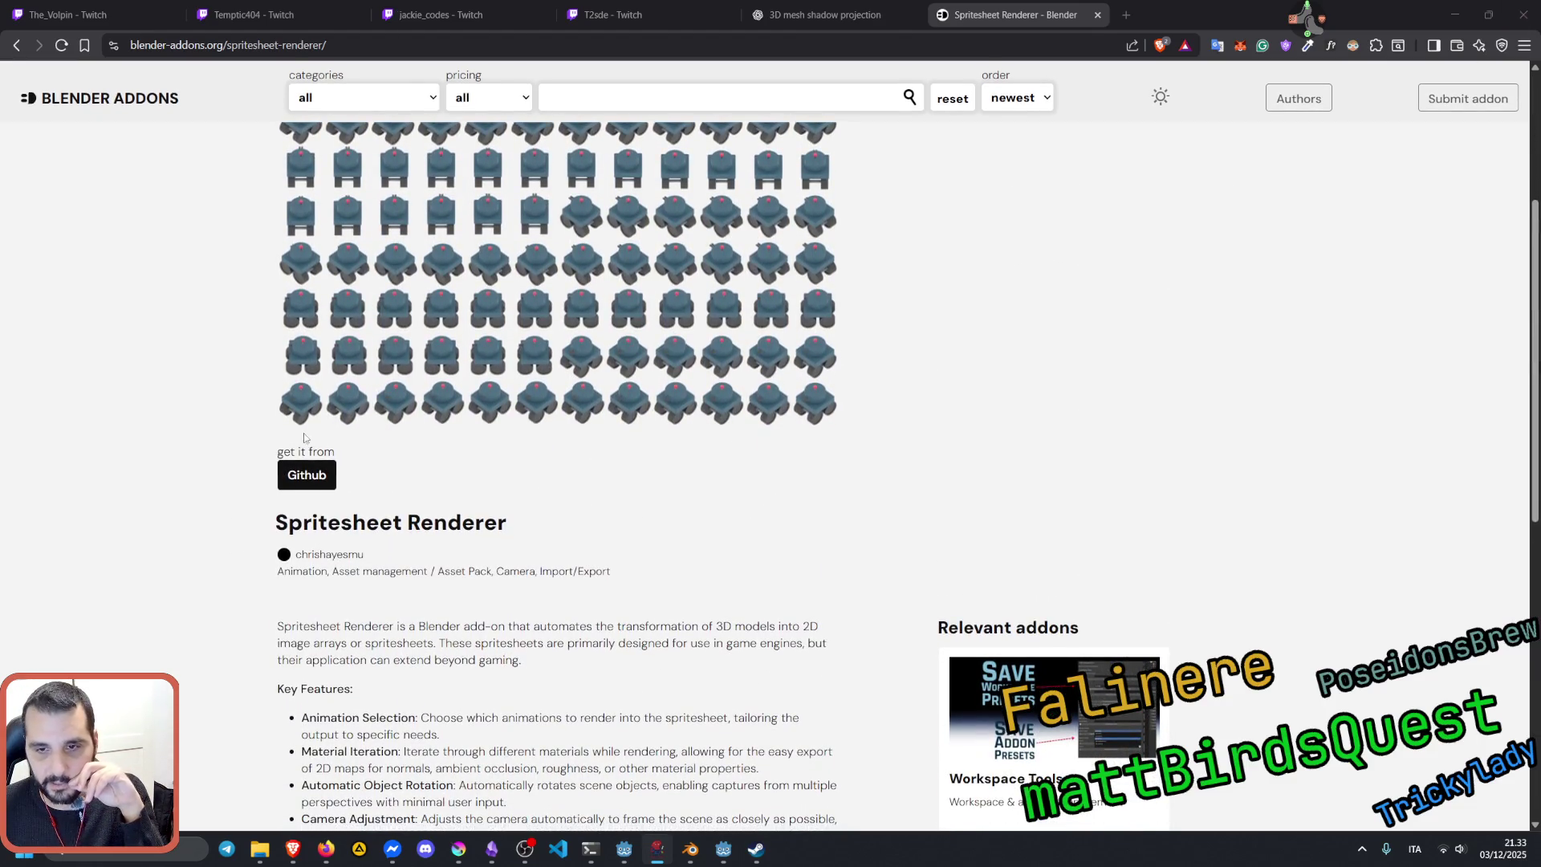
Step: Open the Spritesheet Renderer GitHub repository, then return to the Blender project
click(296, 473)
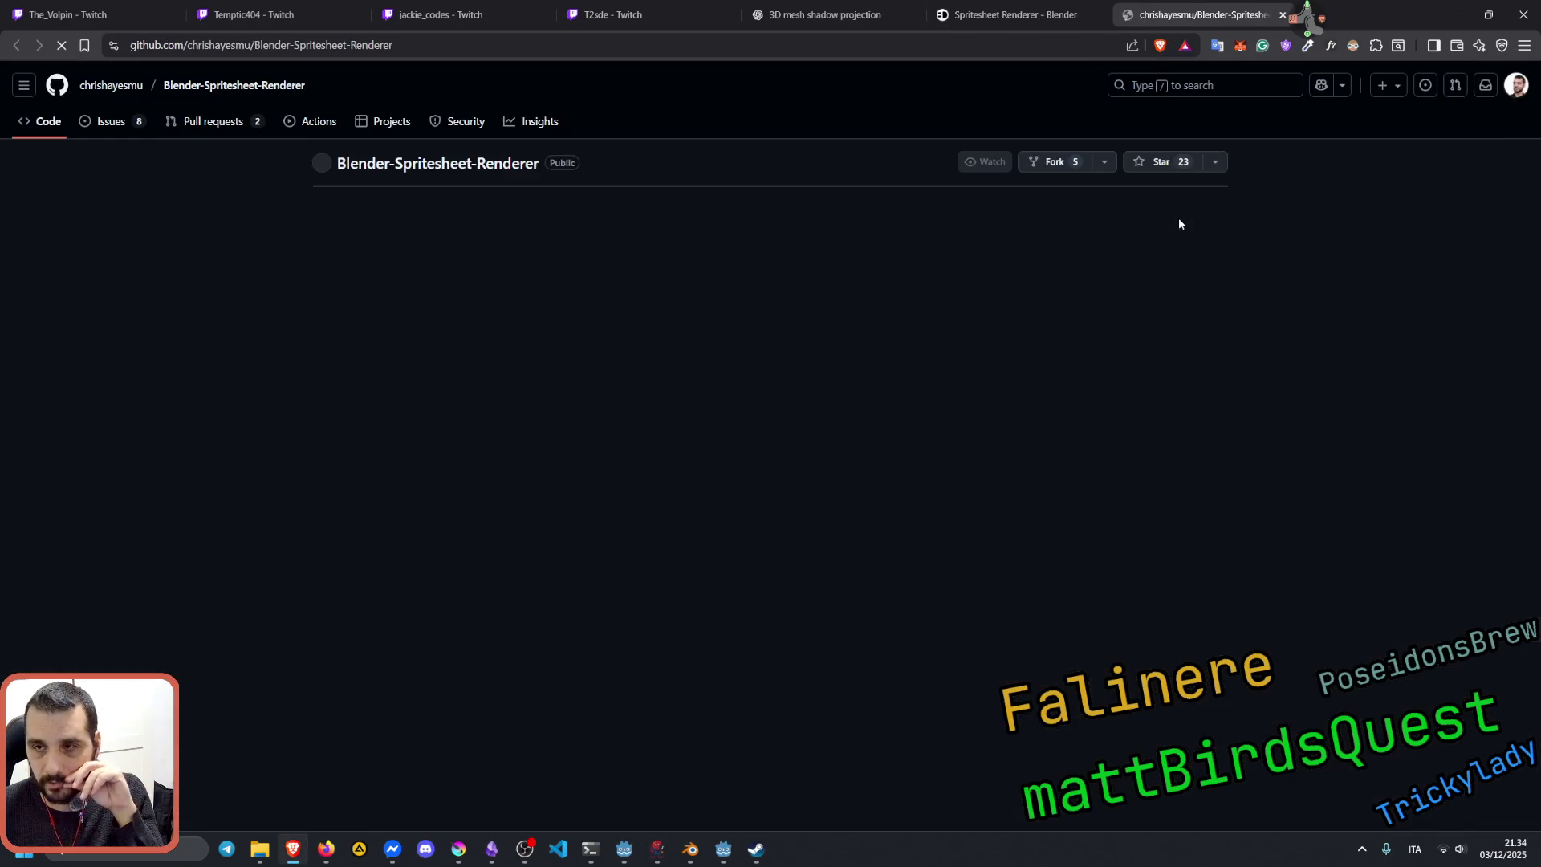
click(689, 848)
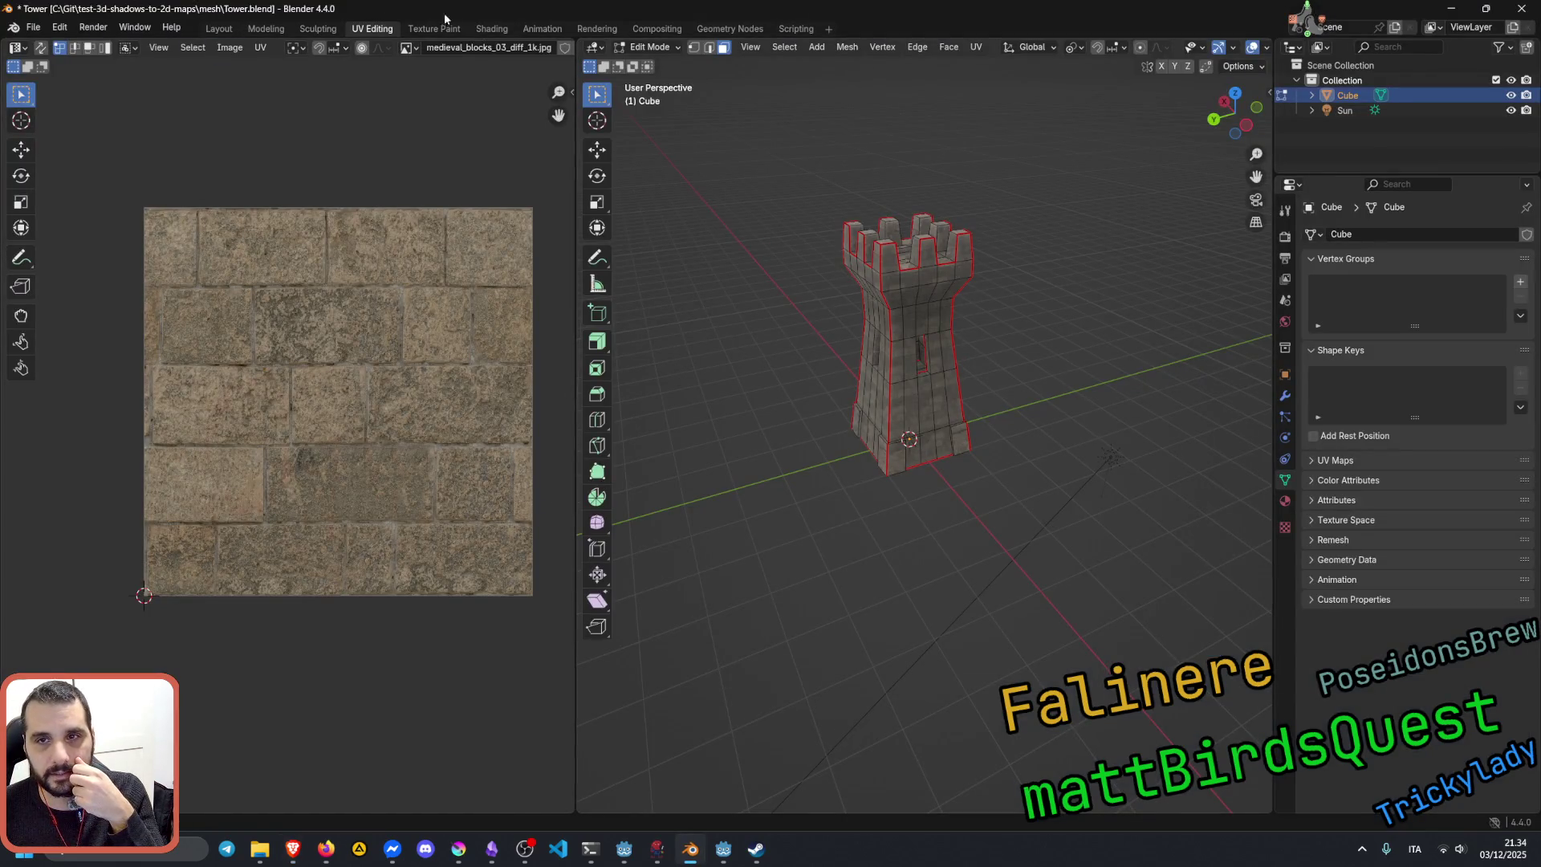
Step: Dismiss the operator search, look down on the tower and switch to the Layout workspace
click(36, 30)
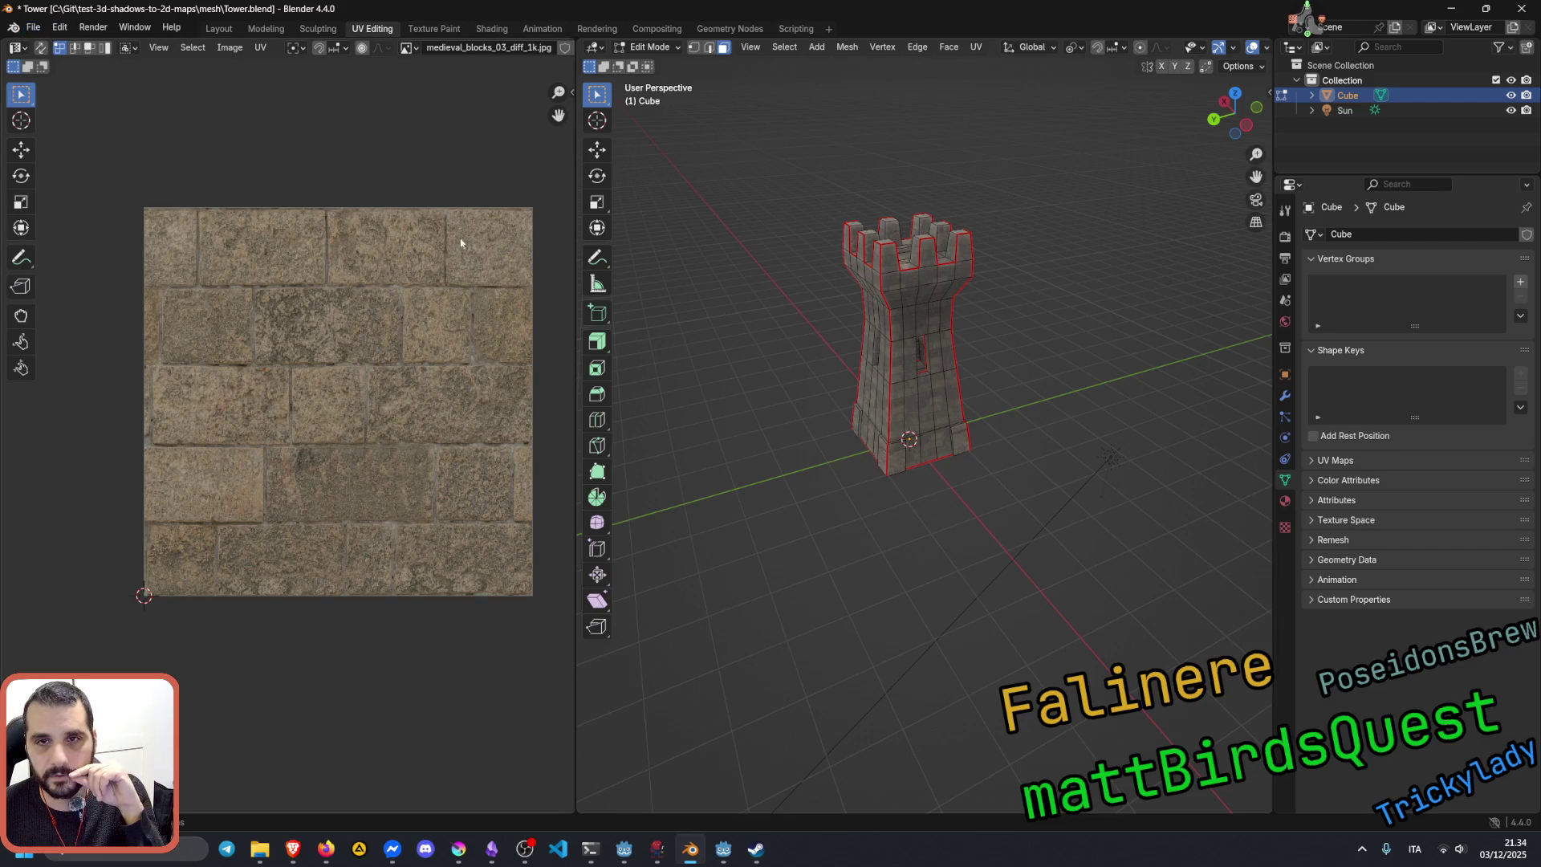
key(F3)
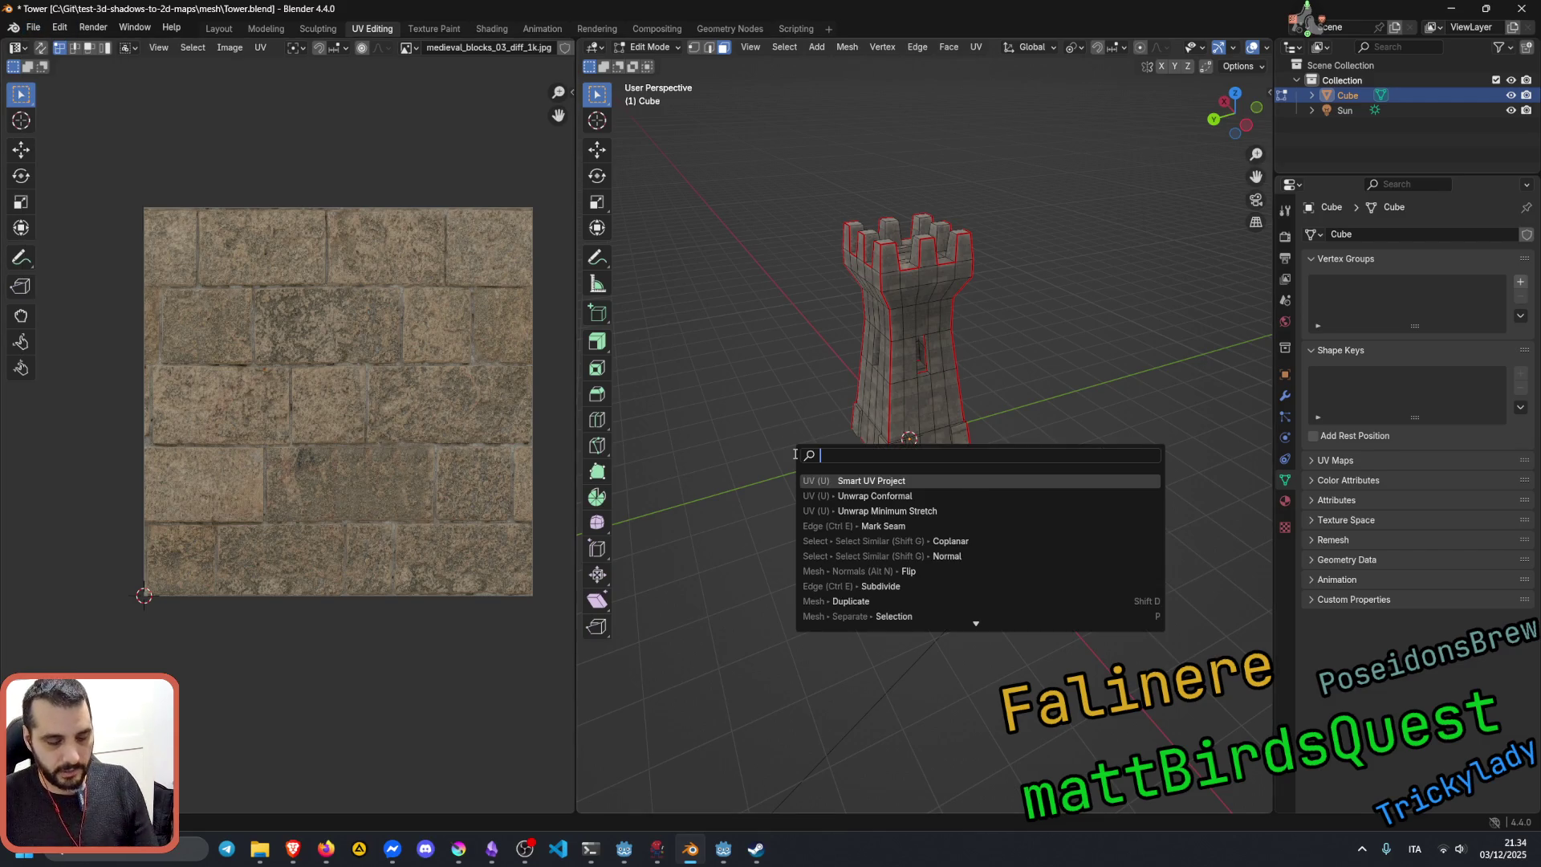
key(Return)
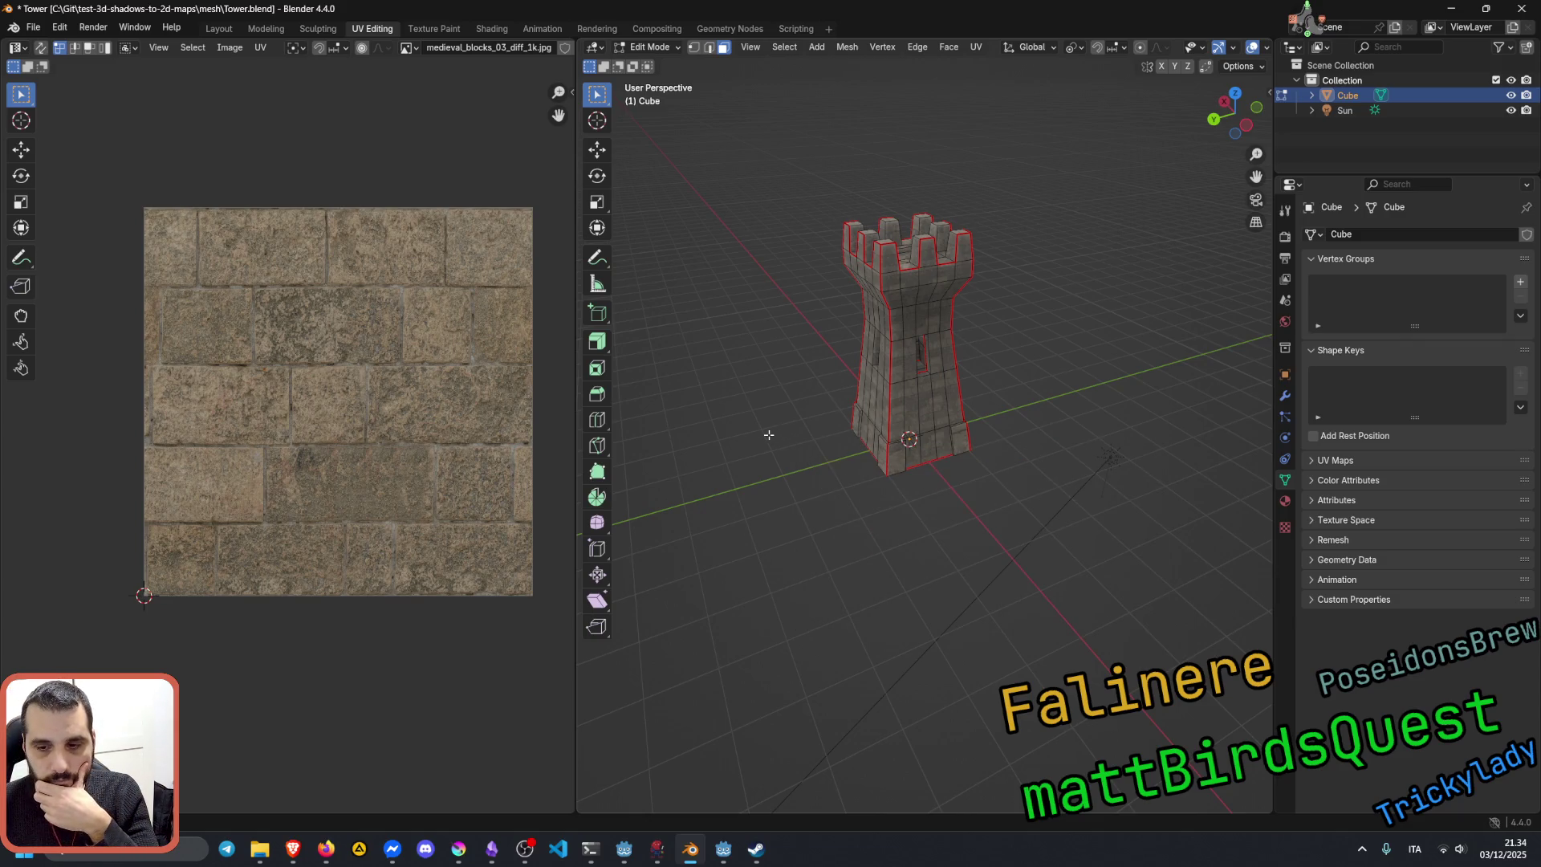
scroll(823, 399, down, 2)
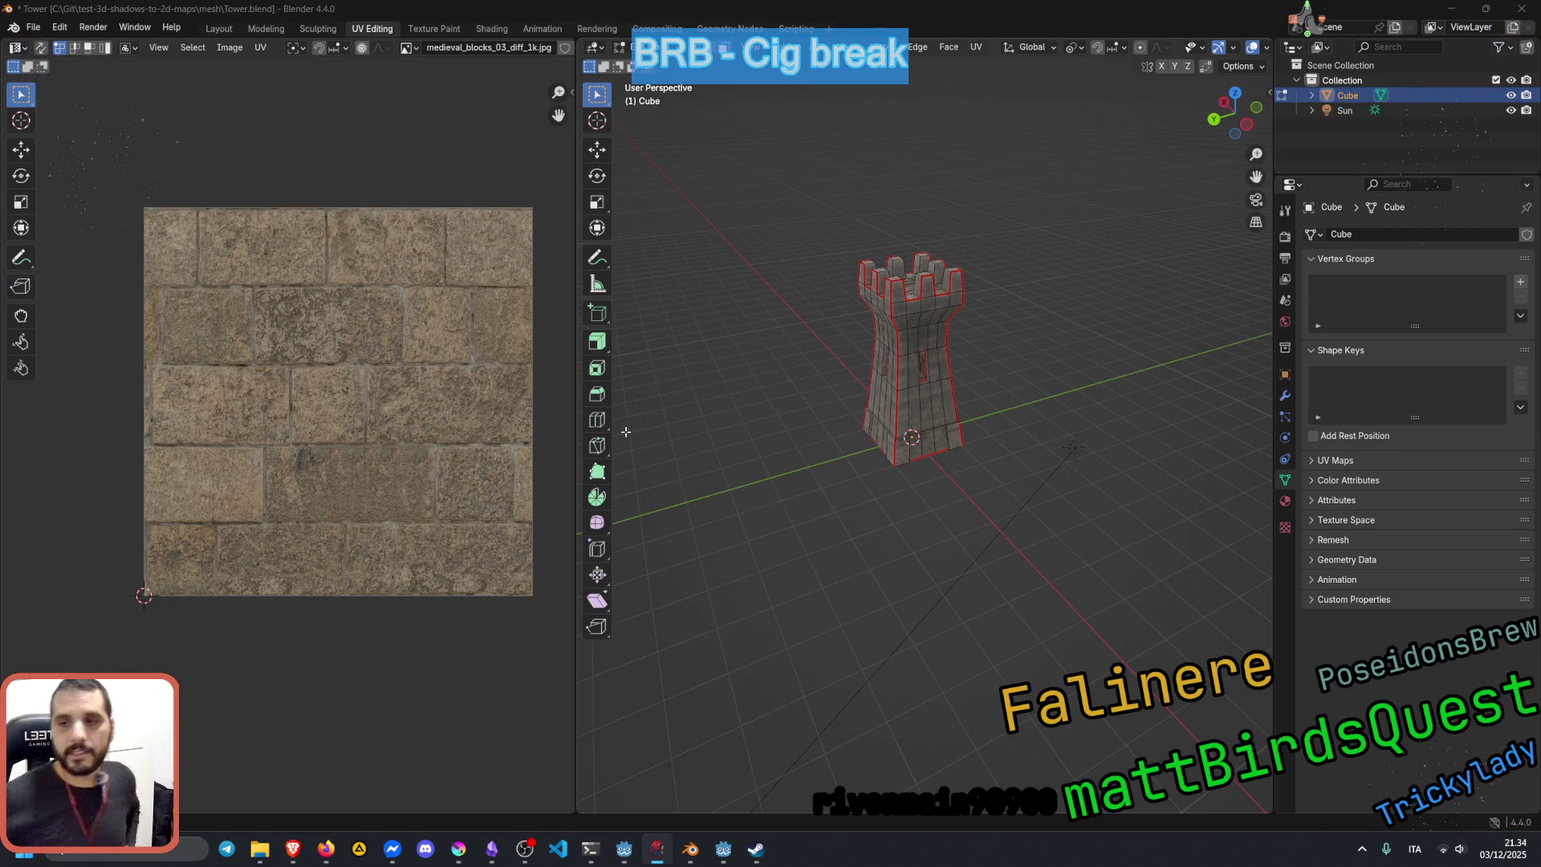
scroll(625, 431, up, 5)
scroll(625, 431, down, 5)
middle_drag(625, 431, 724, 362)
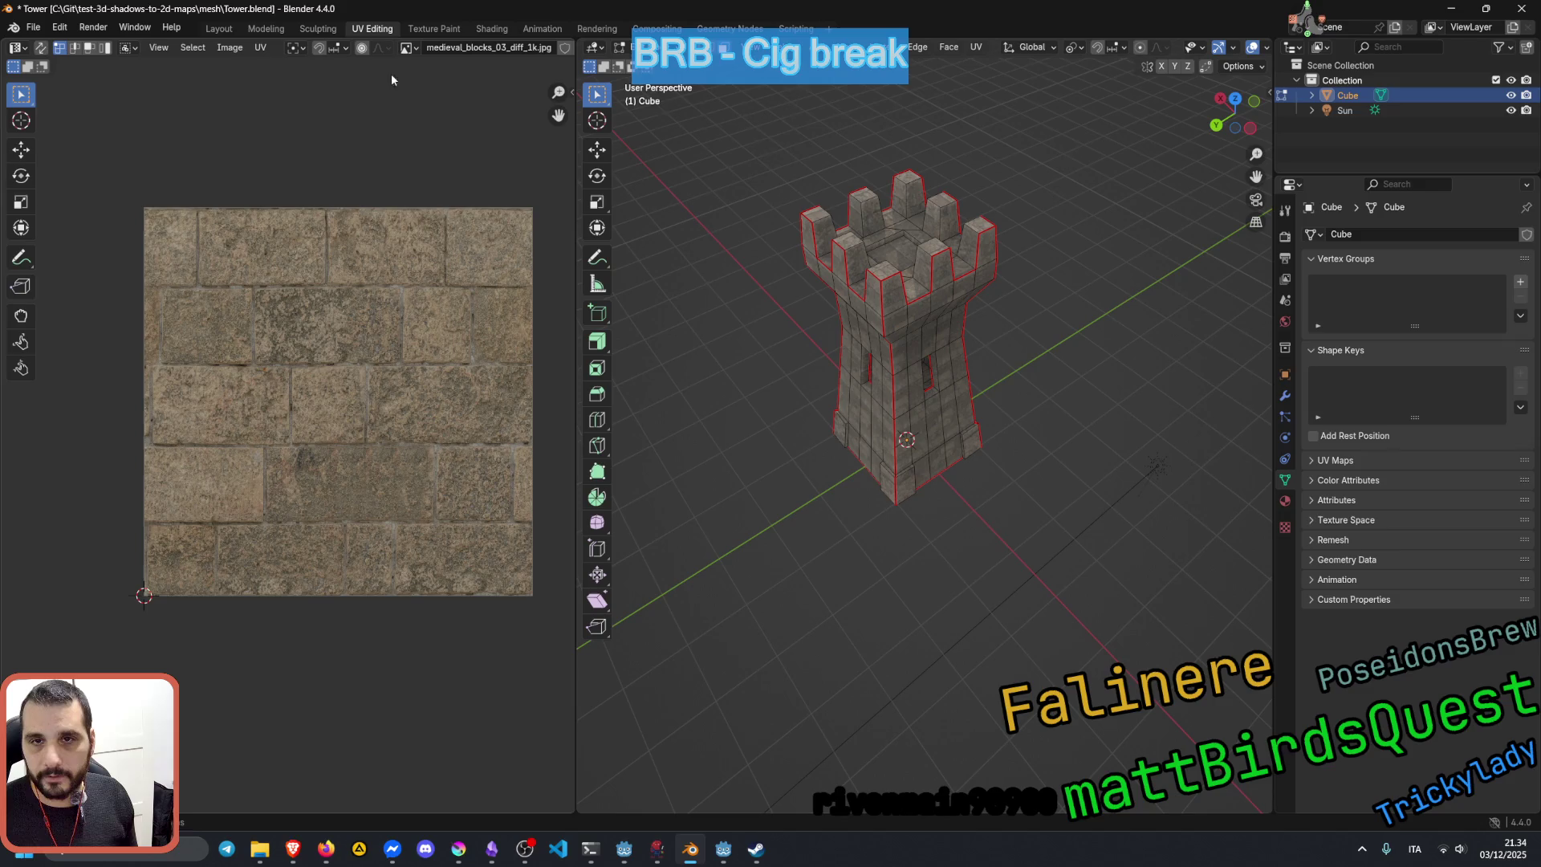
click(218, 28)
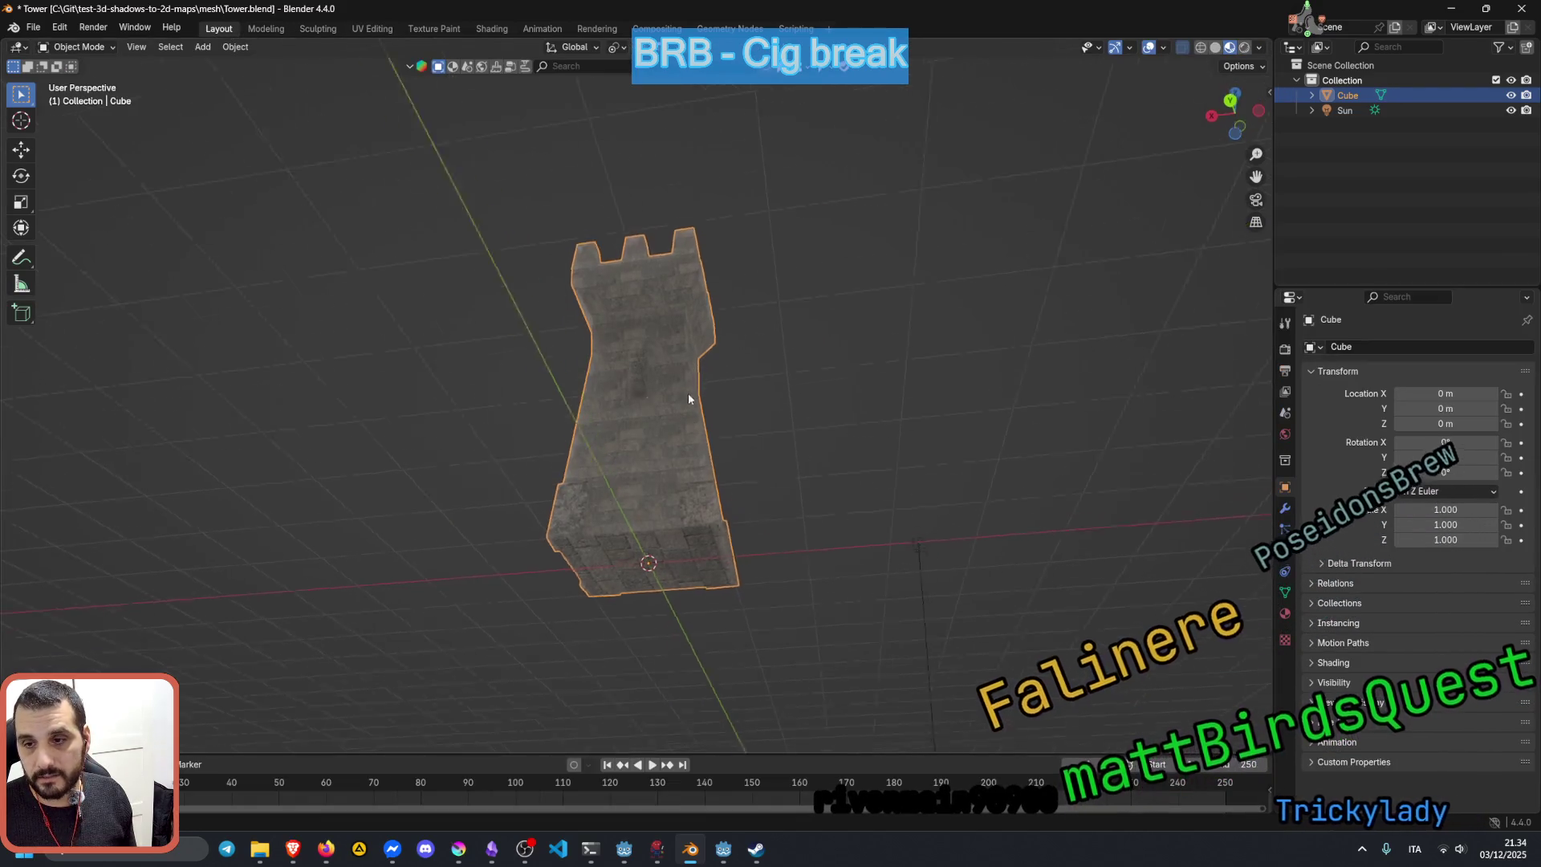
Step: Set a deselected orthographic three-quarter view of the tower using numpad views and Alt+A
mouse_move(632, 500)
middle_down()
mouse_move(1035, 442)
mouse_move(795, 463)
mouse_move(427, 436)
mouse_move(624, 476)
mouse_move(396, 444)
mouse_move(629, 424)
middle_up()
scroll(794, 464, down, 5)
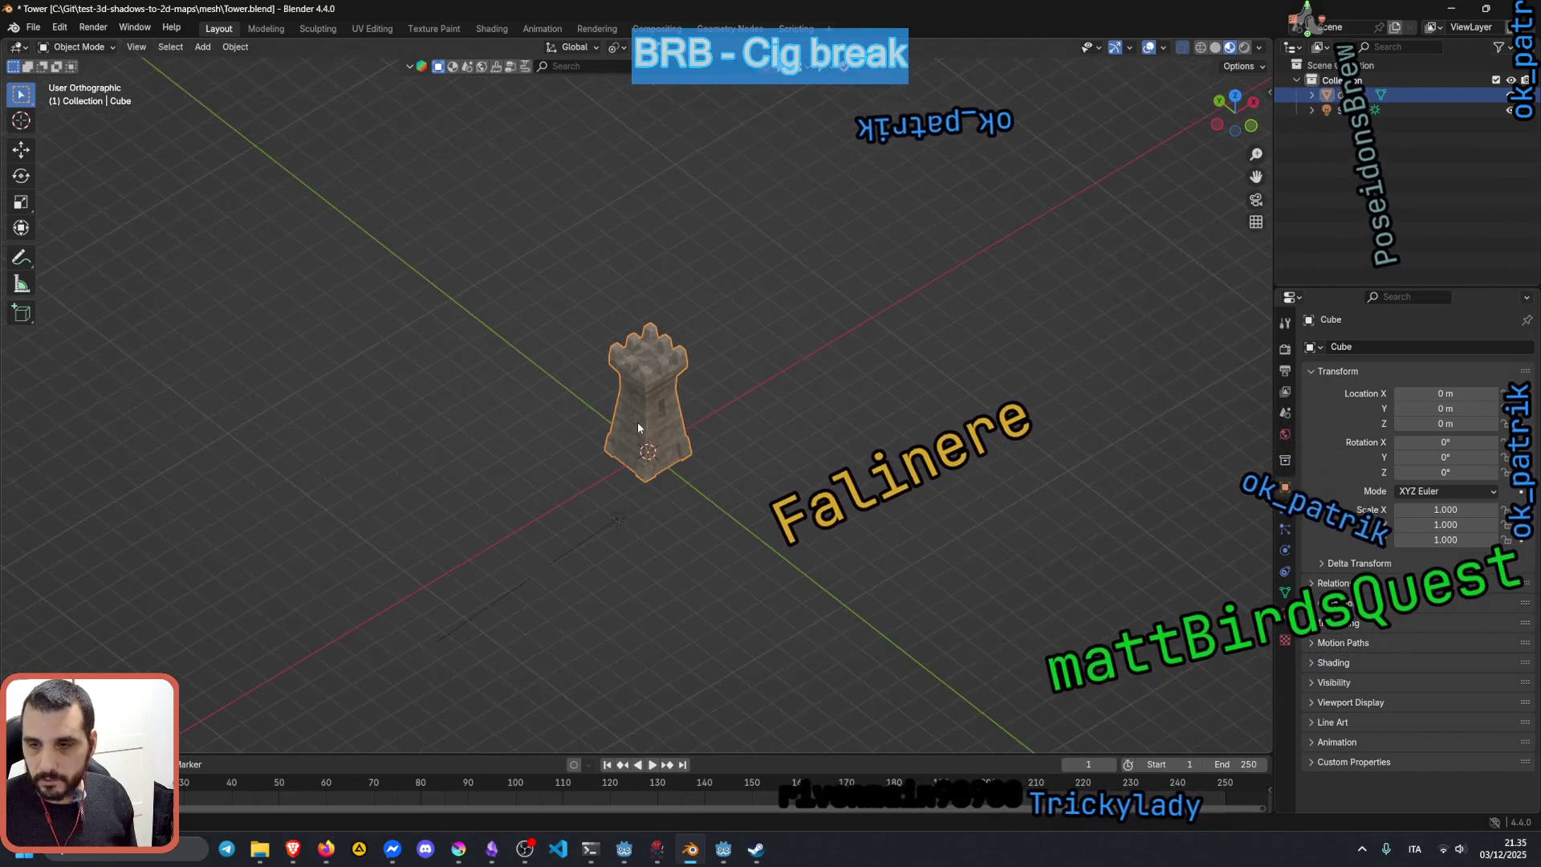
key(KP_1)
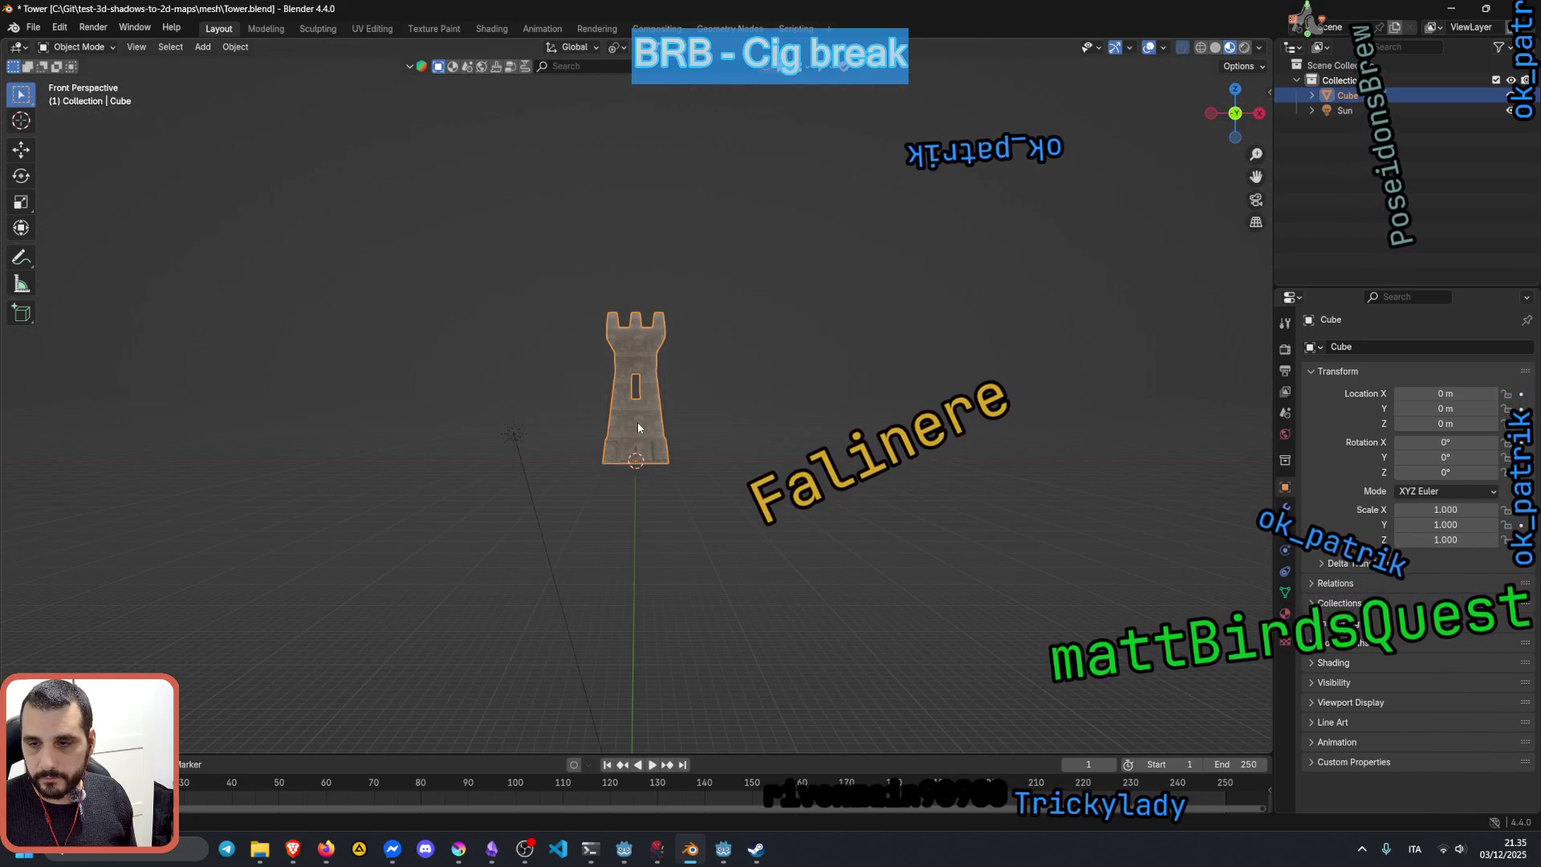
key(KP_5)
key(KP_8)
key(KP_8)
key(KP_8)
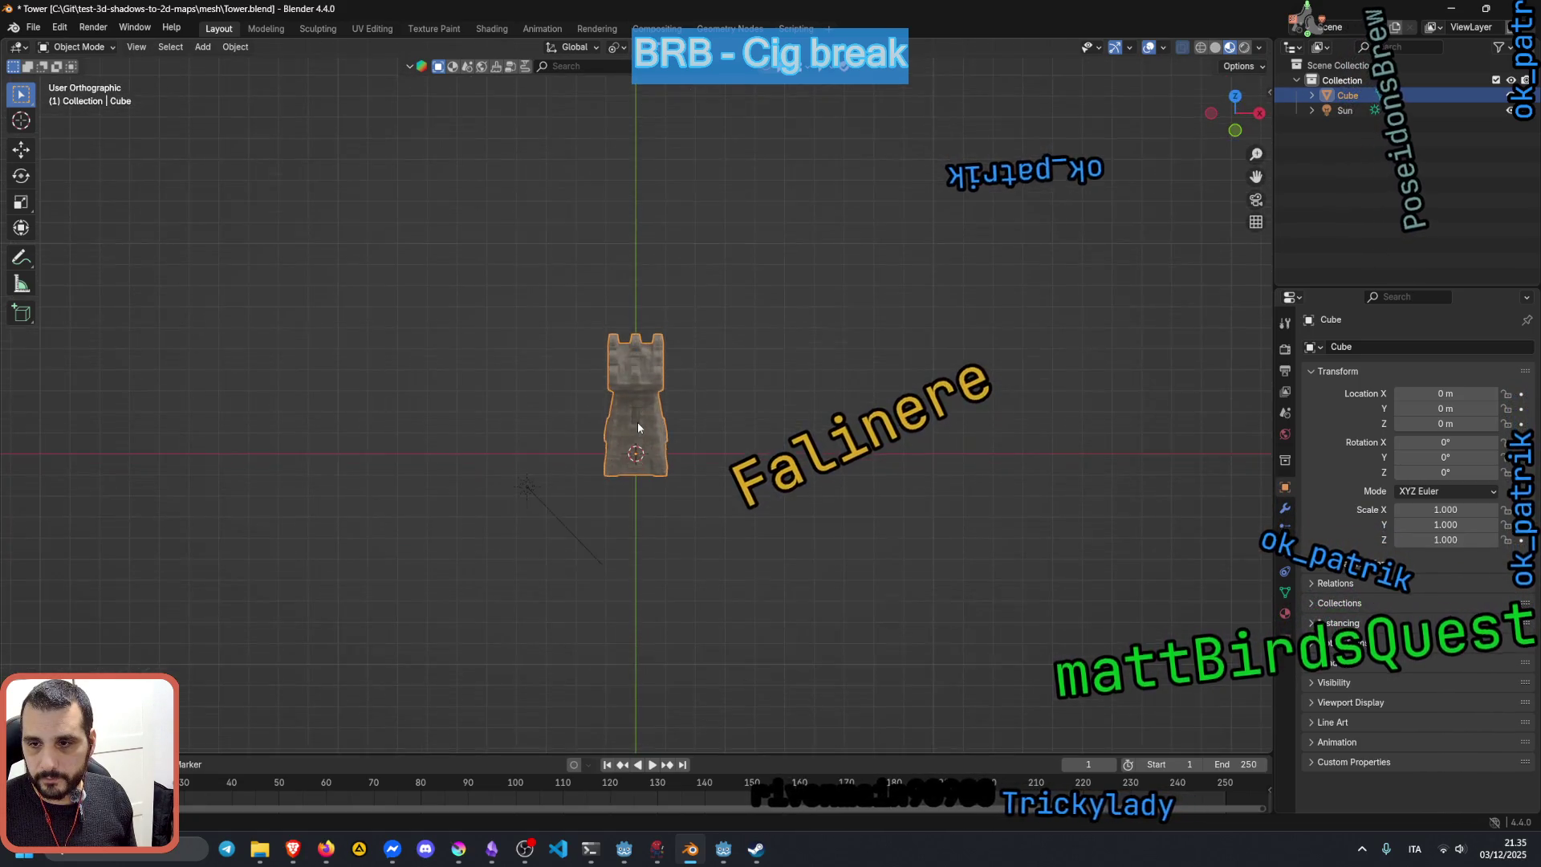
key(KP_6)
key(KP_6)
key(KP_6)
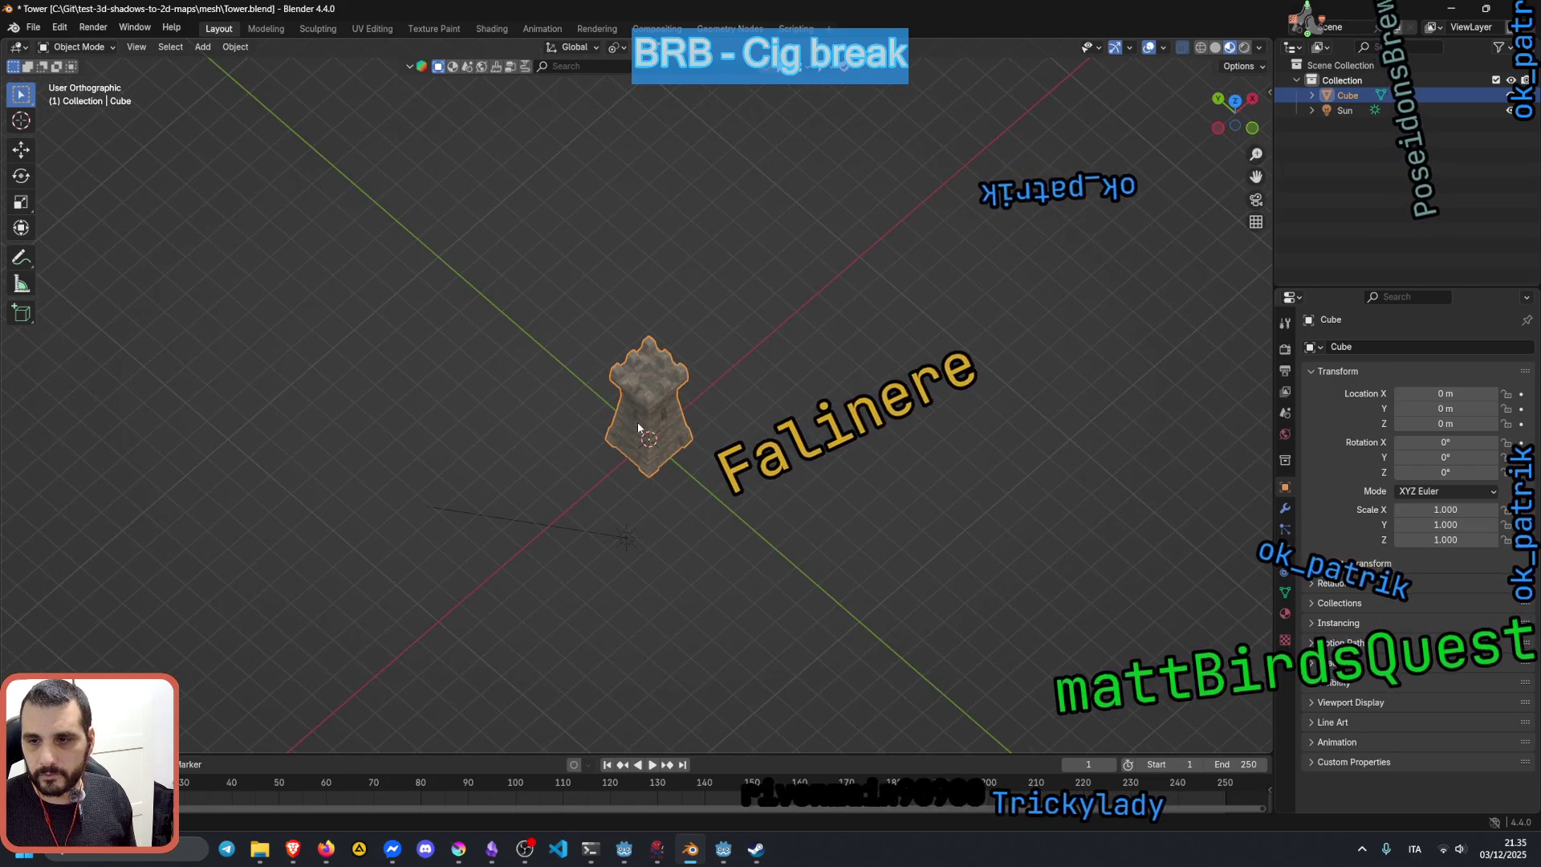
key(KP_2)
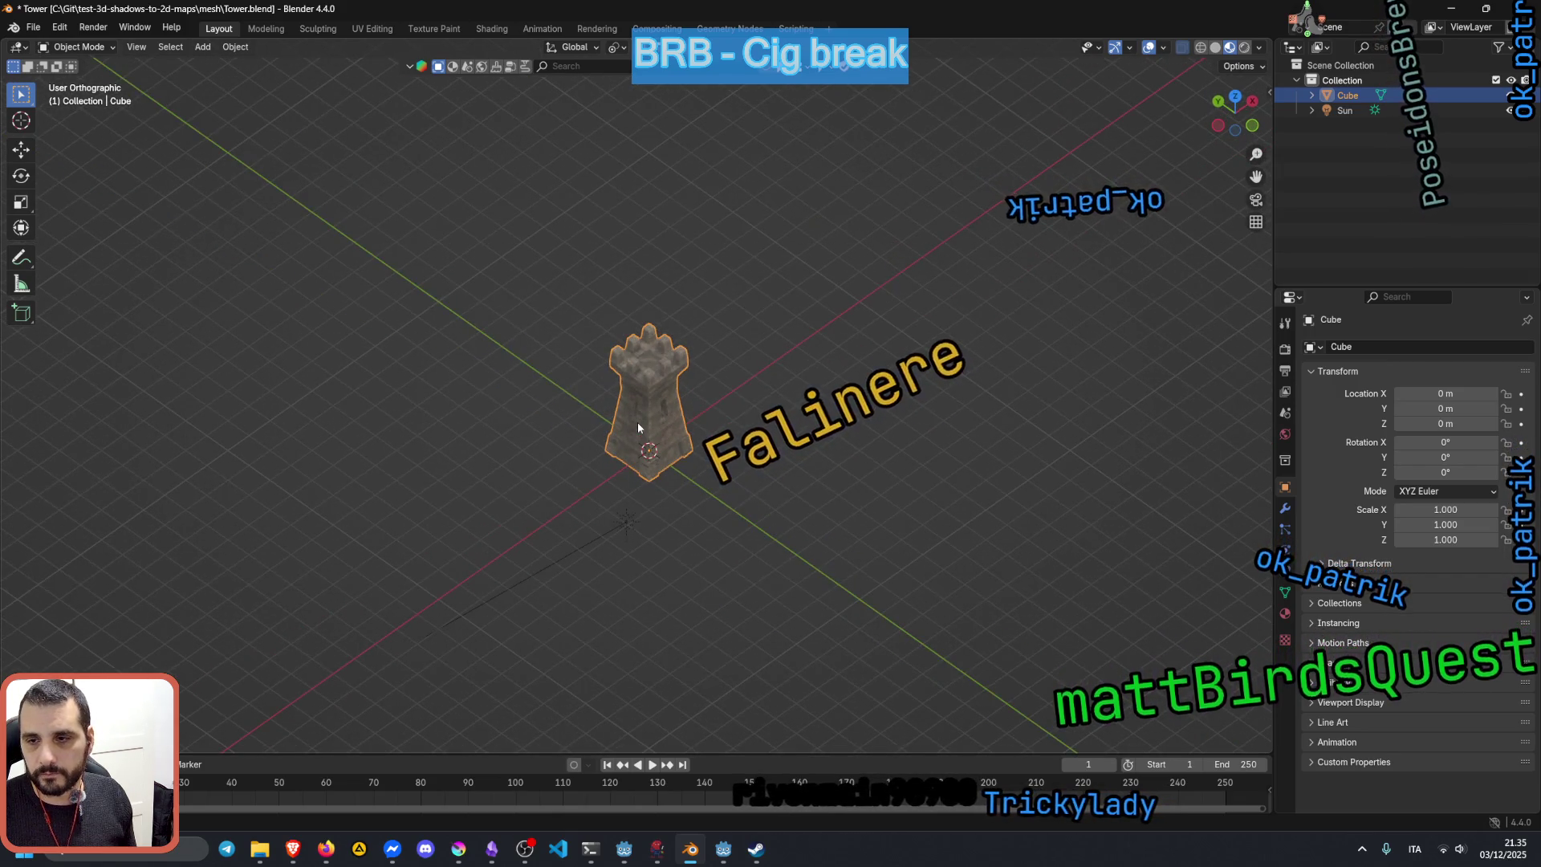
key(alt+a)
scroll(668, 421, up, 2)
scroll(660, 423, up, 3)
scroll(661, 422, up, 1)
shift+middle_drag(651, 546, 584, 522)
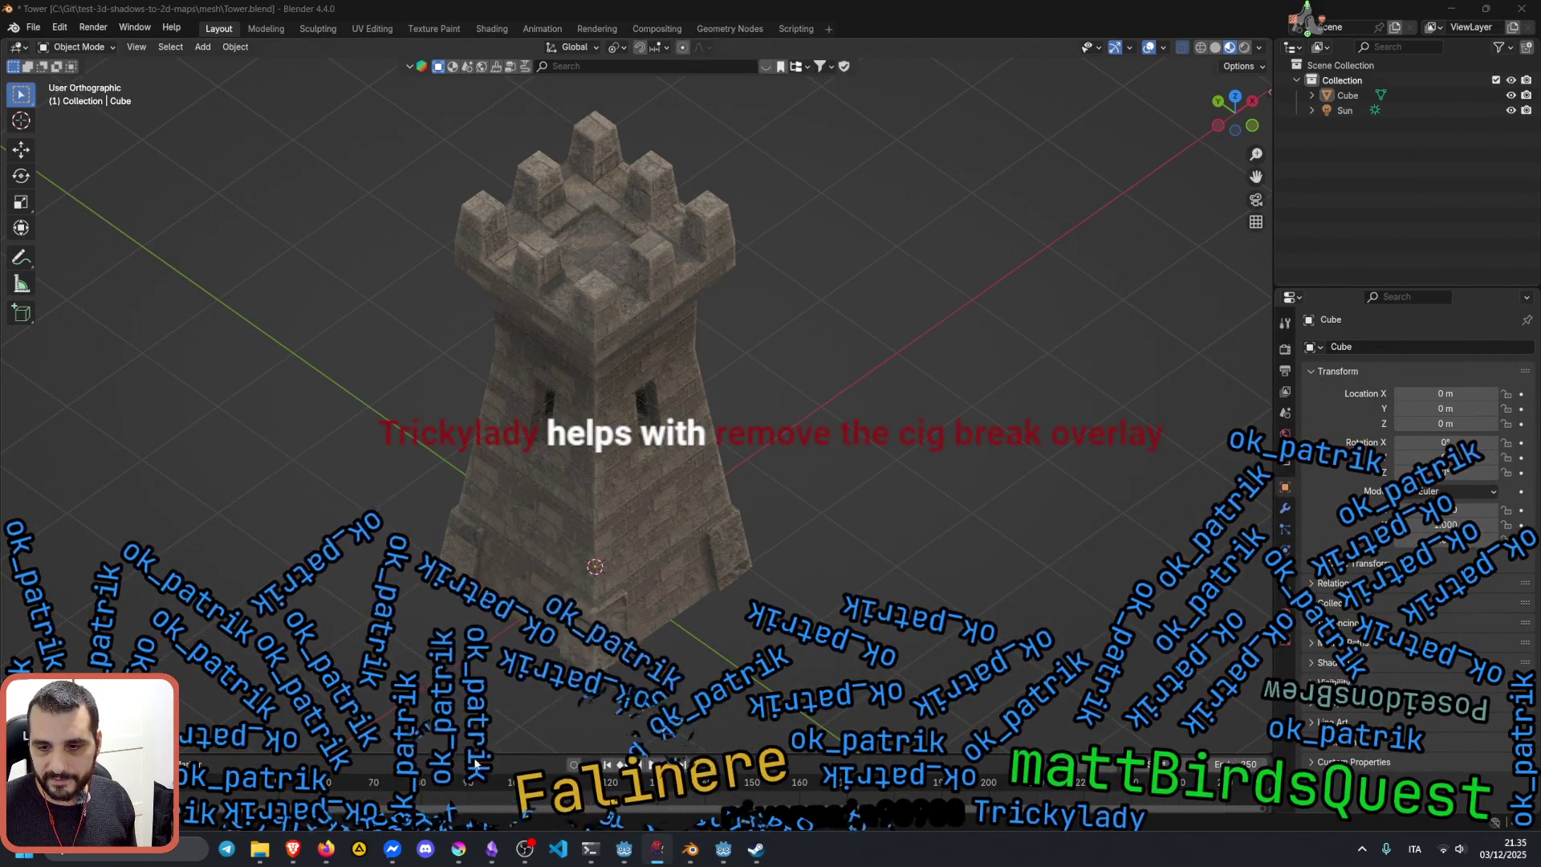
Step: Browse the area options and object context menus to check parenting for the tower
right_click(433, 757)
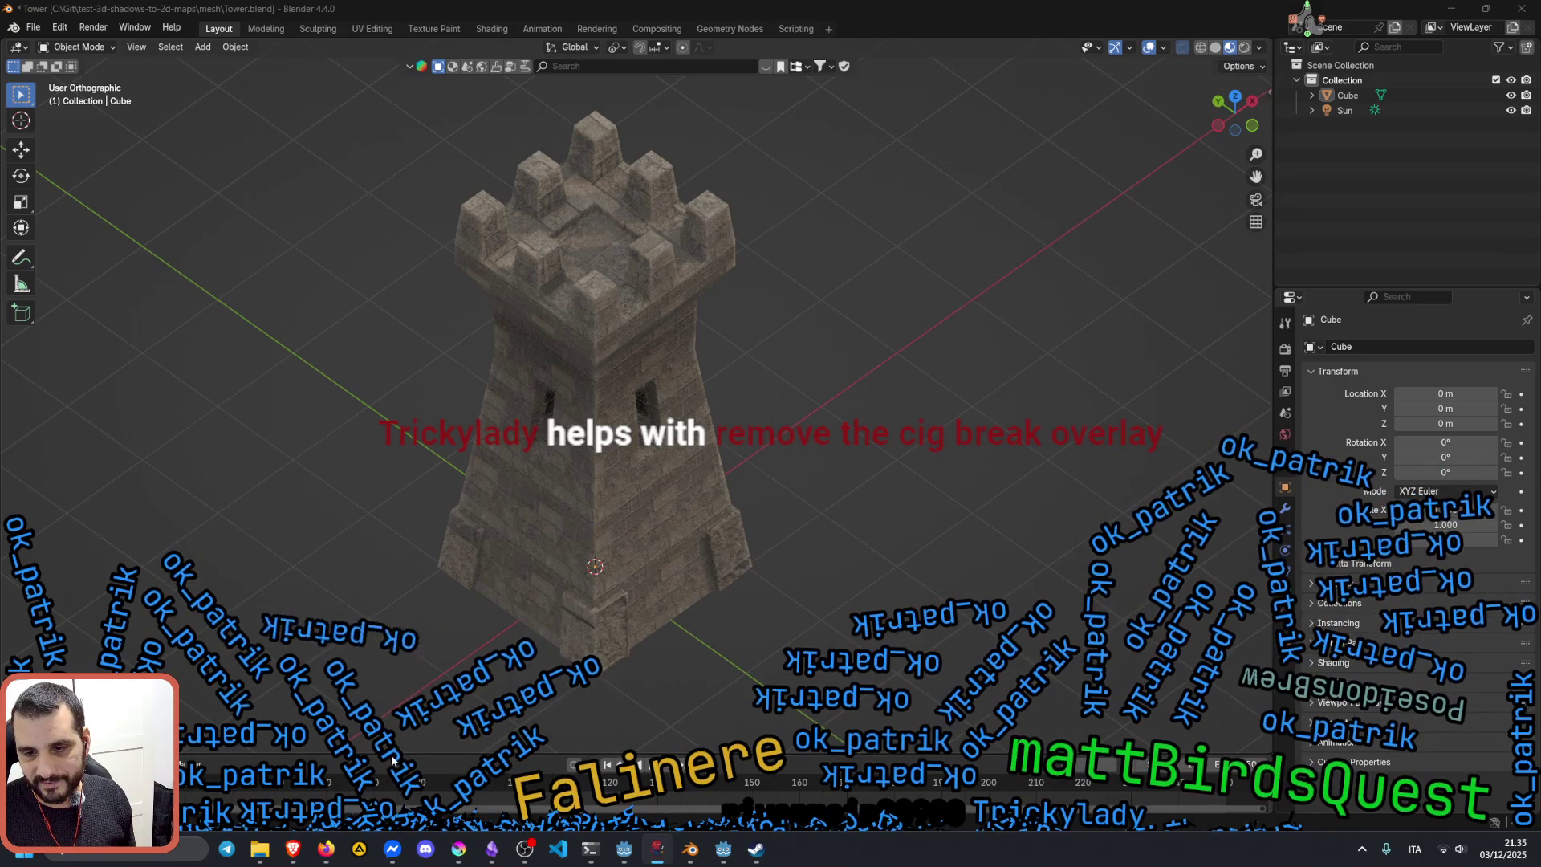
right_click(97, 724)
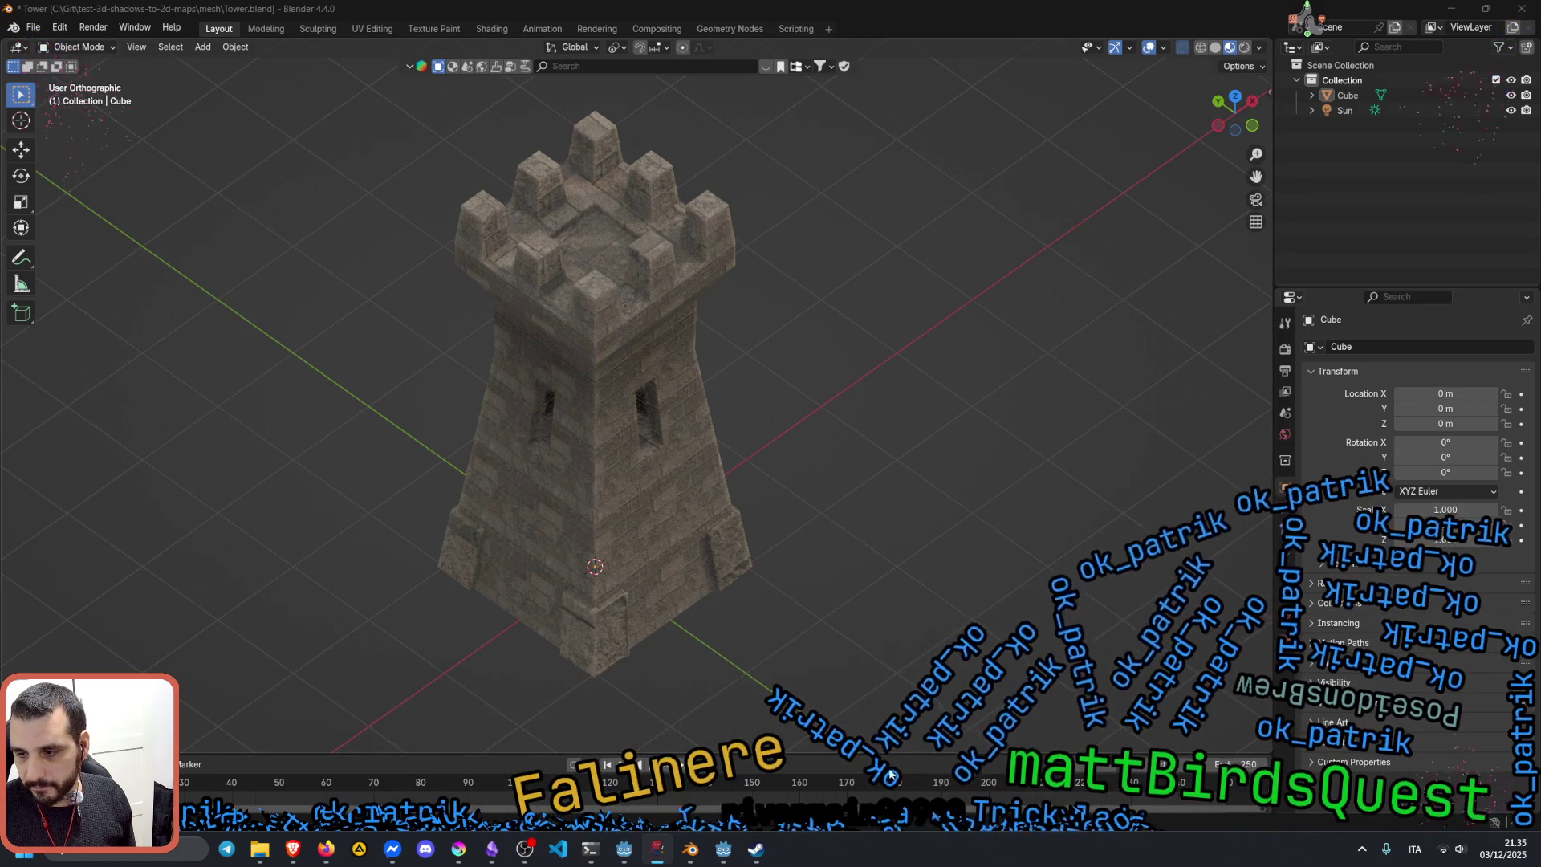
right_click(922, 512)
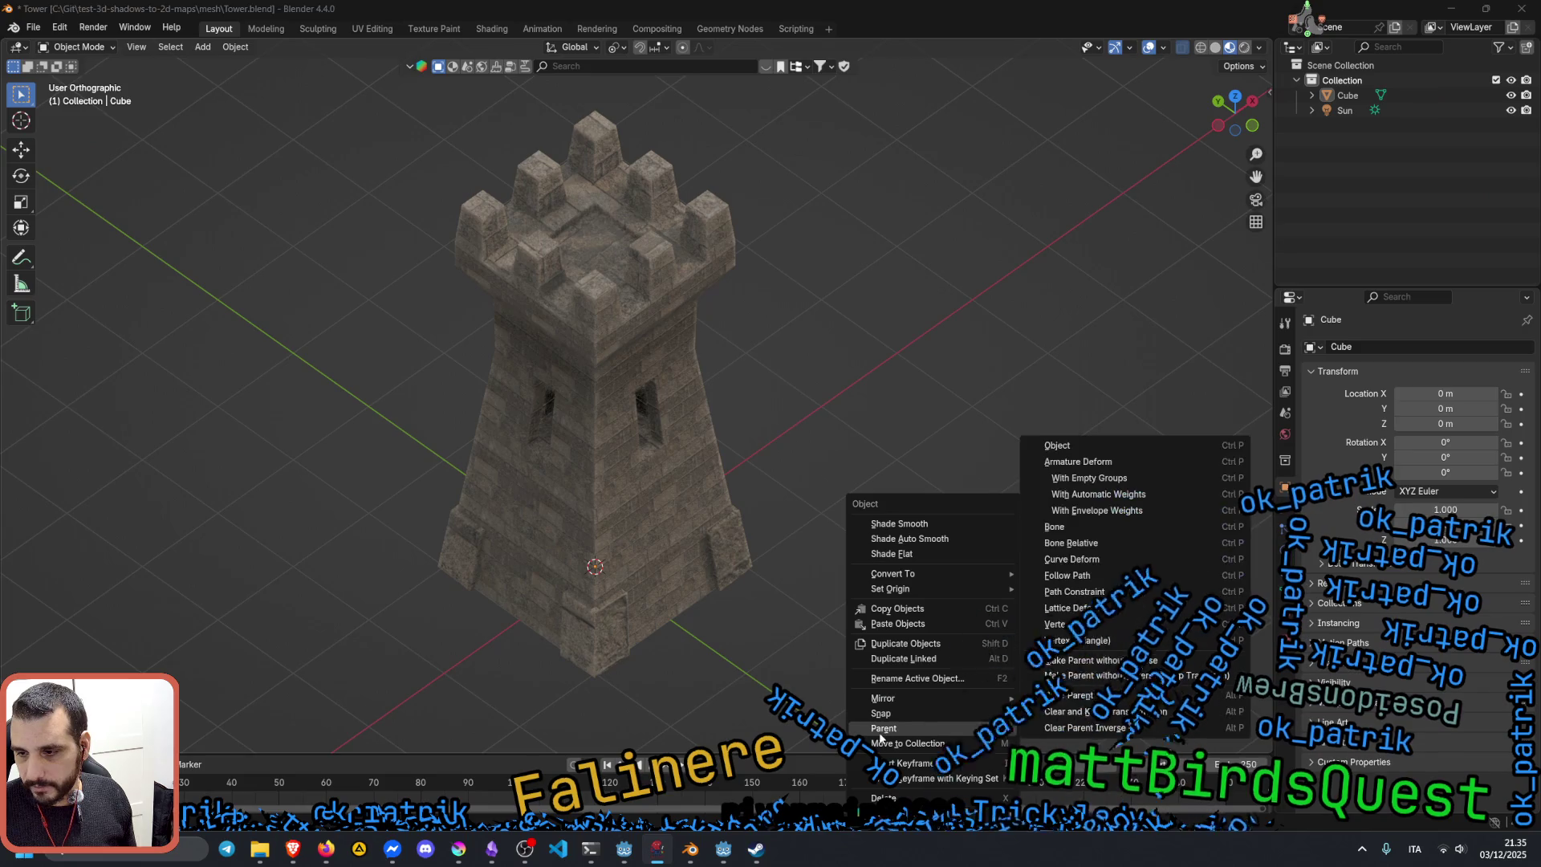
right_click(886, 728)
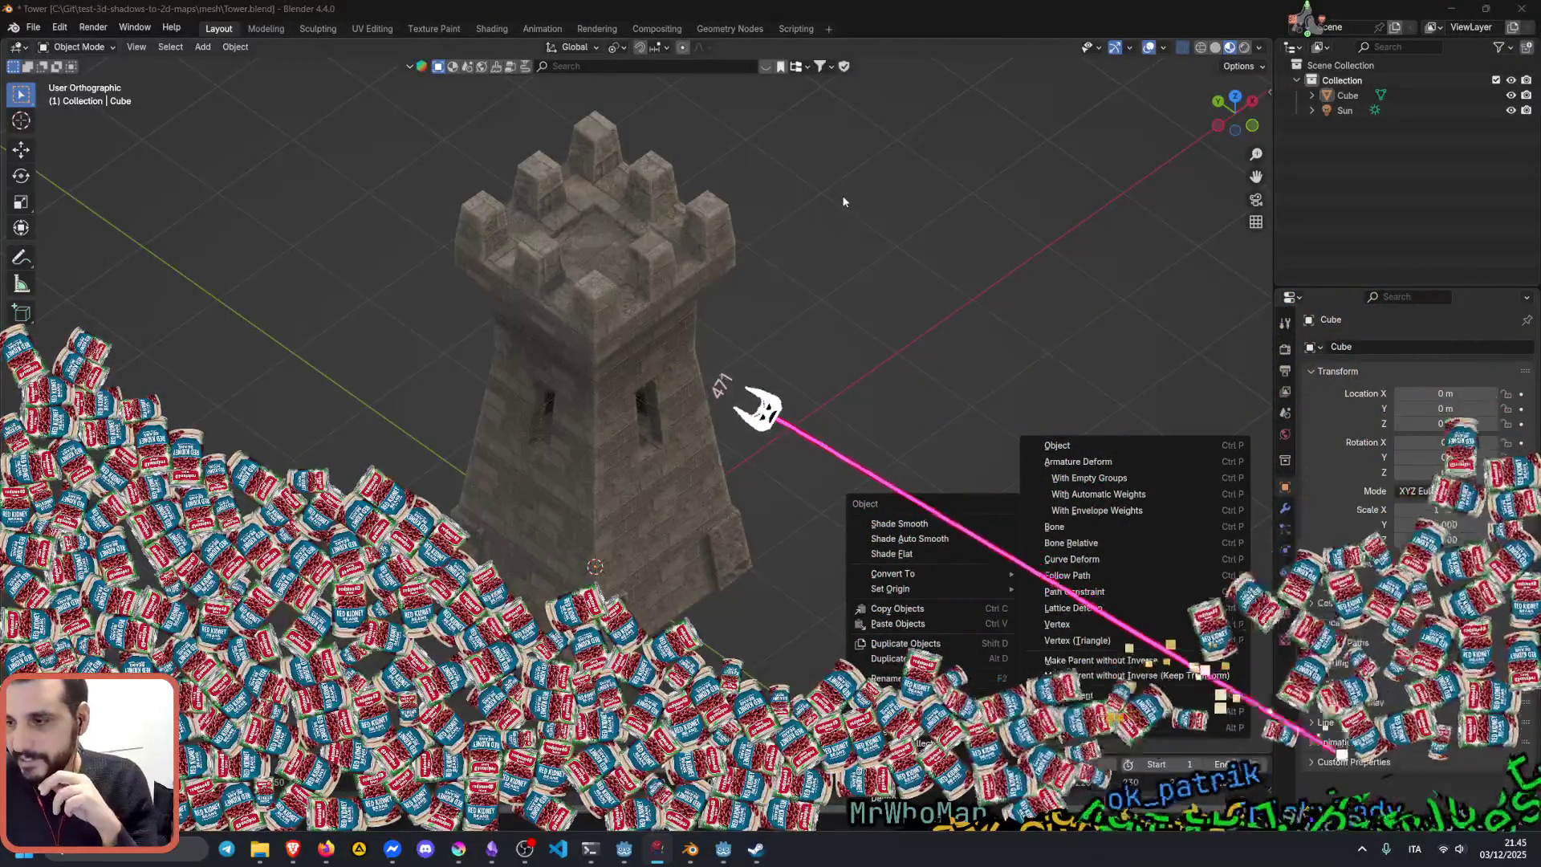
right_click(857, 728)
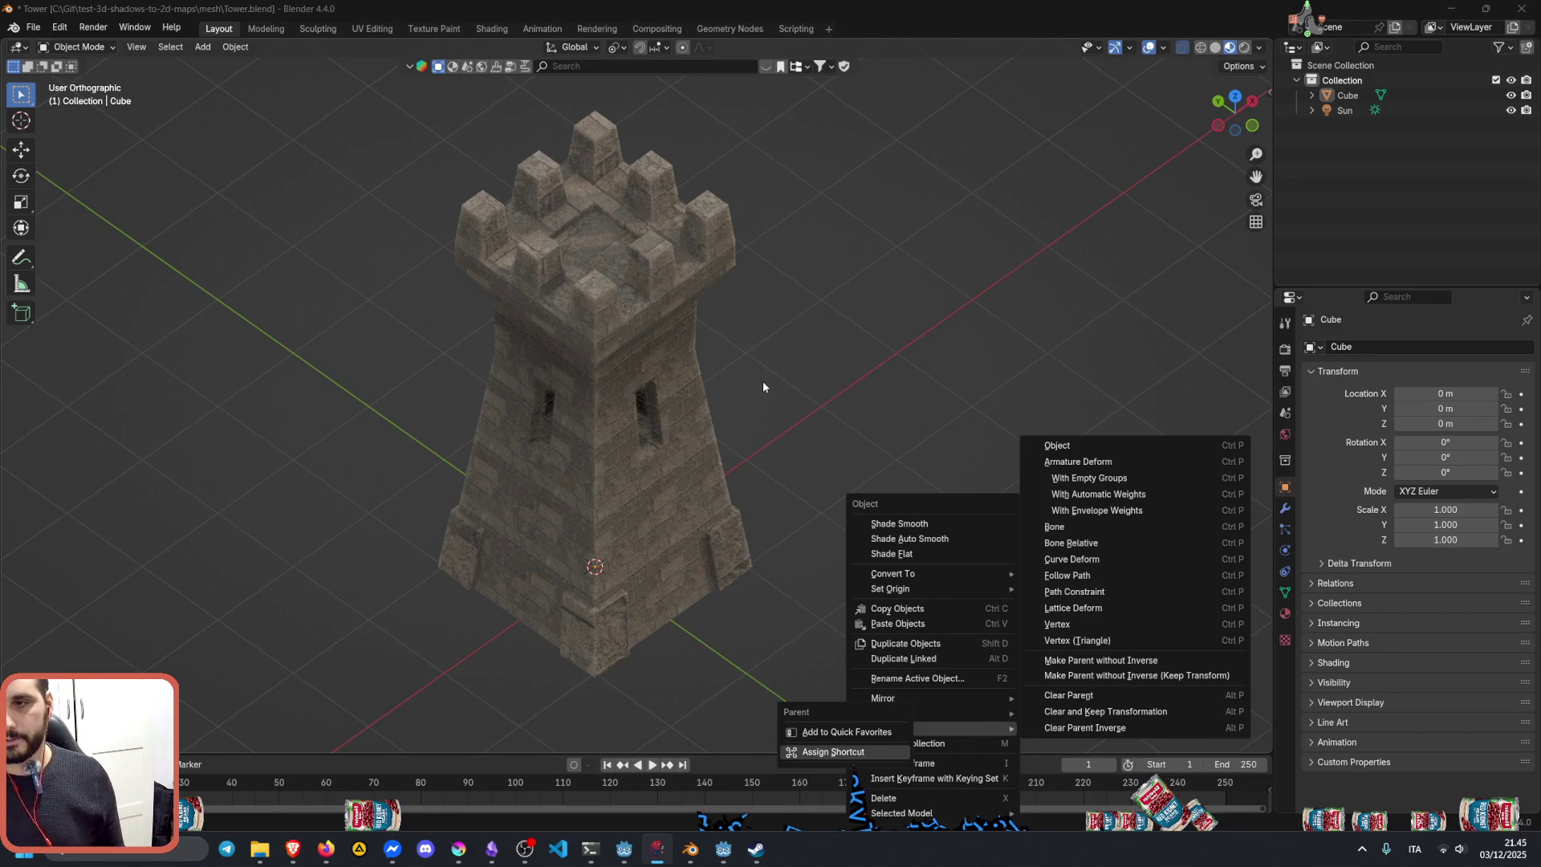
key(Escape)
key(Escape)
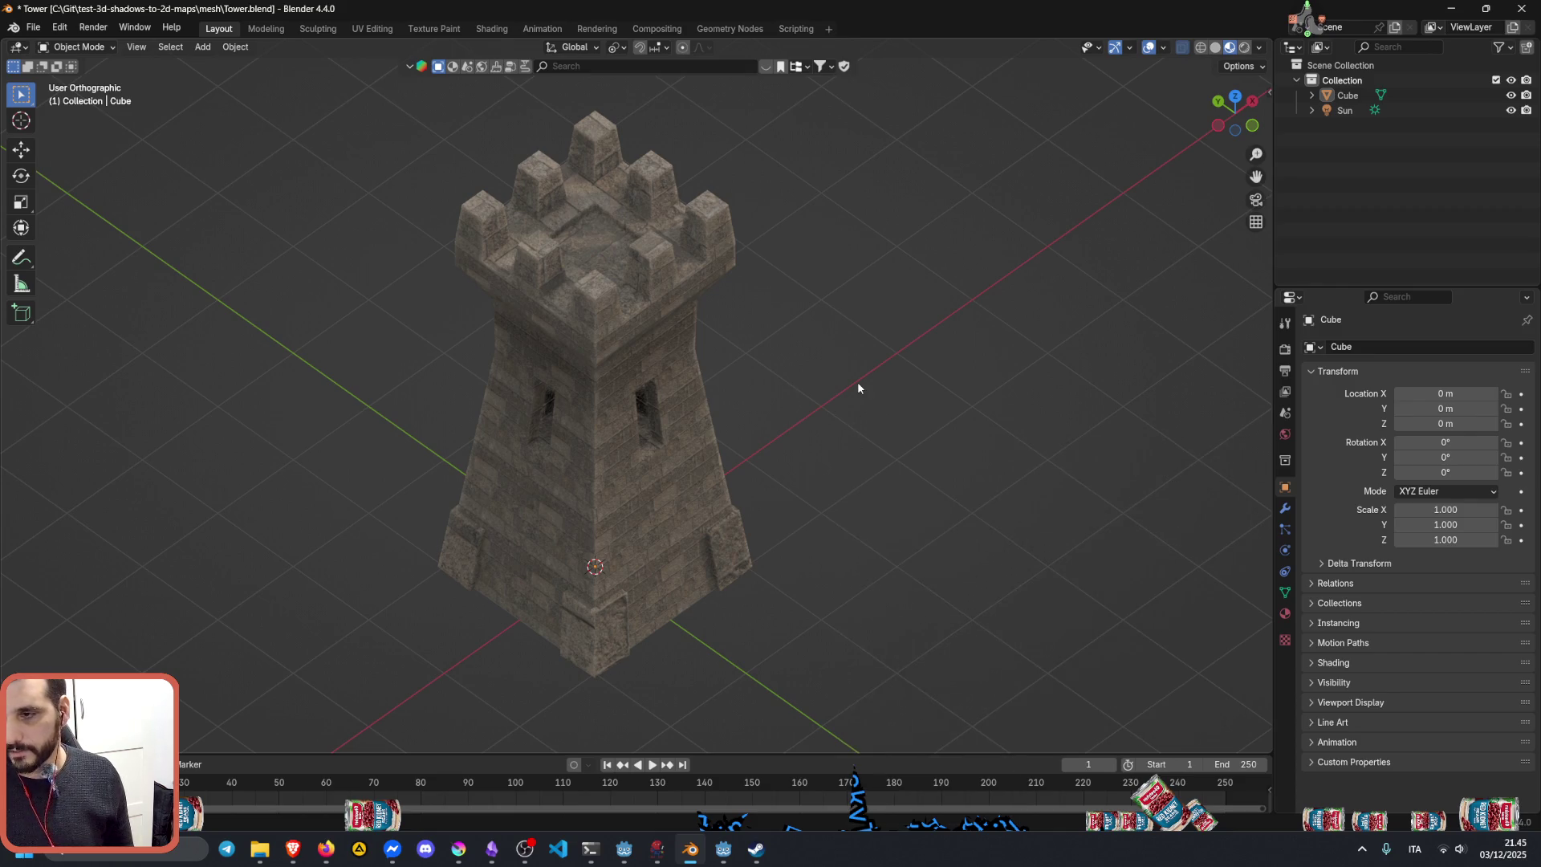
Step: Select the tower, enter the Modeling workspace, pick its top floor face, then switch to the browser
click(581, 227)
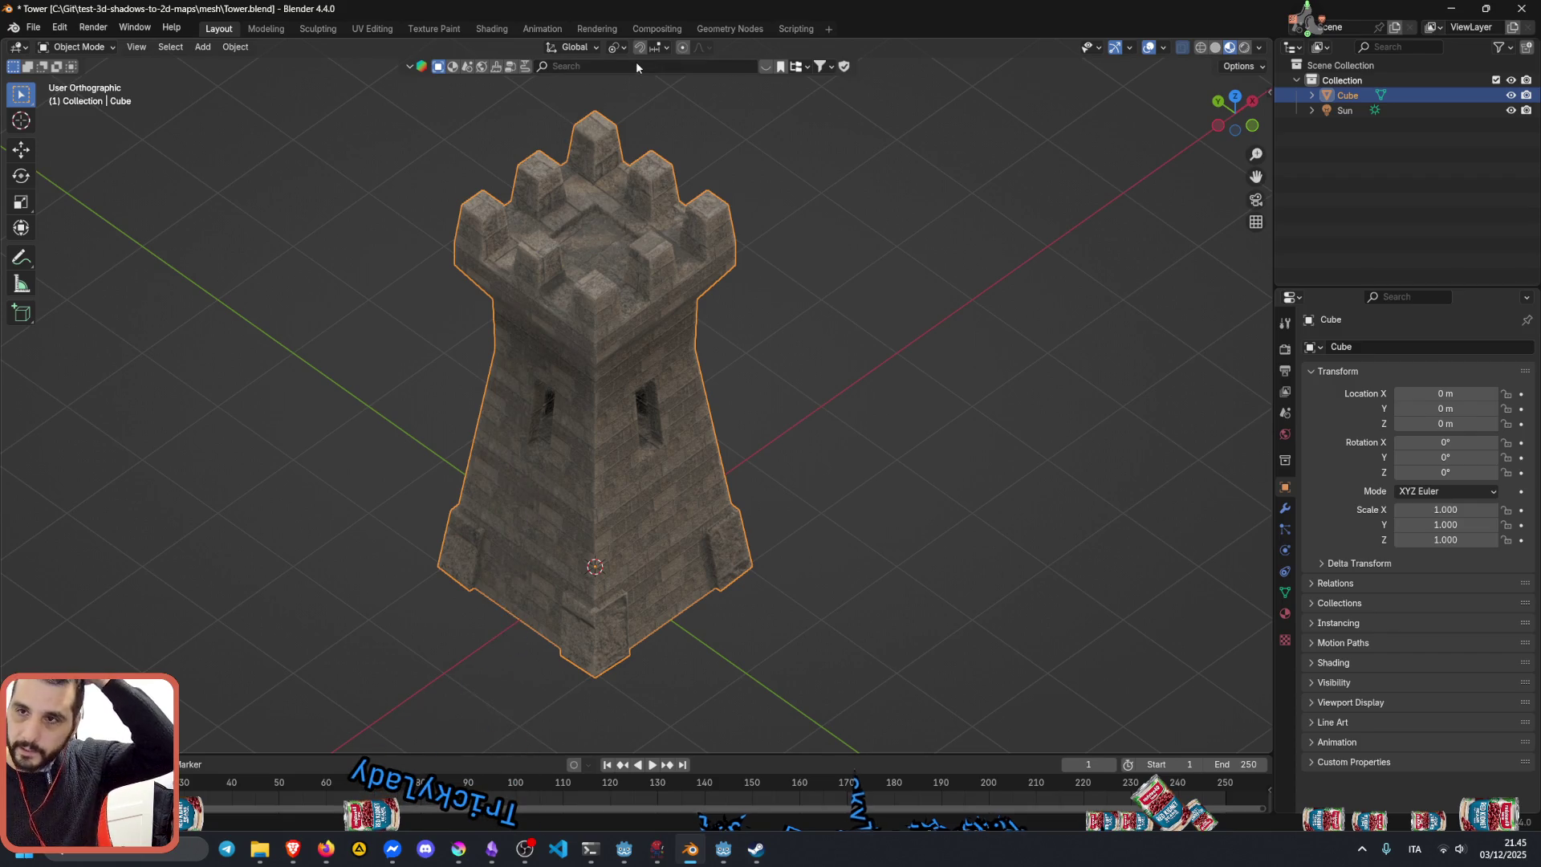
click(265, 28)
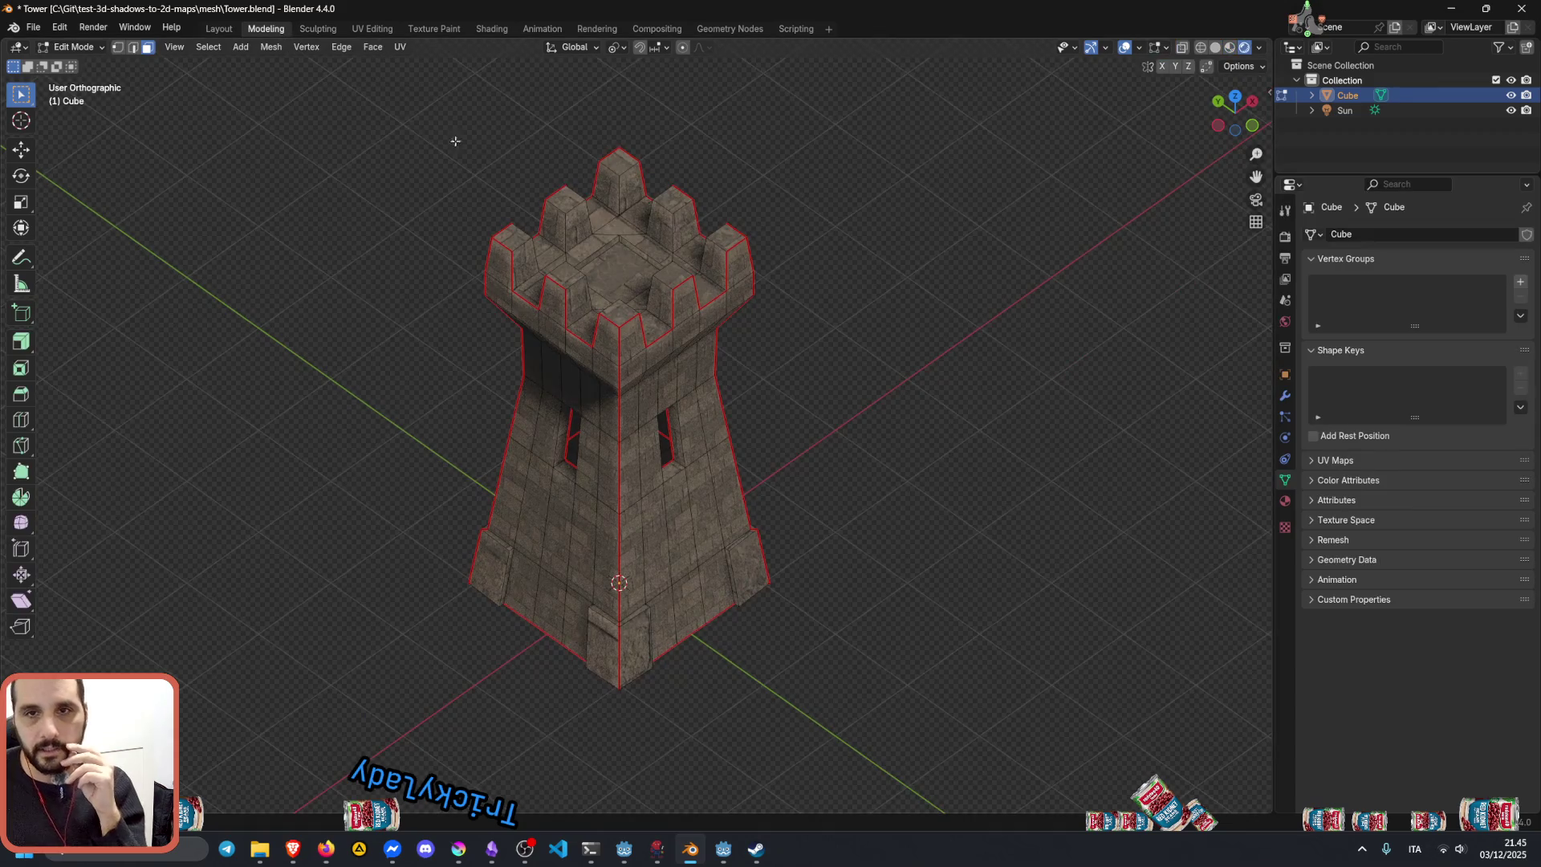
click(612, 262)
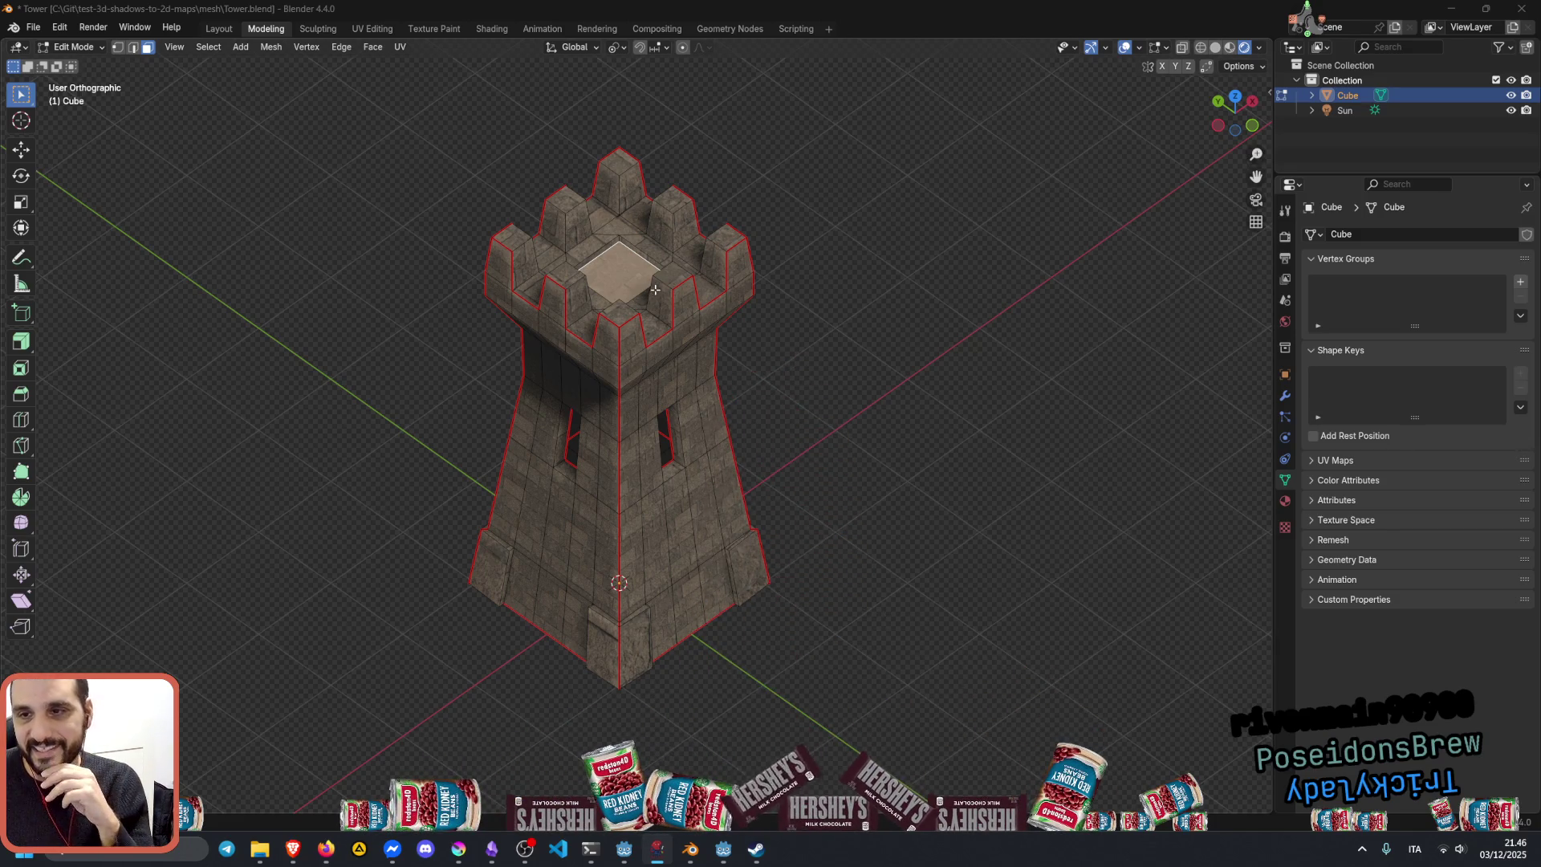
click(292, 848)
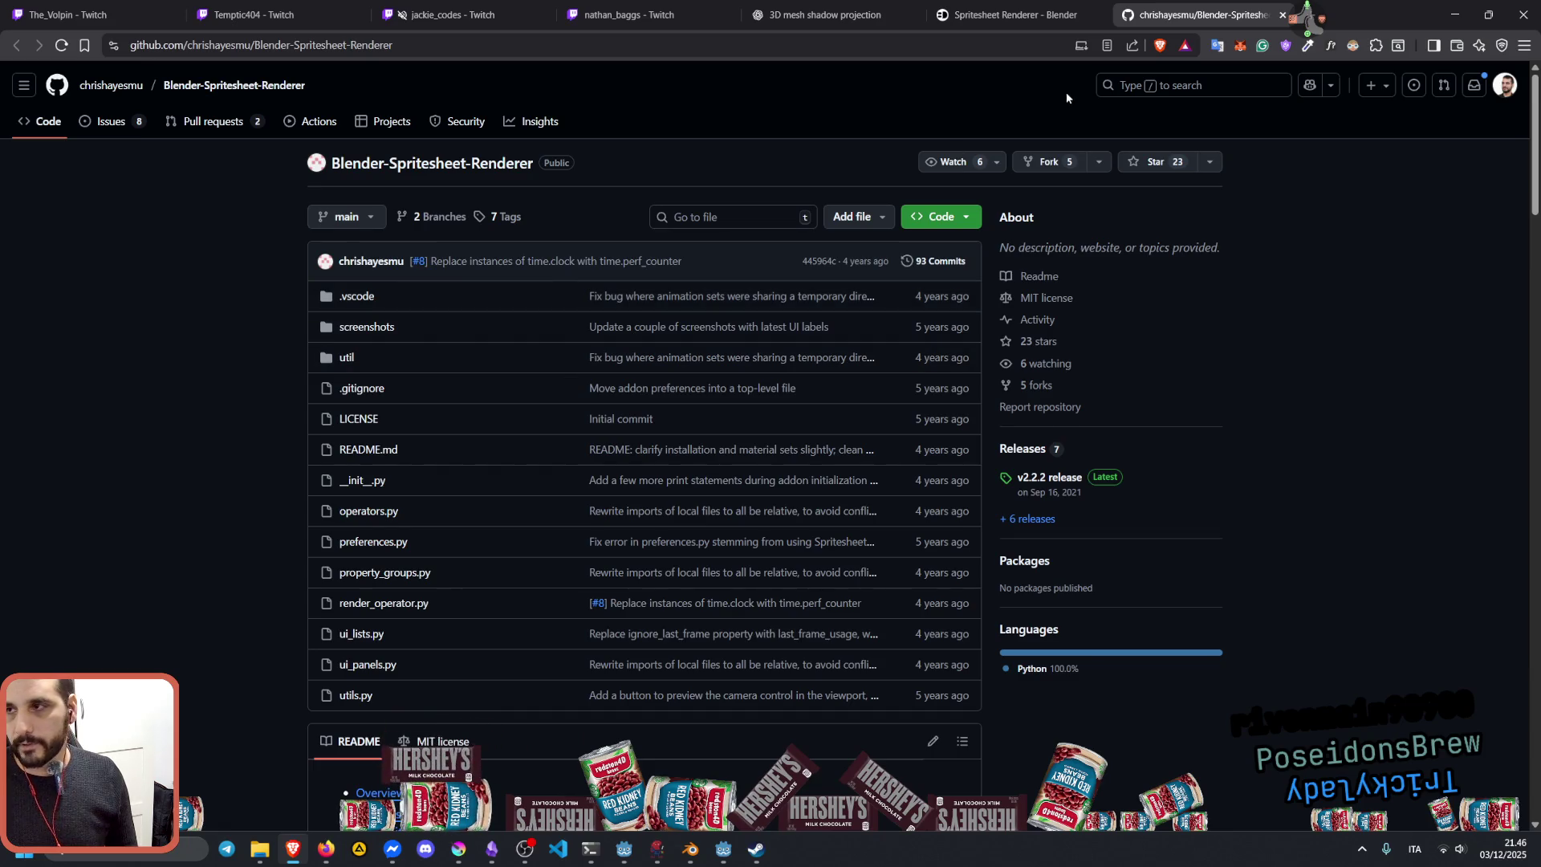
Step: Search 'blender plugins how to install' in a new tab, then bring Blender's File menu up
click(1307, 15)
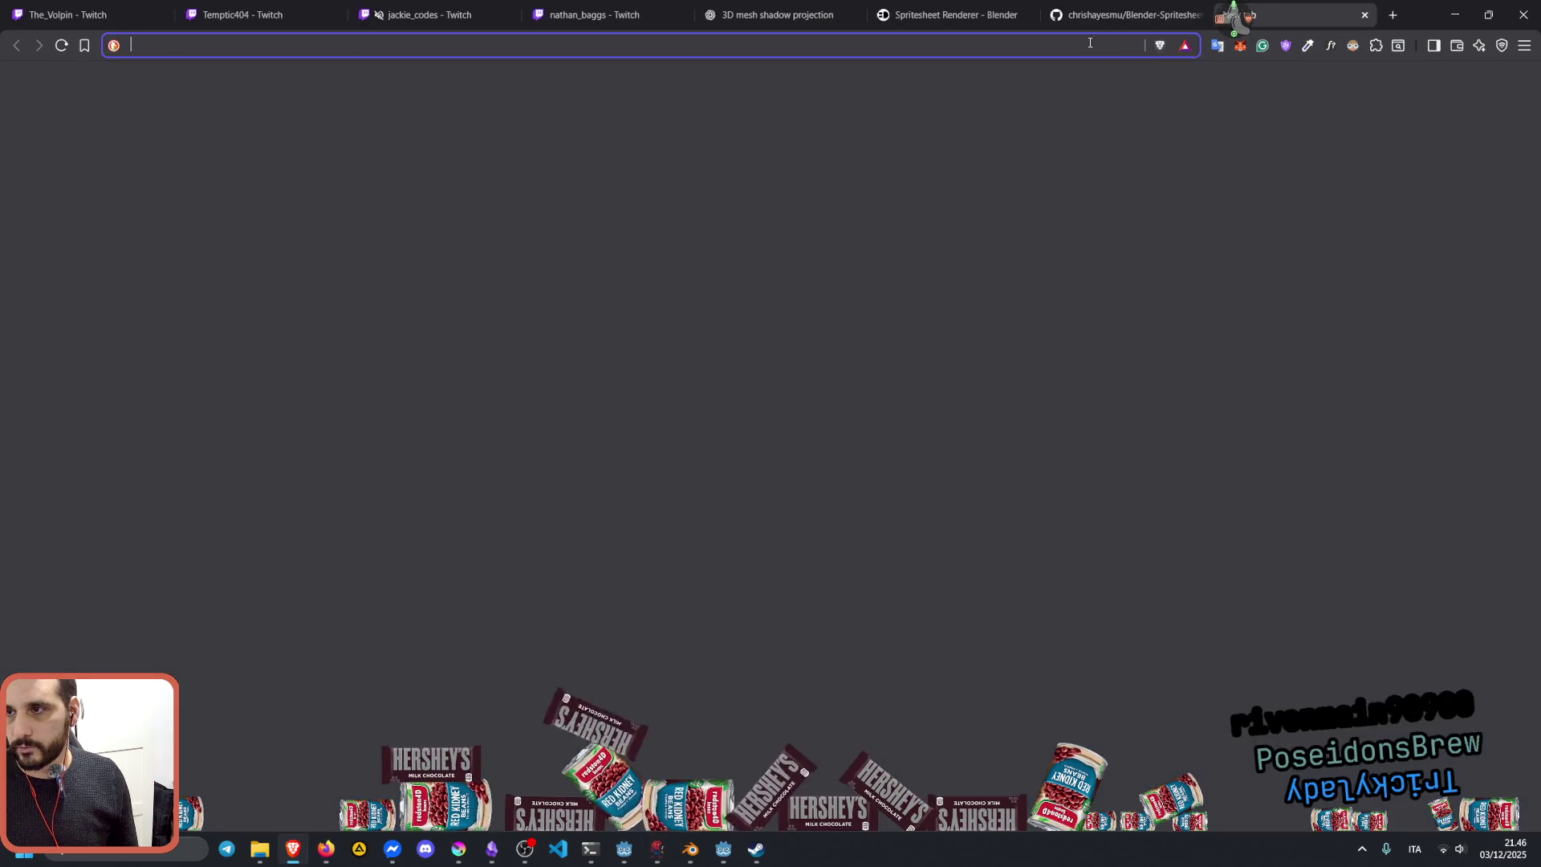
text(blender pl)
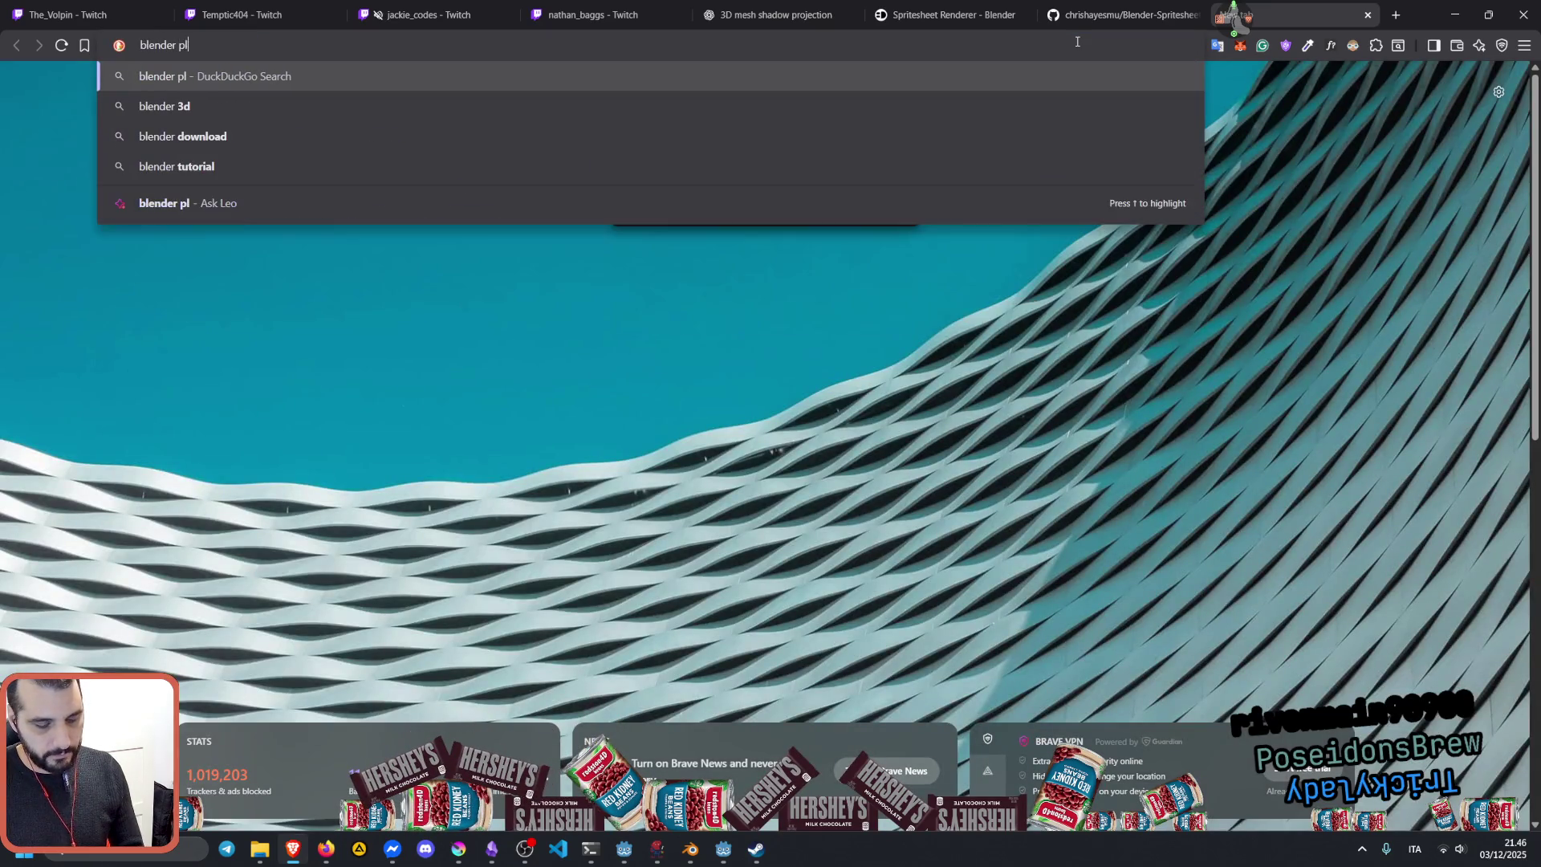
text(ugins )
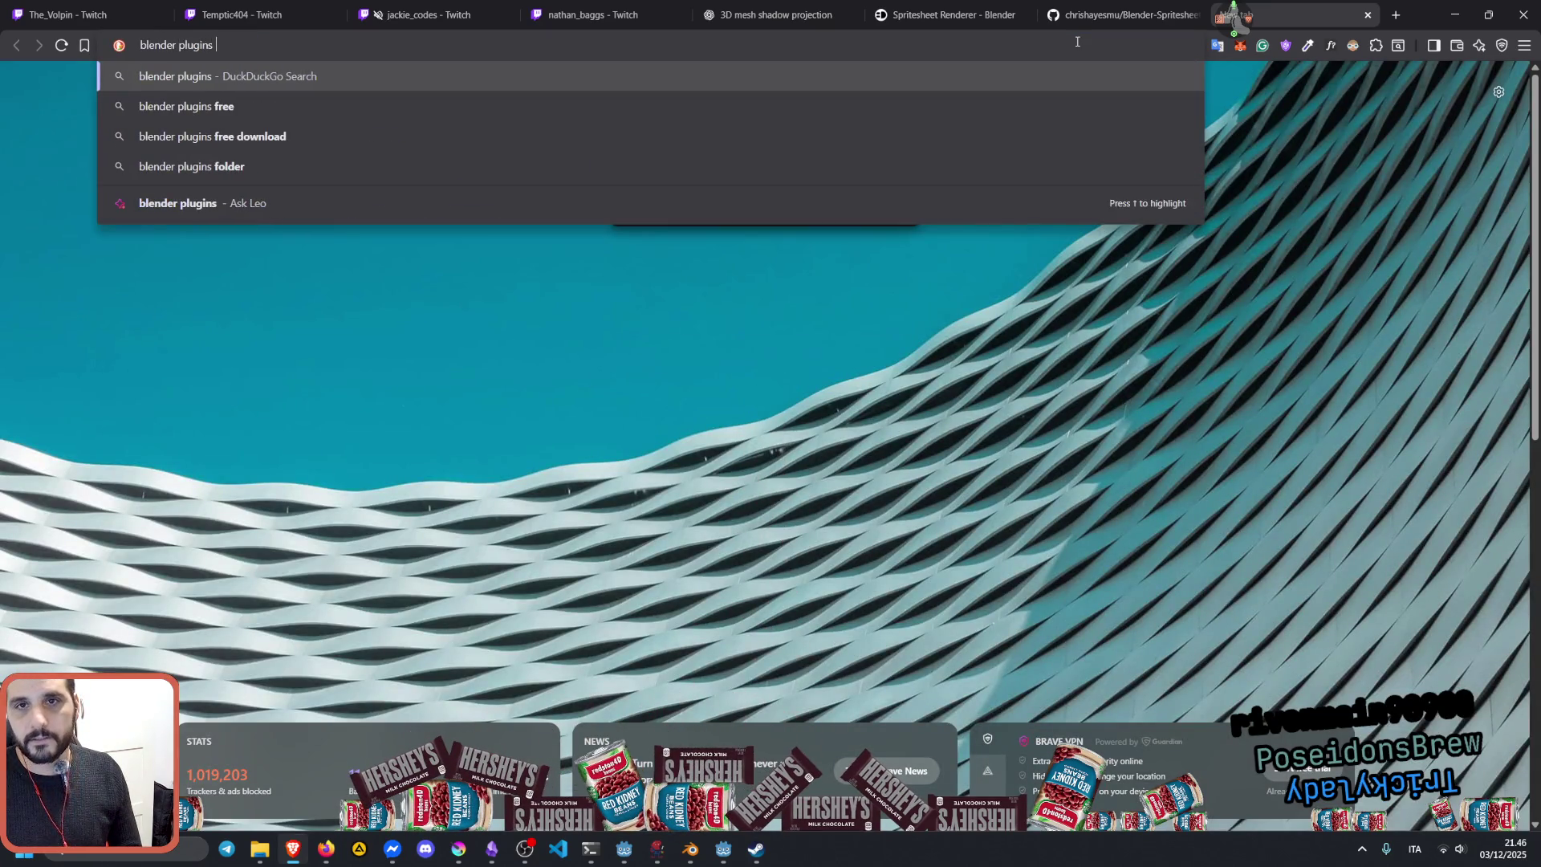
text(how to inst)
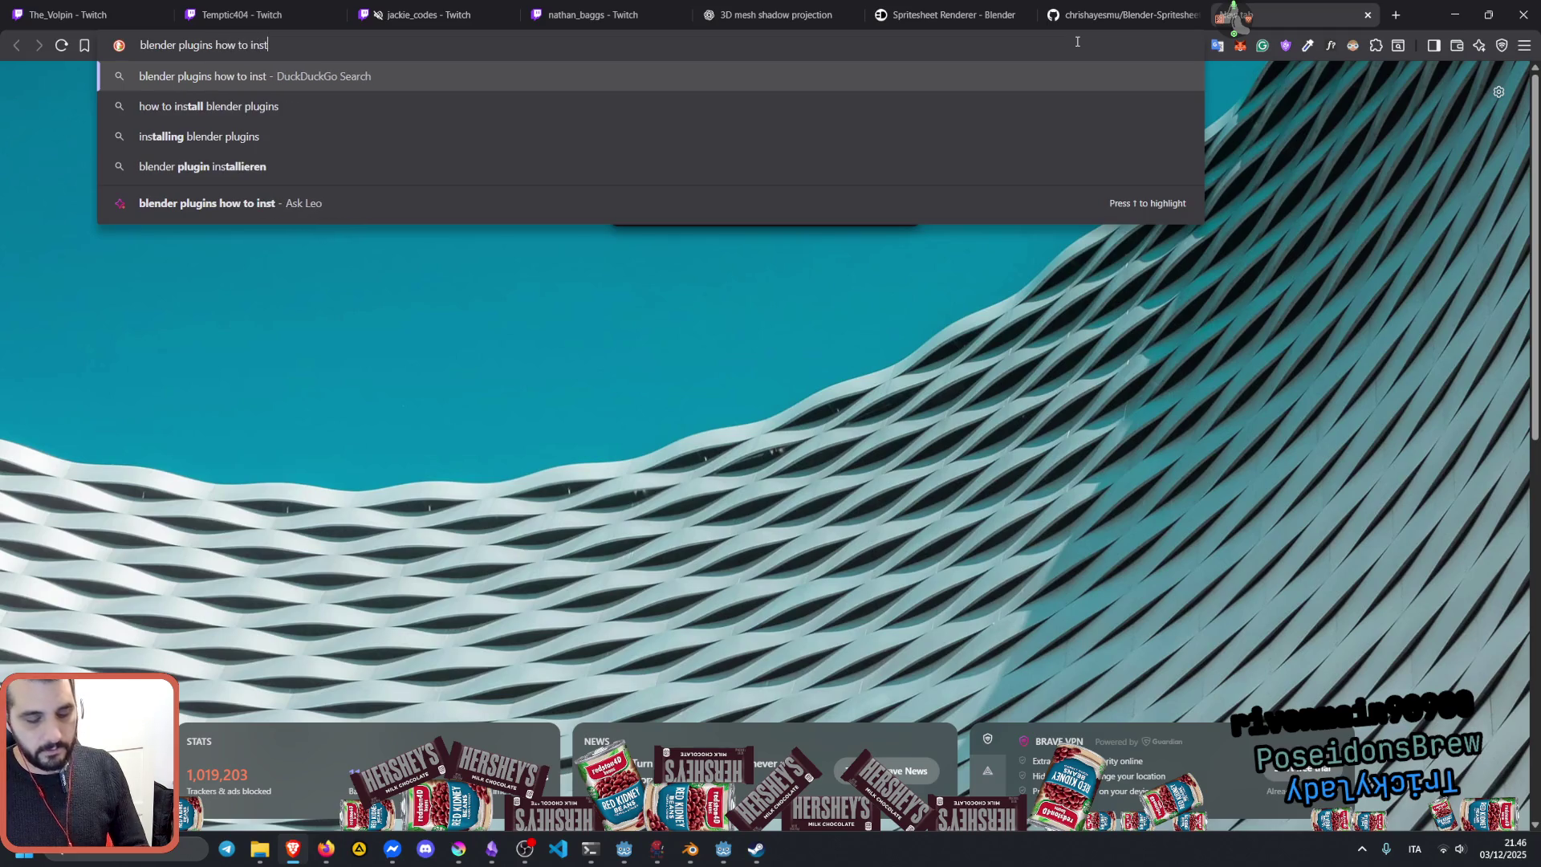
text(all)
key(Return)
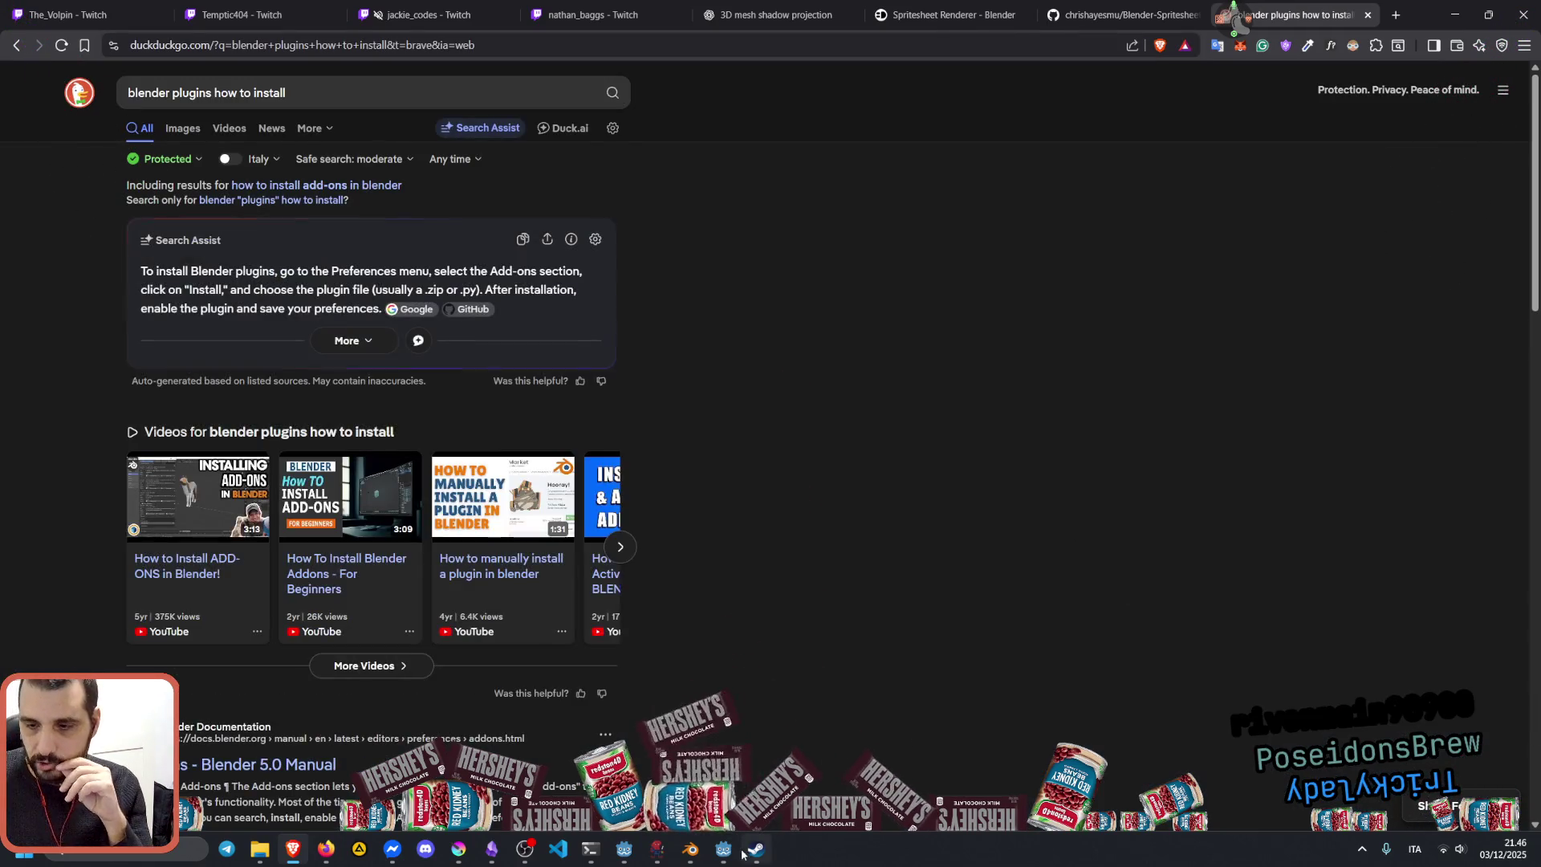
click(690, 848)
click(32, 27)
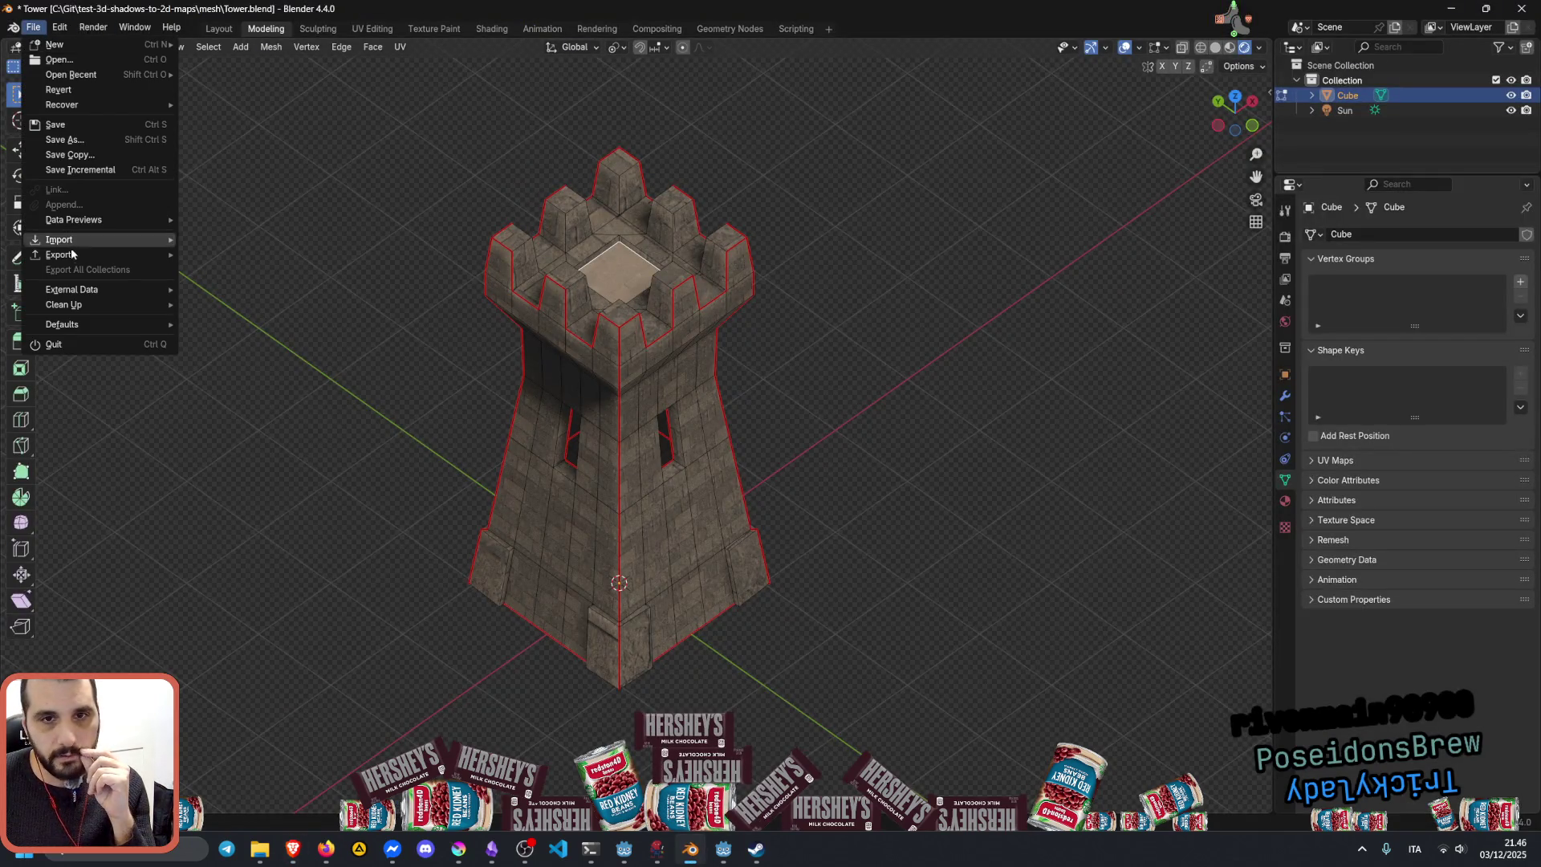
Step: Show the installed add-ons list in Blender Preferences, then return to the browser
click(32, 26)
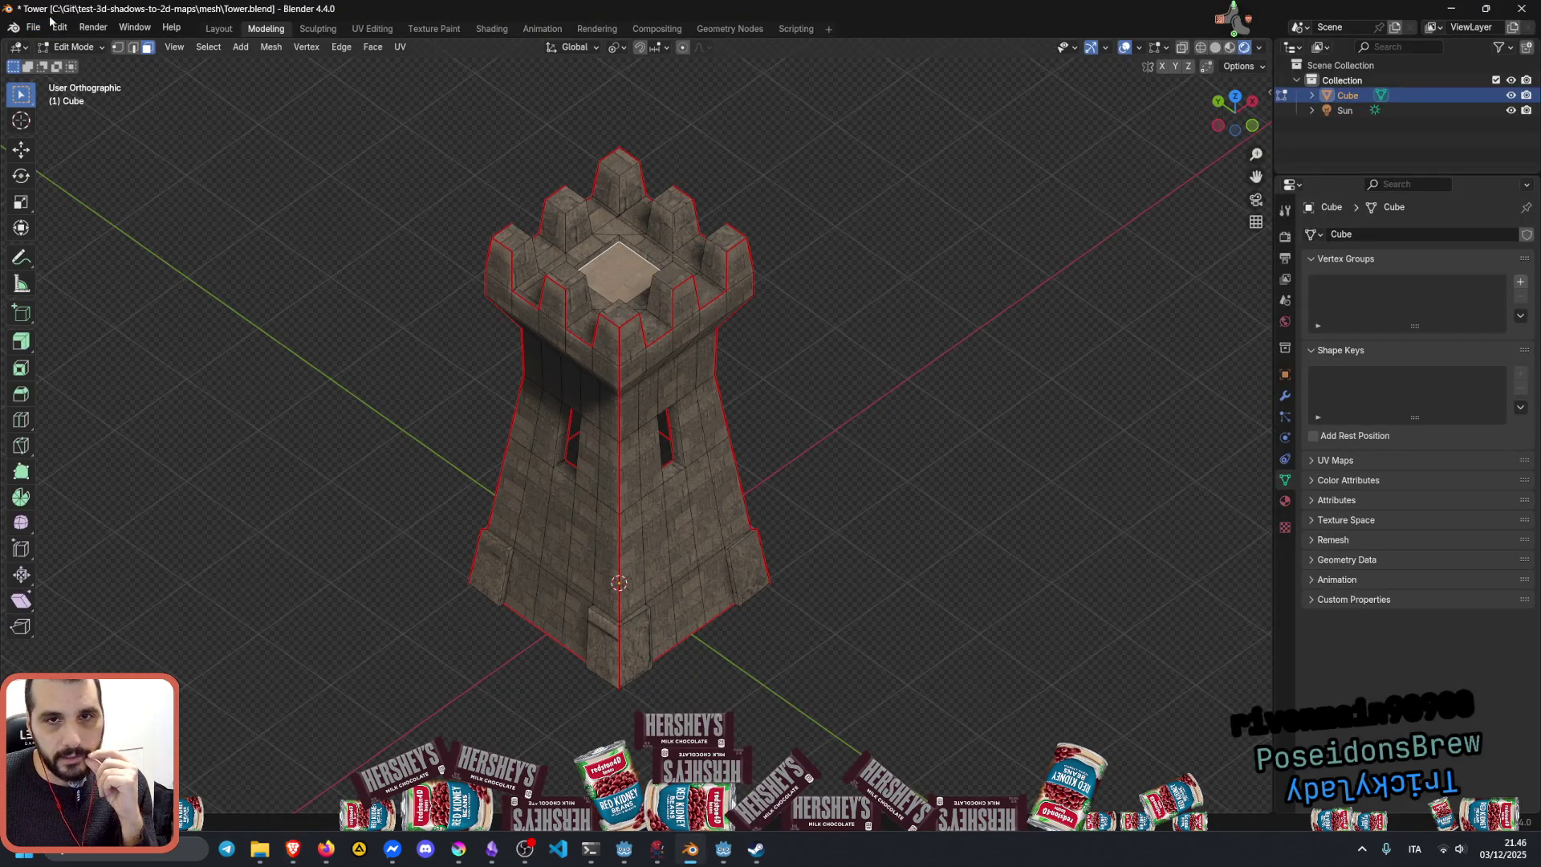
click(56, 28)
click(85, 220)
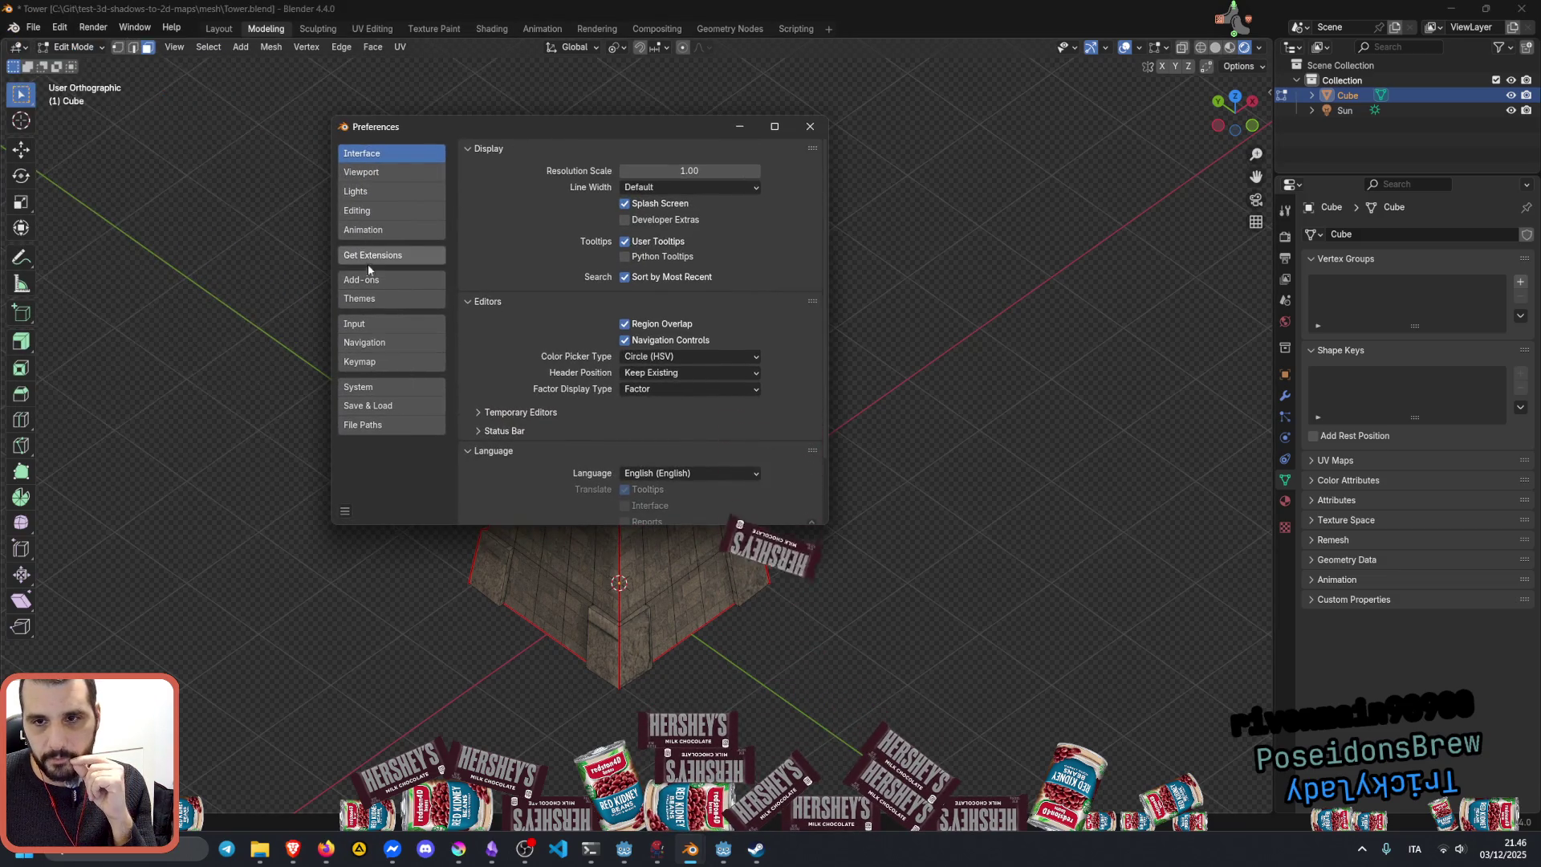
click(374, 282)
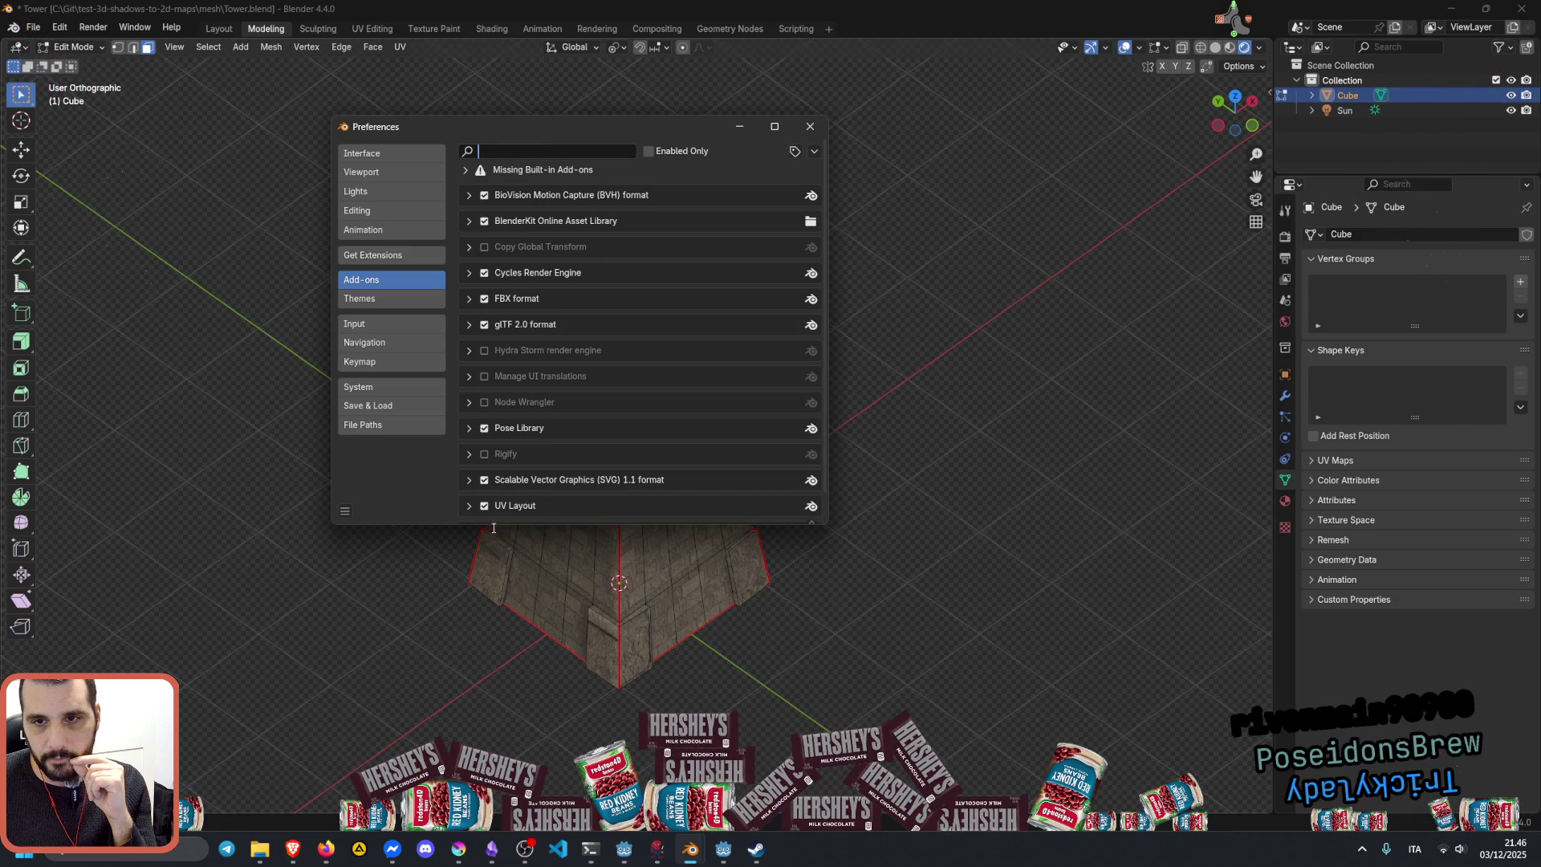
click(293, 850)
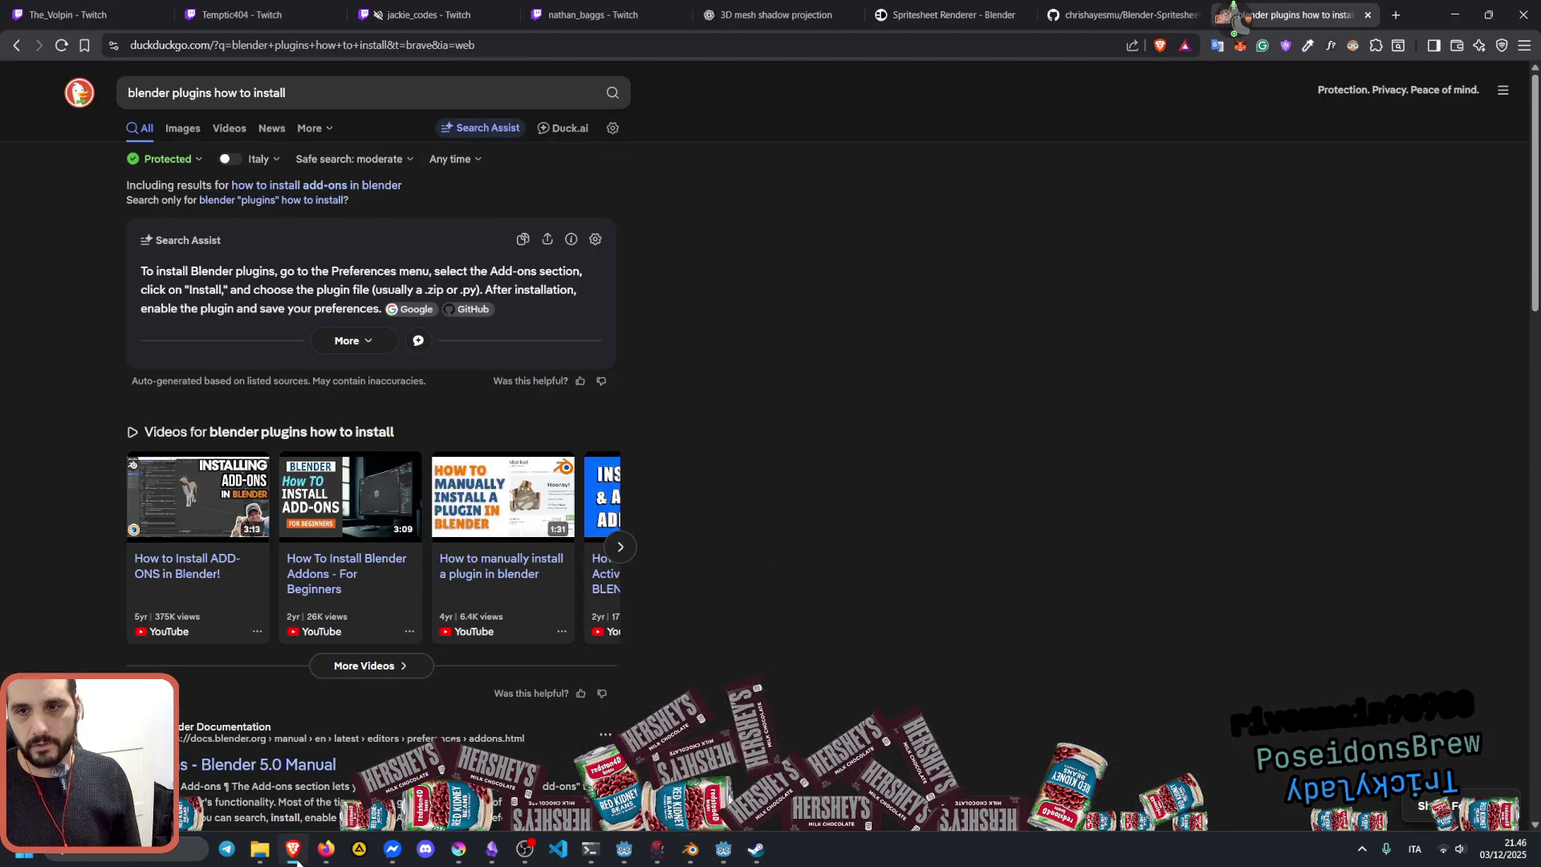
Step: Revisit the Blender-Spritesheet-Renderer GitHub tab, then bring Blender's Preferences back in front
click(1121, 14)
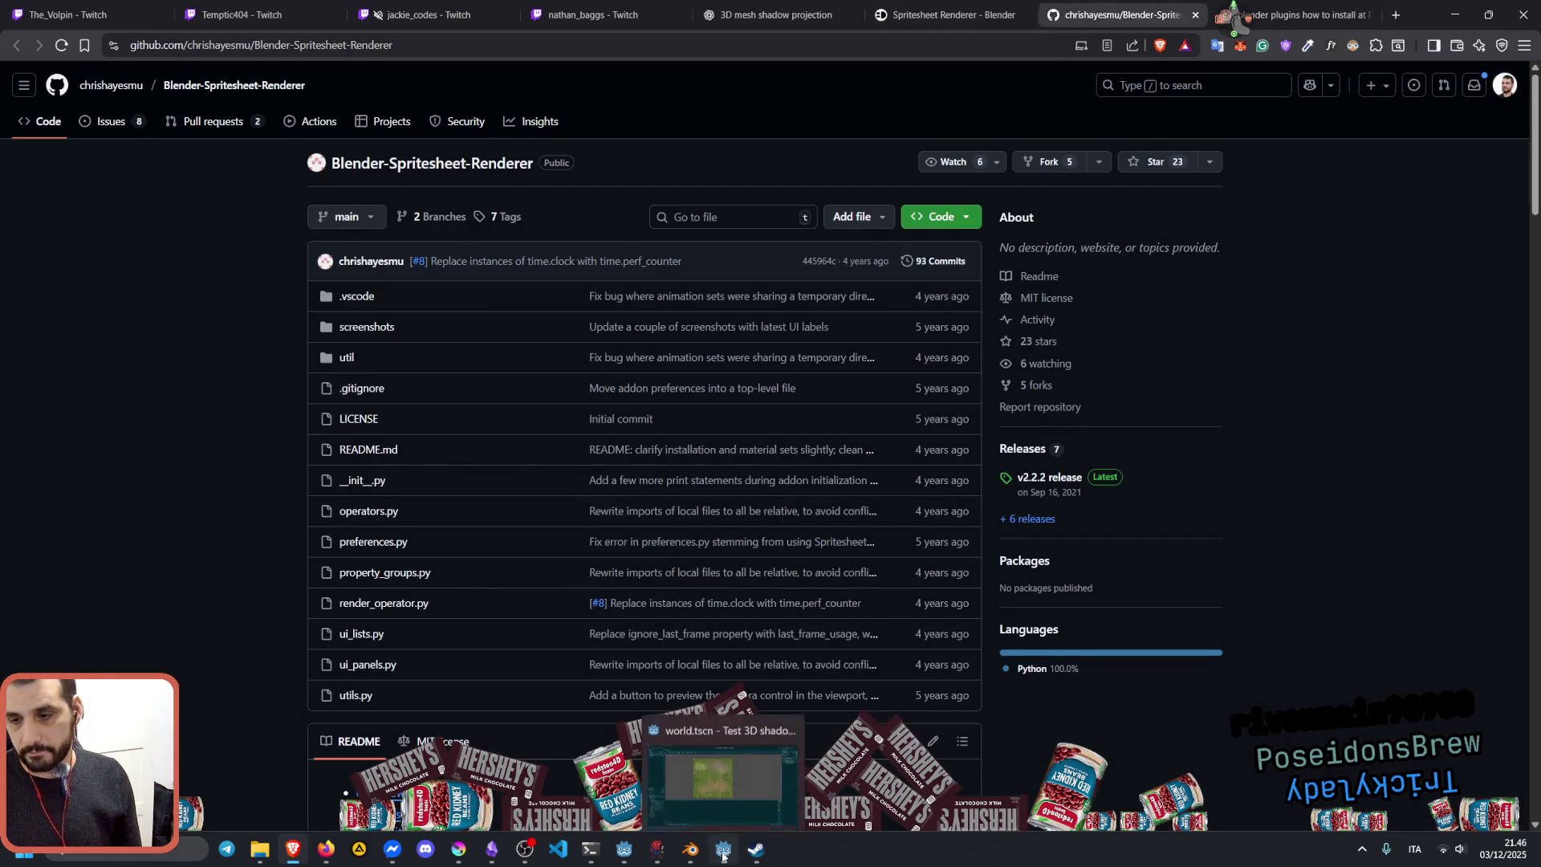
mouse_move(690, 848)
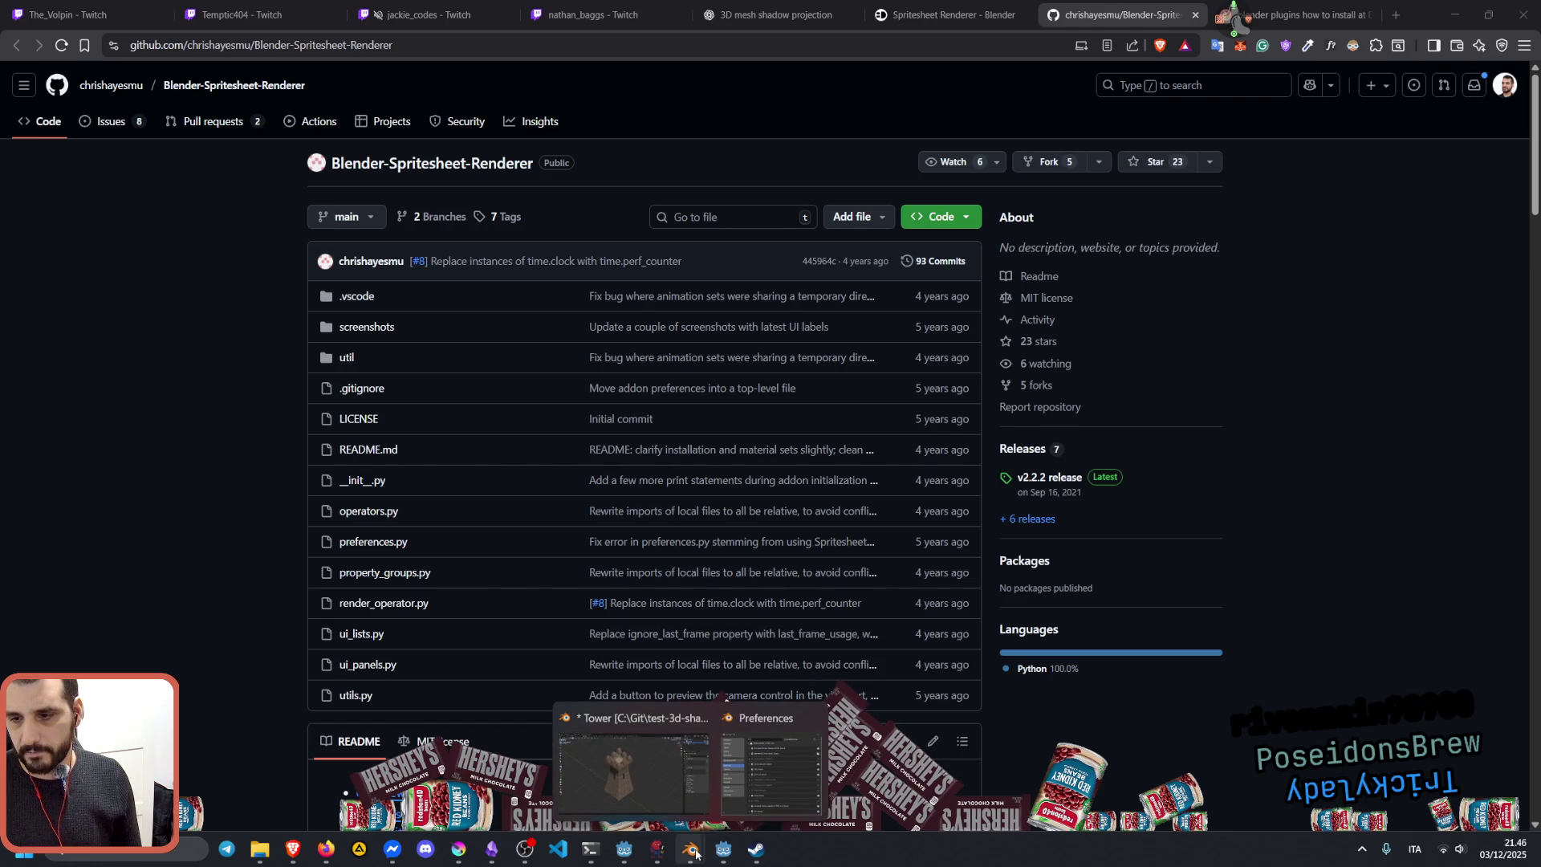
click(760, 772)
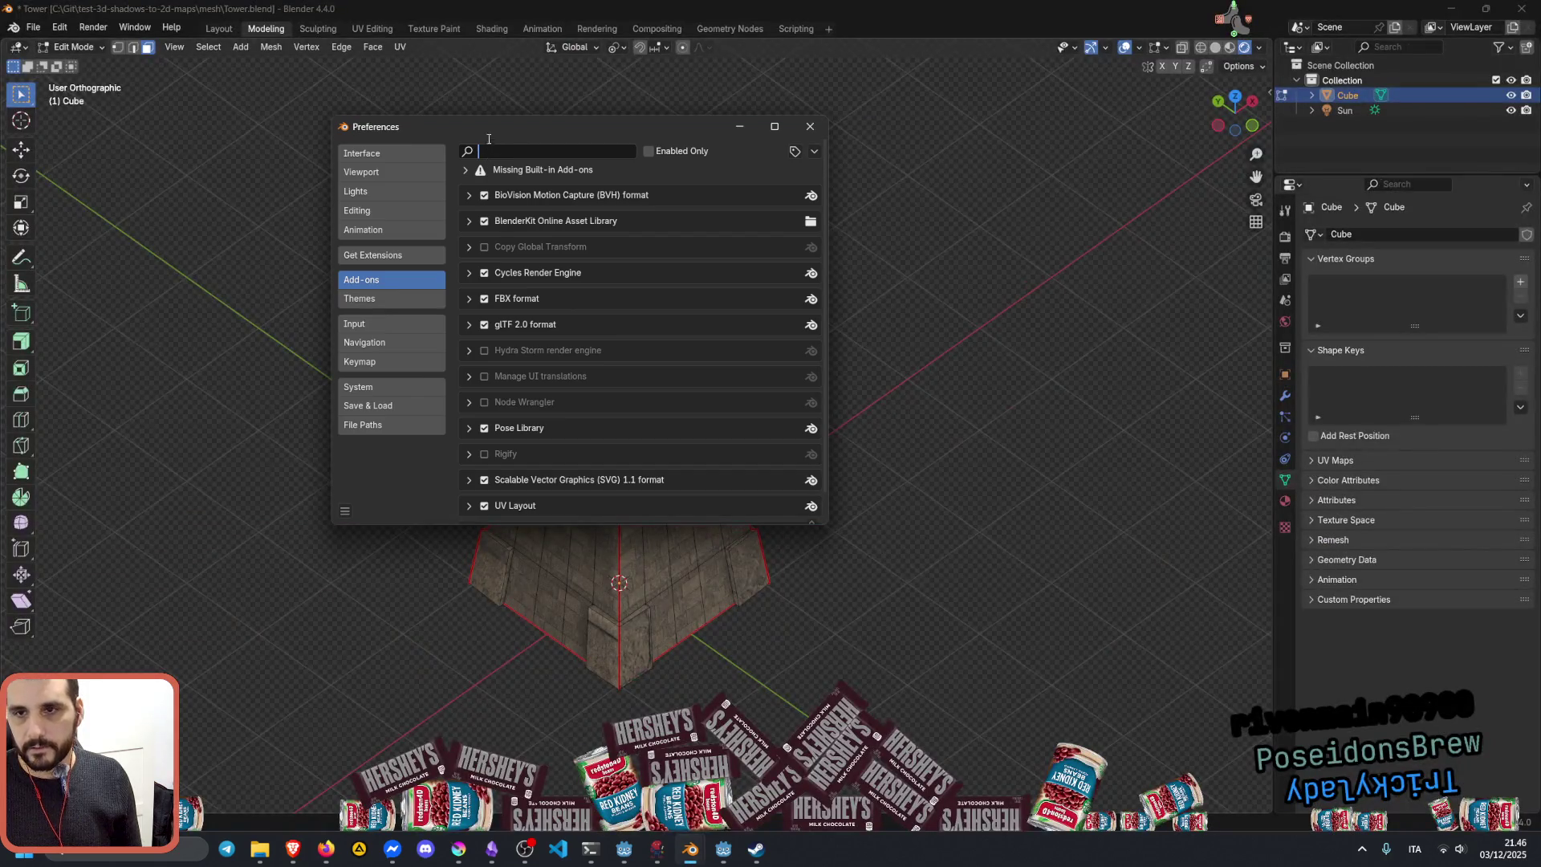
text(sprio)
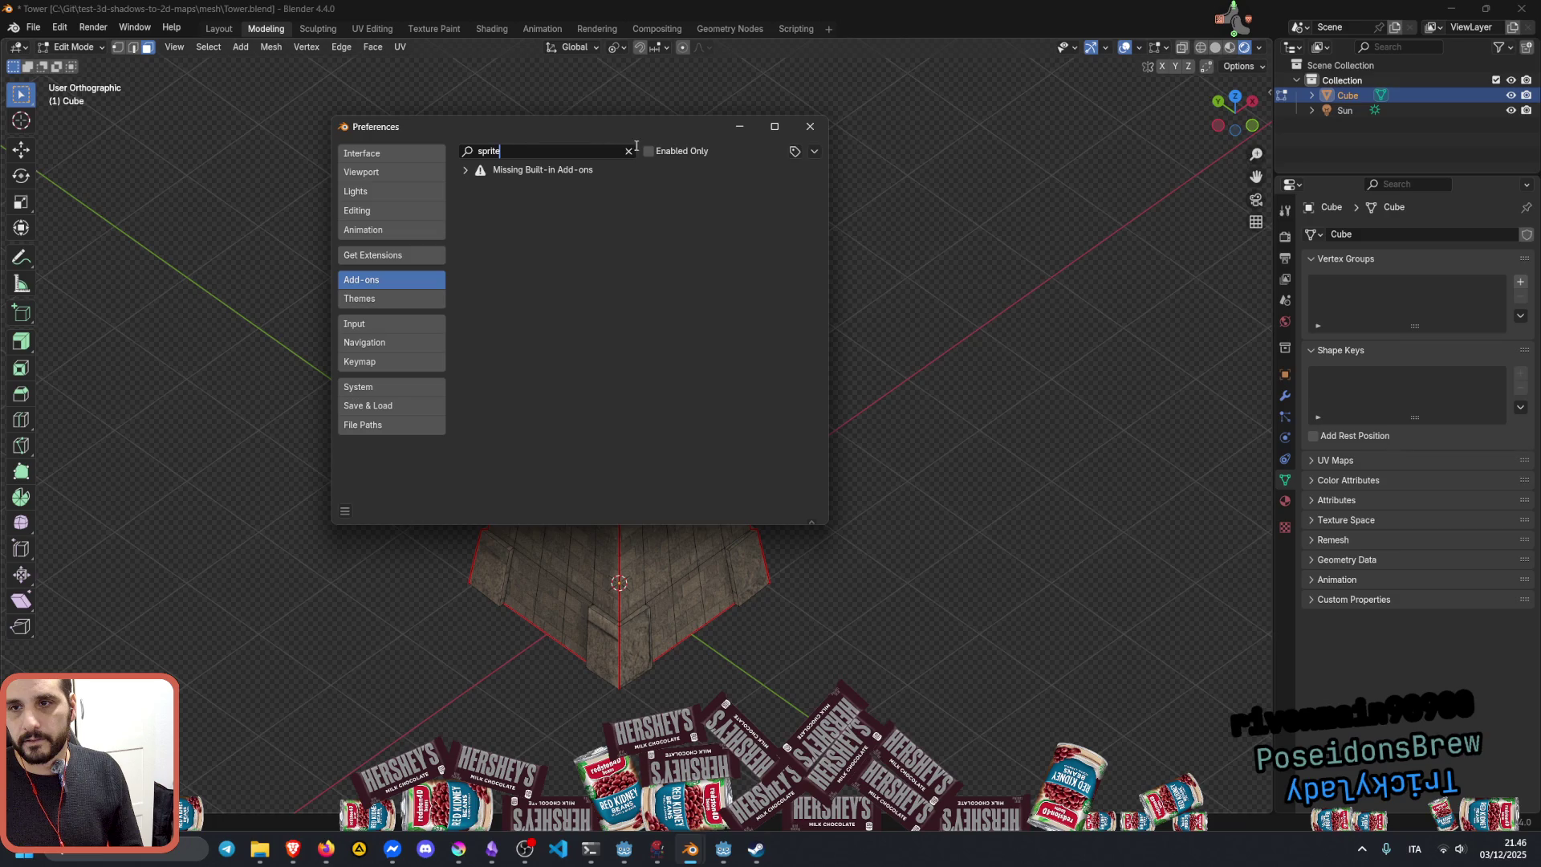
Step: Inspect the Missing Built-in Add-ons section, which lists only Paint Palettes
click(468, 172)
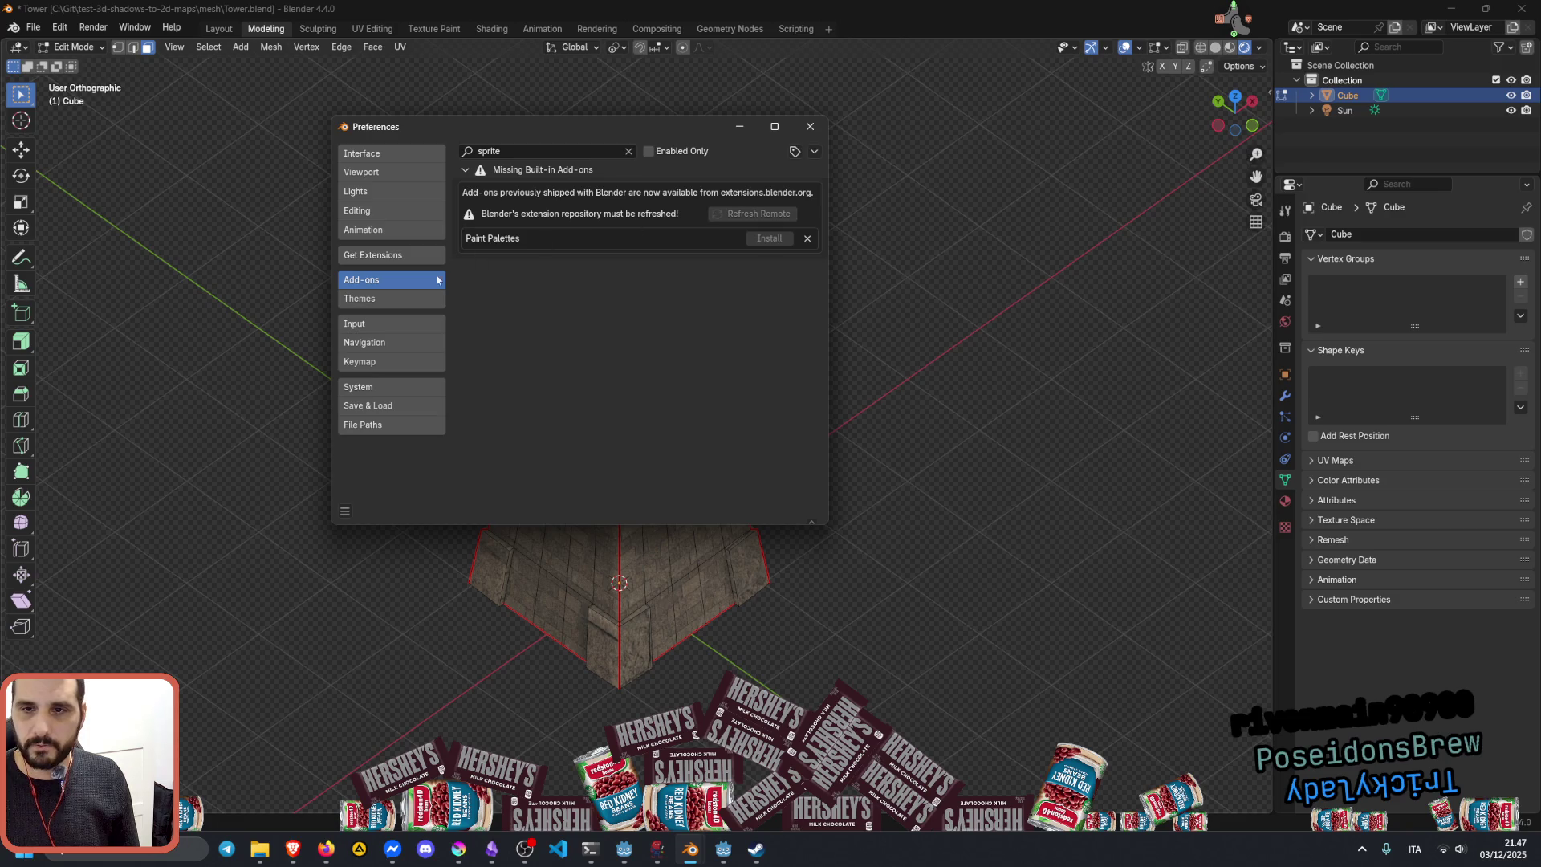
click(554, 170)
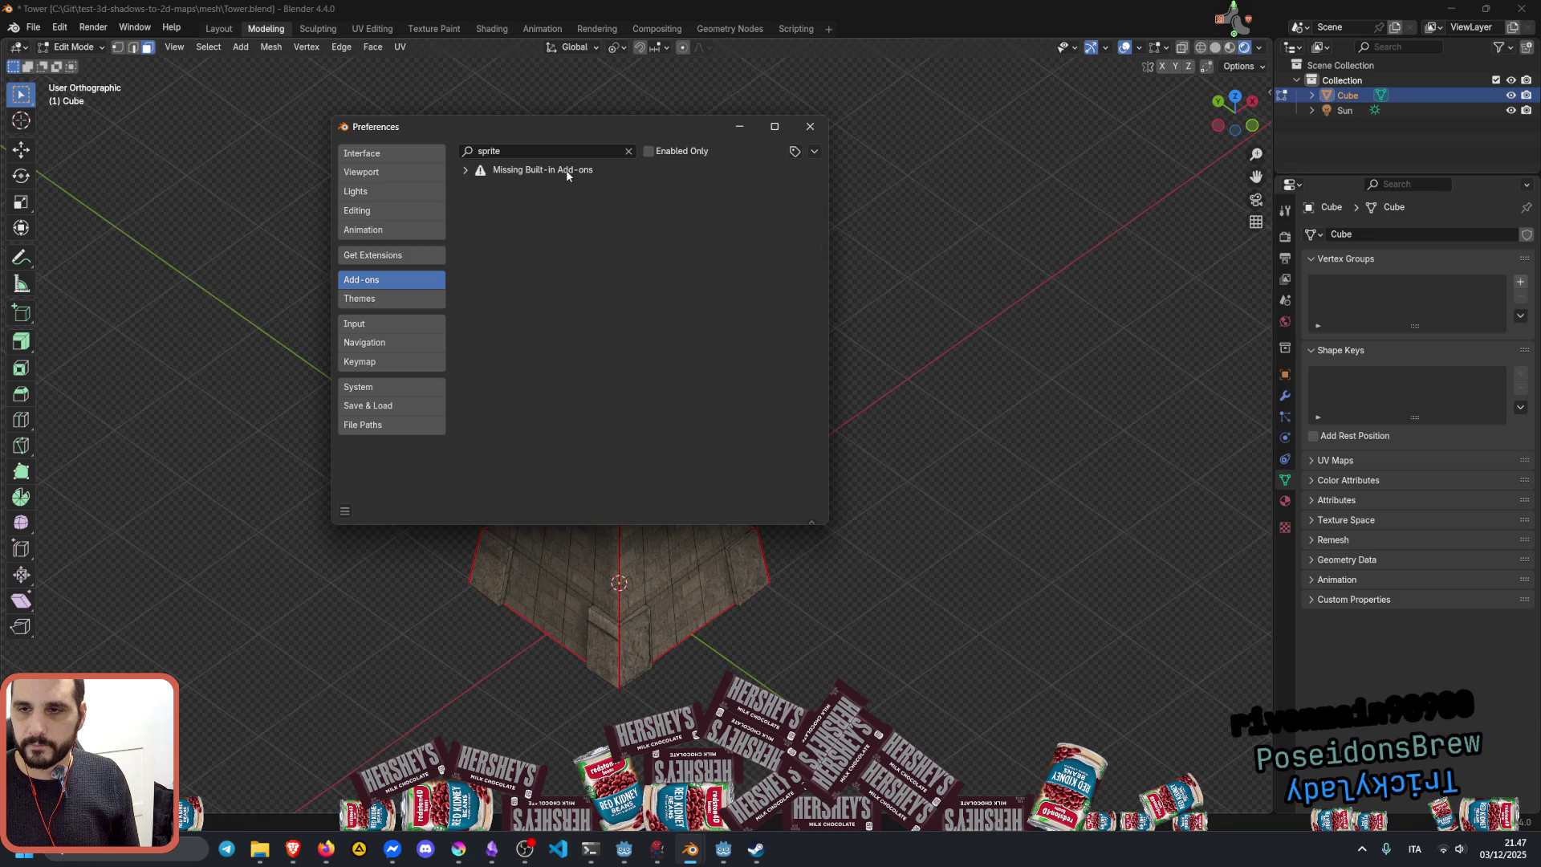
click(566, 170)
click(566, 170)
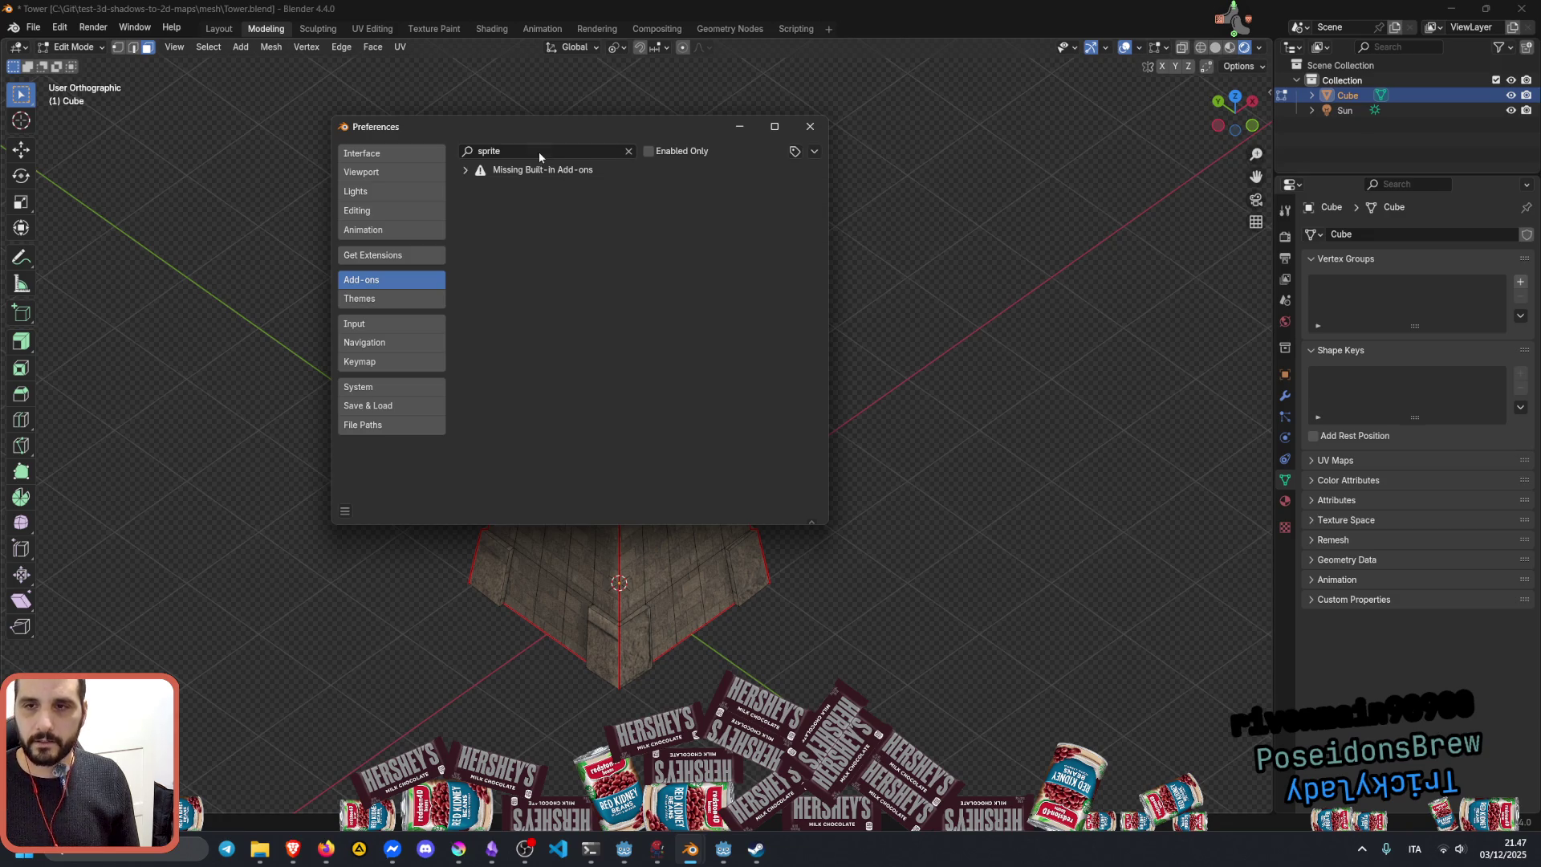
Step: Search installed add-ons for 'sprite renderer' with no match, then move to Get Extensions
key(BackSpace)
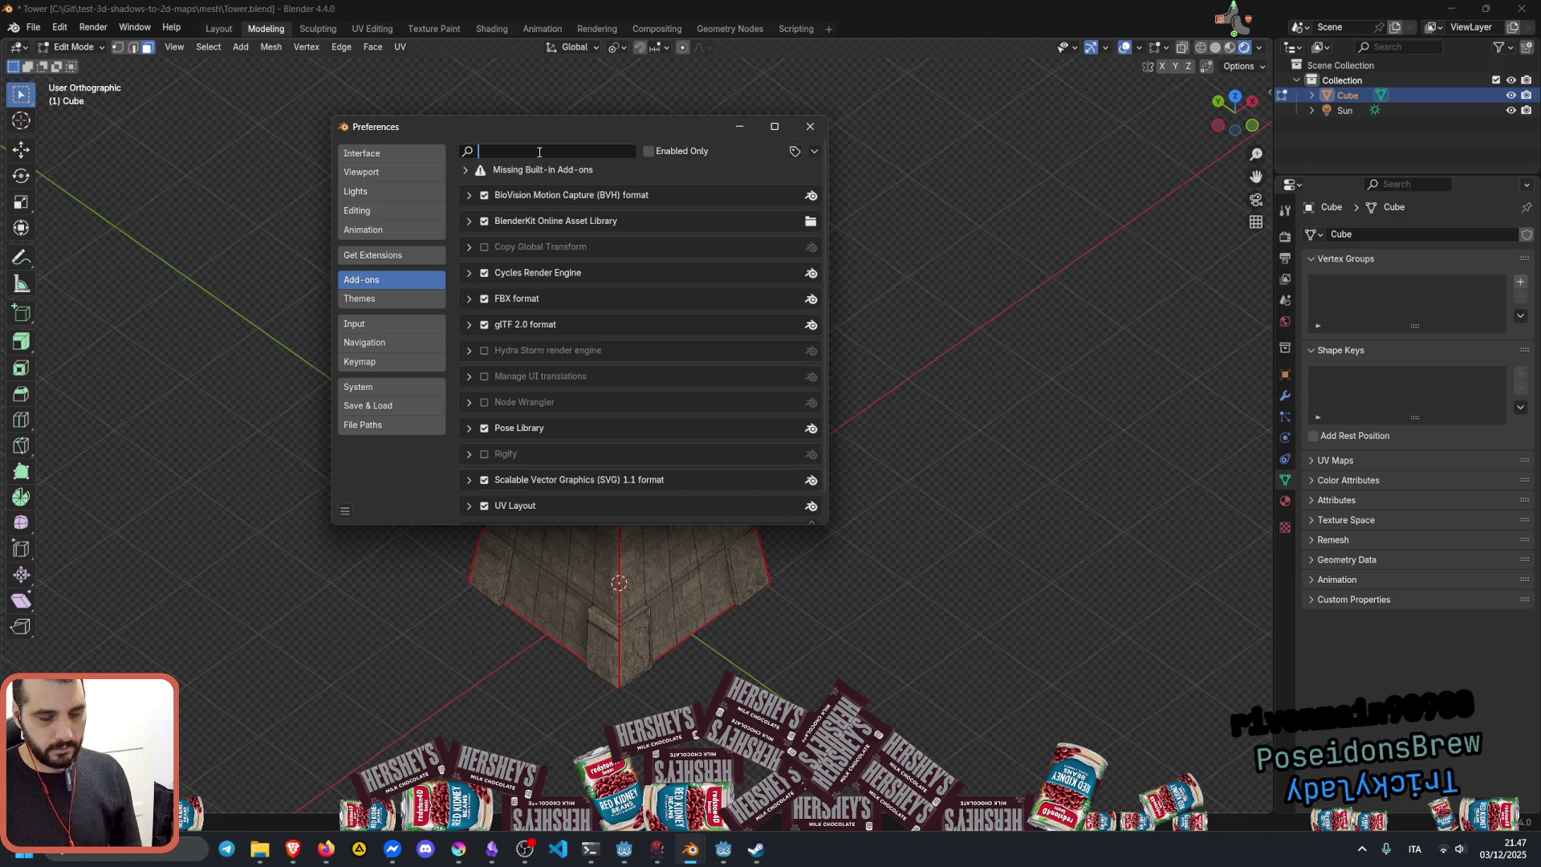
text(sprite renderer)
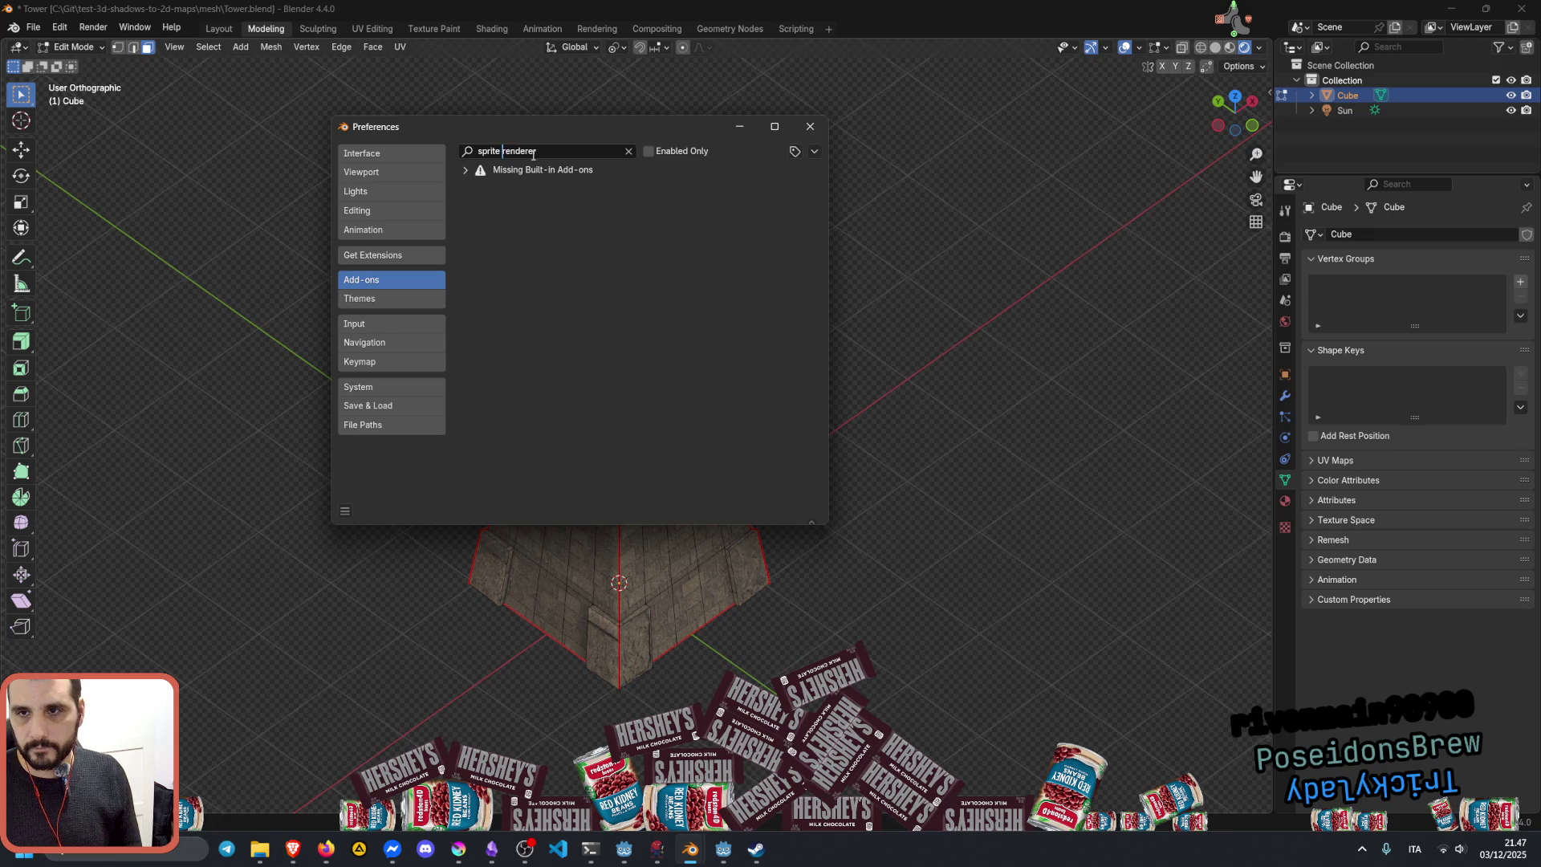
key(Return)
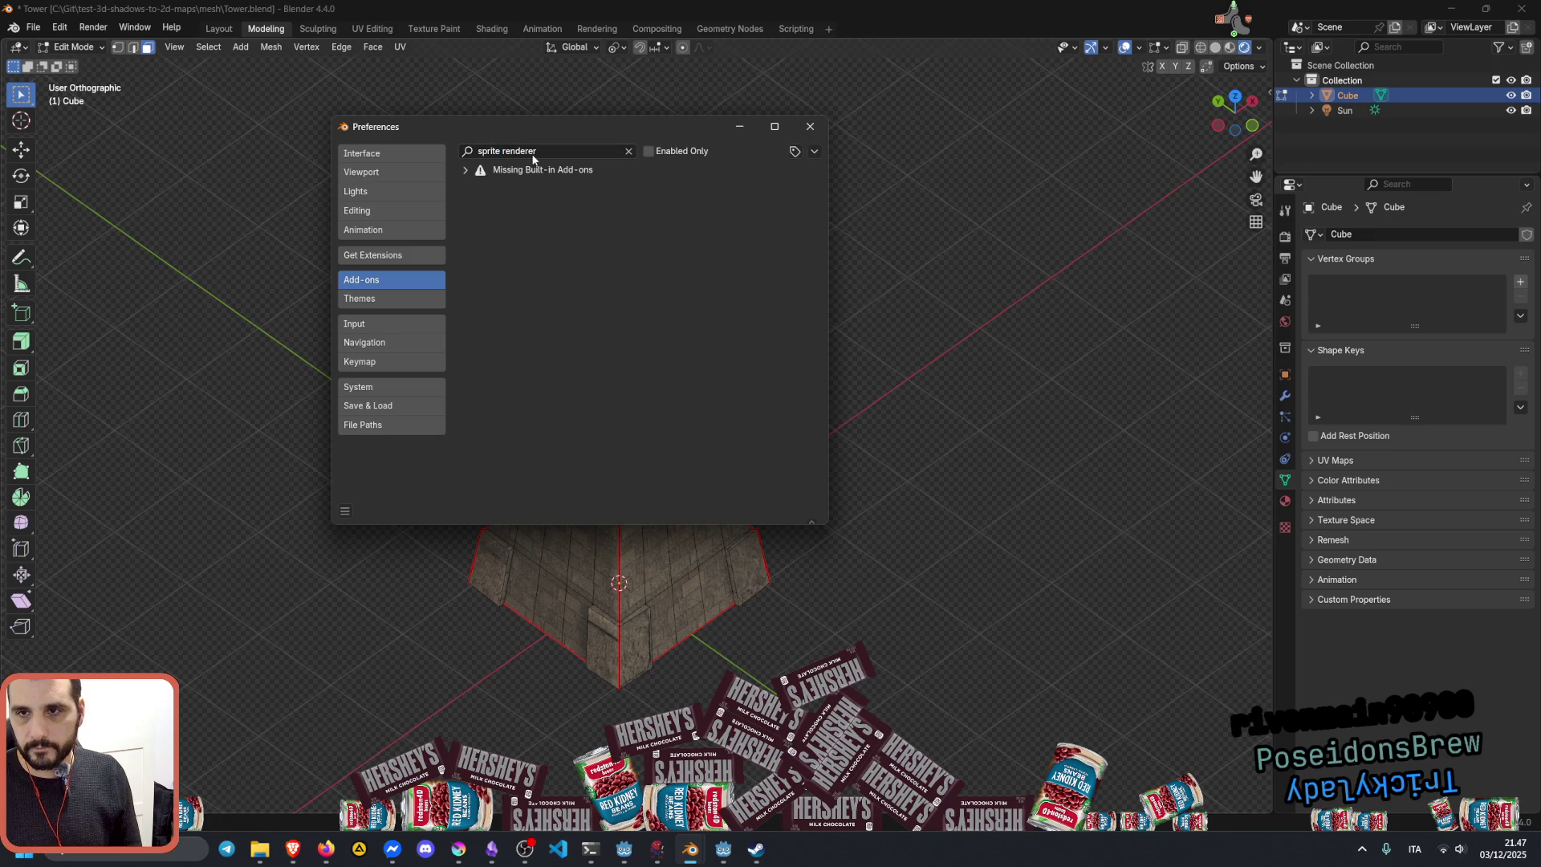
click(502, 171)
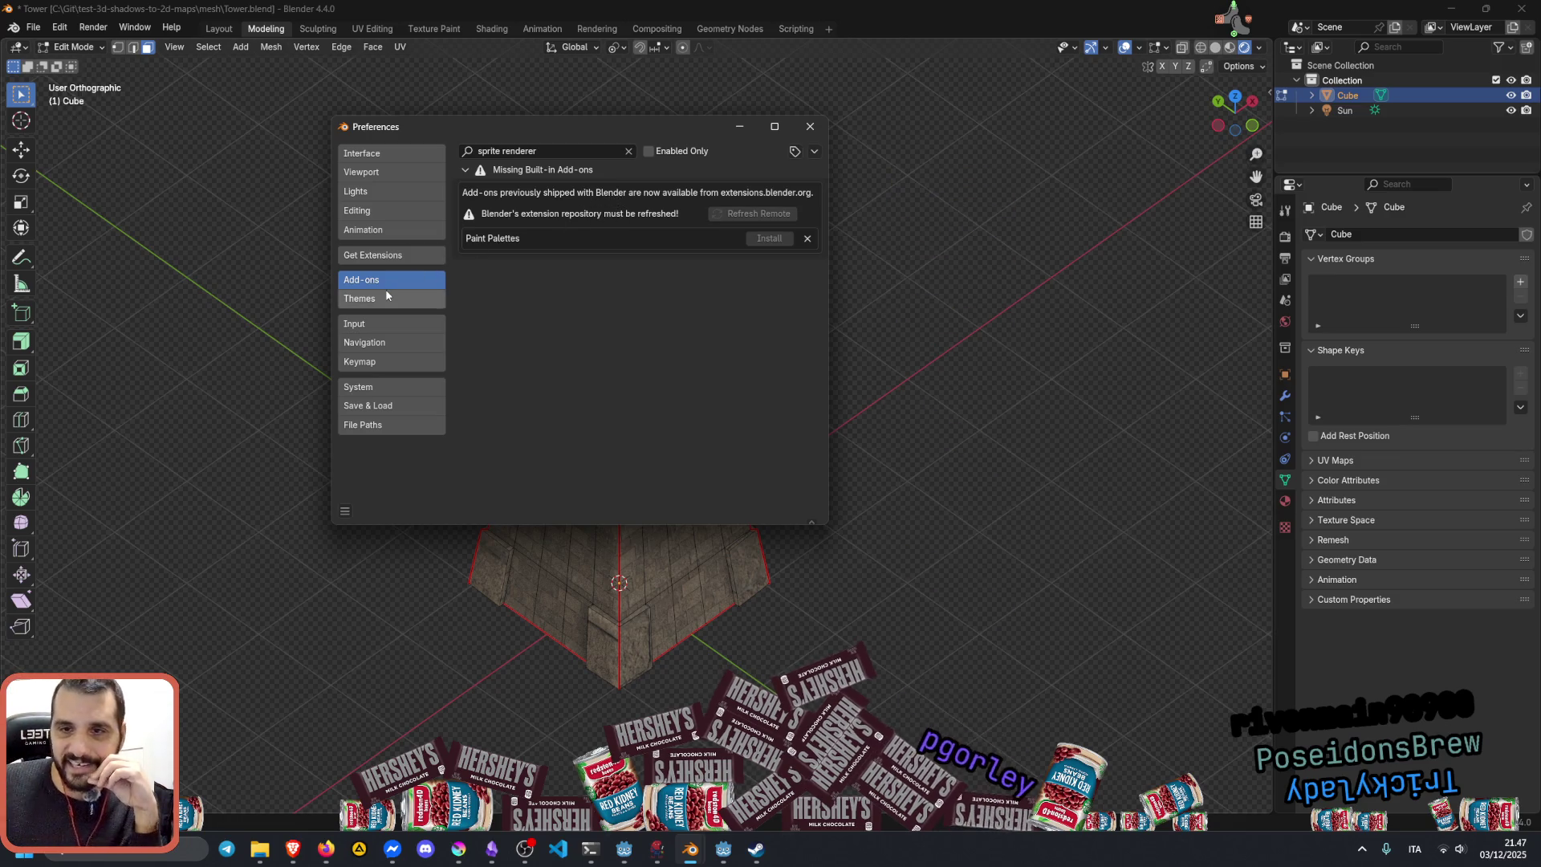
click(380, 257)
click(549, 154)
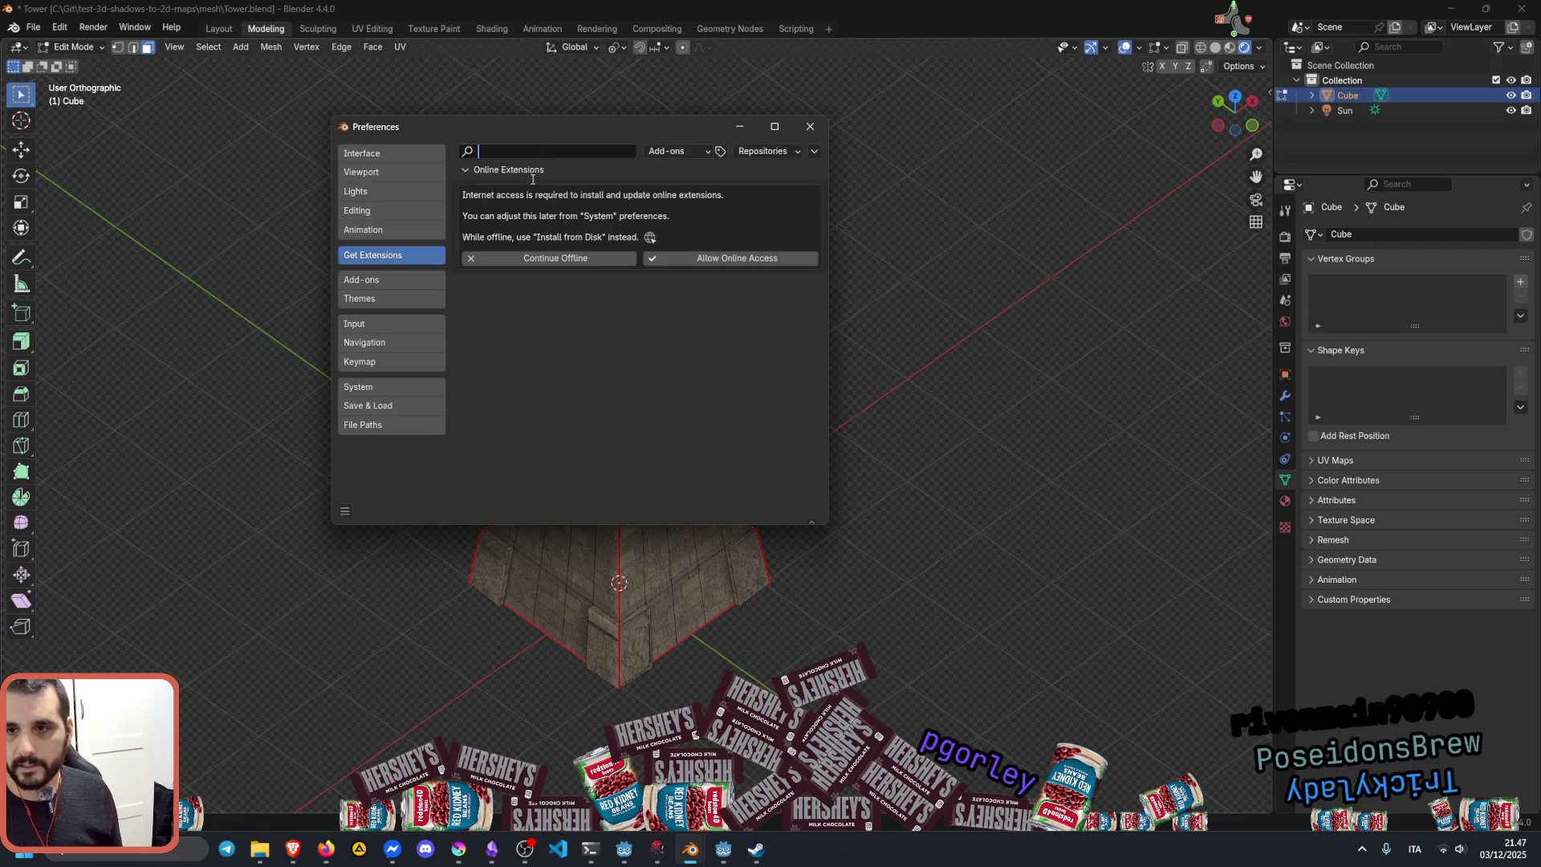
Step: Allow online access and search the online extensions for 'spritesheet', returning nothing
click(700, 260)
click(719, 257)
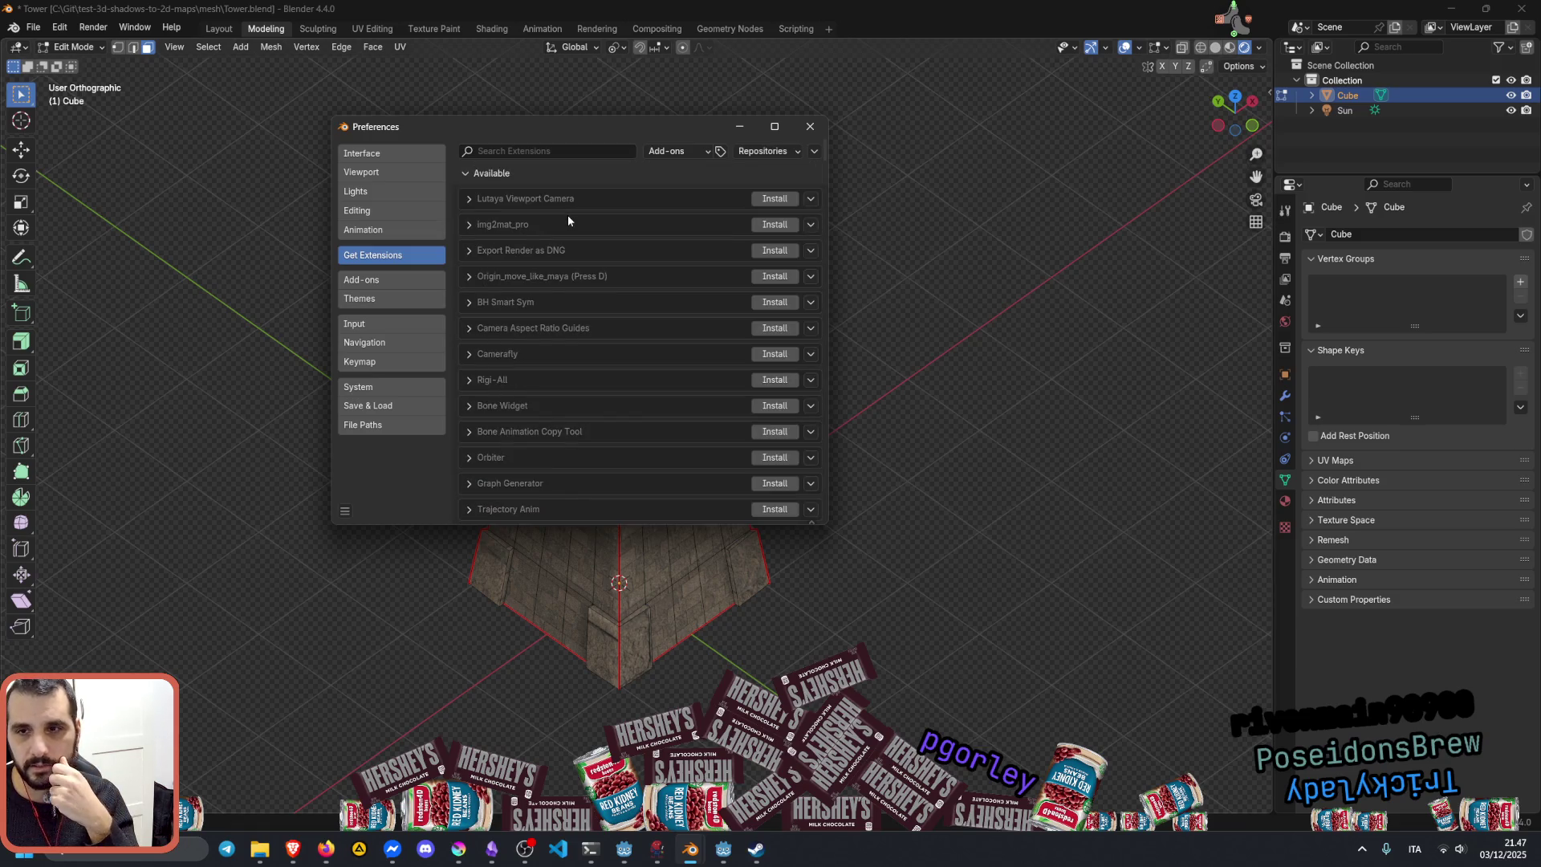
click(525, 151)
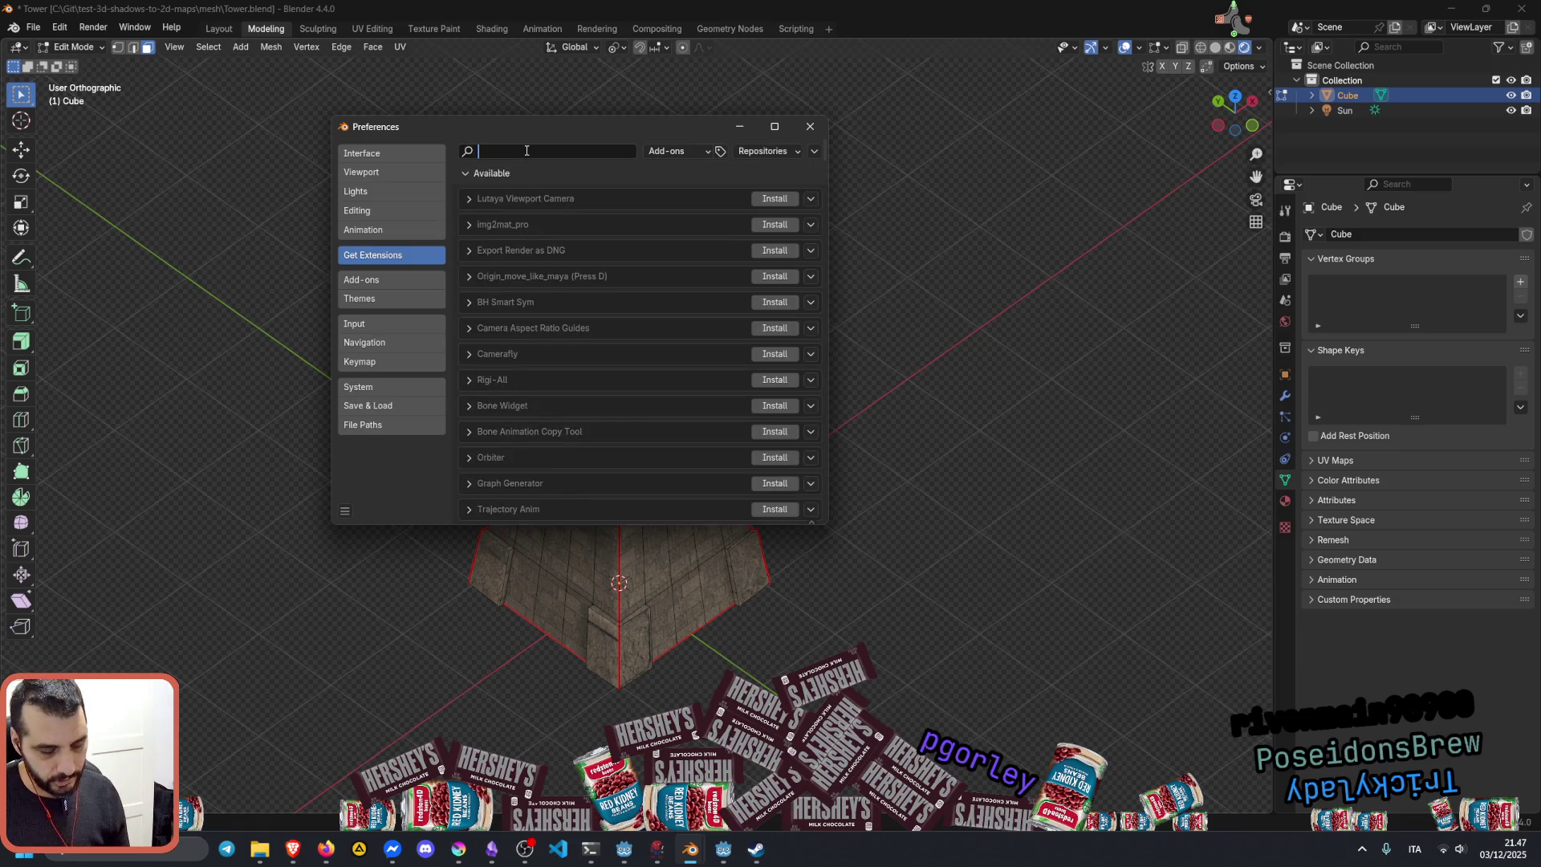
text(sprite)
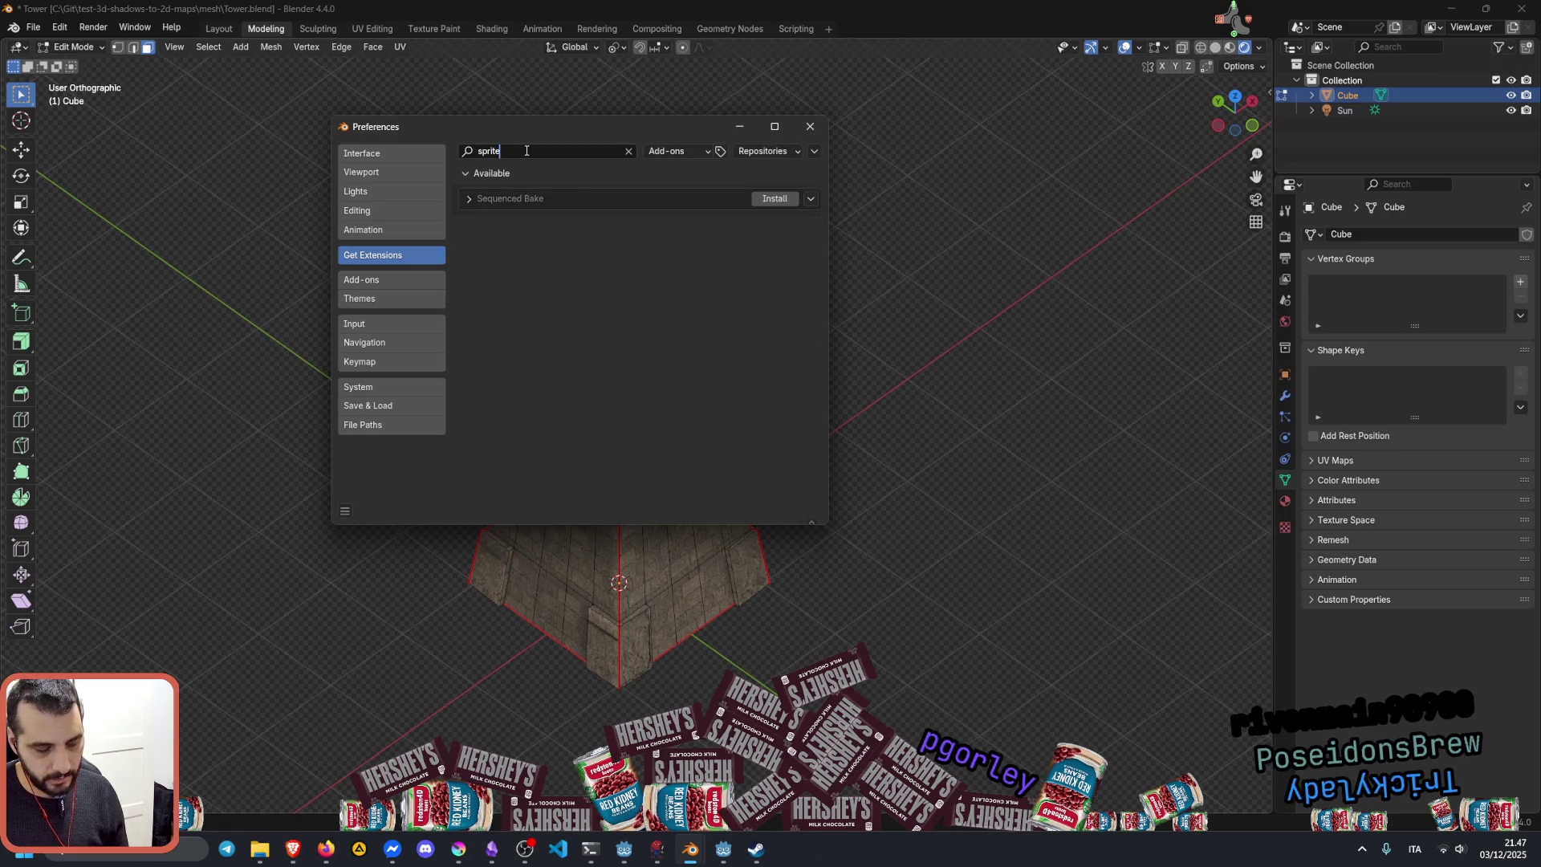
text(sheet)
key(Return)
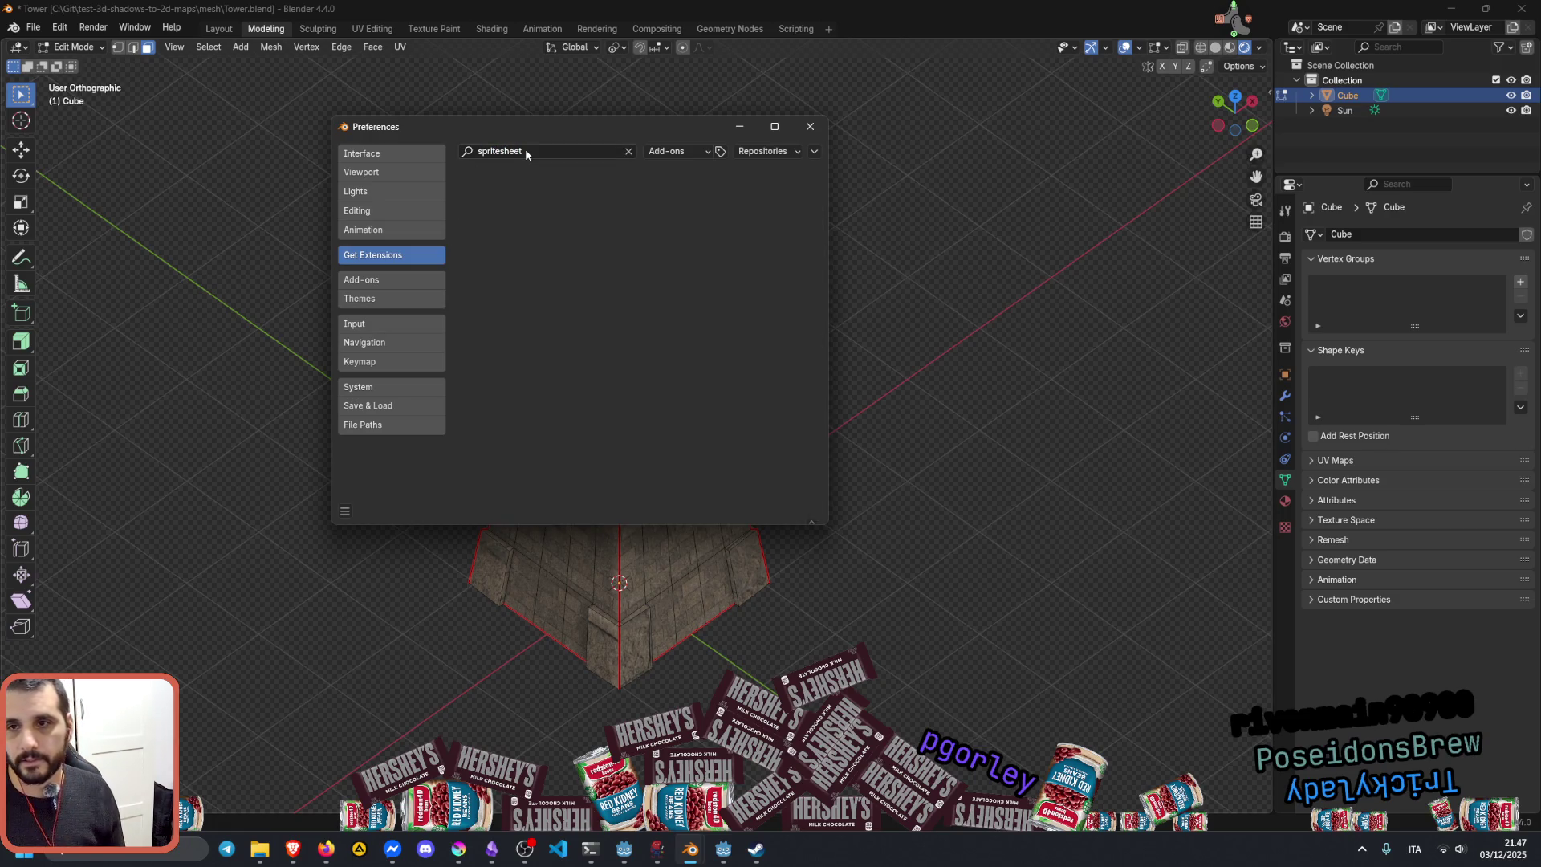
Step: Clear the 'sprite renderer' add-on filter and recheck the Get Extensions list
click(390, 281)
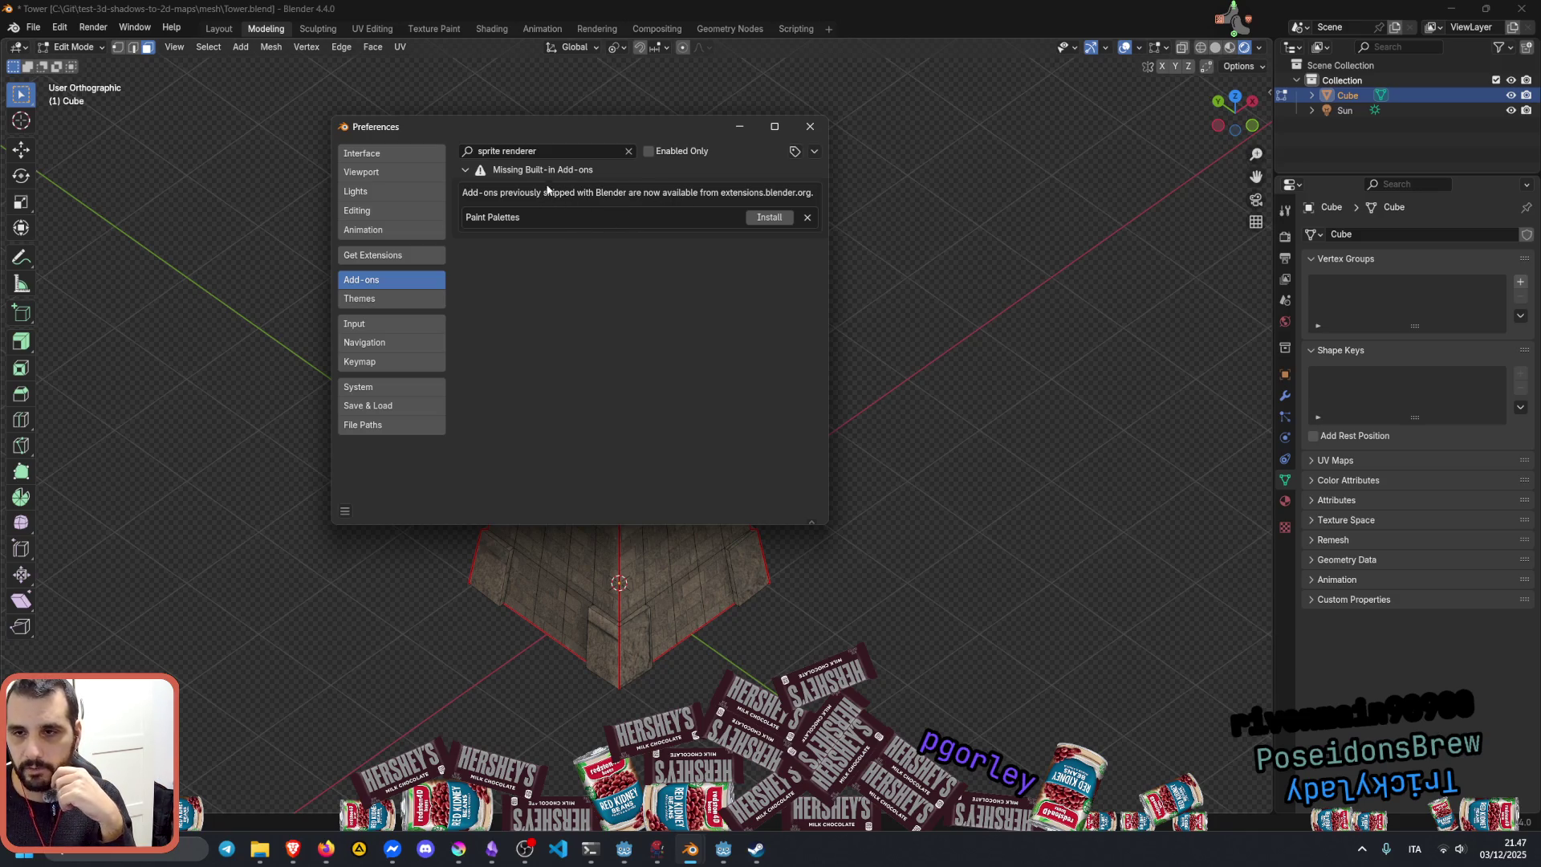
click(519, 172)
click(519, 171)
click(558, 151)
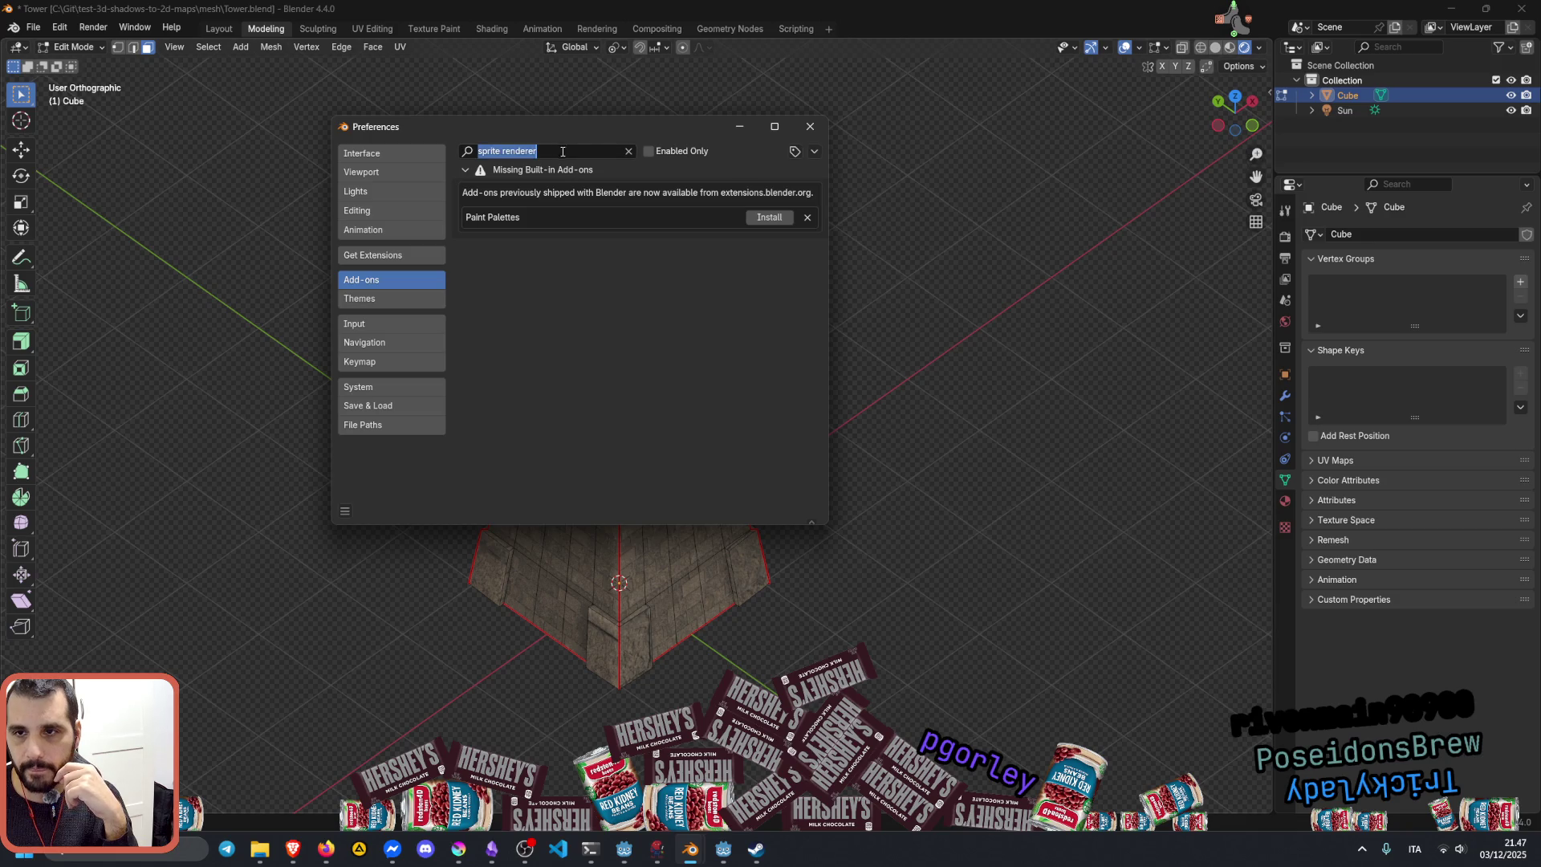
click(628, 150)
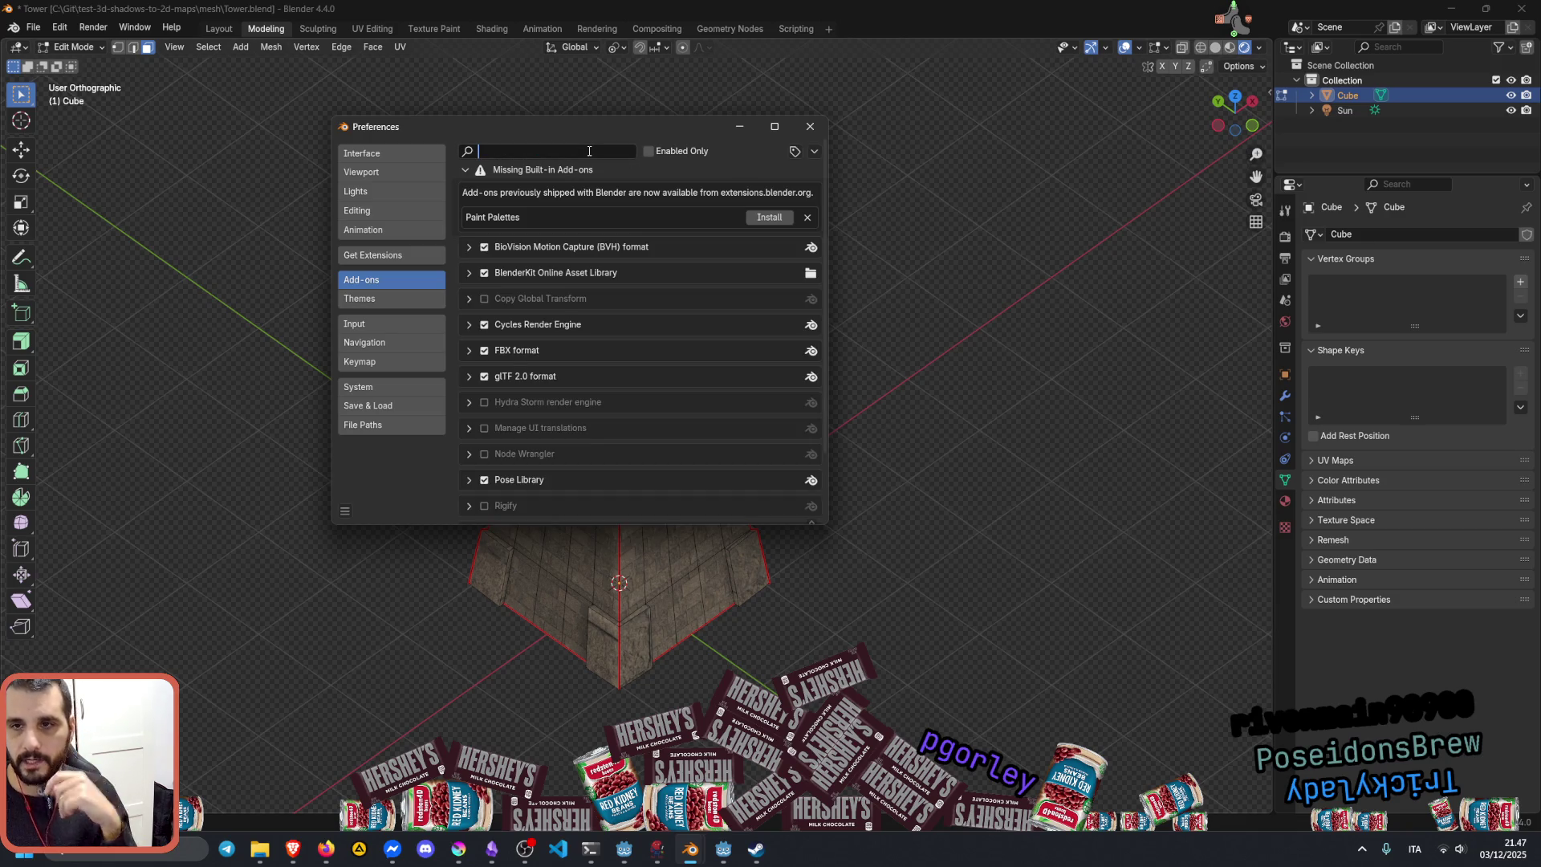
text(pritesheet)
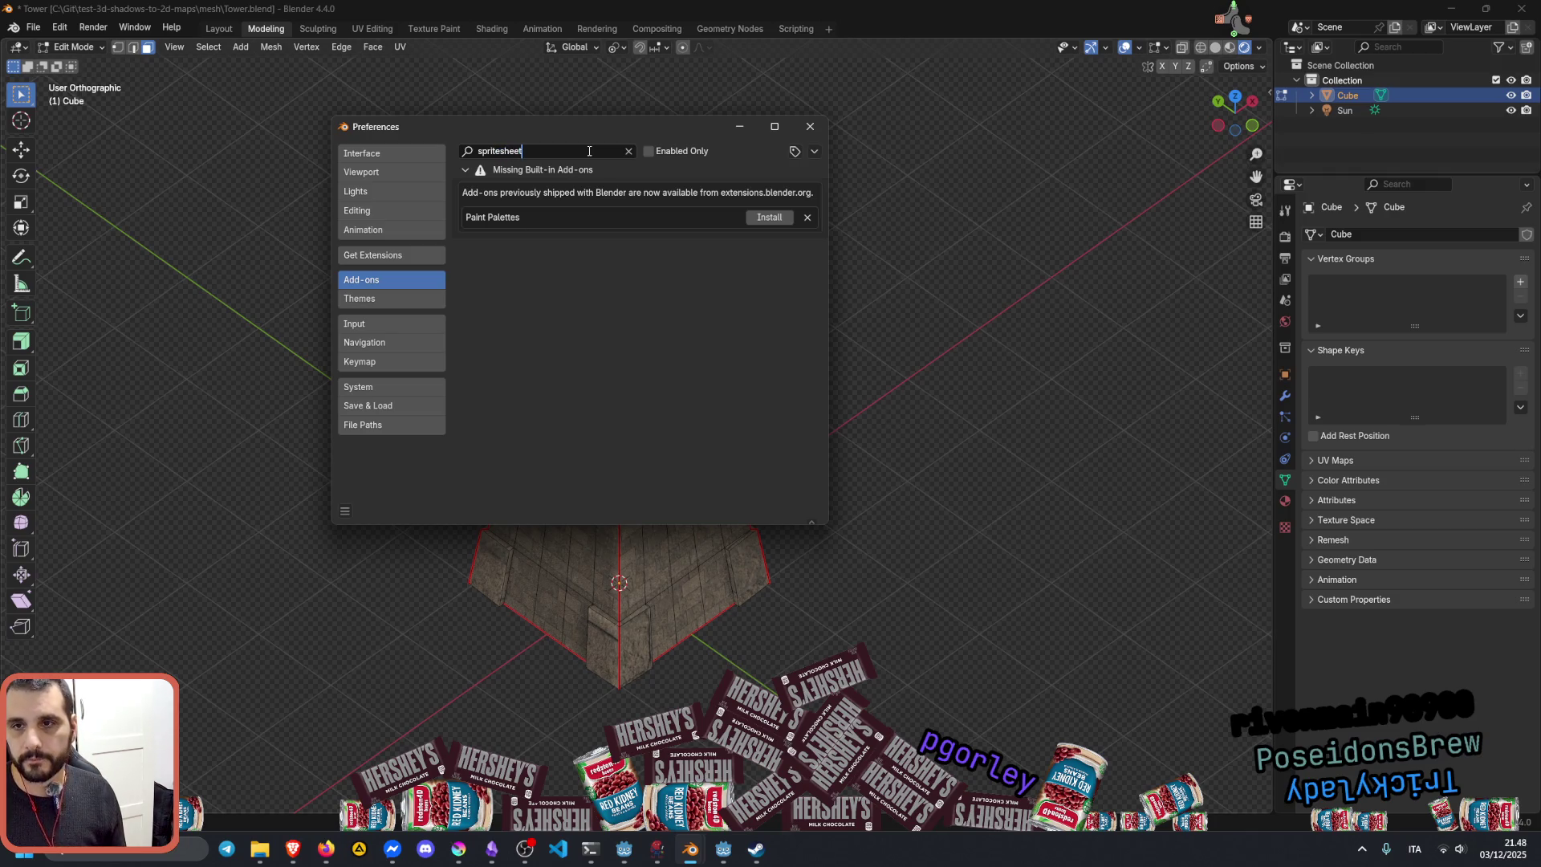
click(391, 256)
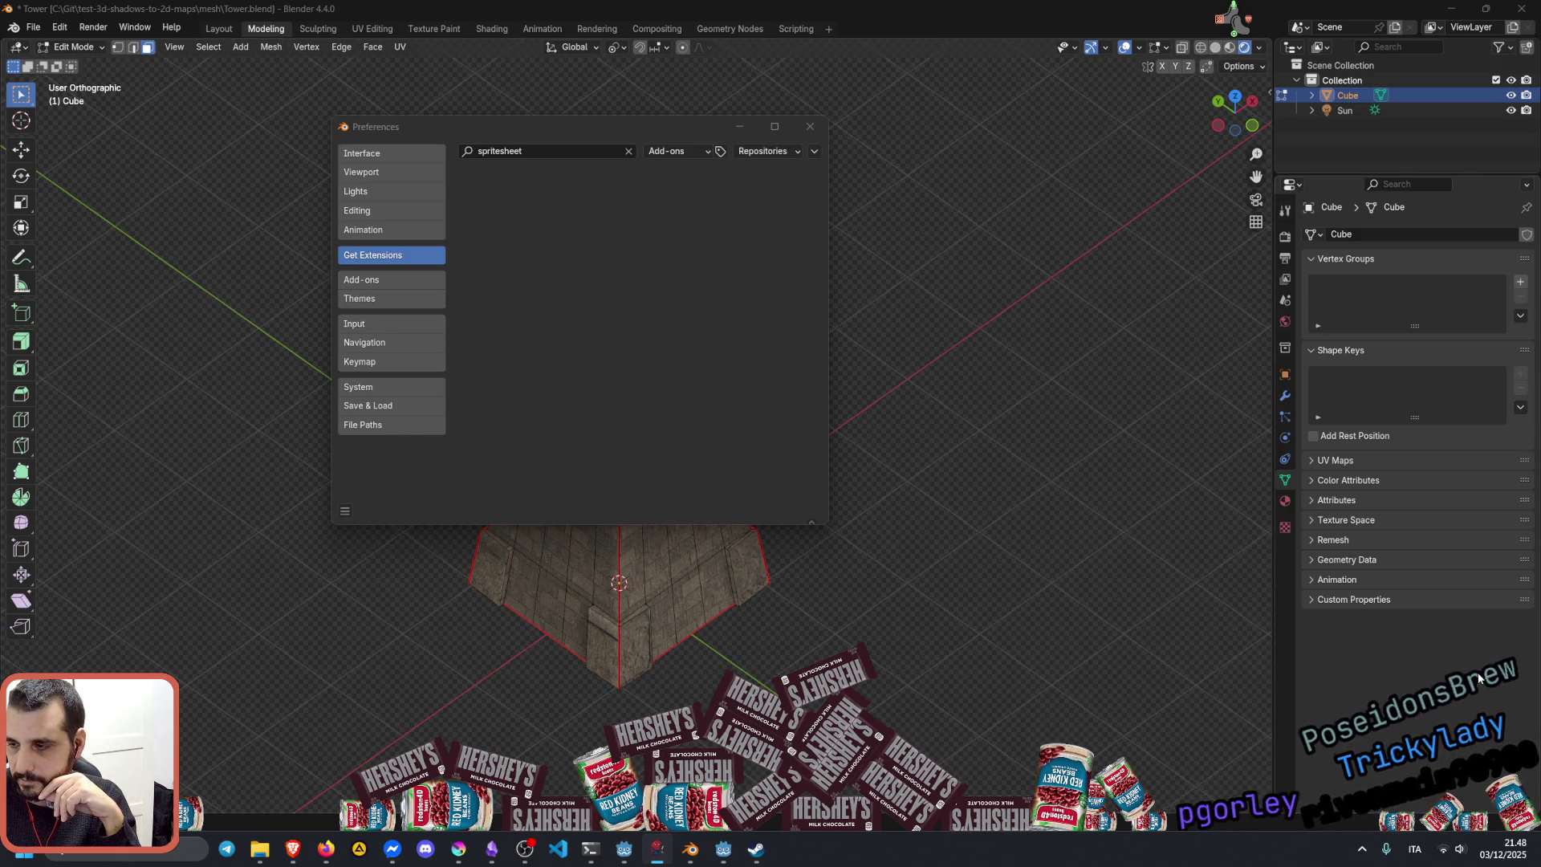
Step: Return to the installed add-ons list and close Preferences, leaving the tower in view
click(394, 280)
click(810, 126)
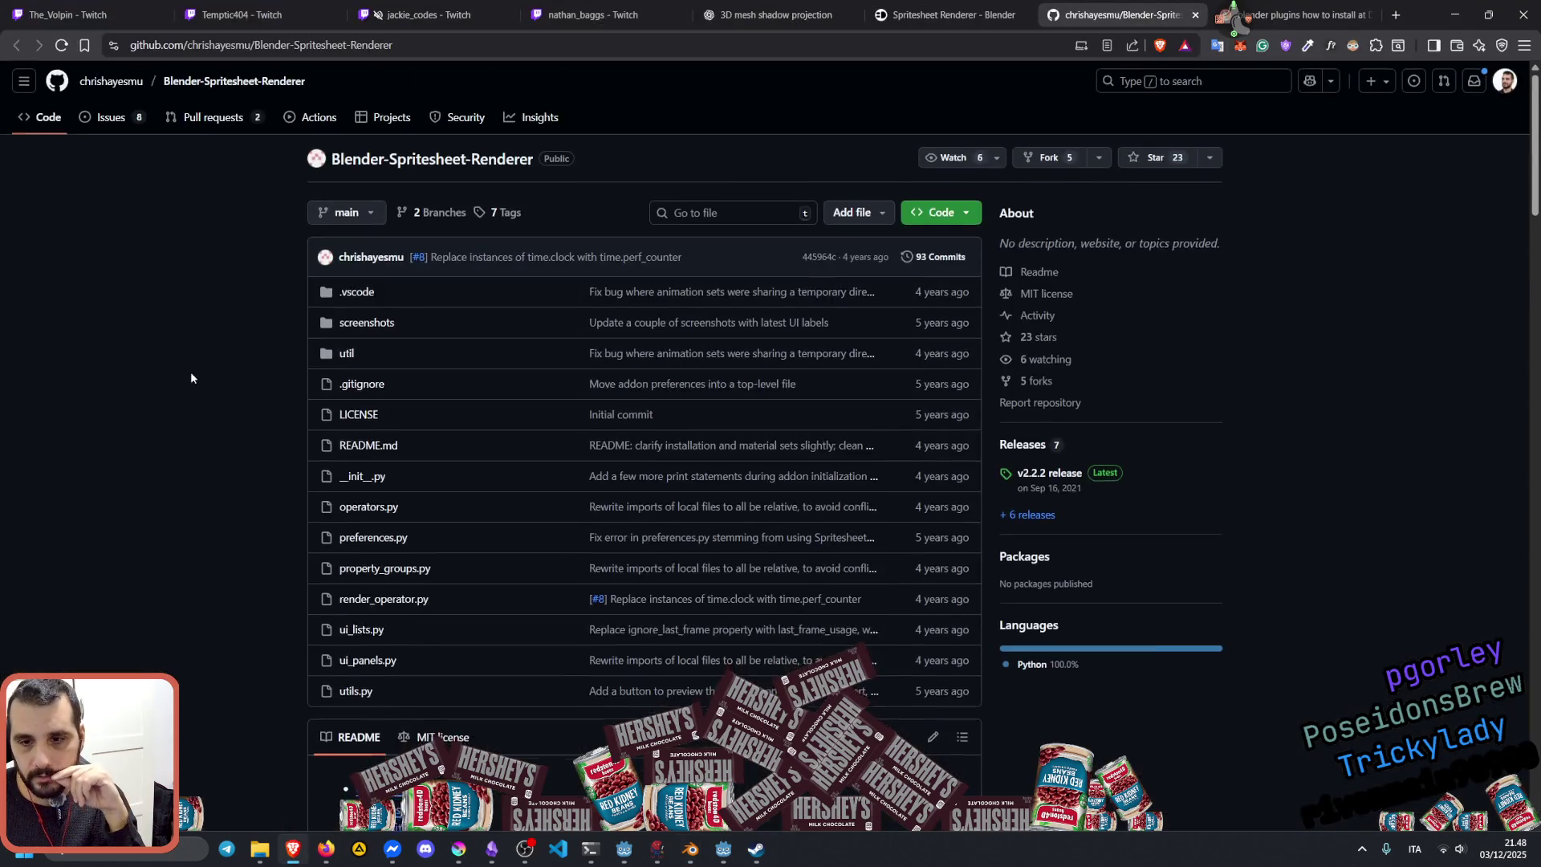
scroll(320, 410, down, 4)
click(396, 405)
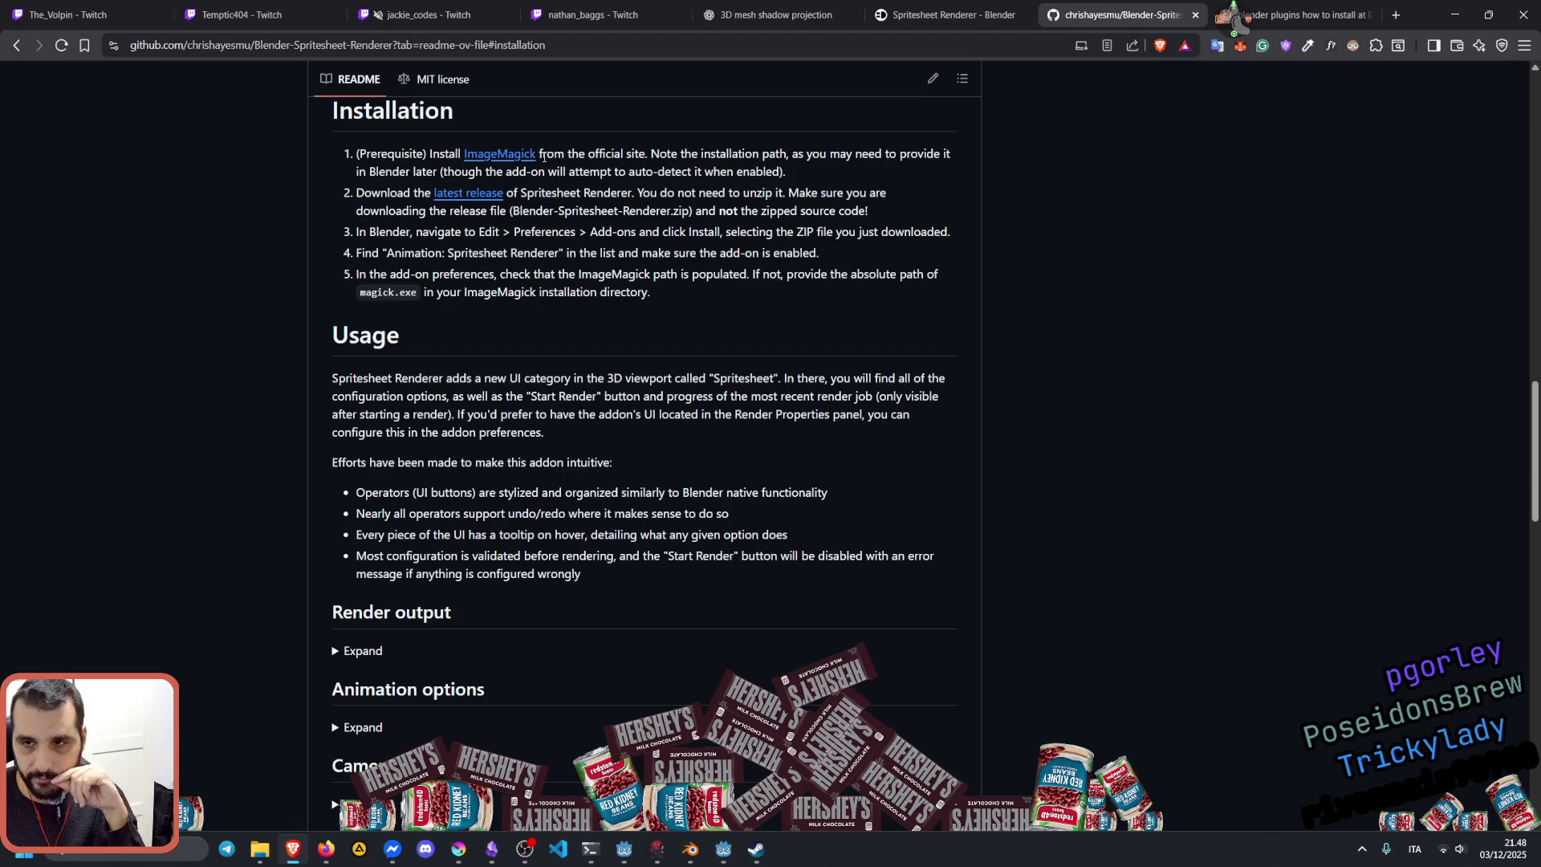
drag(541, 156, 669, 156)
click(672, 155)
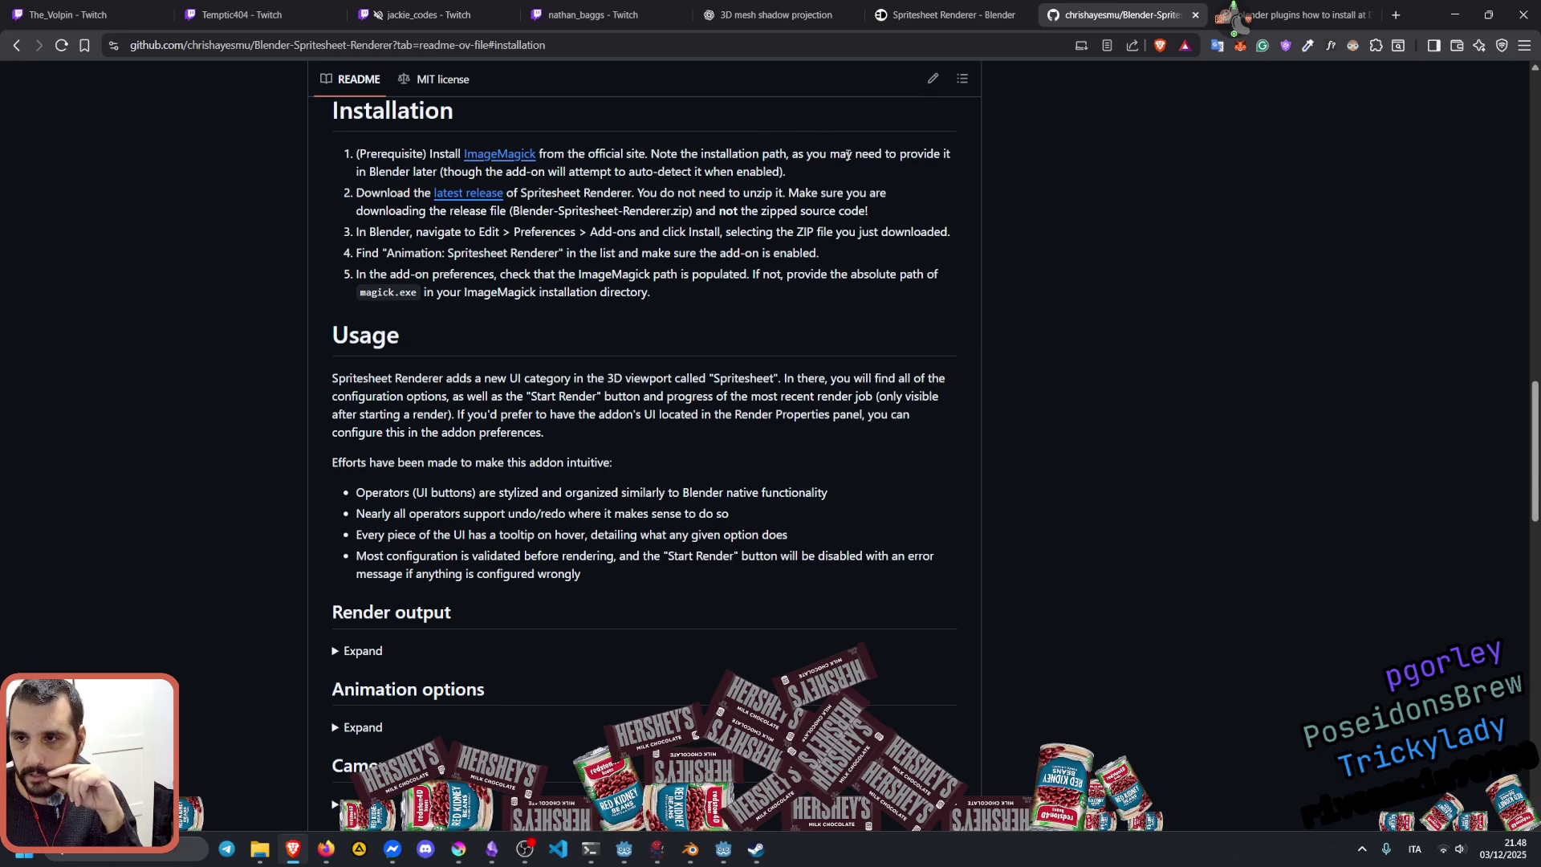
drag(898, 153, 436, 172)
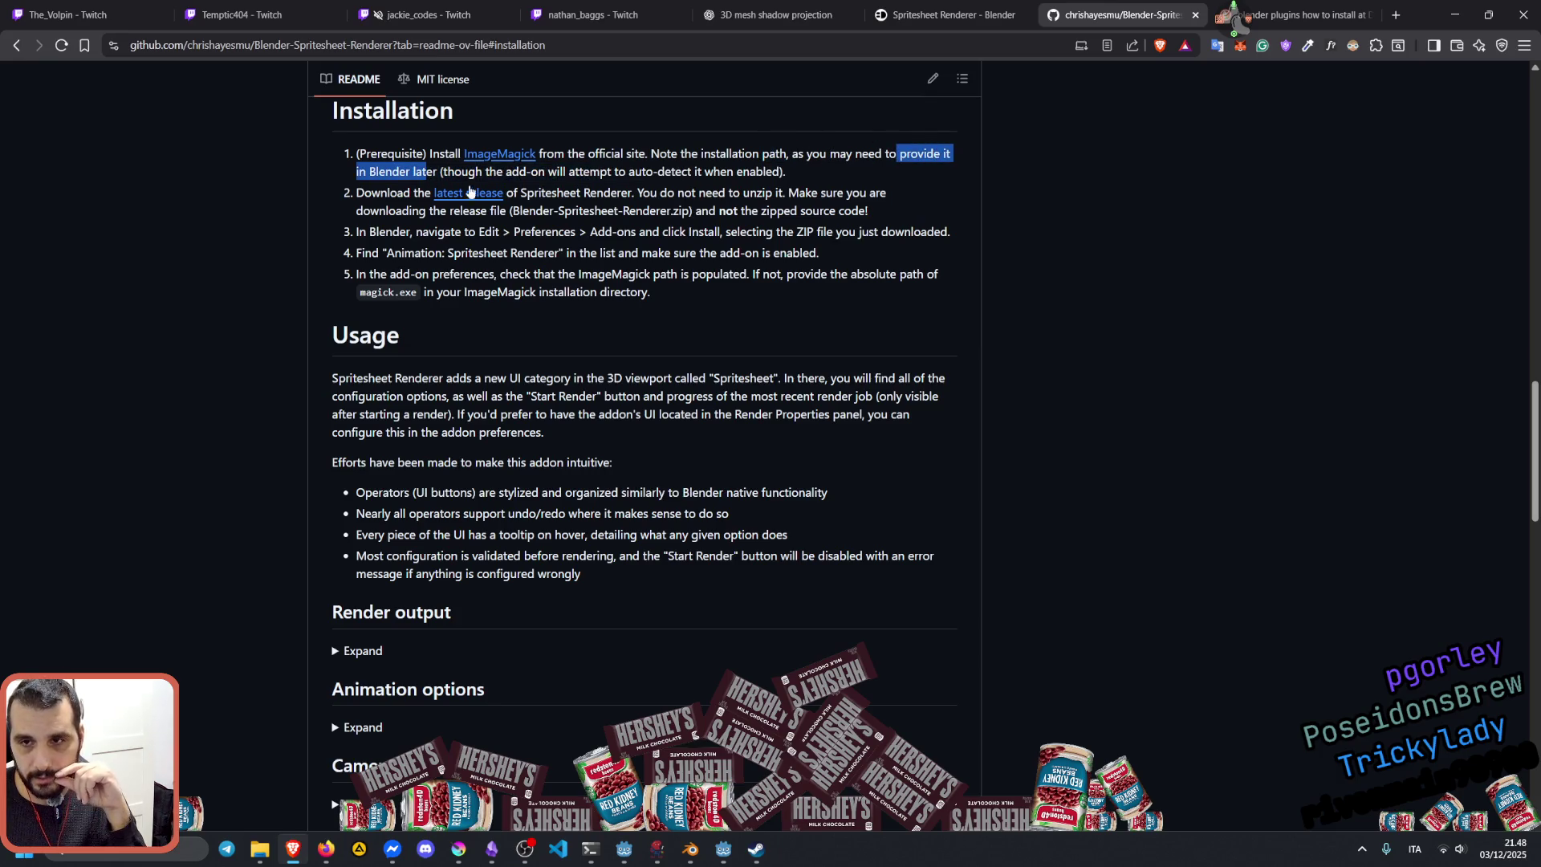
click(397, 204)
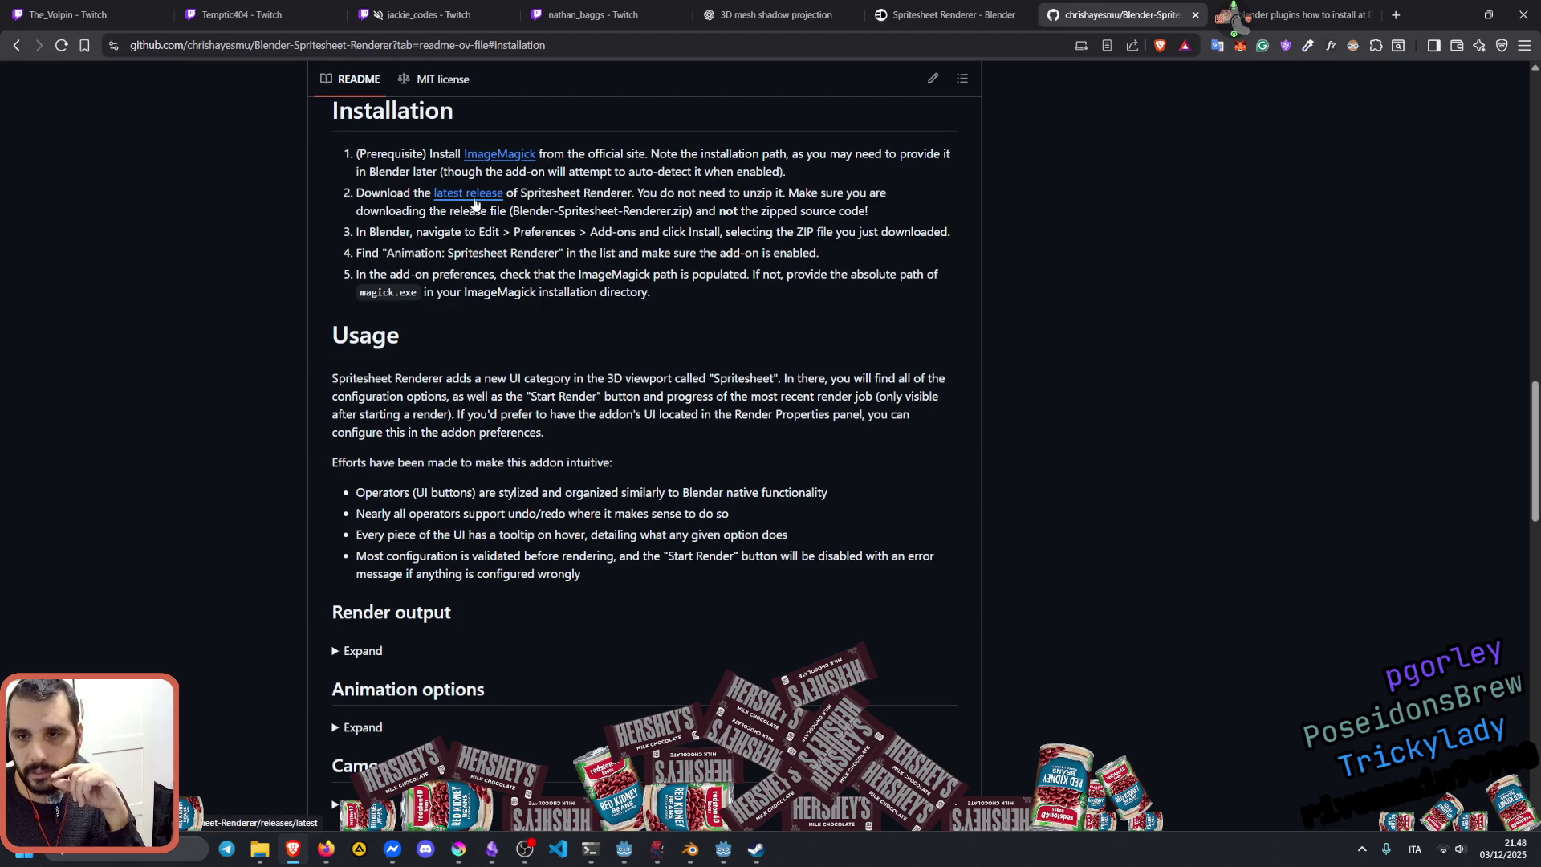
drag(522, 193, 639, 193)
click(712, 196)
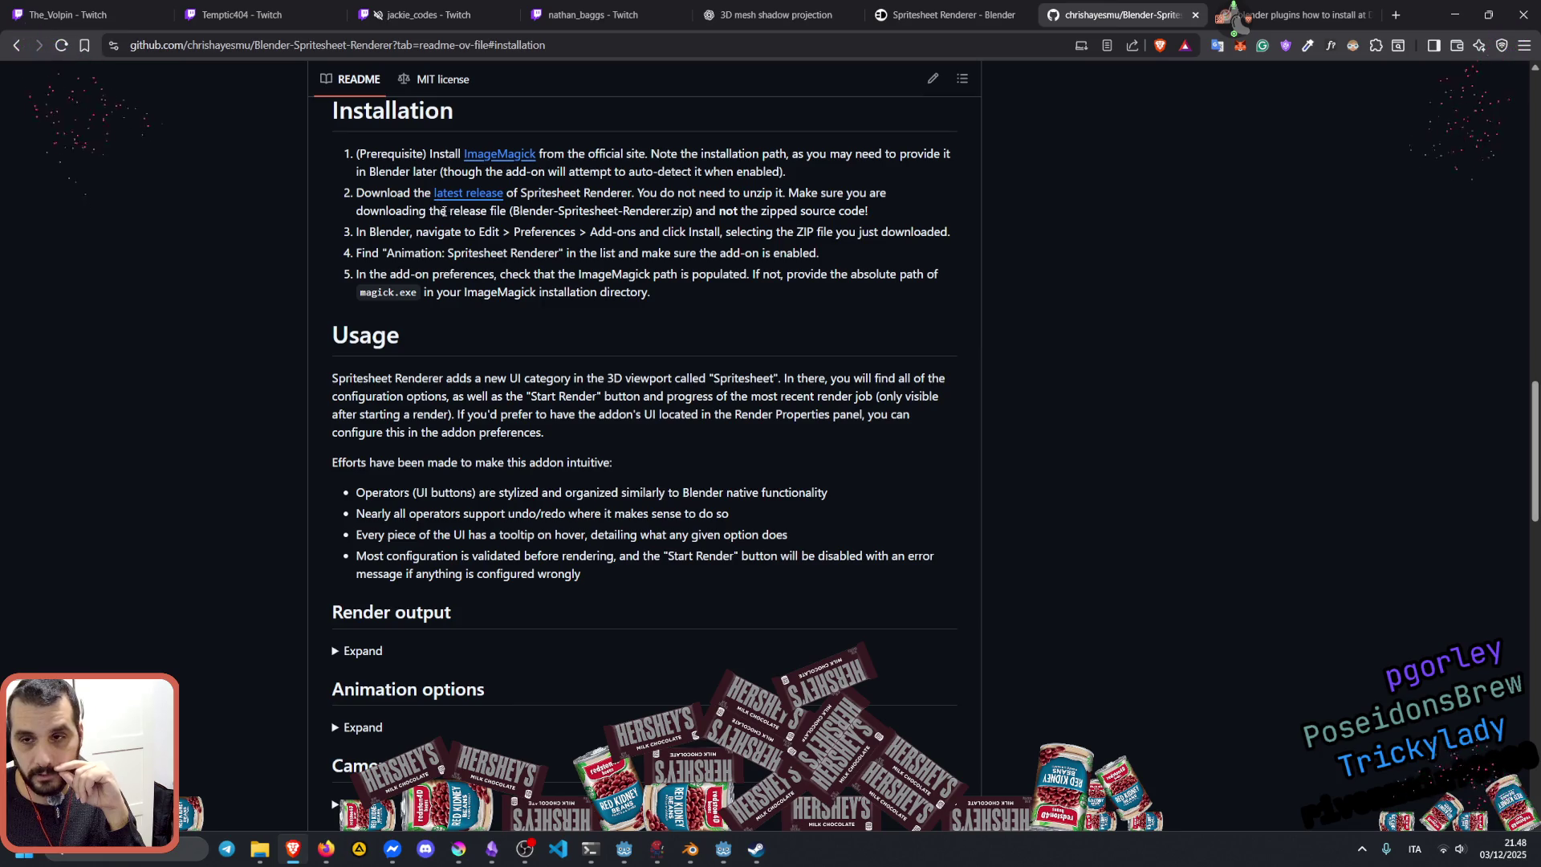
drag(450, 210, 506, 212)
drag(709, 210, 828, 213)
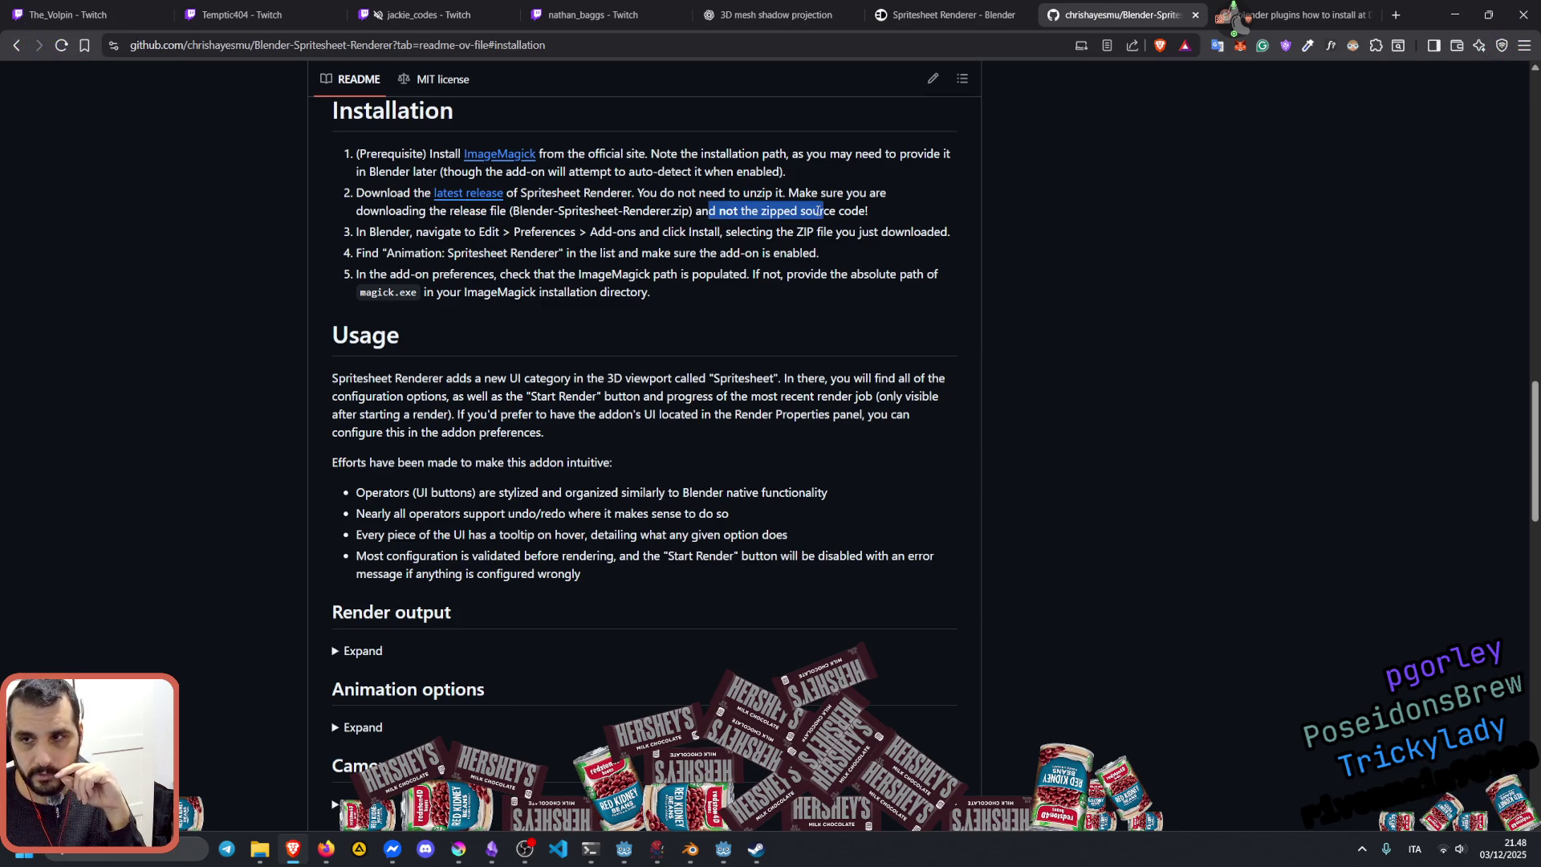
double_click(824, 210)
drag(414, 232, 719, 231)
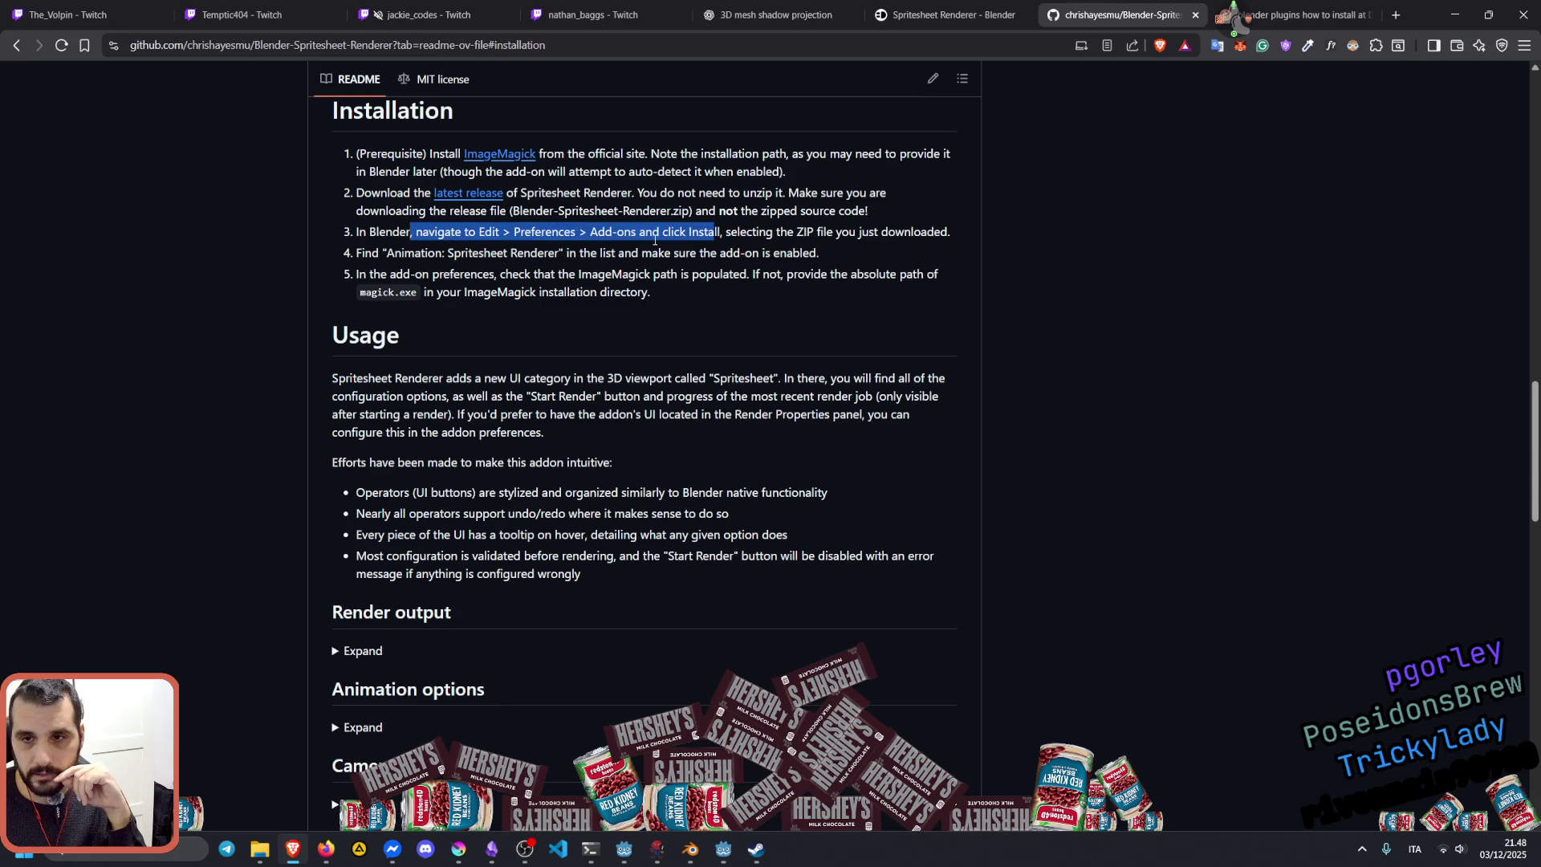
click(718, 232)
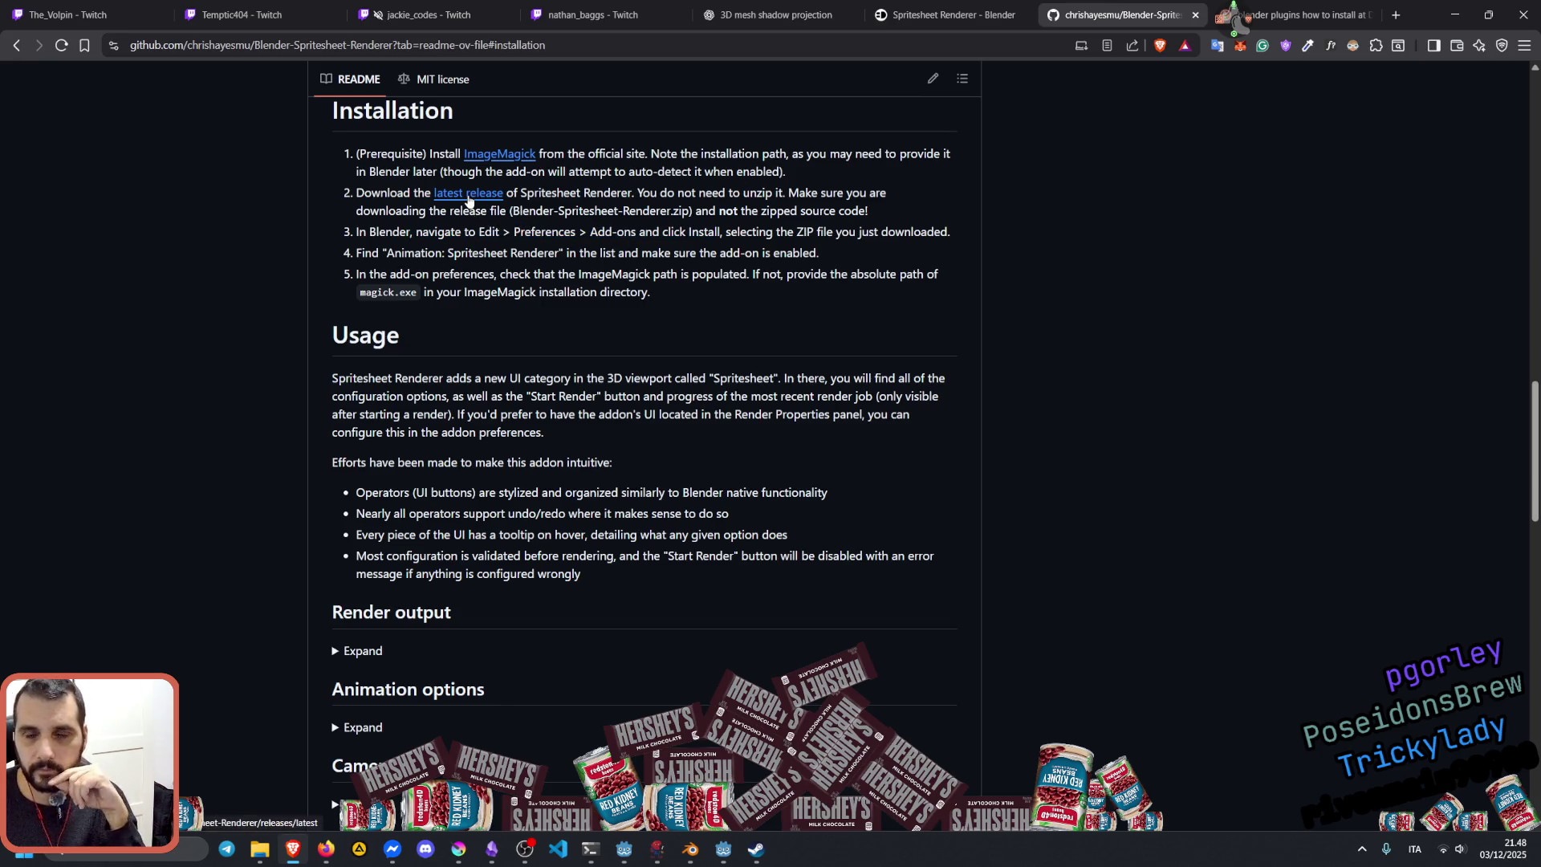
click(471, 194)
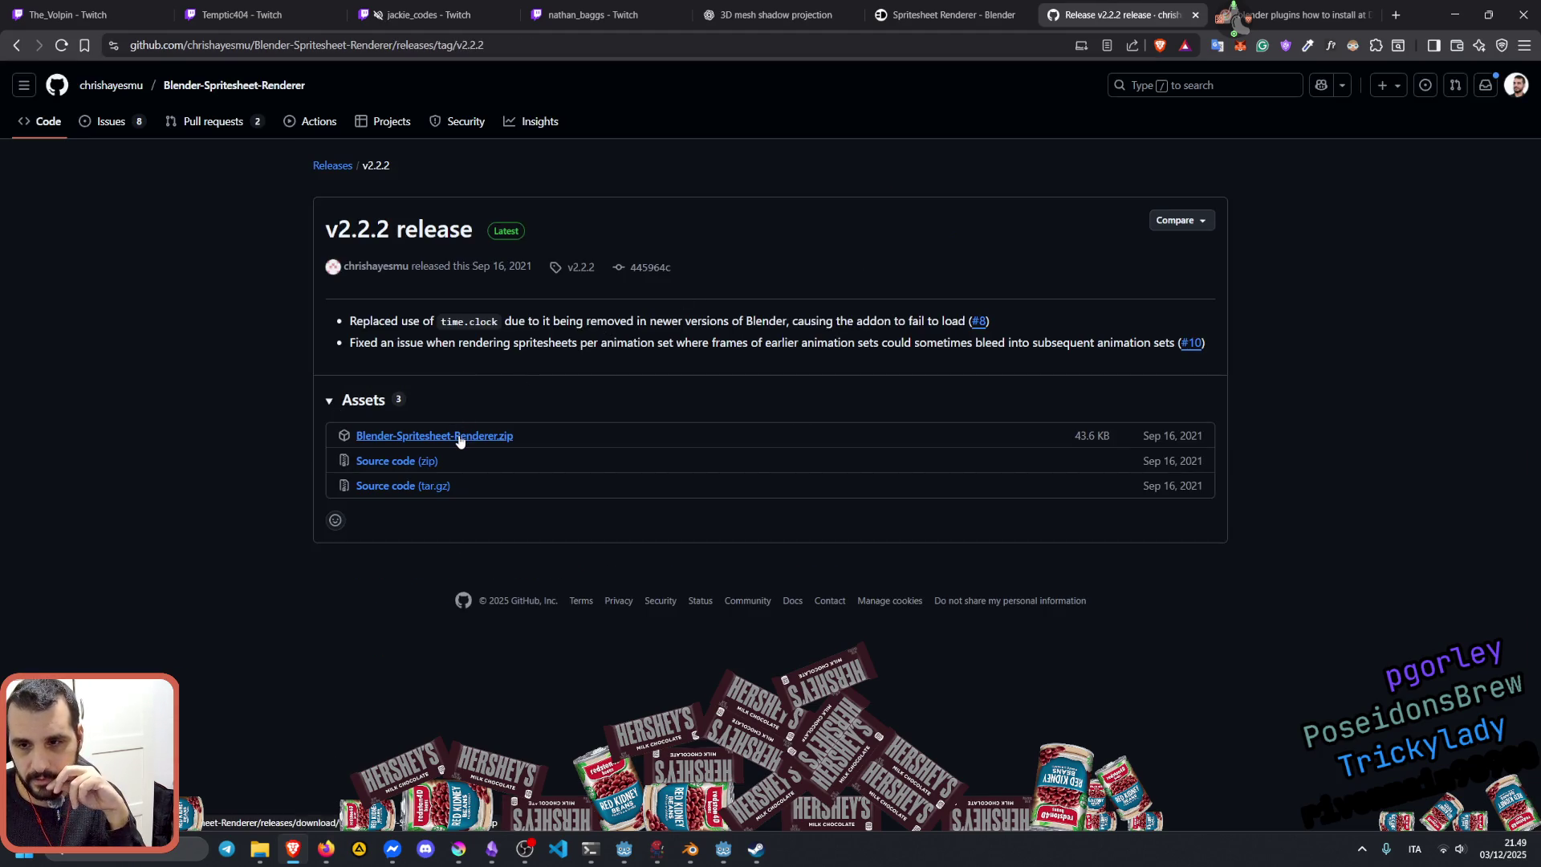
Step: Download Blender-Spritesheet-Renderer.zip to the Desktop and bring Blender forward
click(458, 436)
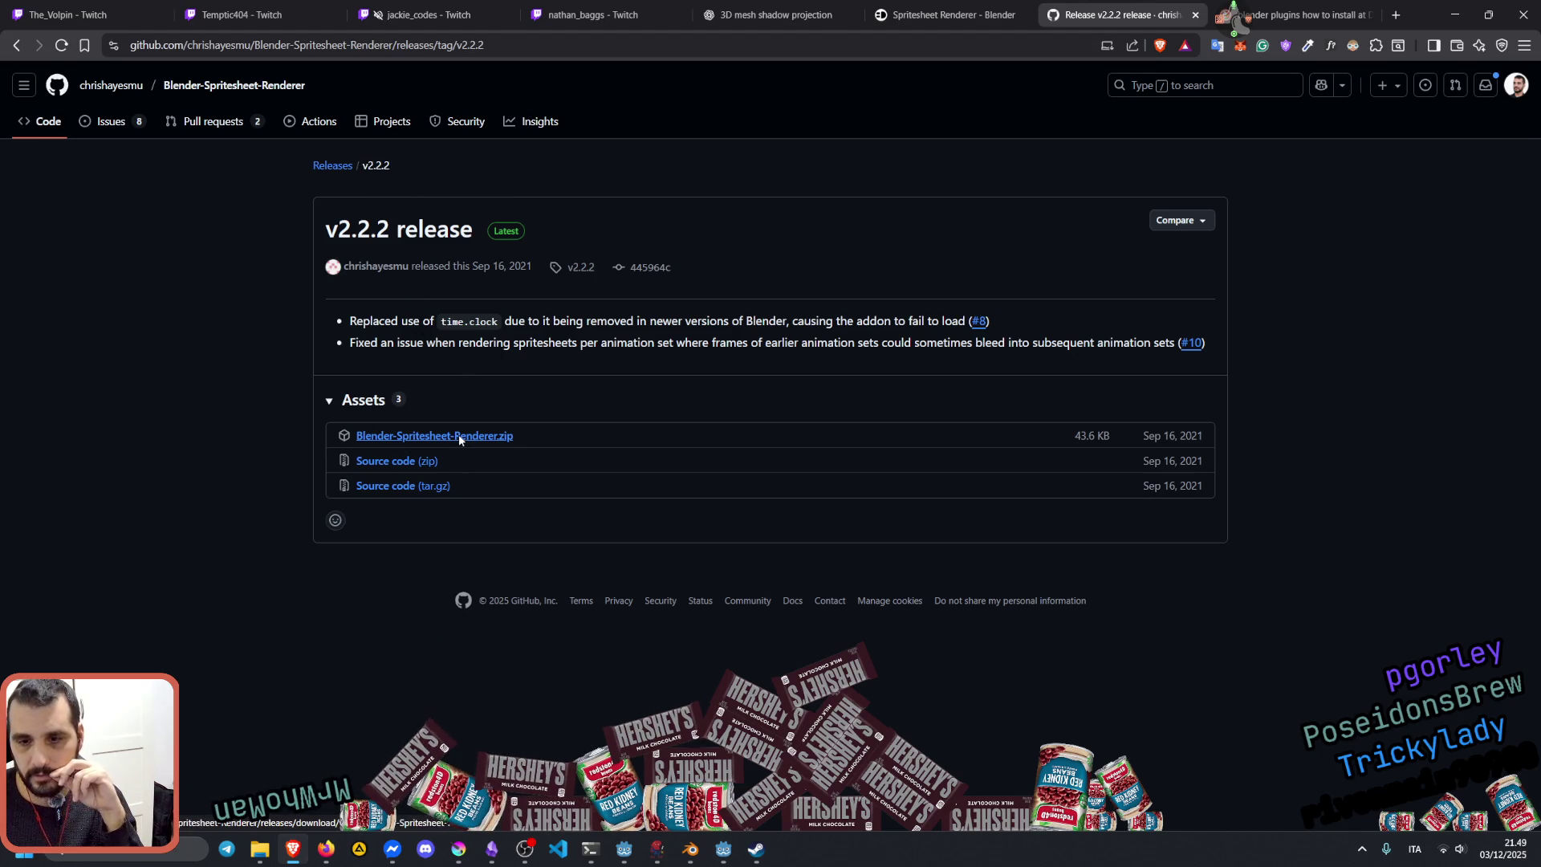
click(96, 132)
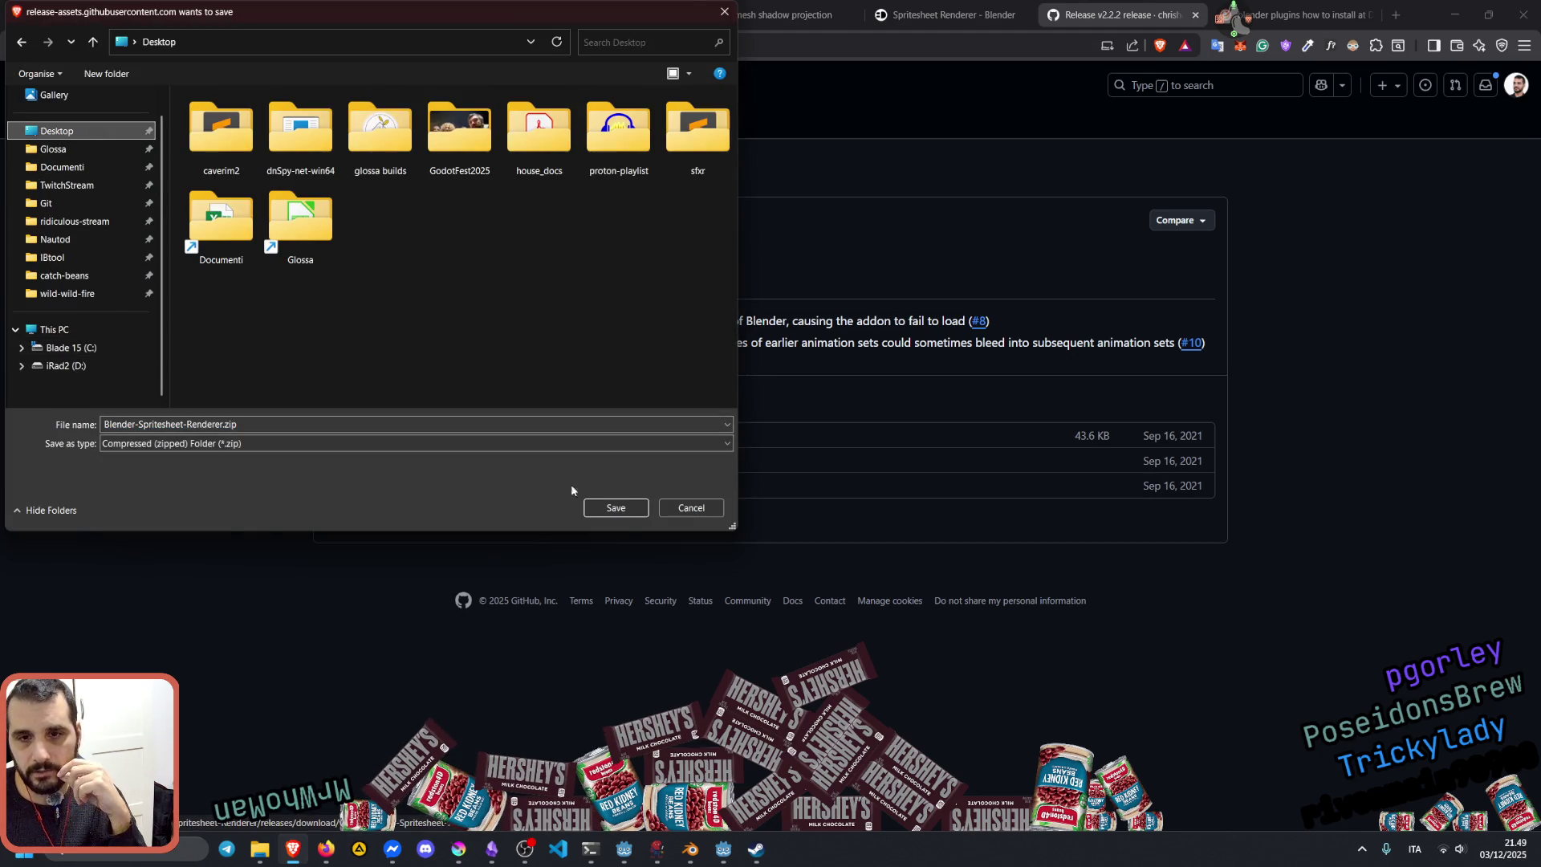
click(641, 514)
mouse_move(691, 849)
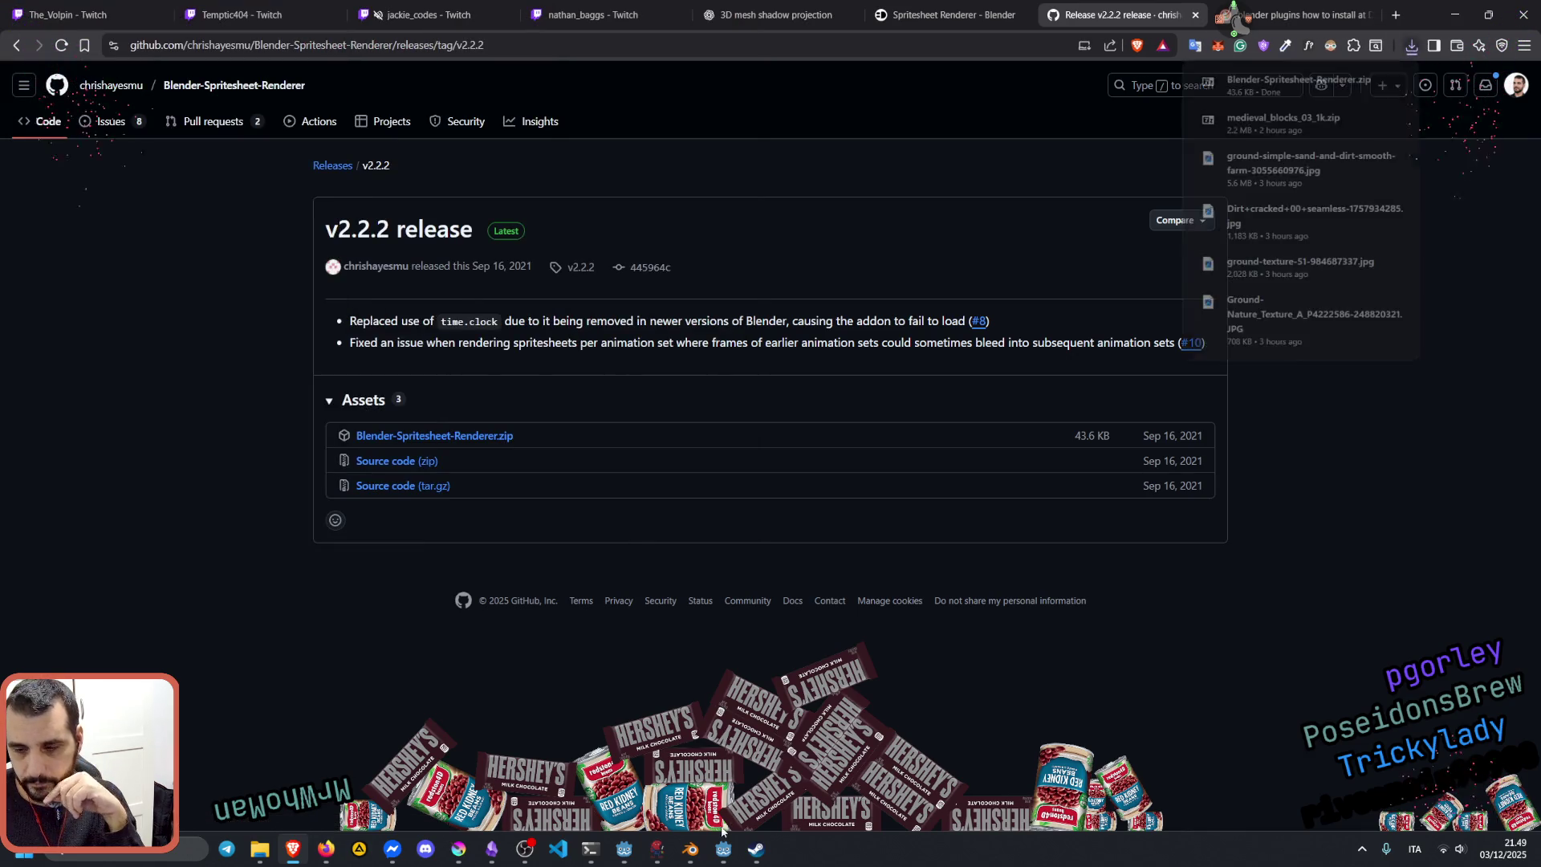
click(695, 853)
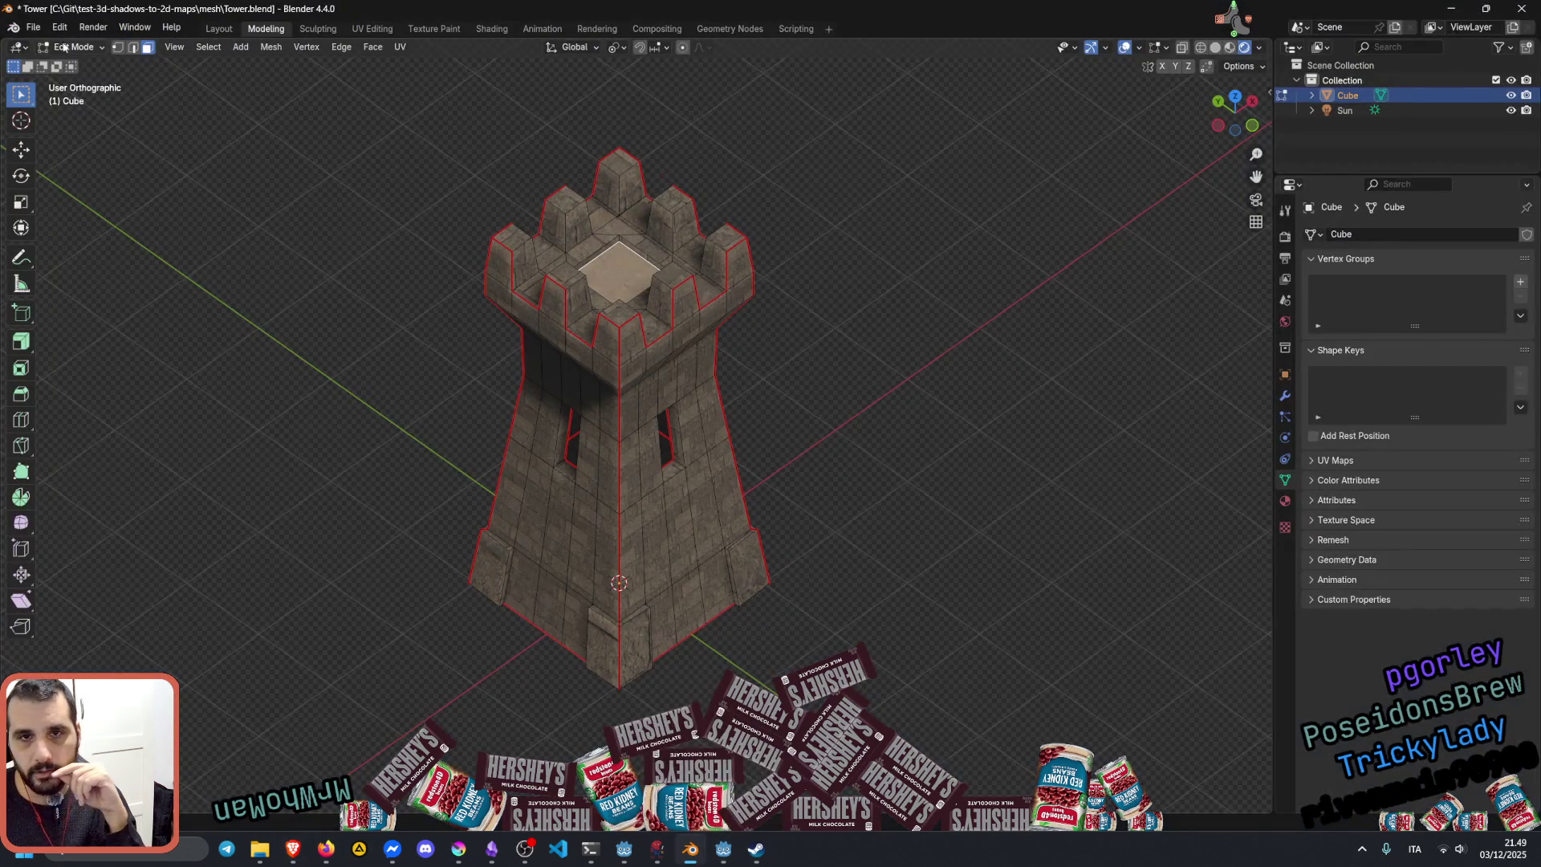
Step: Bring up Edit > Preferences on the Add-ons page and glance at the missing built-ins
click(35, 28)
click(34, 29)
click(58, 26)
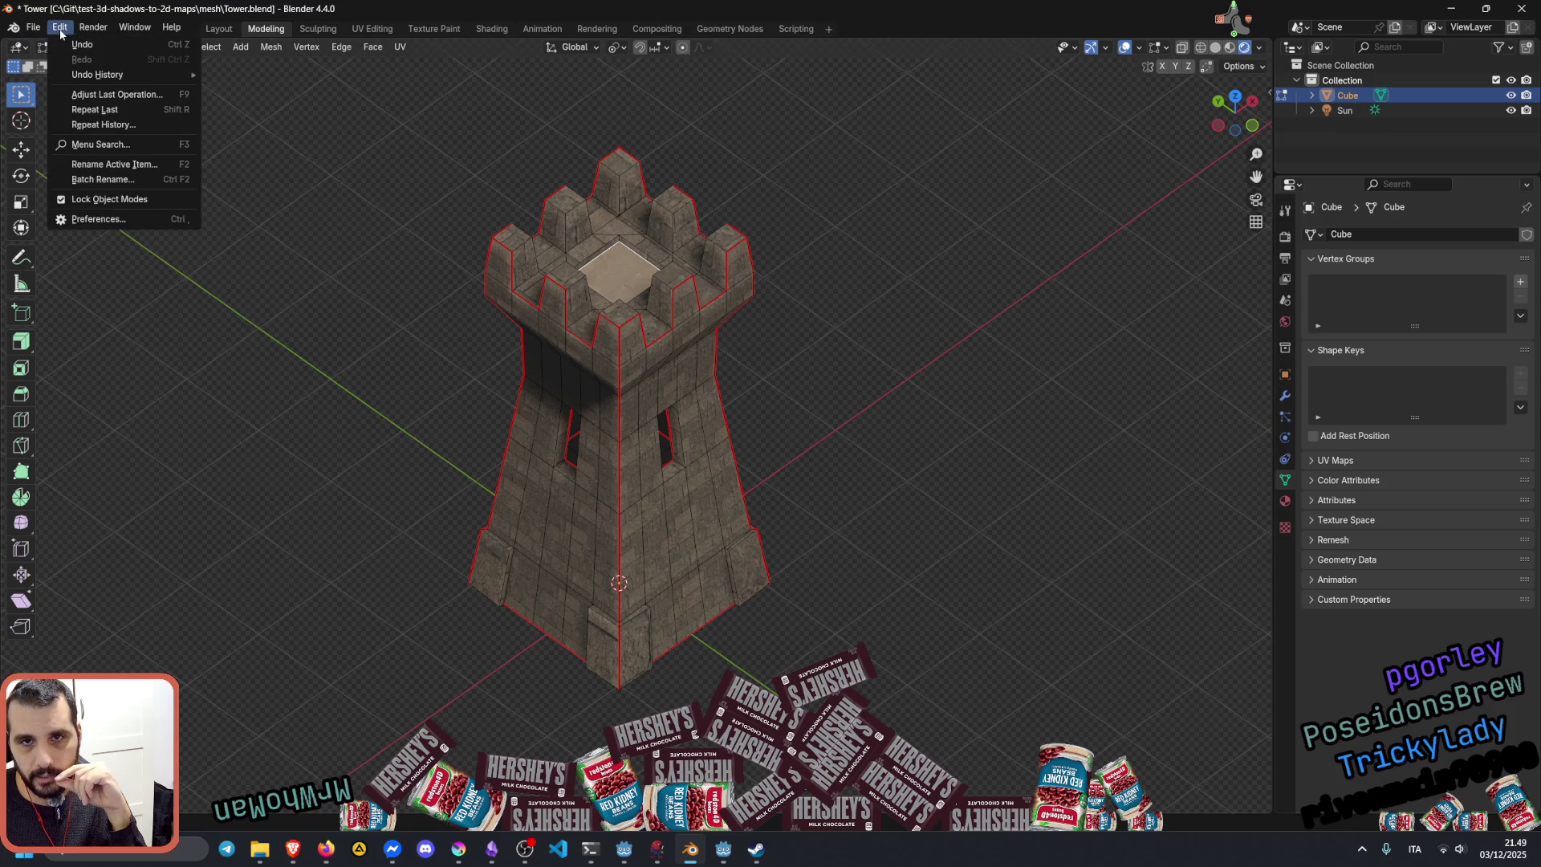
click(99, 217)
drag(177, 23, 448, 101)
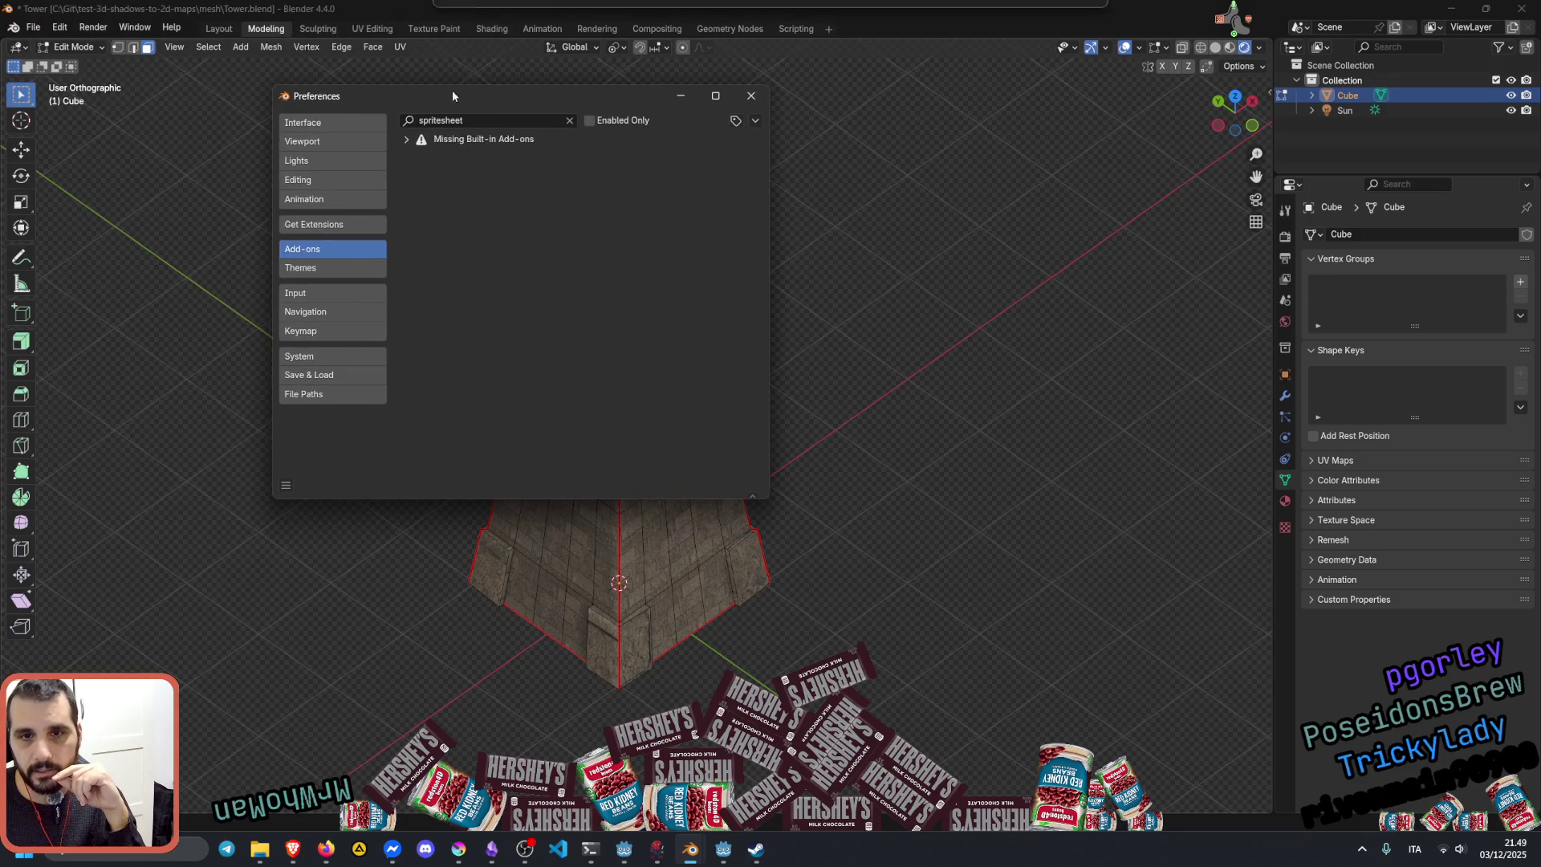
click(408, 141)
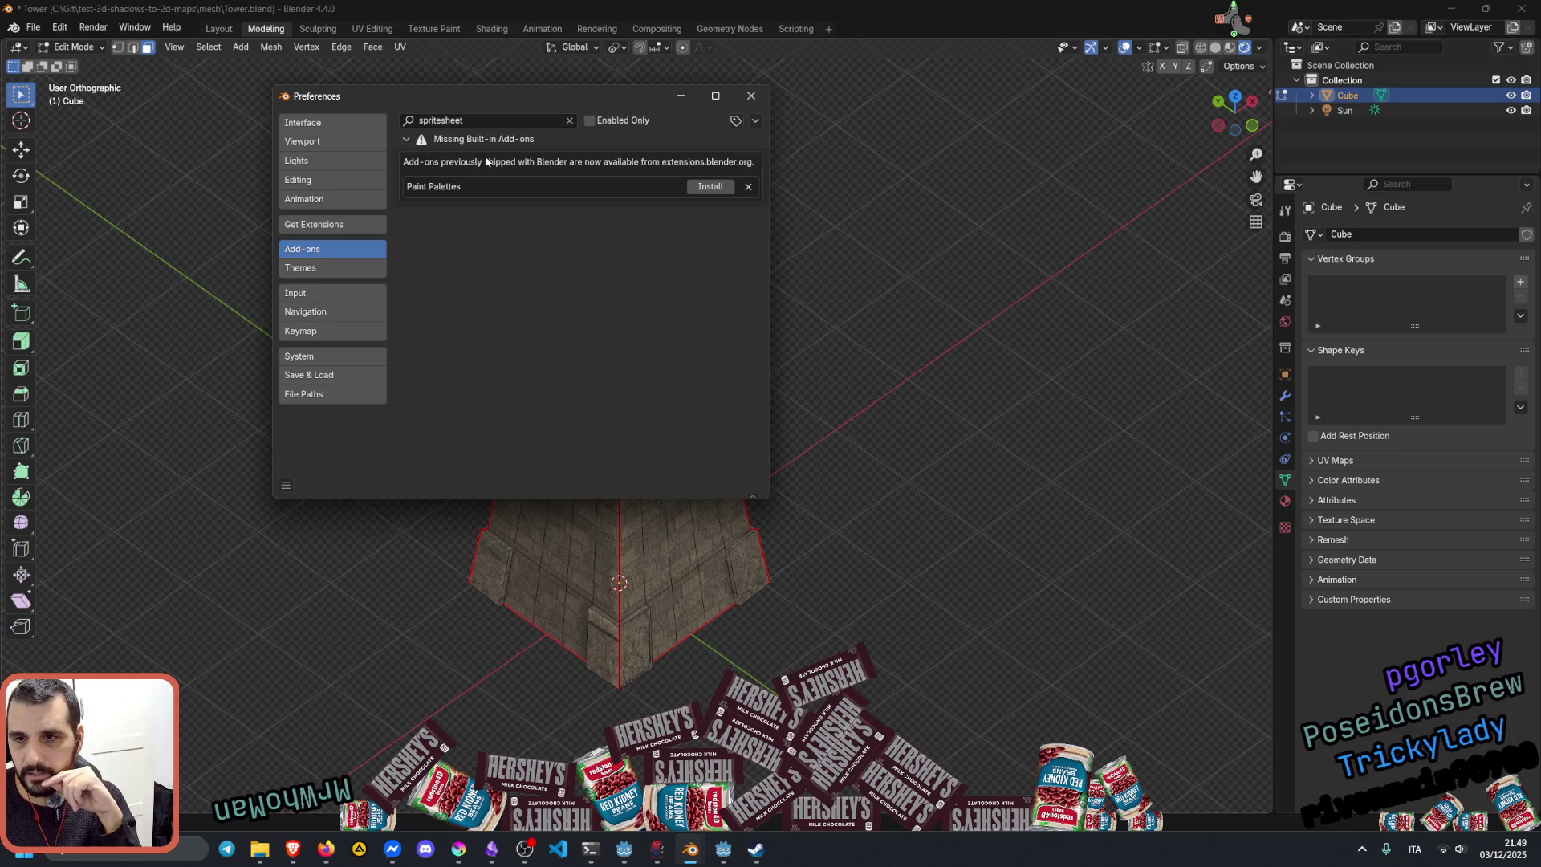
click(514, 141)
Step: Install Blender-Spritesheet-Renderer.zip from the Desktop via Install from Disk
click(755, 120)
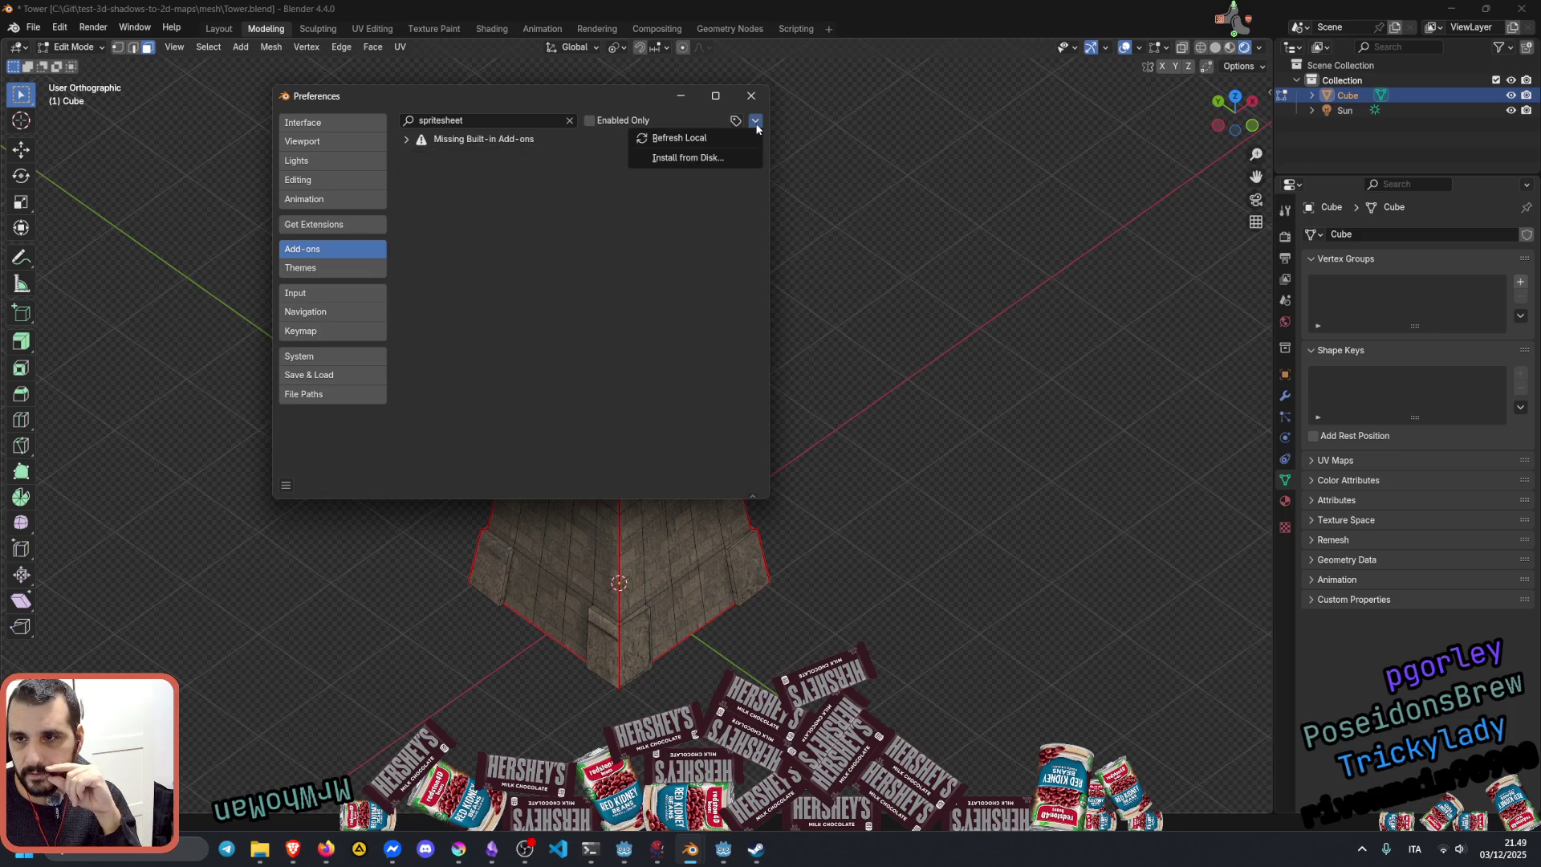
click(702, 157)
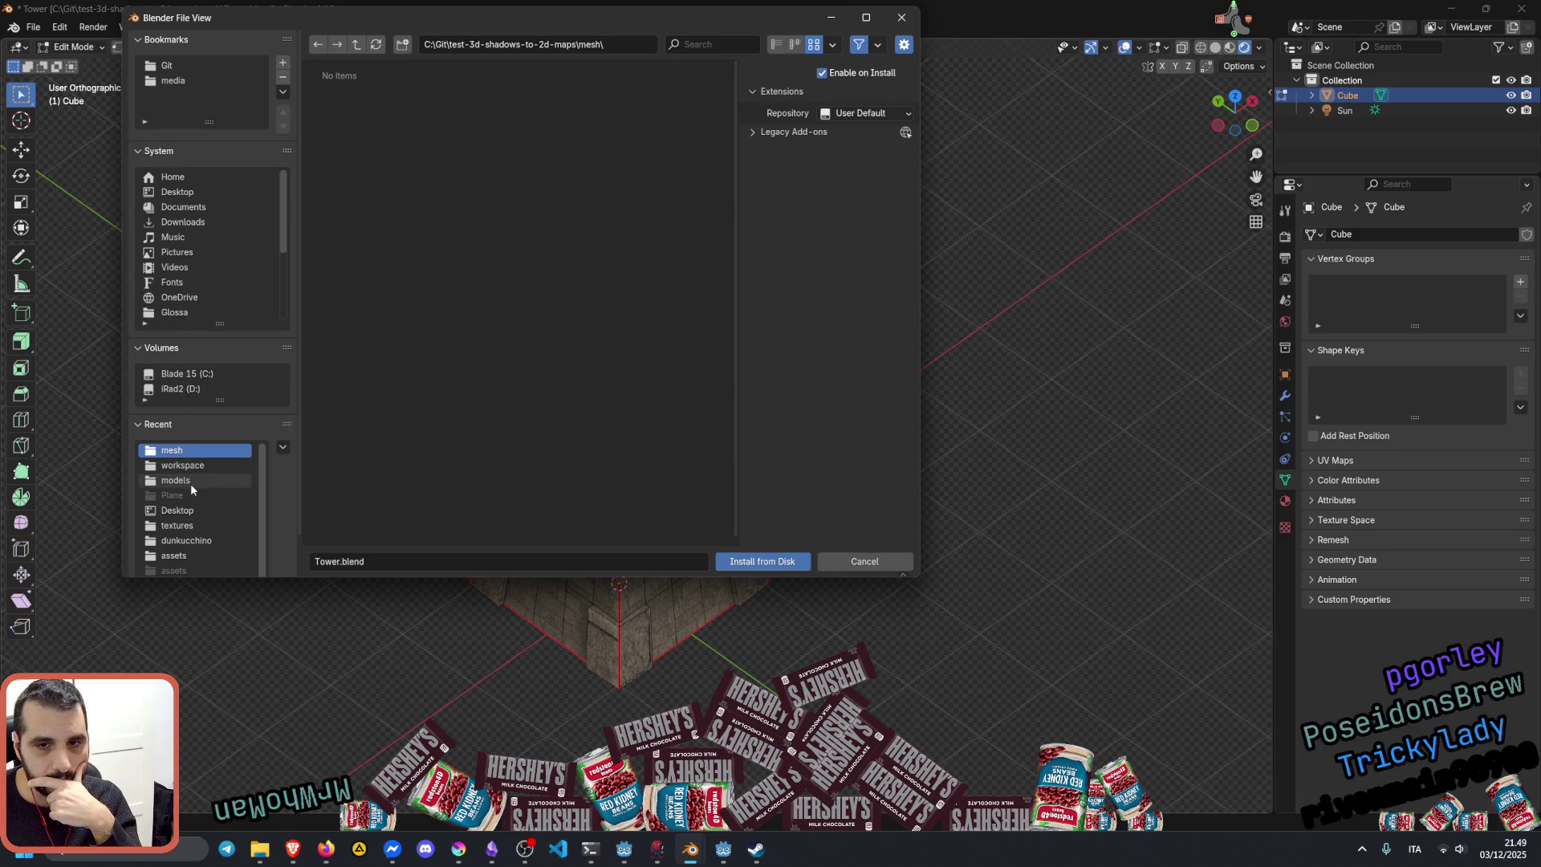
click(177, 192)
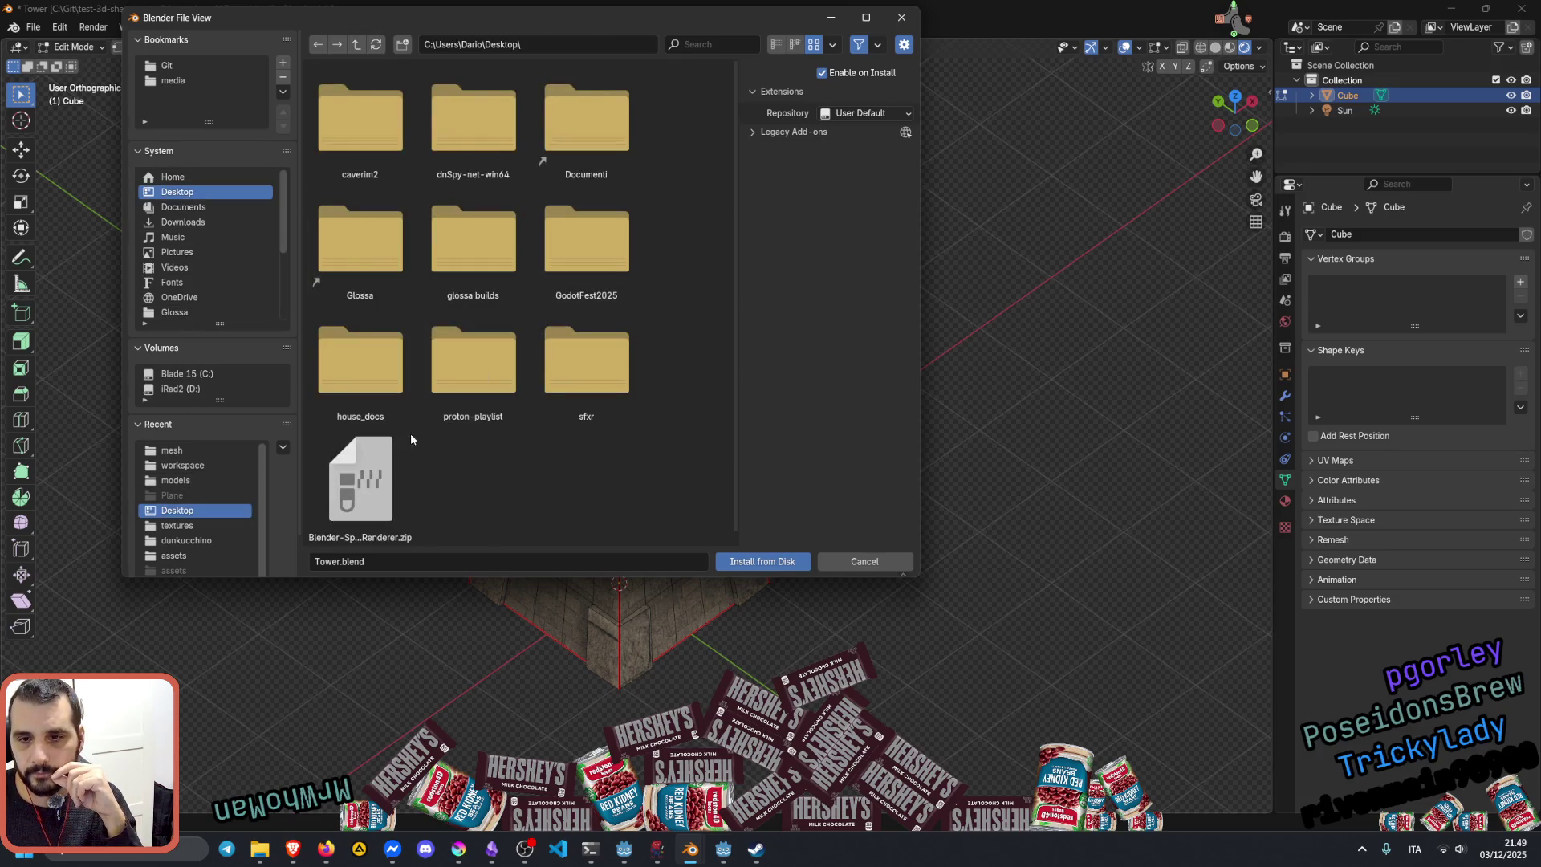
click(410, 458)
click(762, 561)
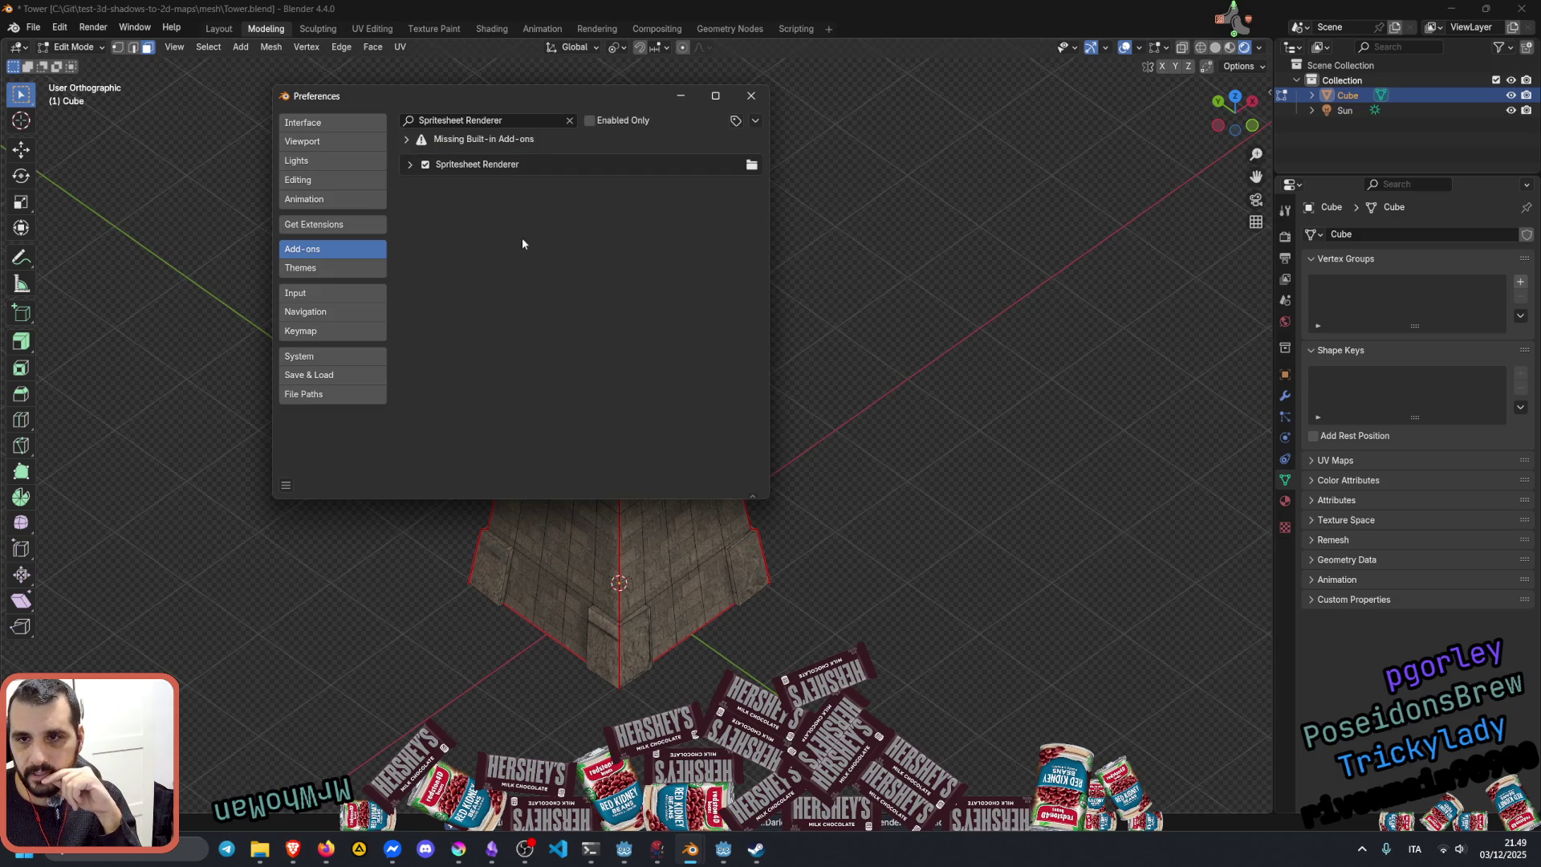
Step: Point the Spritesheet Renderer add-on's ImageMagick path to magick.exe and auto-detect it
click(427, 167)
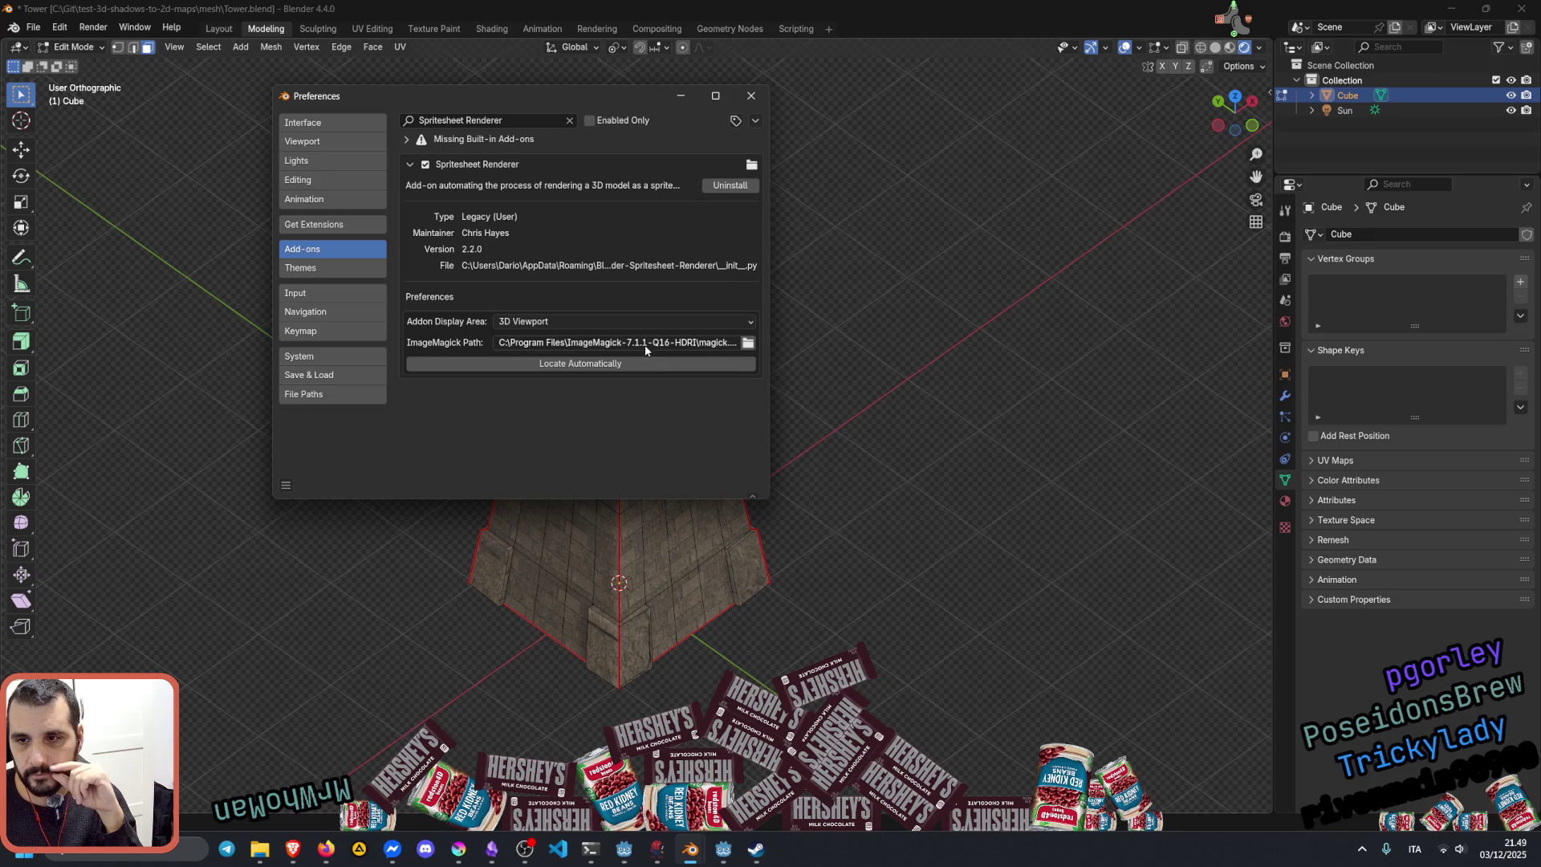
click(544, 342)
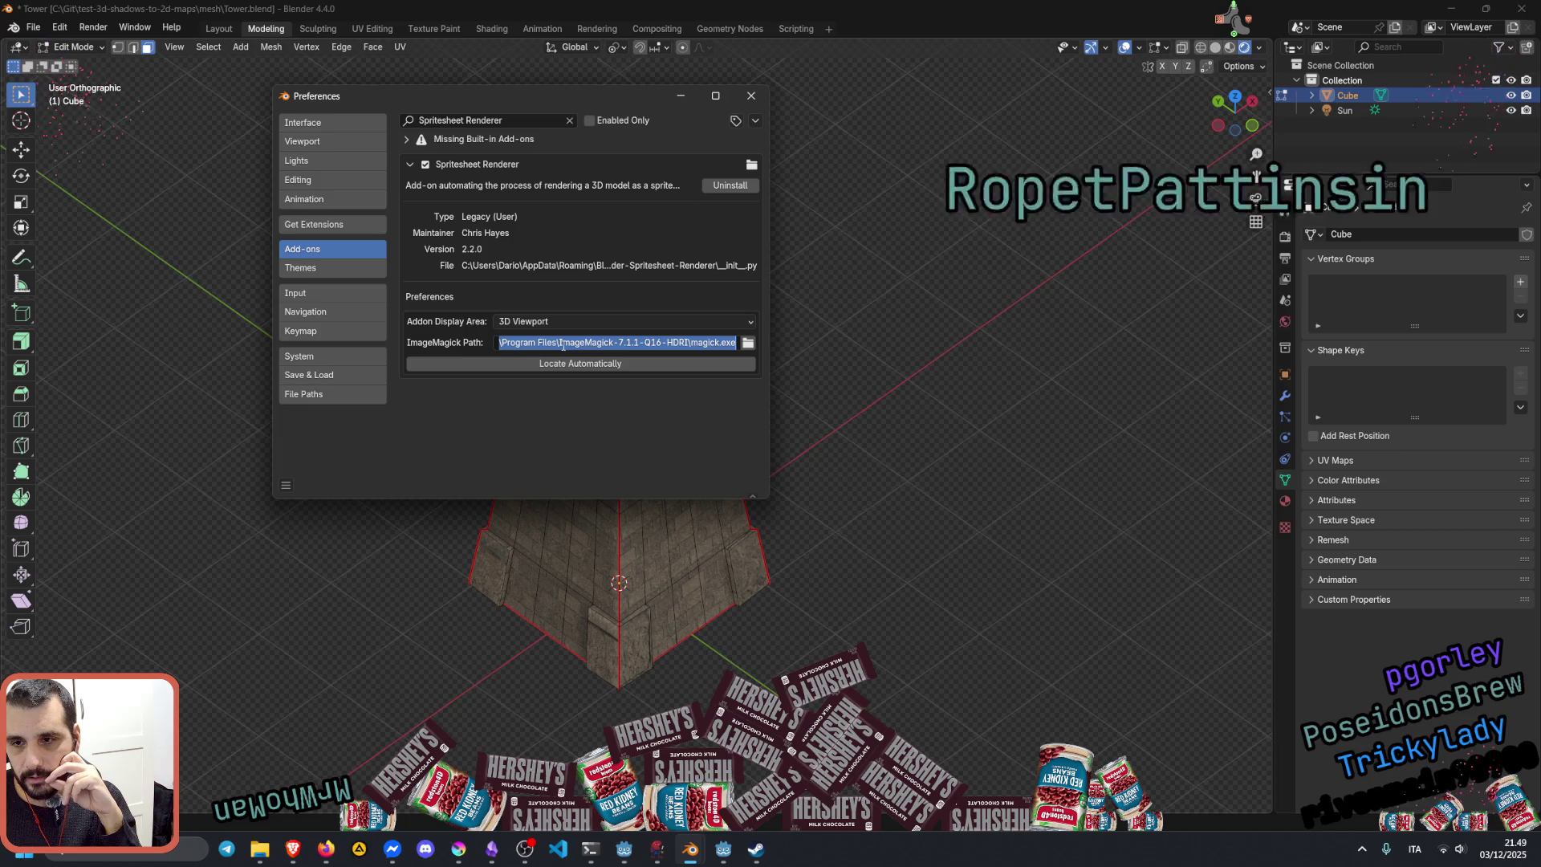
click(748, 342)
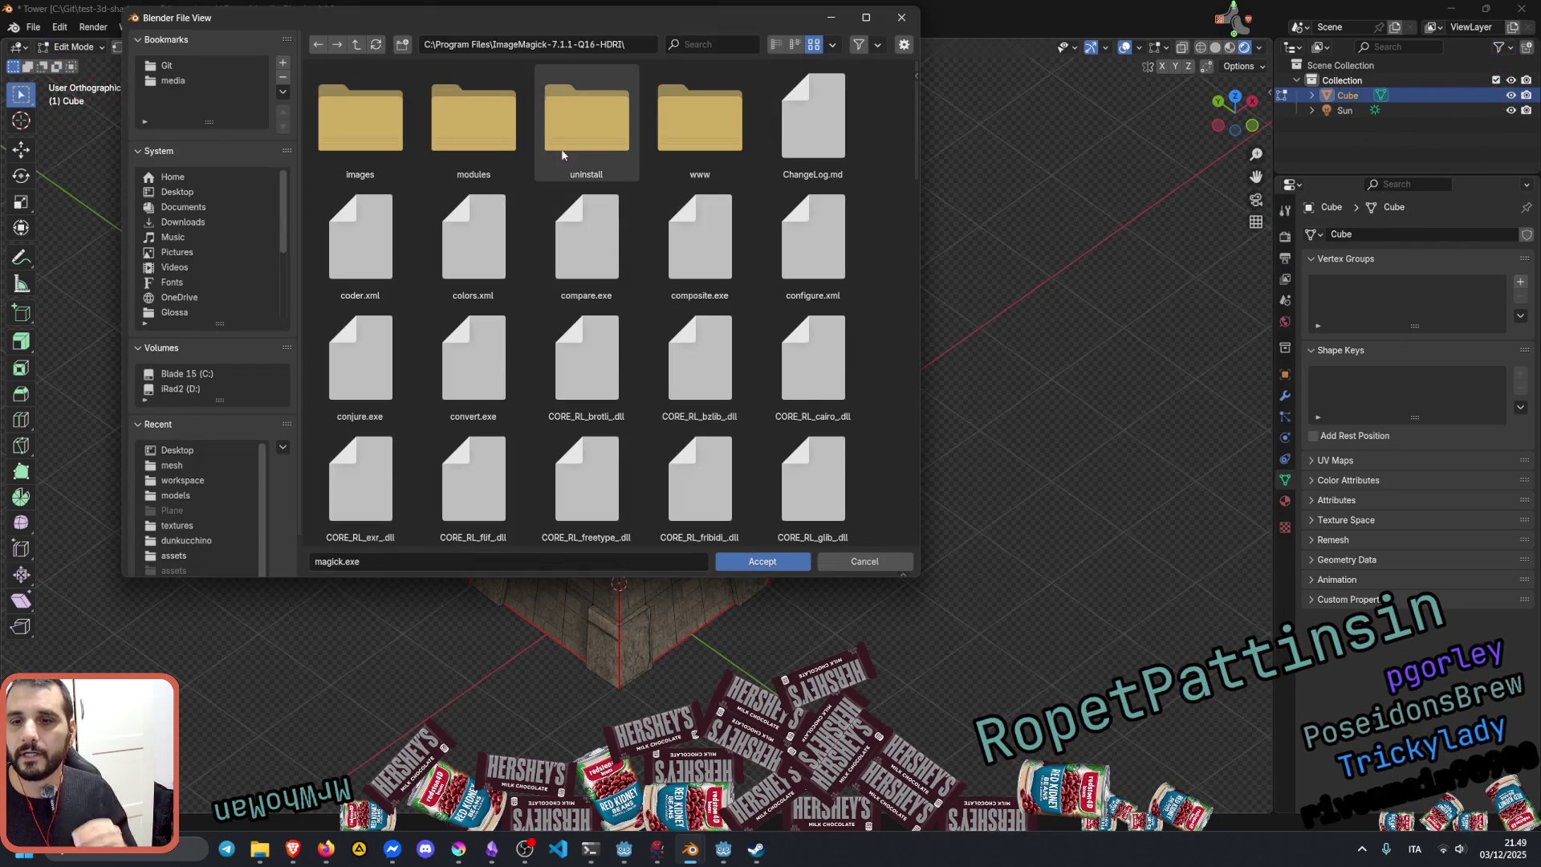
scroll(586, 181, down, 6)
scroll(611, 295, down, 4)
scroll(710, 385, up, 5)
scroll(722, 482, up, 5)
click(745, 561)
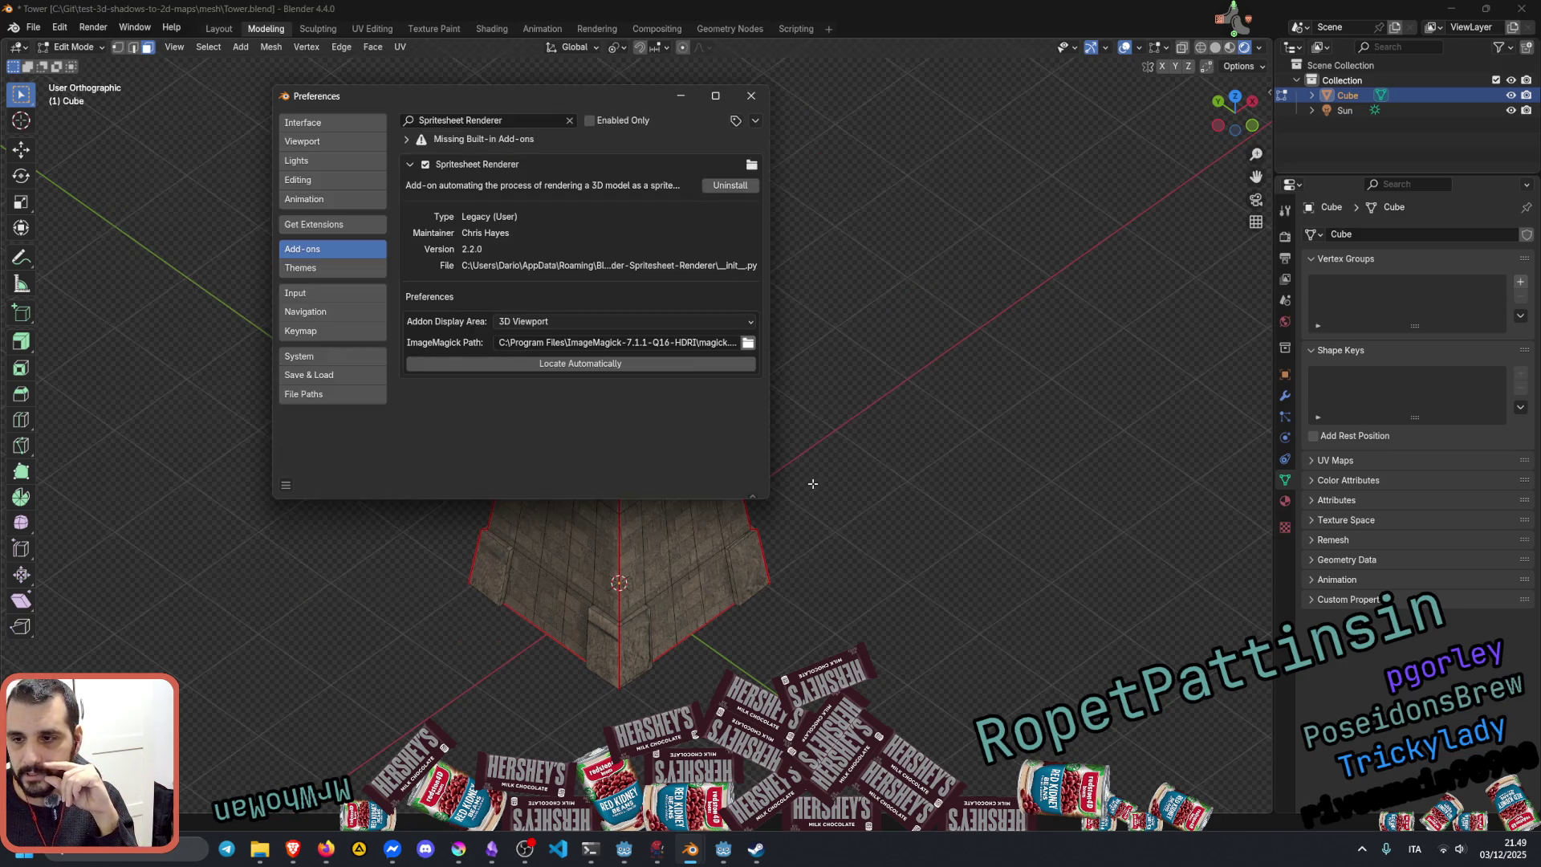
click(674, 362)
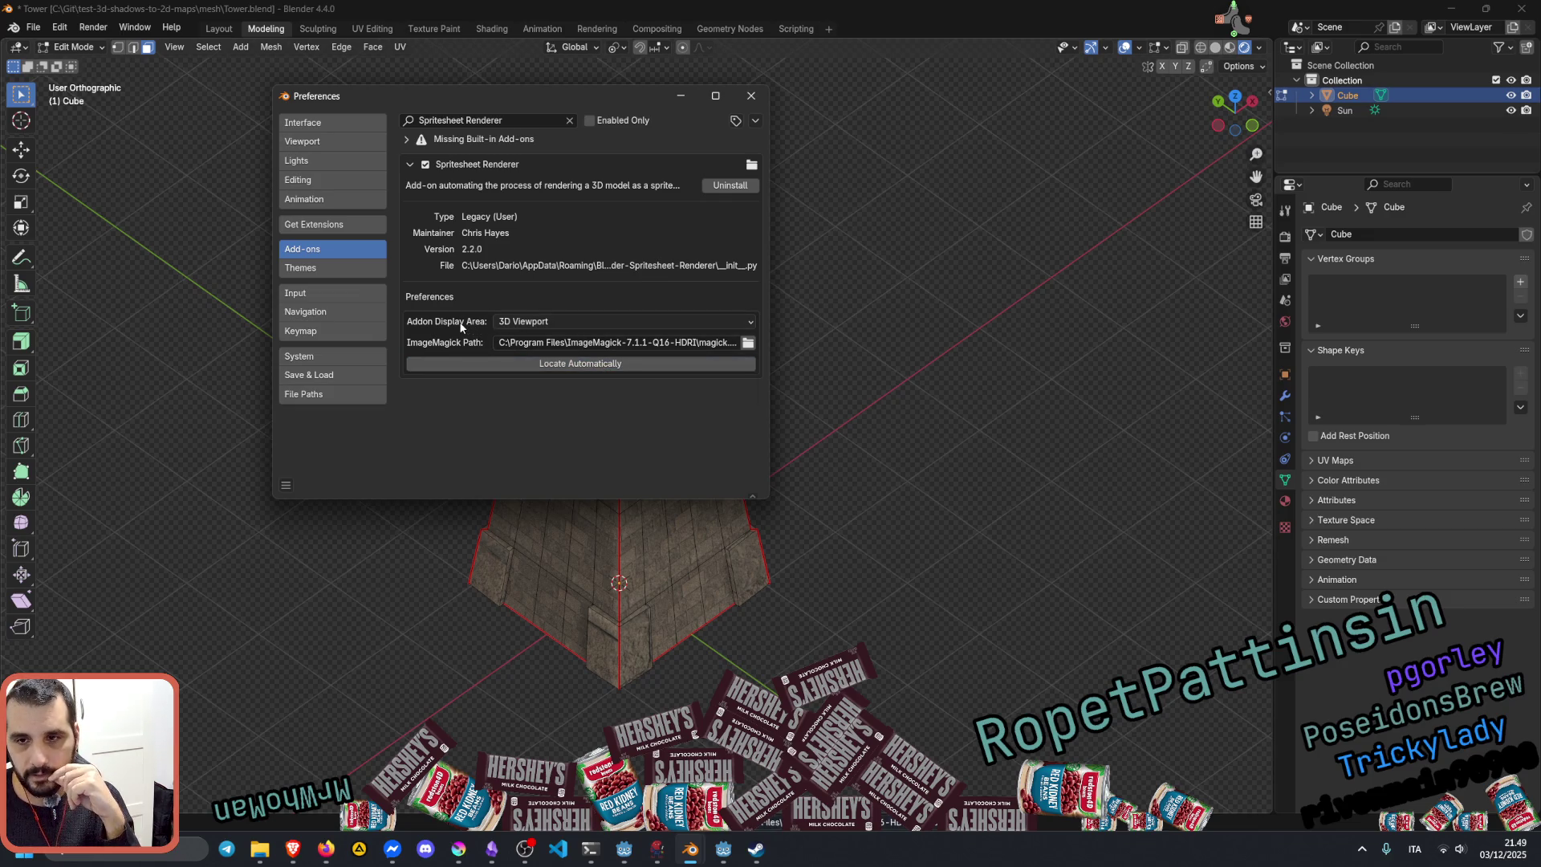
Step: Keep the add-on displayed in the 3D Viewport and close Preferences
click(517, 323)
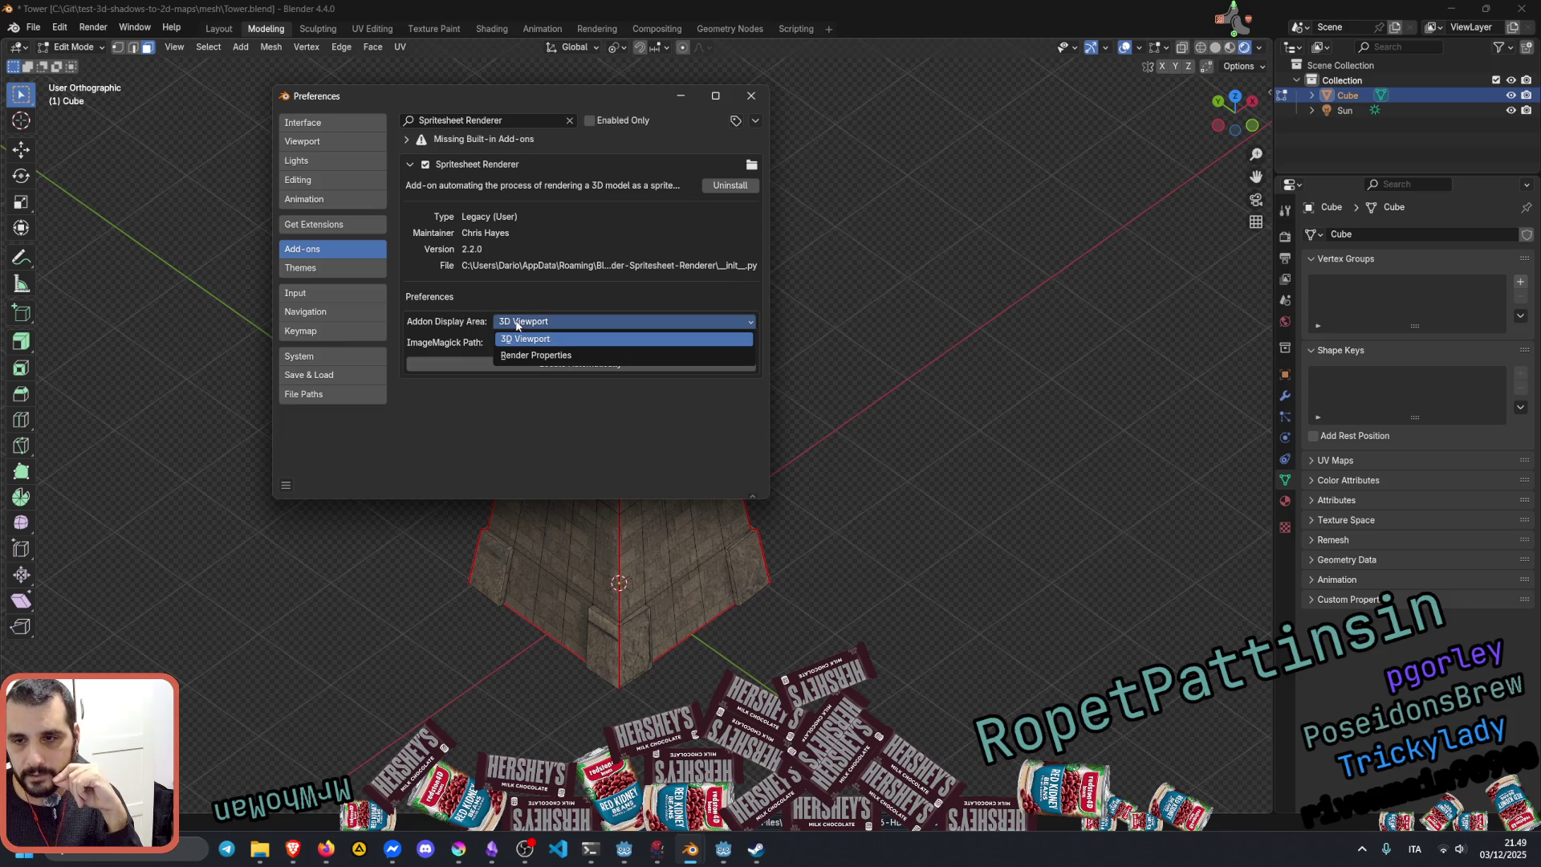
click(515, 322)
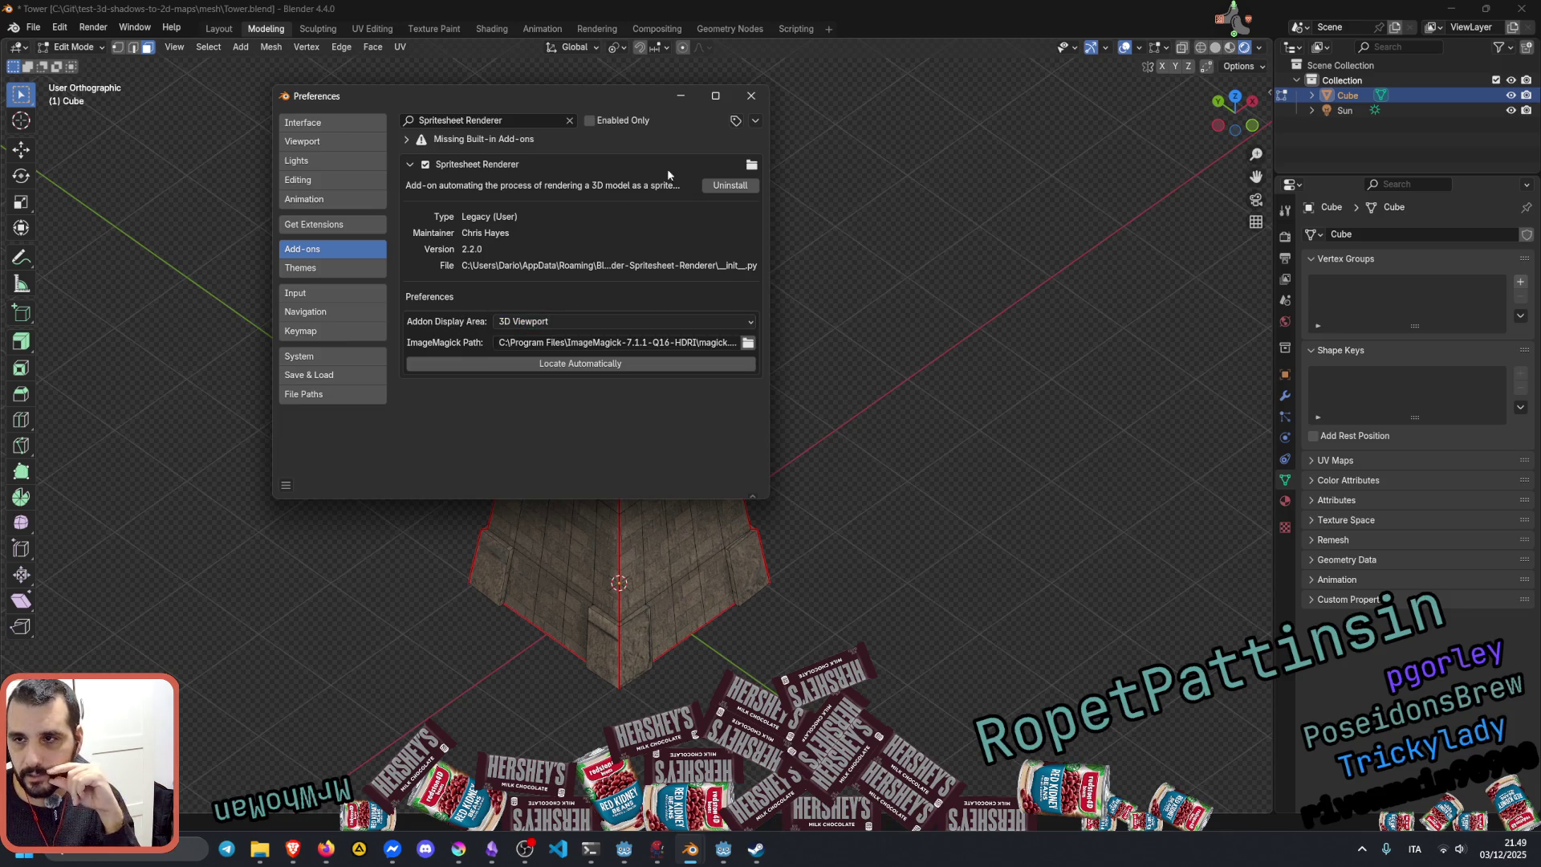
click(750, 96)
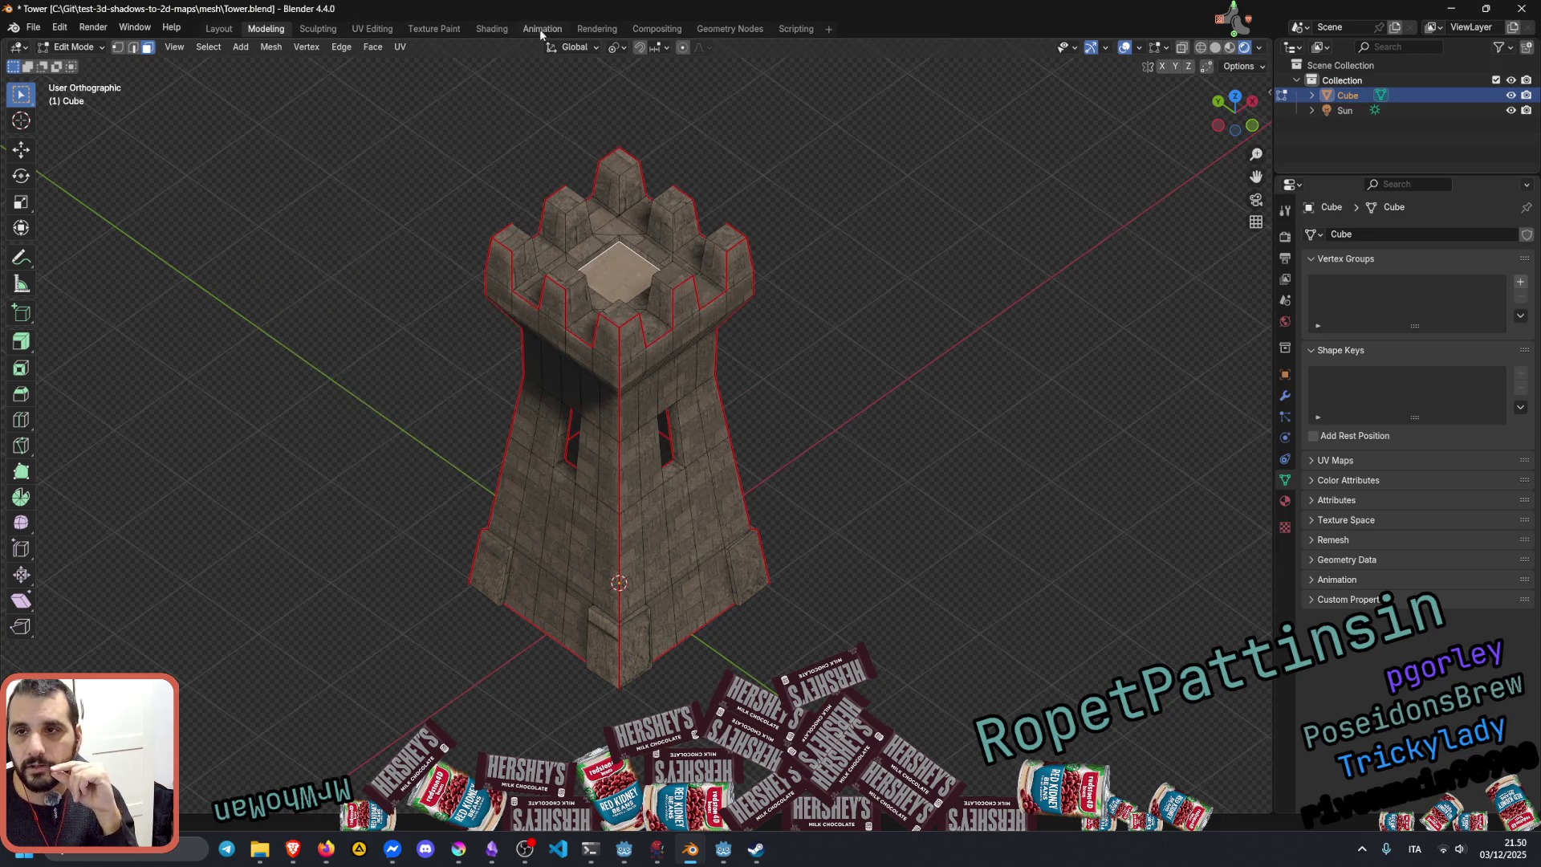
Step: View the empty render result in the Rendering workspace, browsing the Scopes, View, Image and Tool sidebars, then bring the browser forward
click(596, 28)
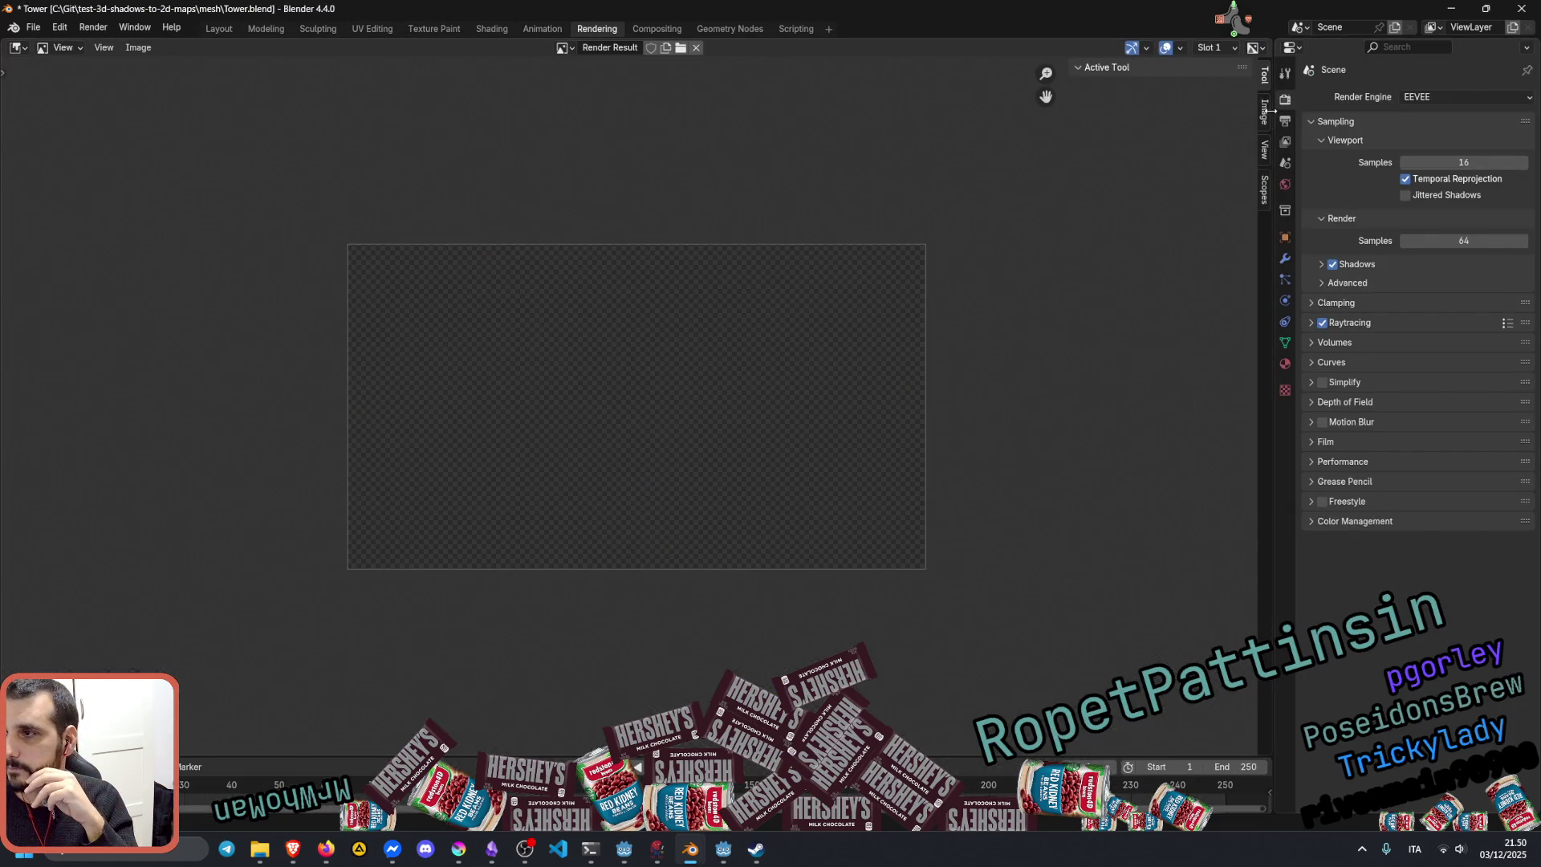
click(1266, 187)
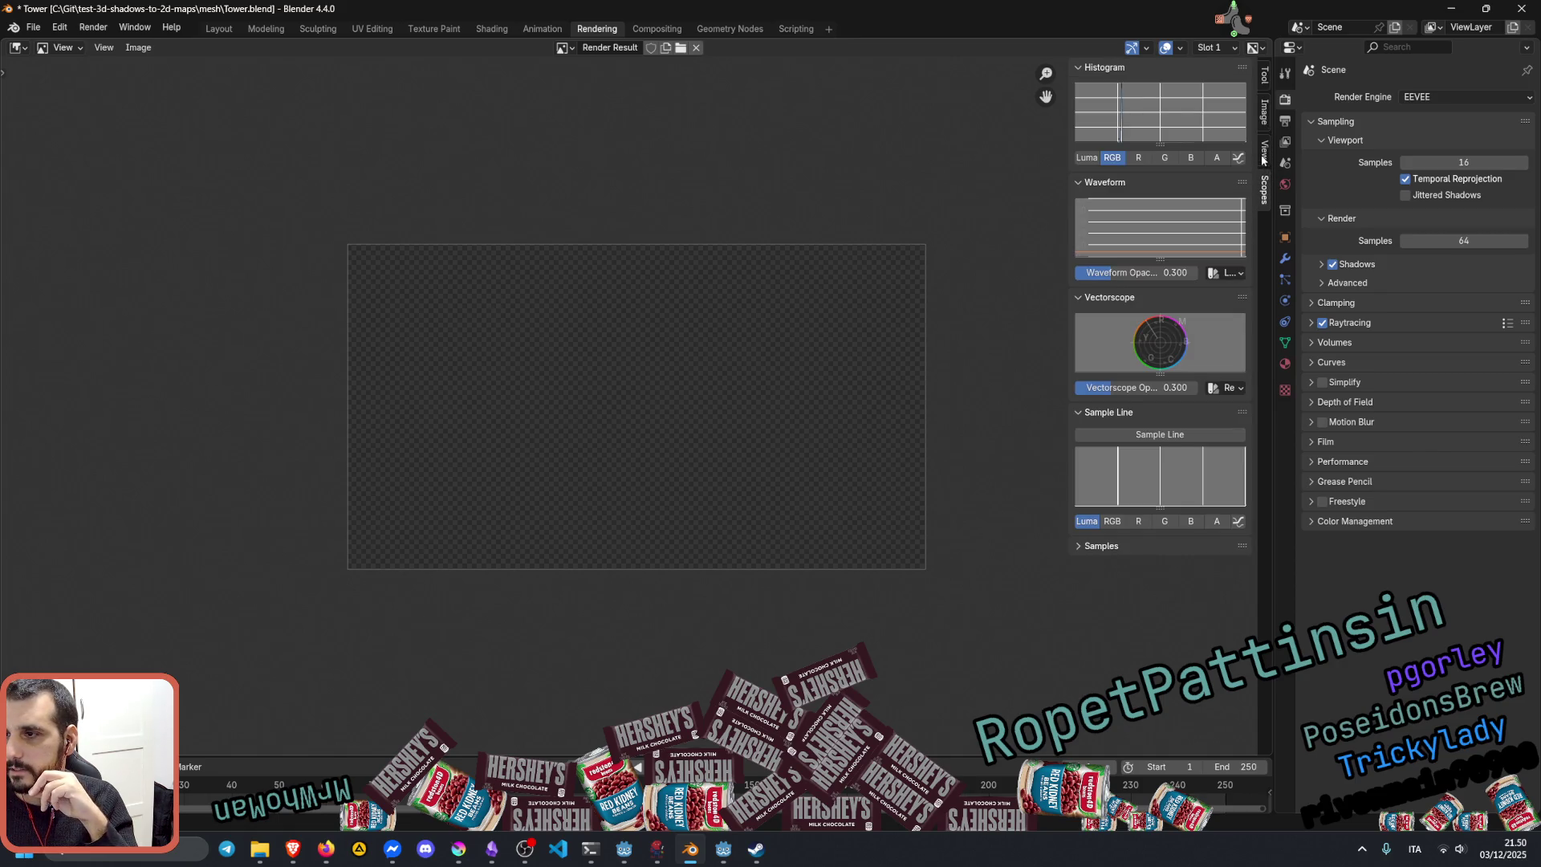
click(1264, 149)
click(1265, 116)
click(1264, 80)
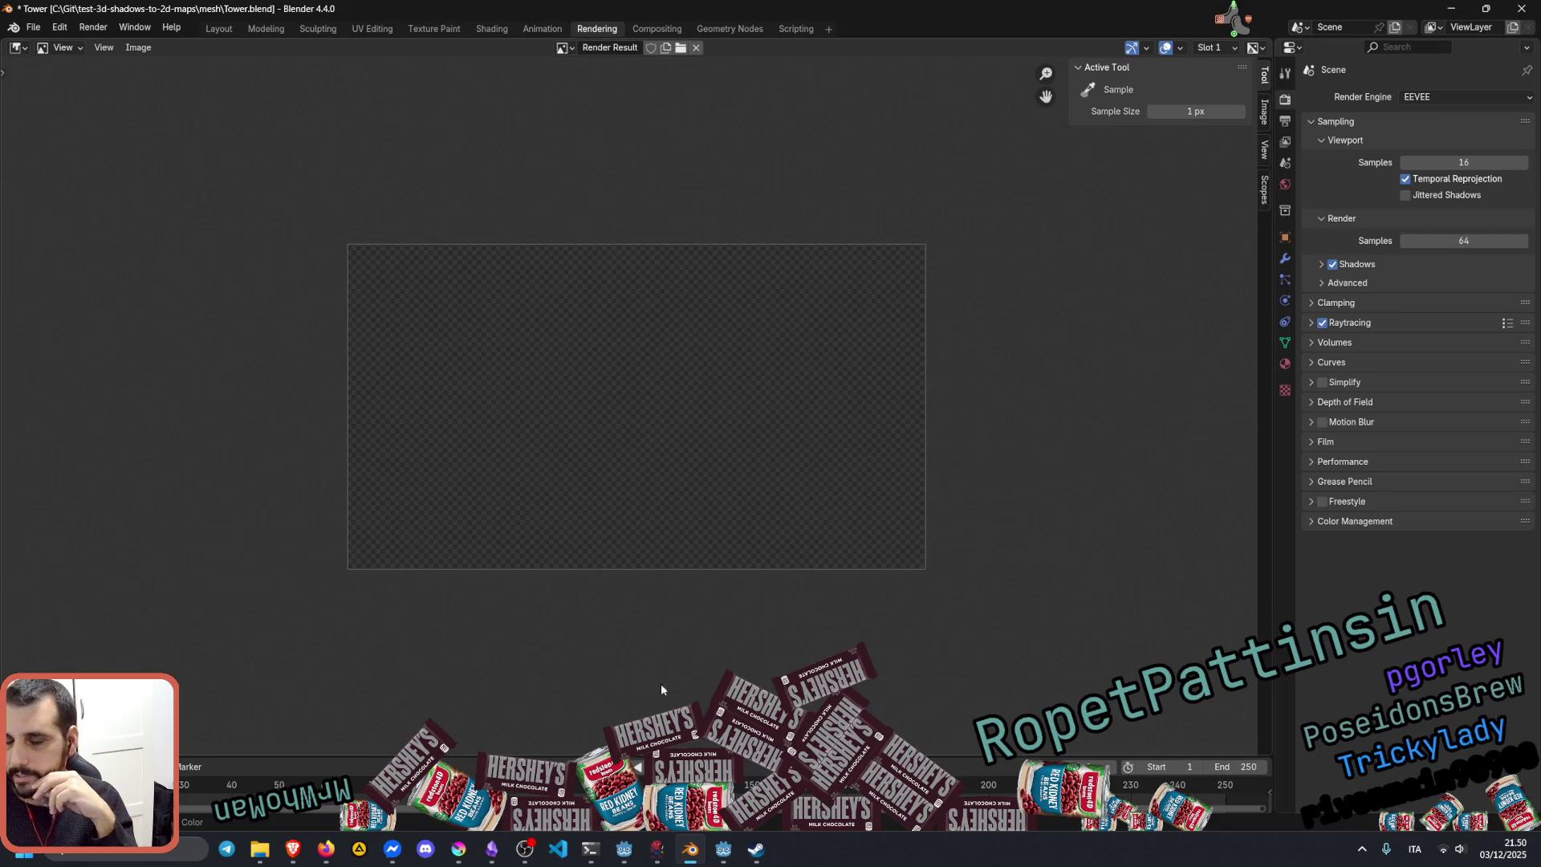
mouse_move(293, 849)
click(298, 793)
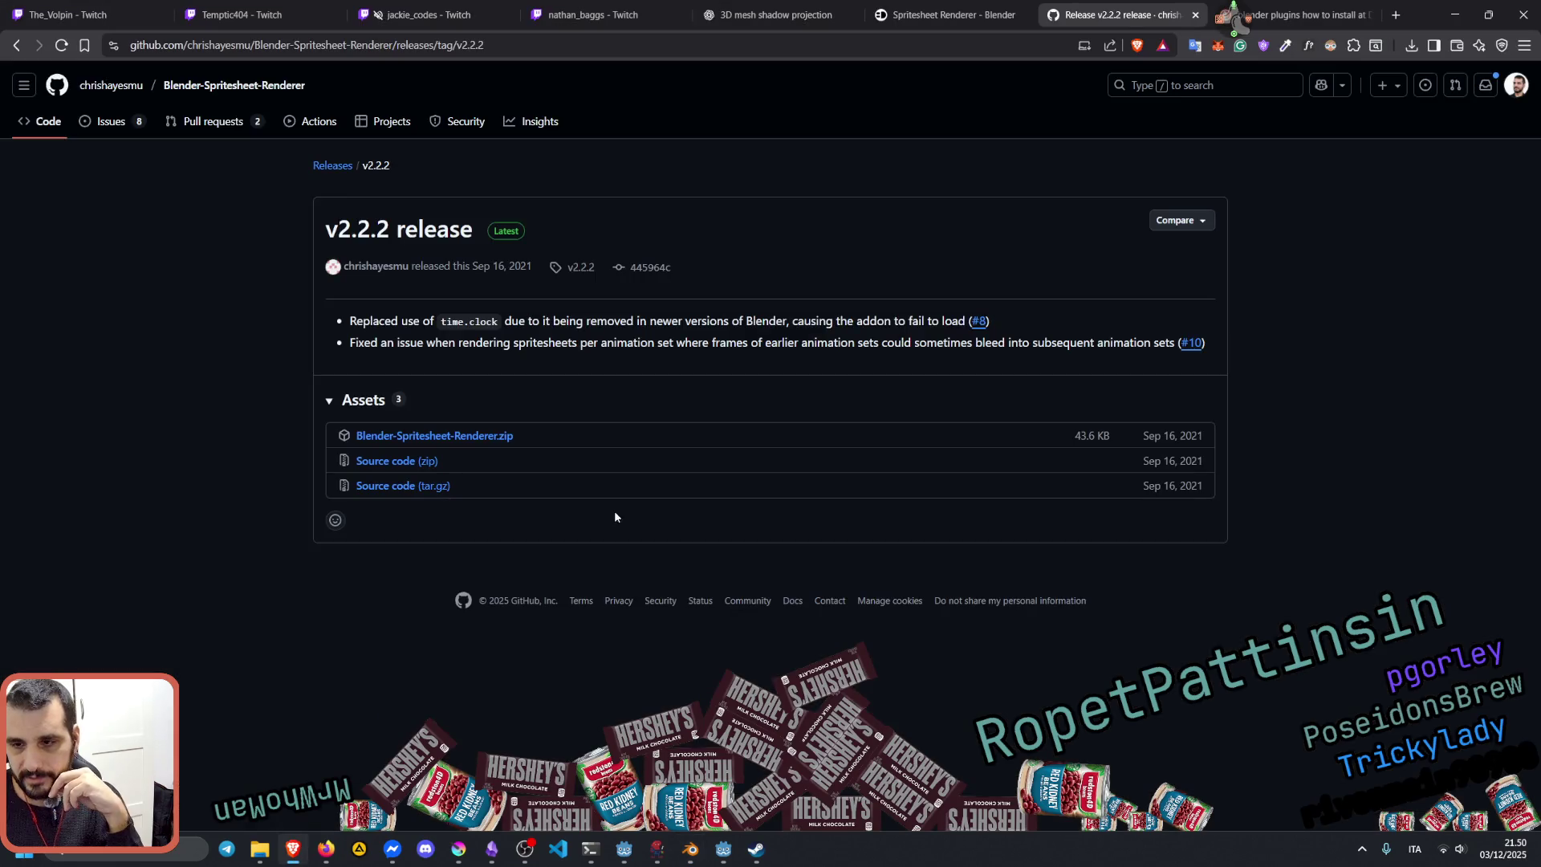
Step: Go back to the README and highlight the ImageMagick path and installation directory notes
key(alt+Left)
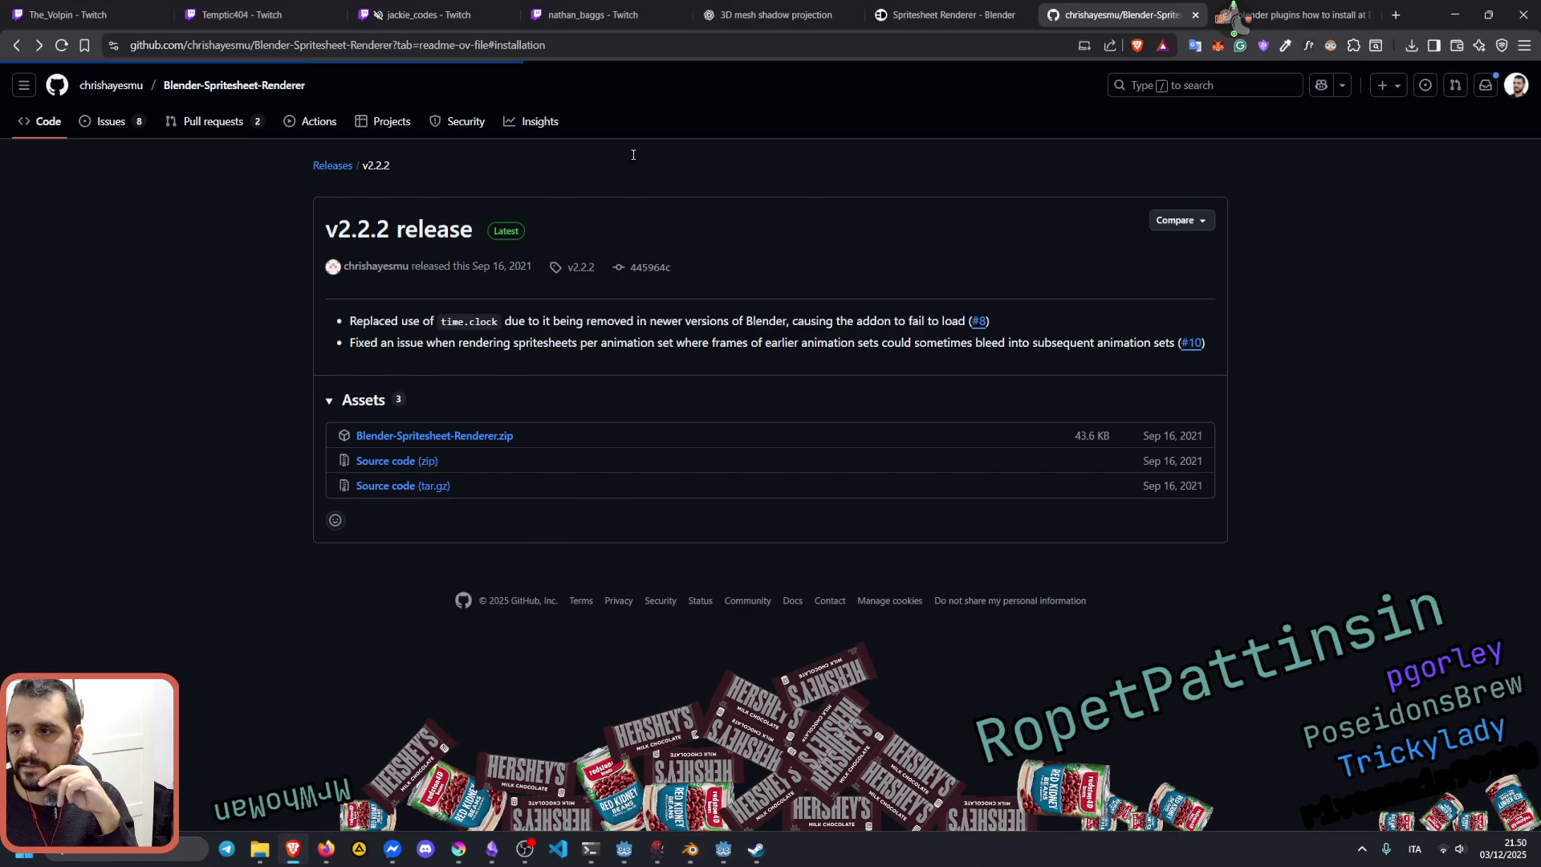
scroll(525, 385, down, 1)
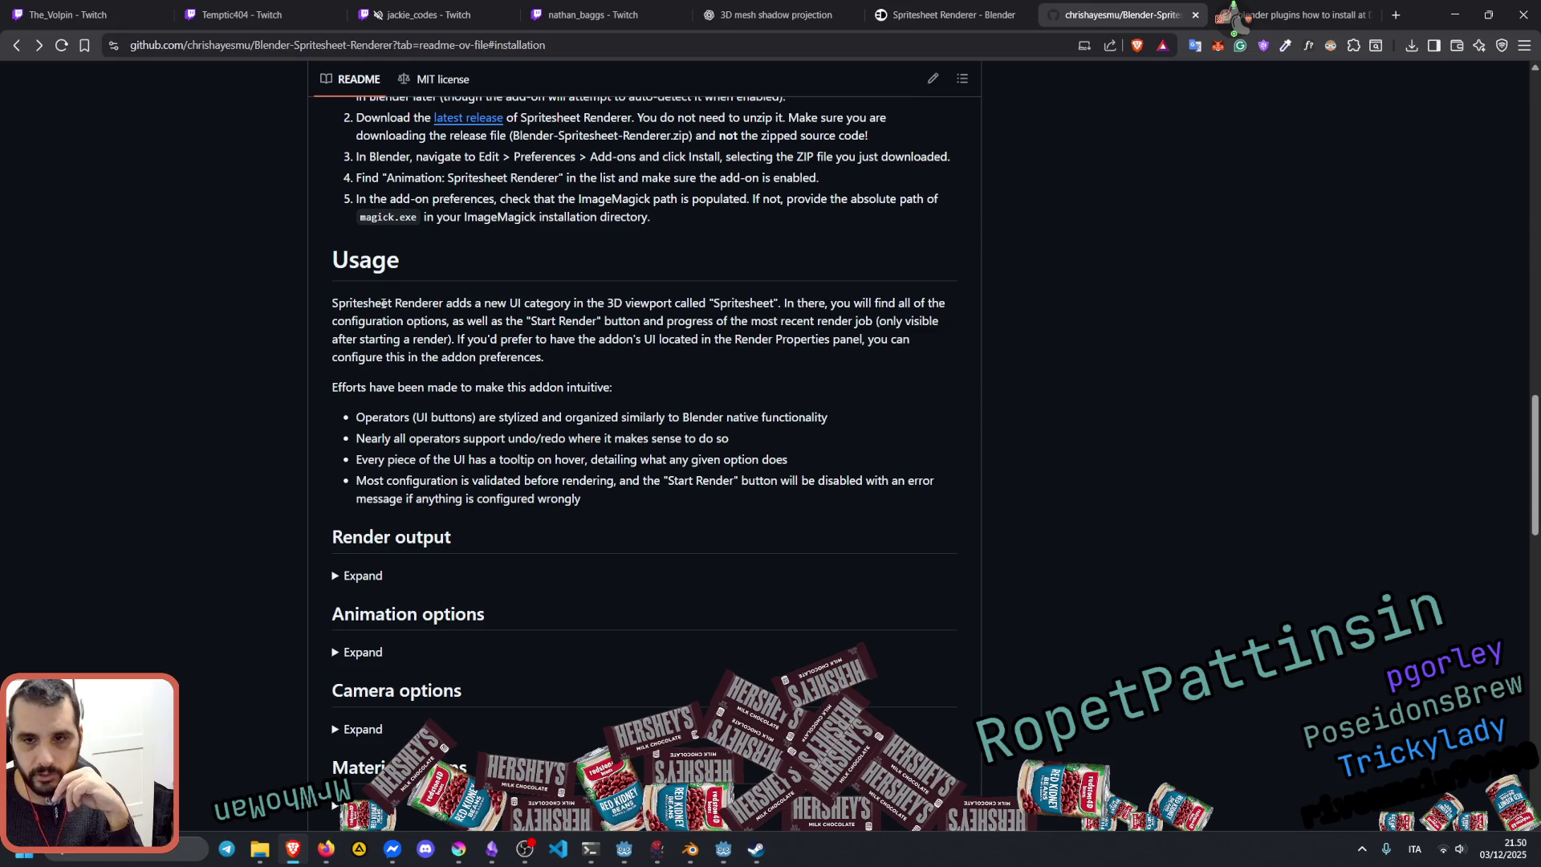
drag(385, 304, 479, 302)
drag(518, 199, 775, 199)
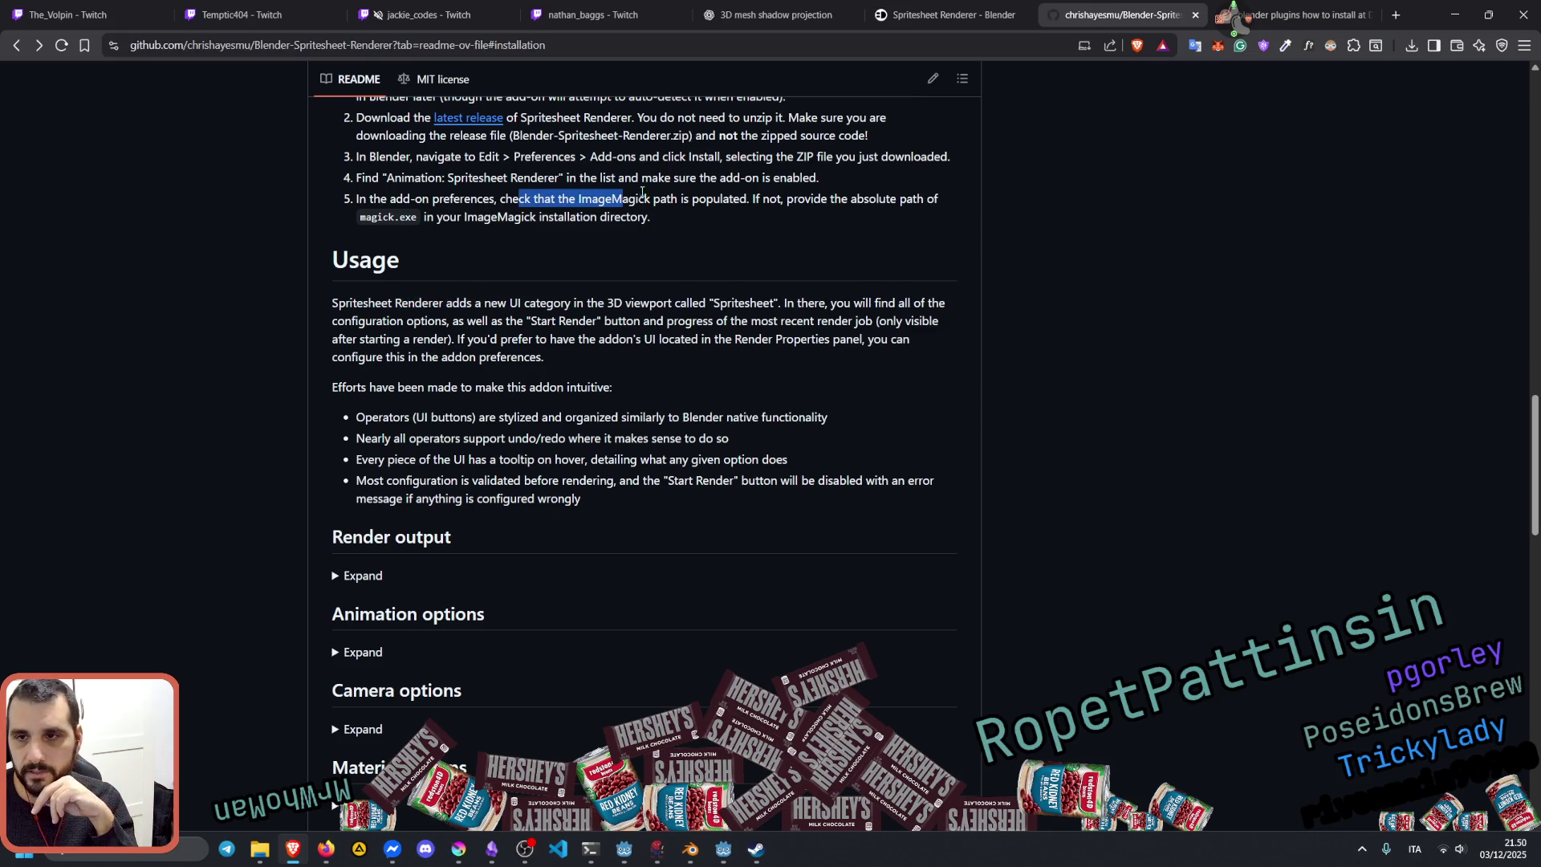
click(843, 202)
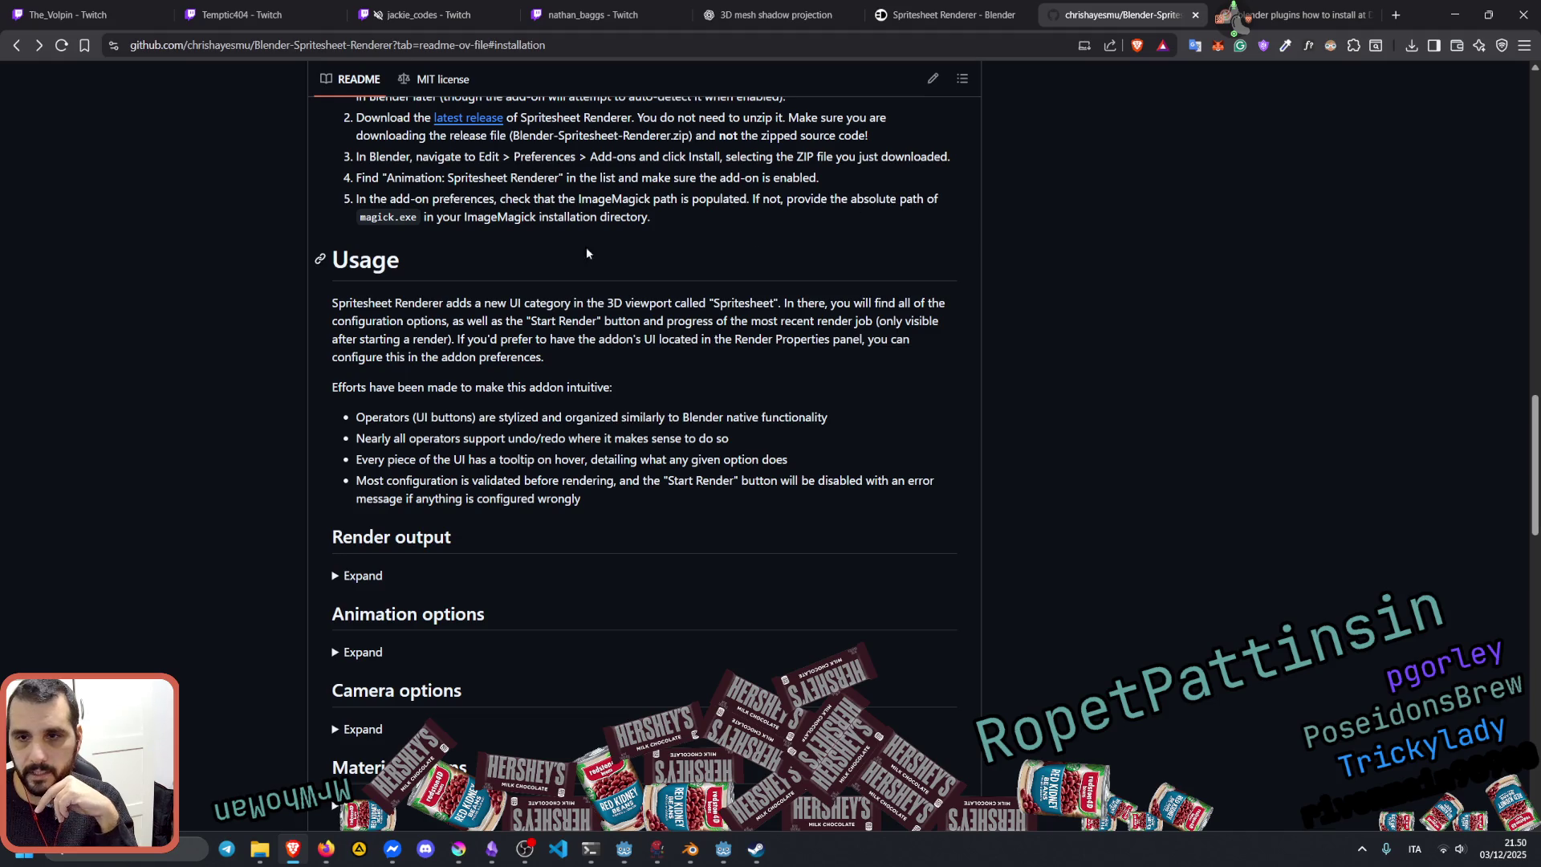
drag(447, 218, 542, 238)
Step: Highlight the Usage notes about the new 'Spritesheet' category in the 3D viewport, then return to Blender
drag(421, 305, 561, 307)
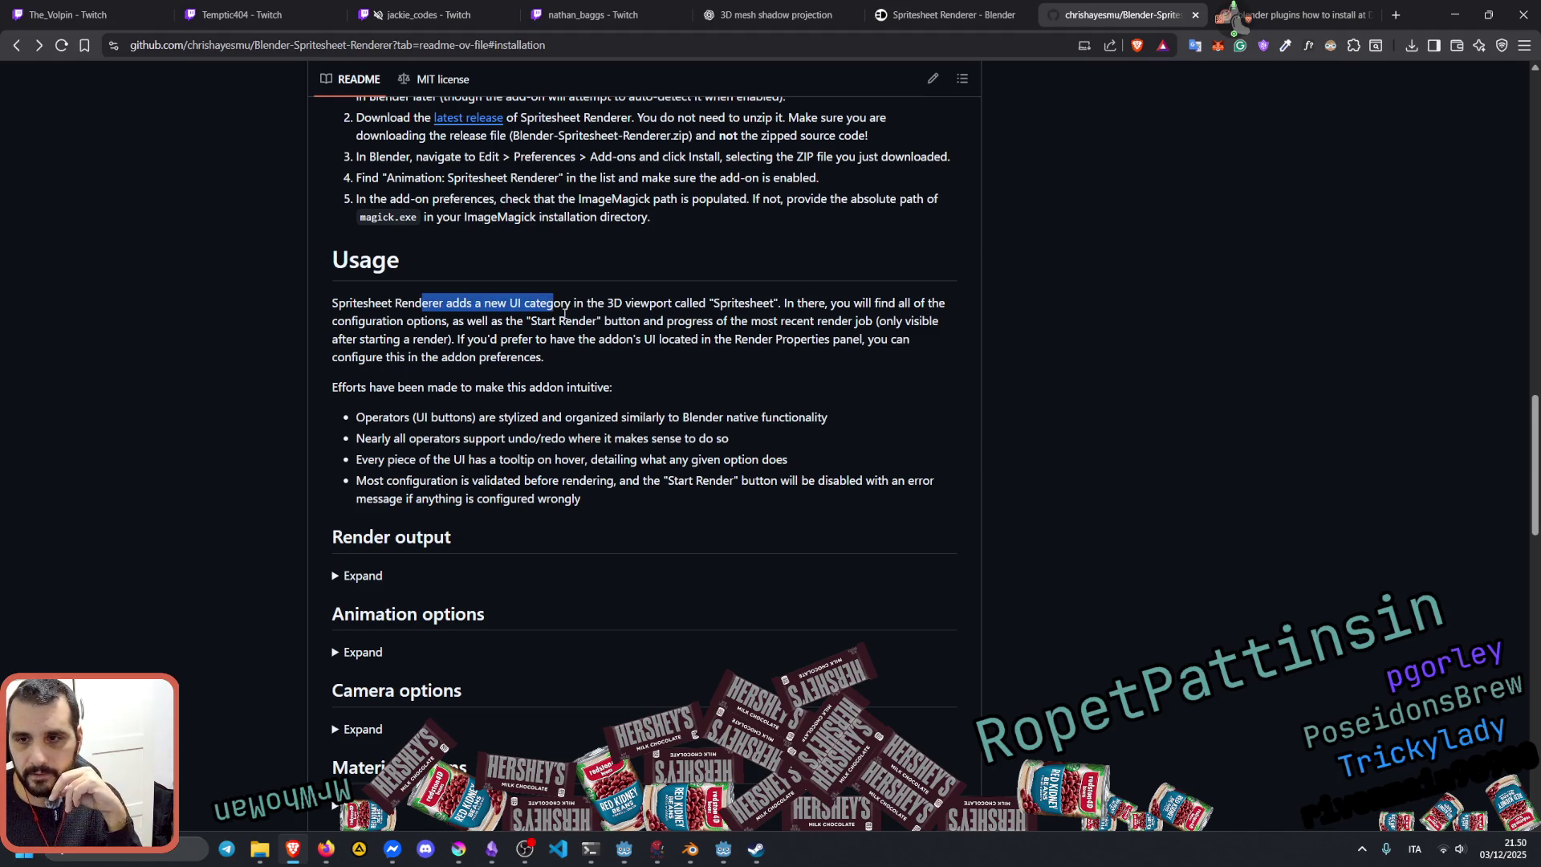
drag(785, 303, 518, 323)
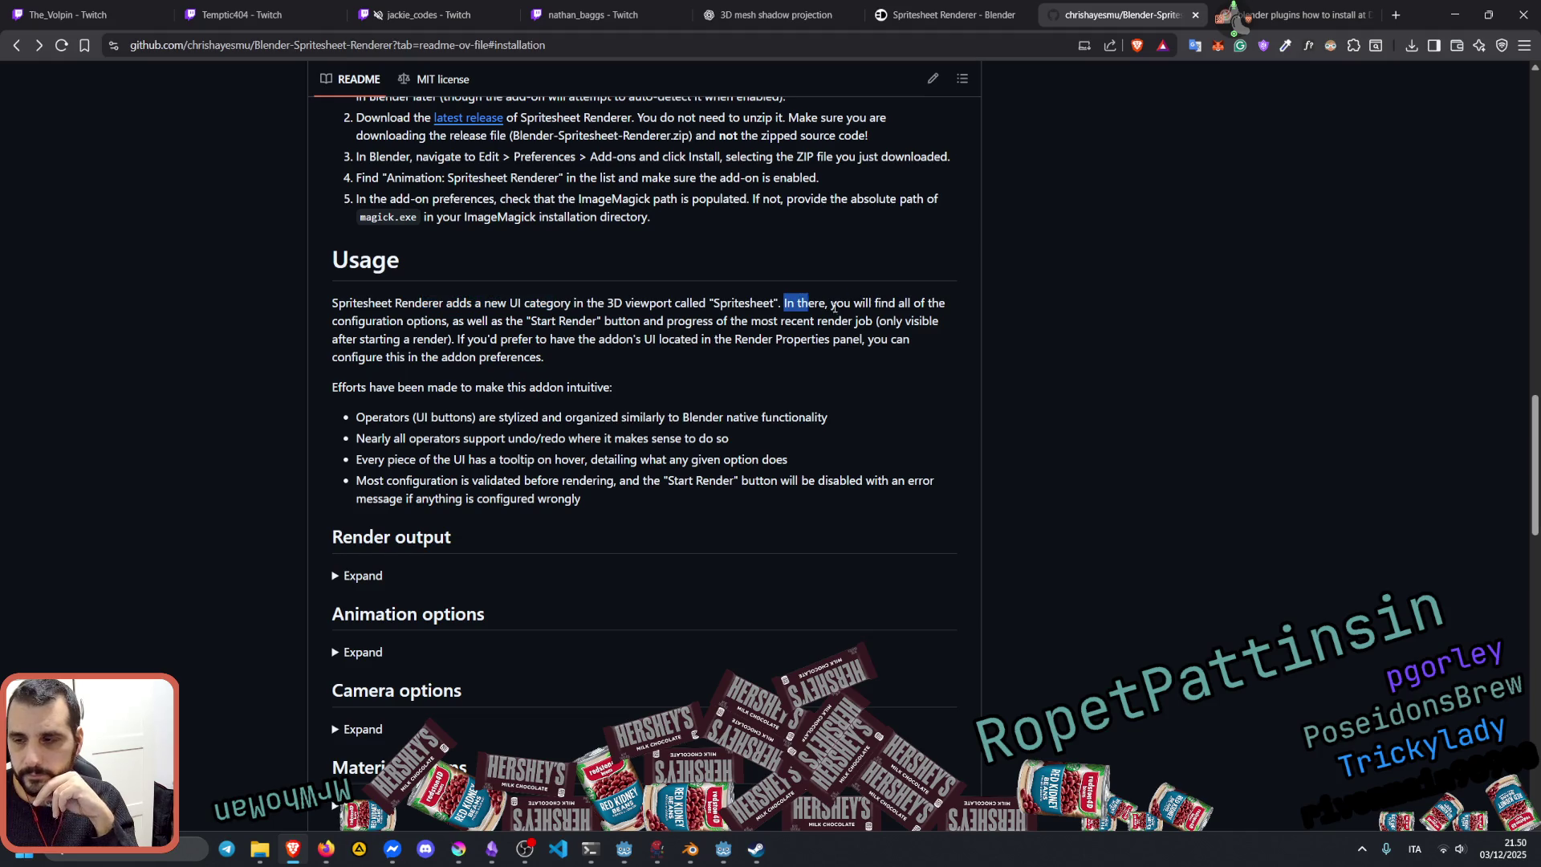
click(706, 320)
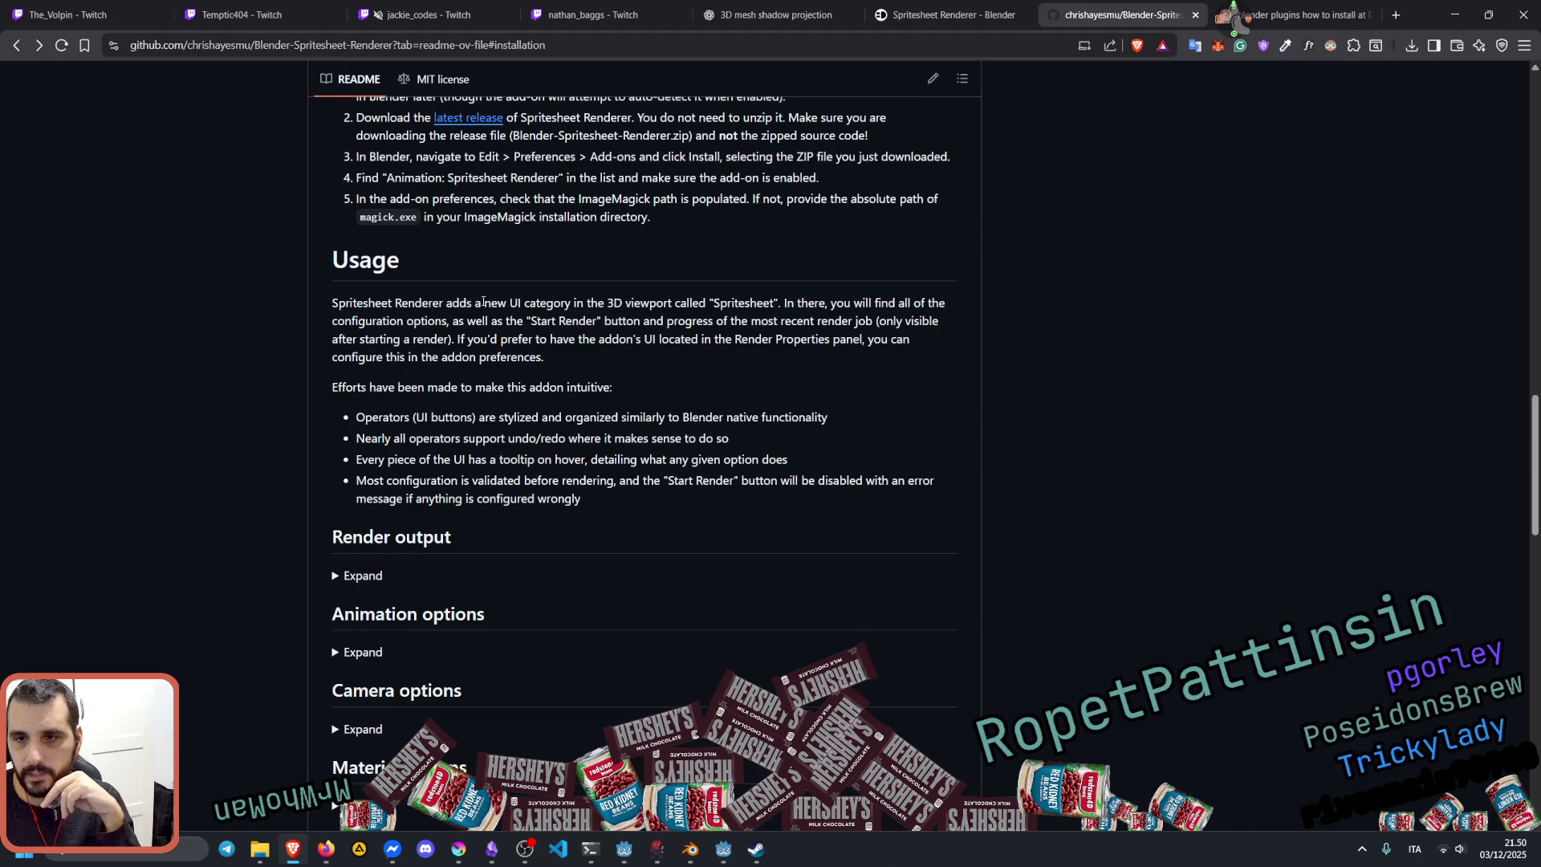
drag(488, 303, 703, 304)
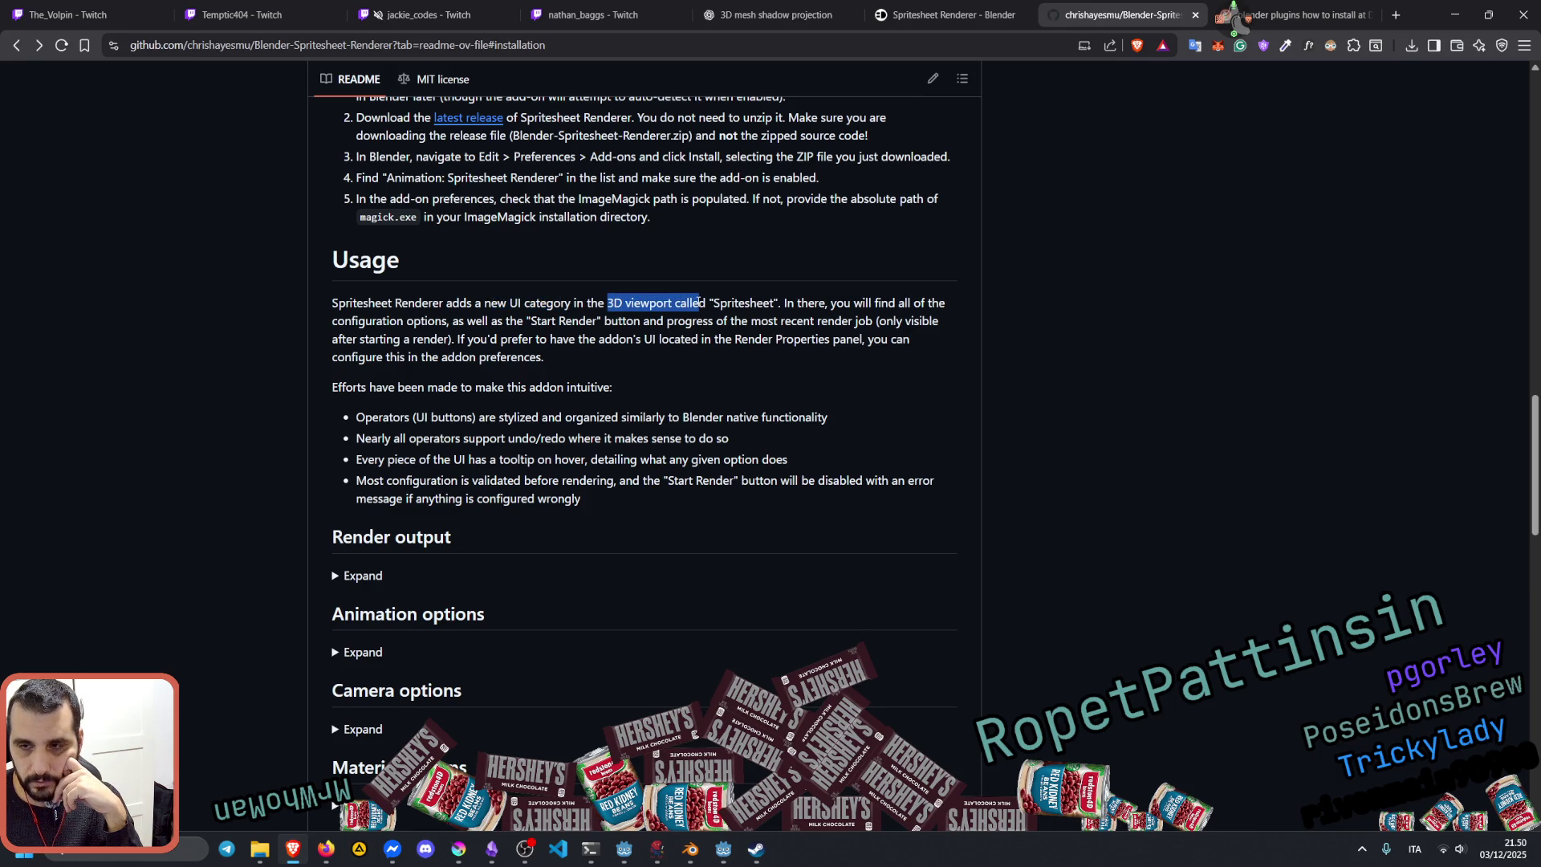
double_click(742, 303)
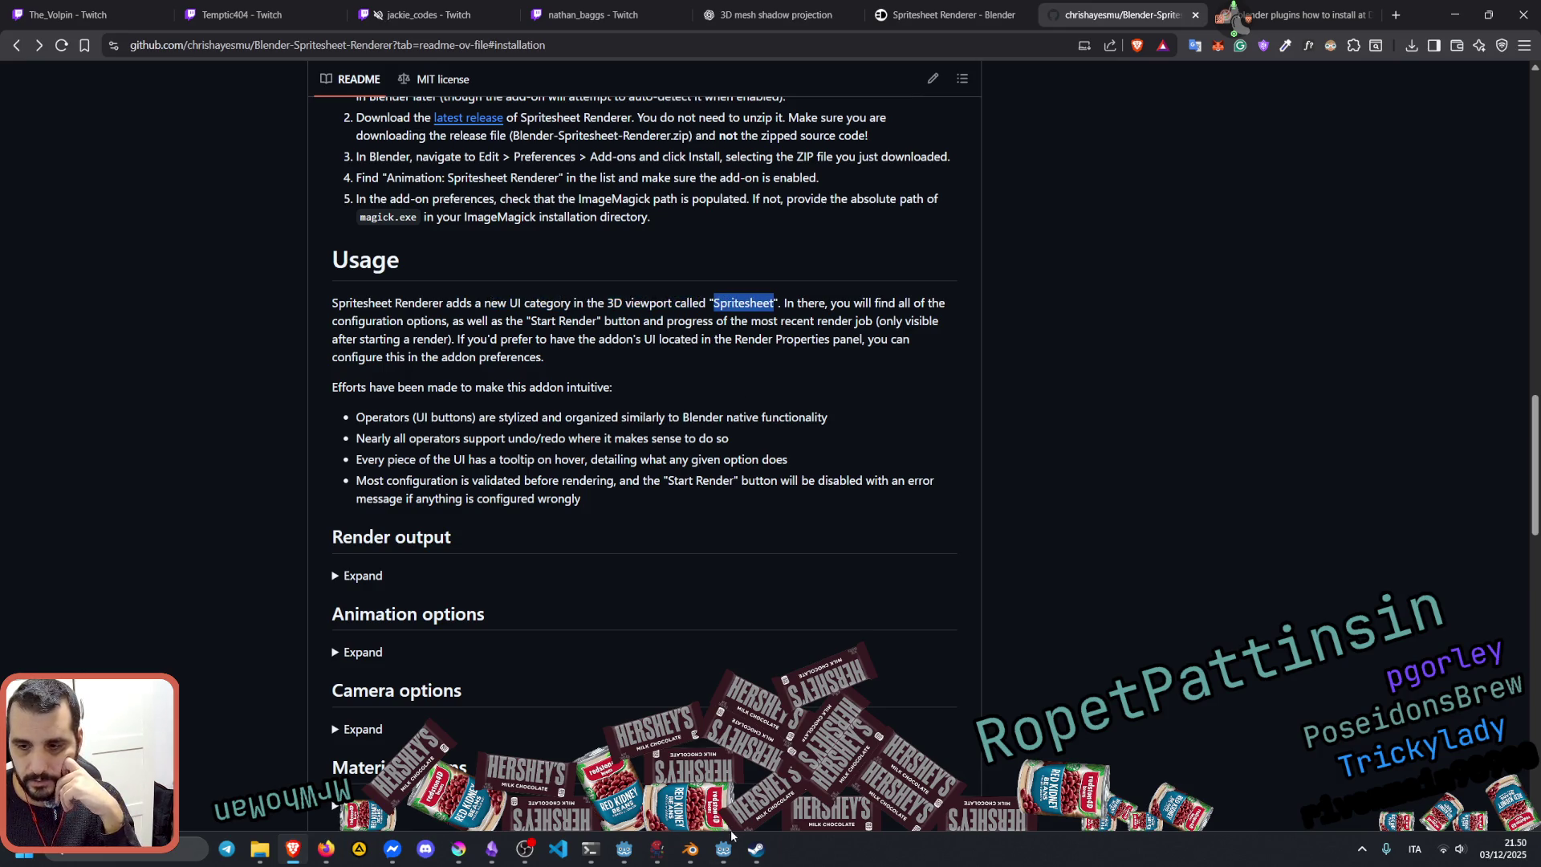
click(690, 848)
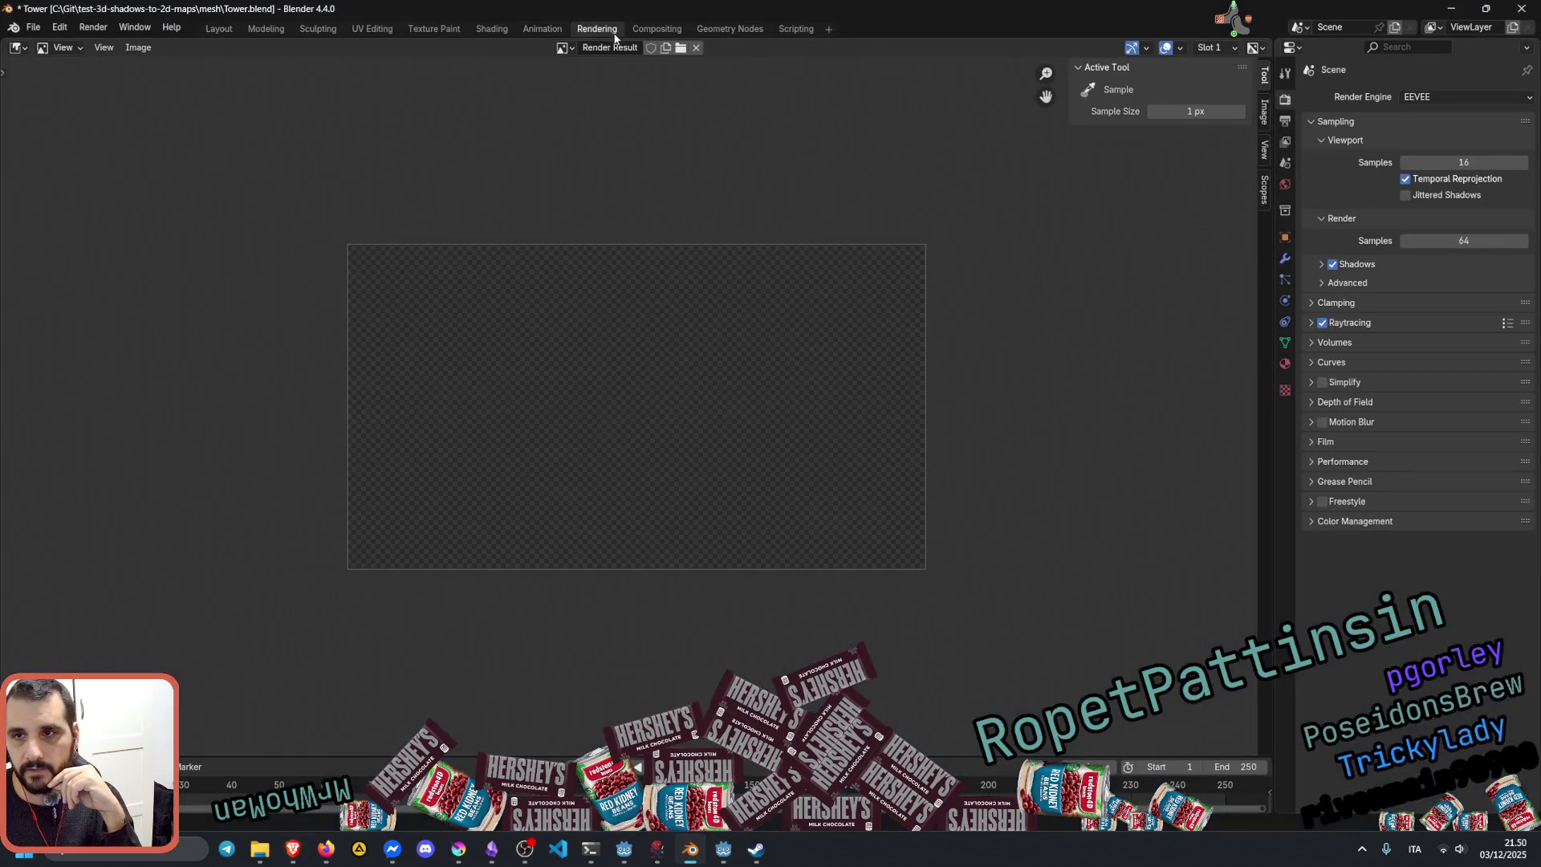
Step: Change the Image Editor area's editor type to Spreadsheet, listing the Cube's 272 vertex positions
click(563, 47)
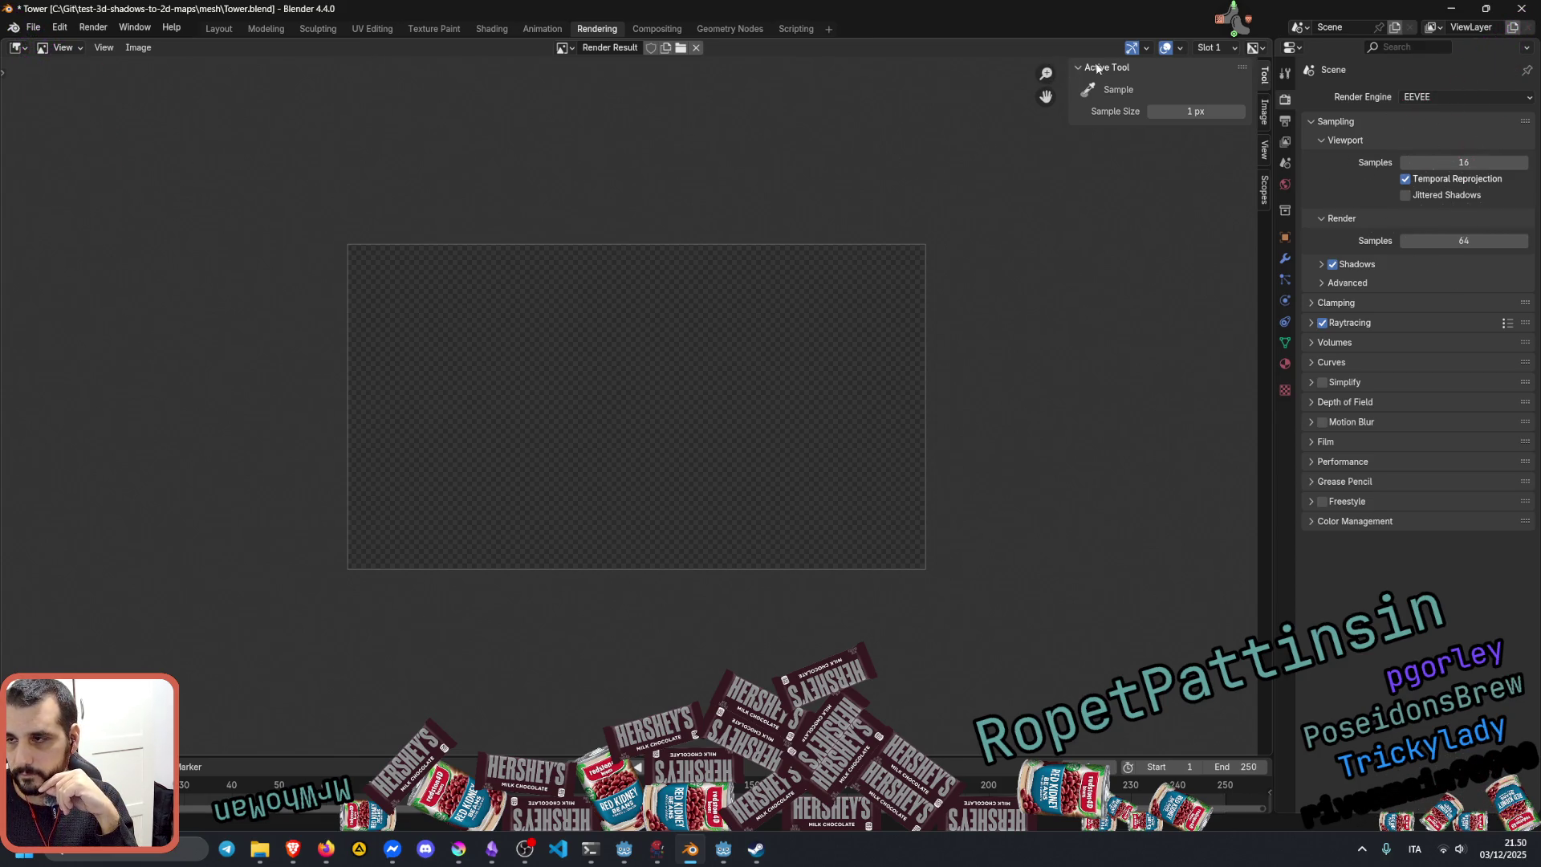
click(137, 49)
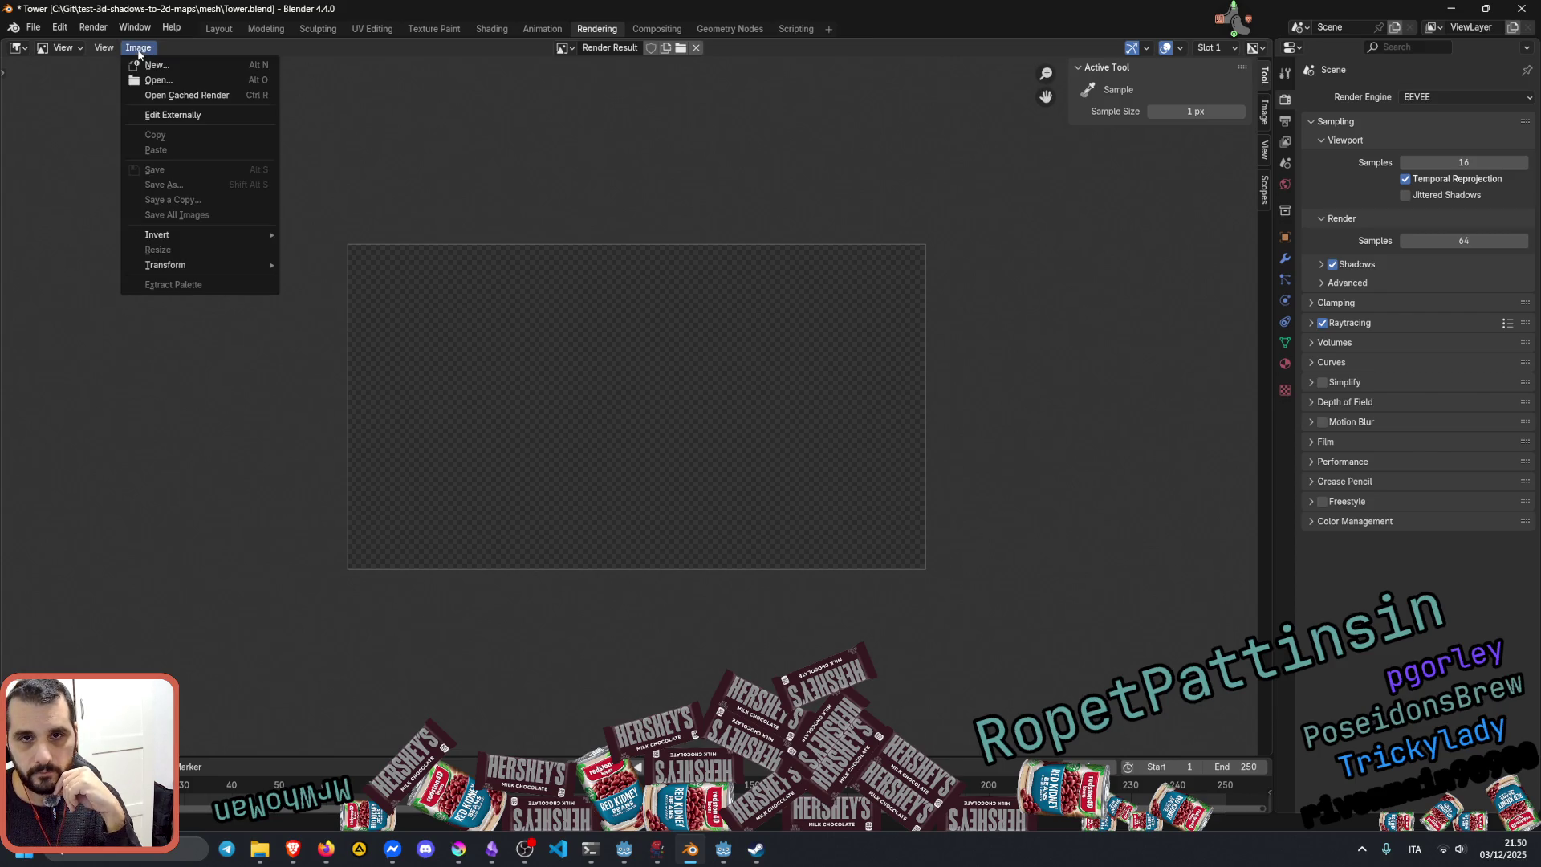
mouse_move(64, 46)
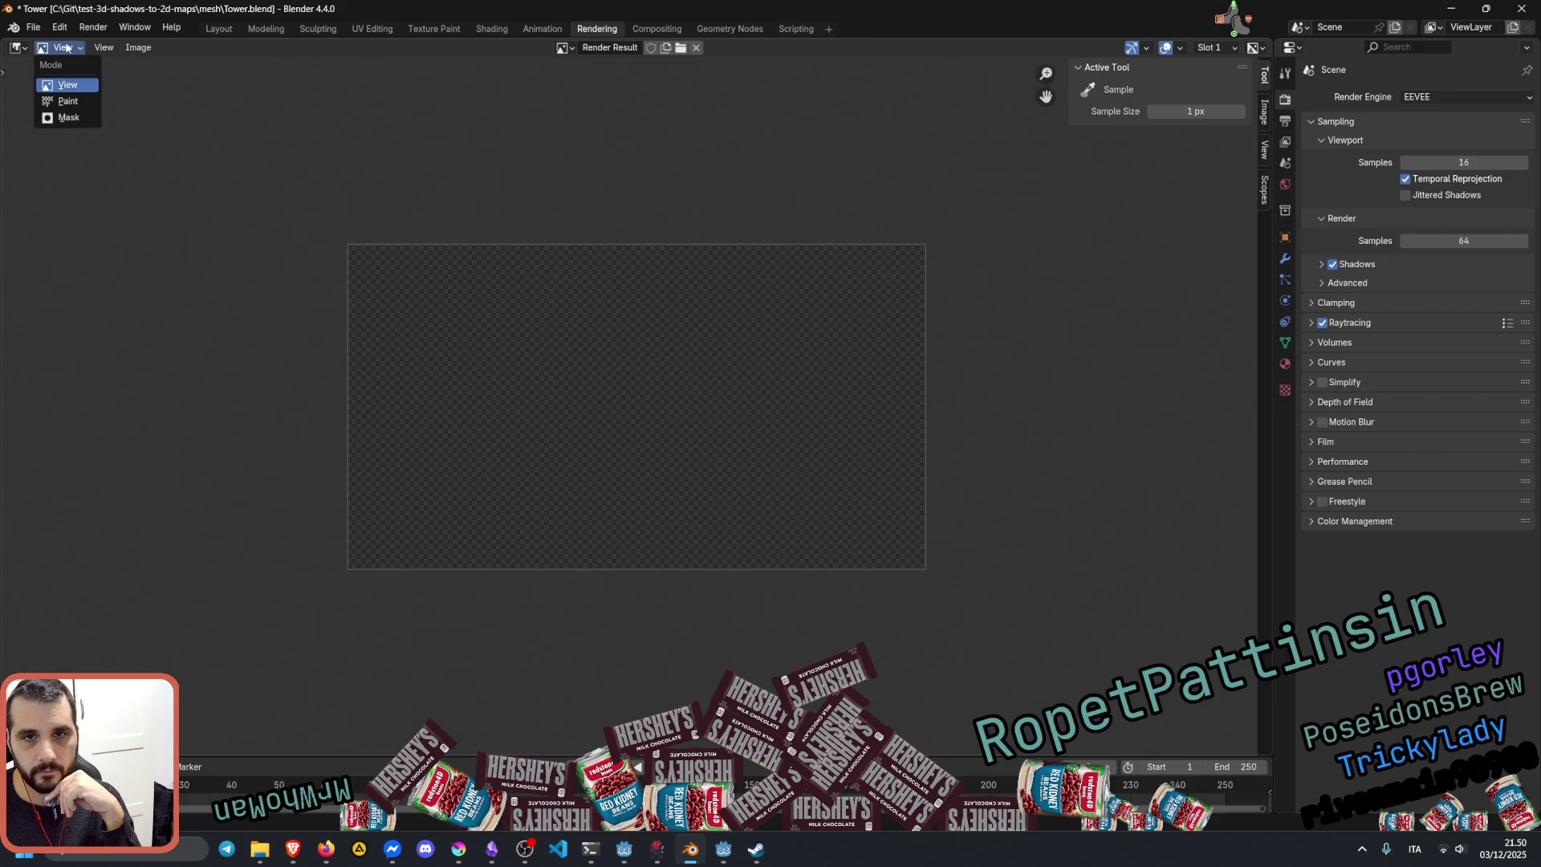
click(26, 49)
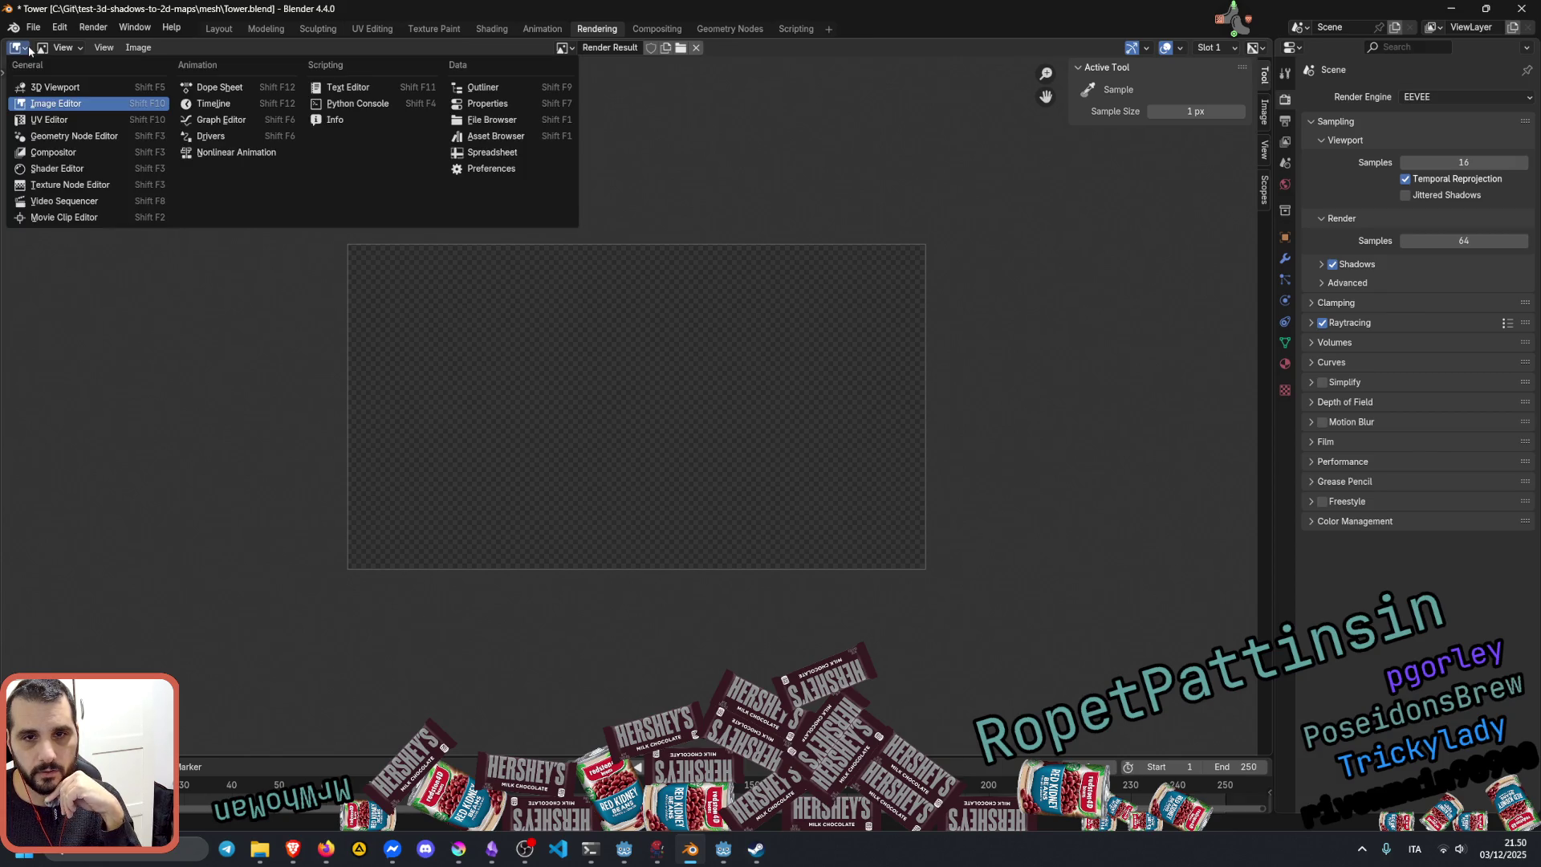
click(30, 48)
click(20, 48)
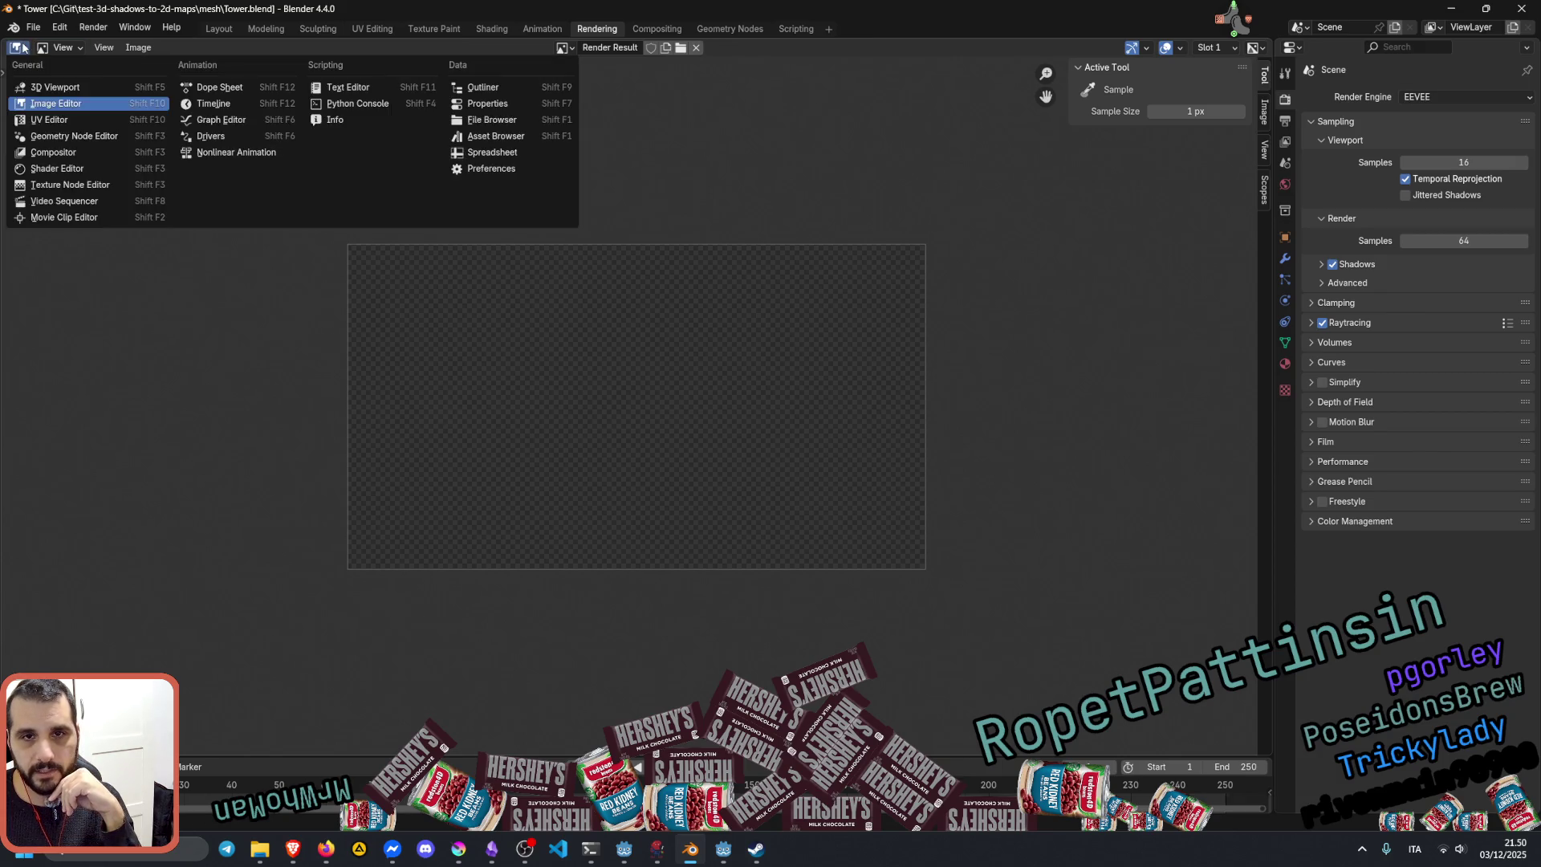
click(21, 49)
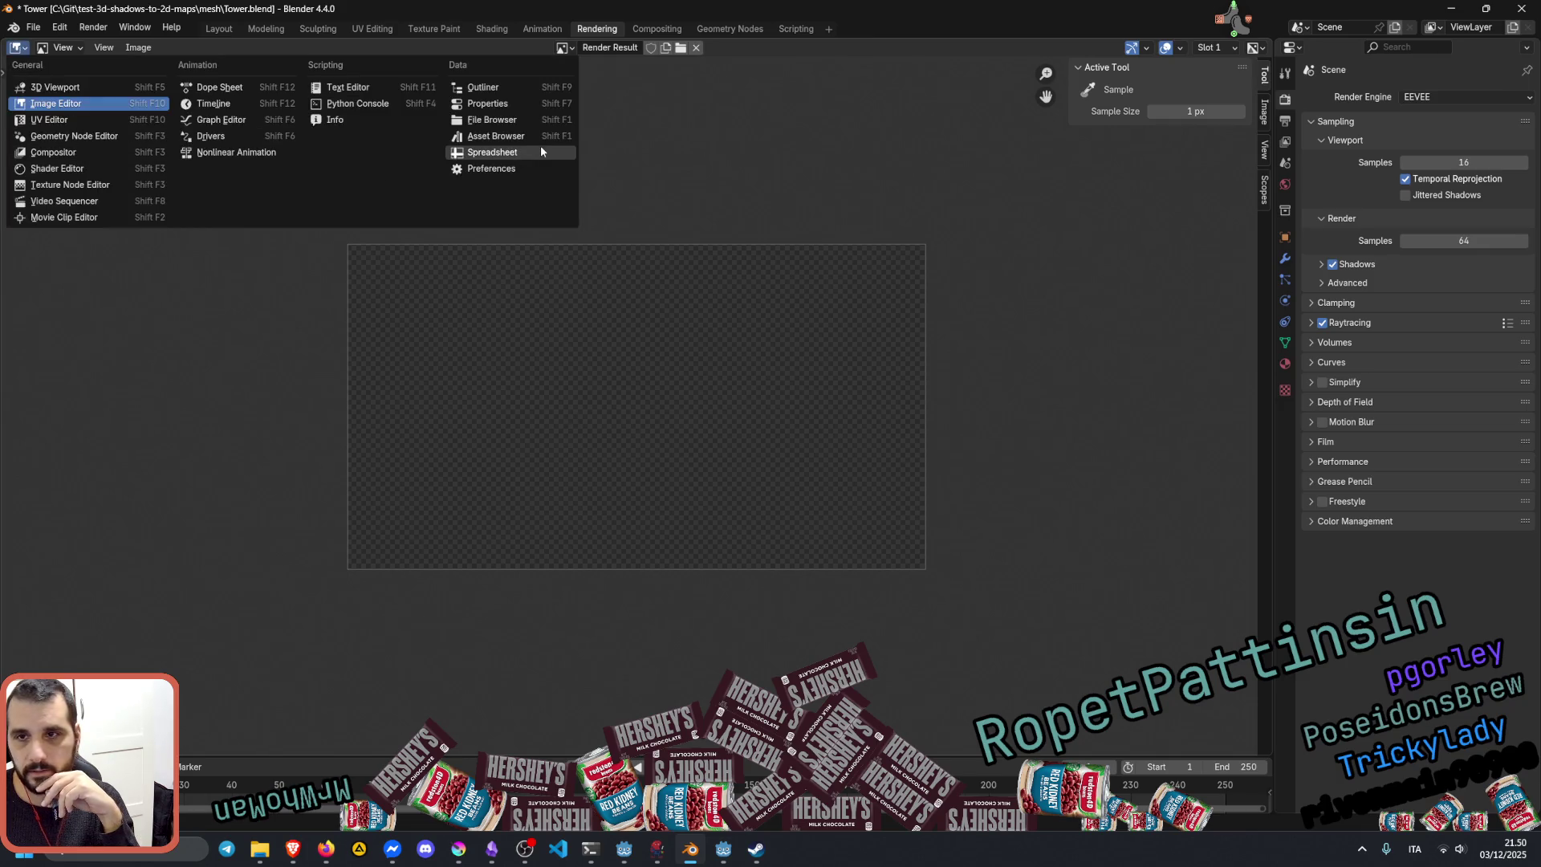
click(520, 152)
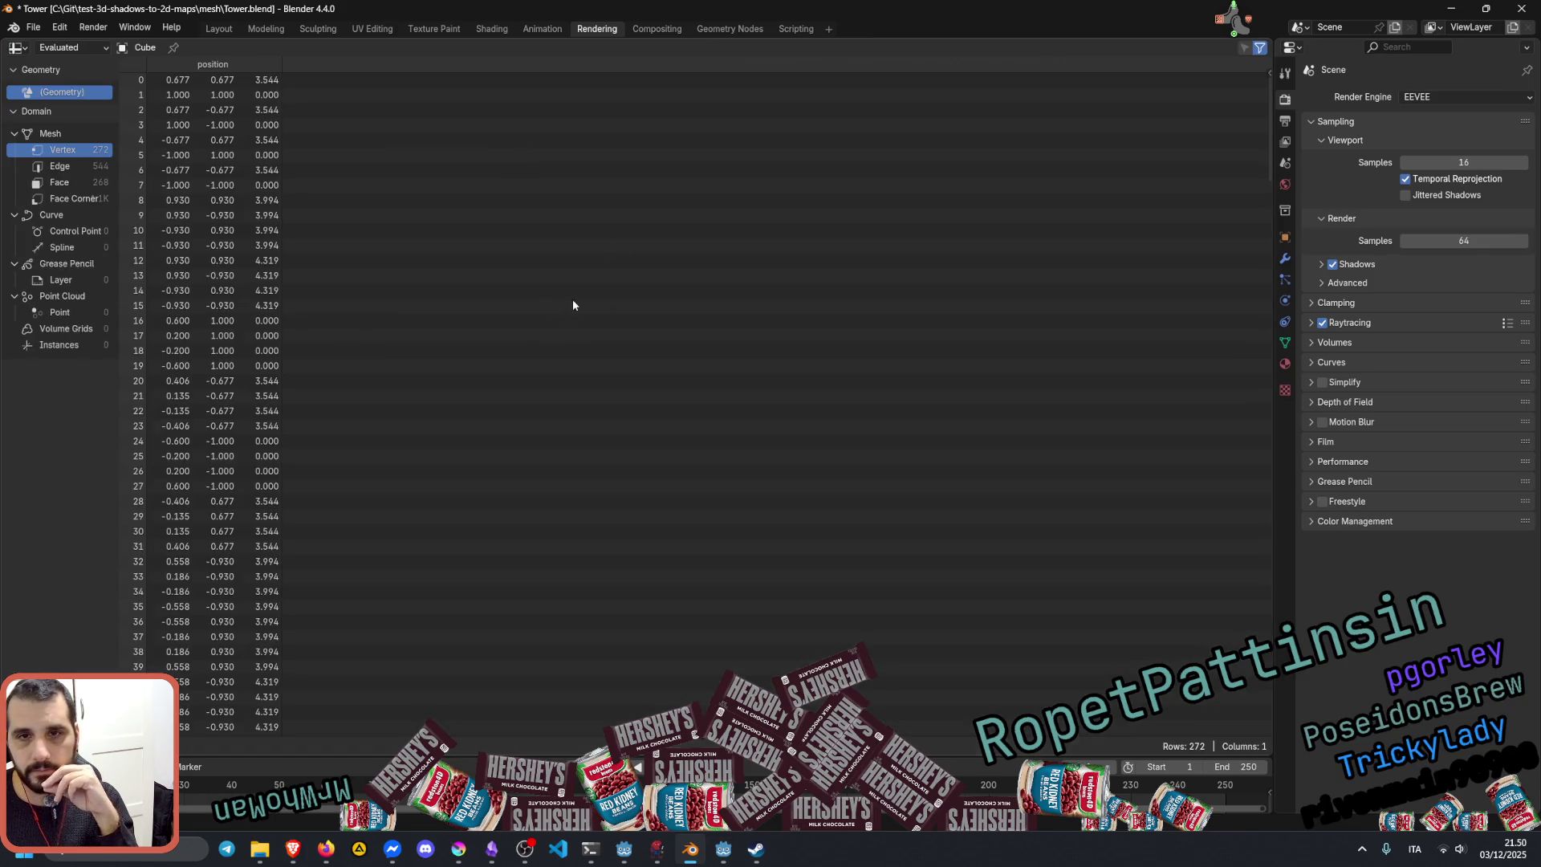
scroll(286, 290, down, 10)
scroll(282, 310, down, 10)
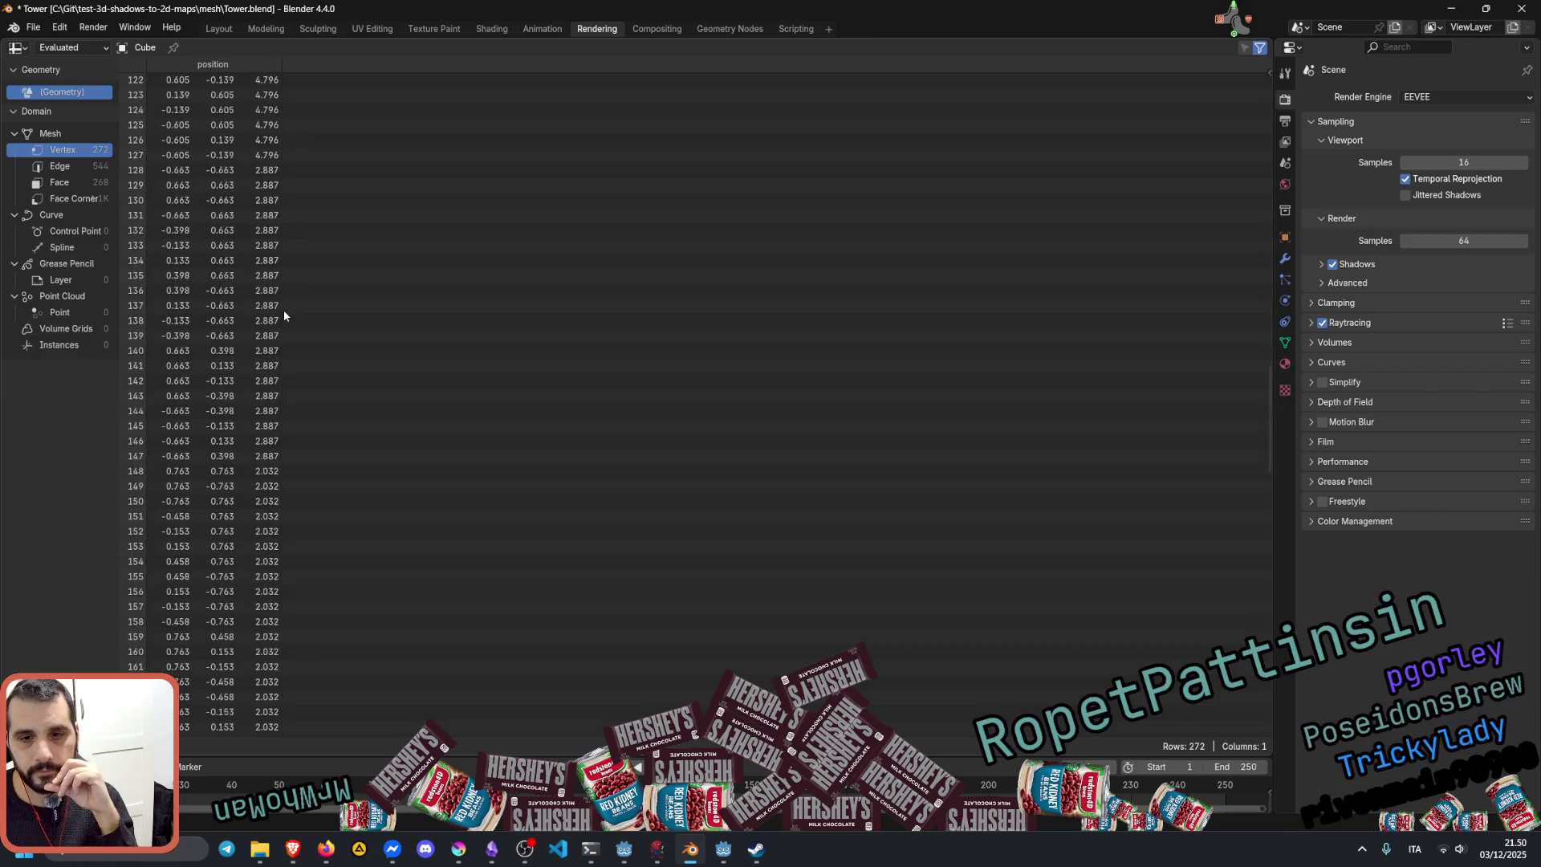
scroll(284, 310, down, 10)
scroll(282, 310, up, 10)
scroll(283, 309, up, 15)
scroll(282, 310, up, 5)
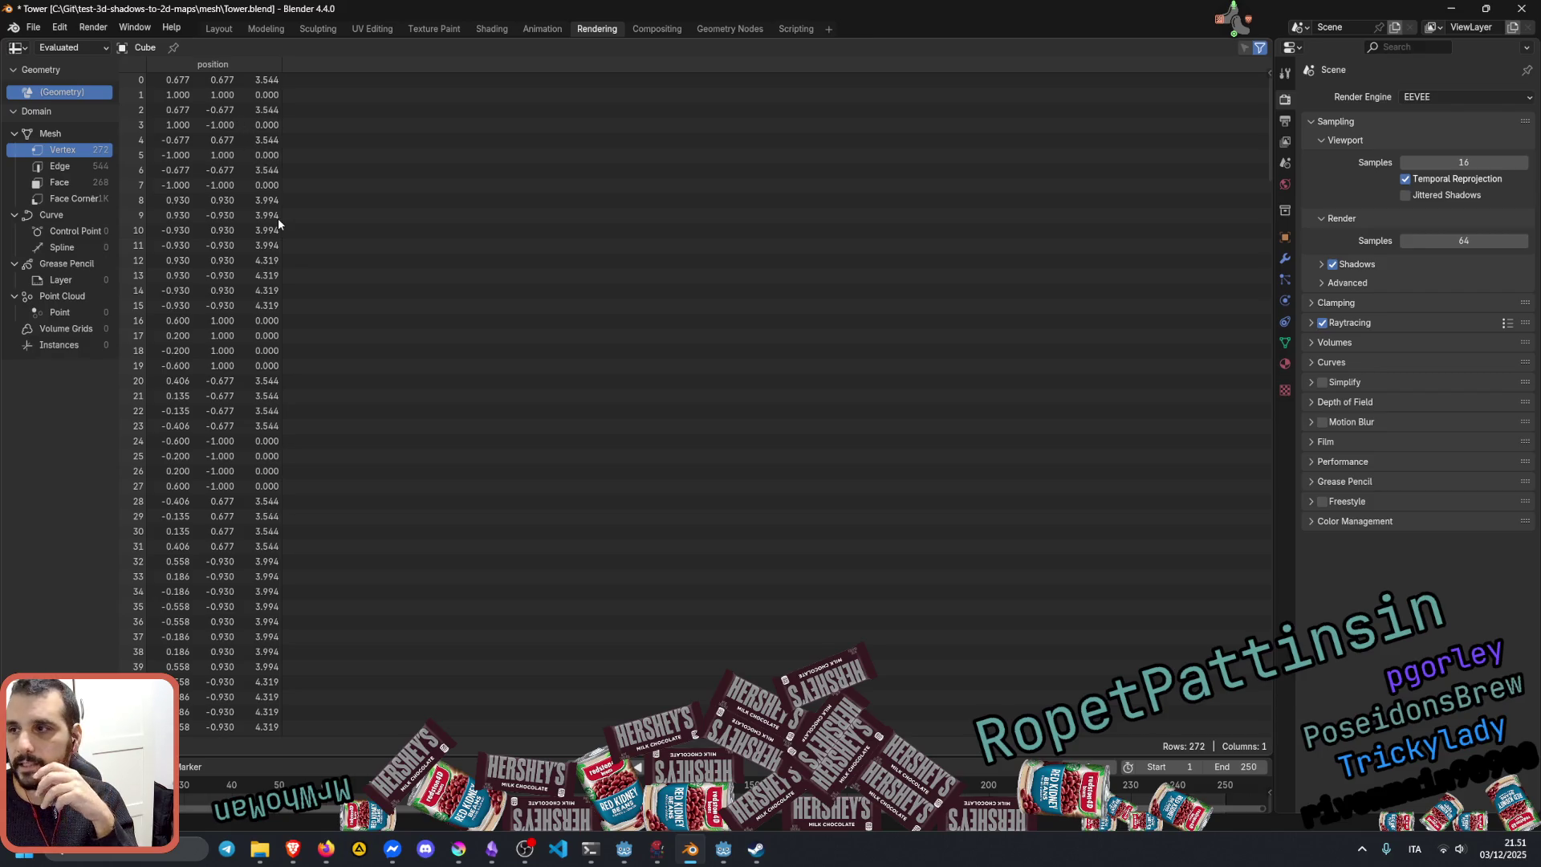
Step: Peek at the spreadsheet's Evaluated state dropdown without changing it
click(83, 49)
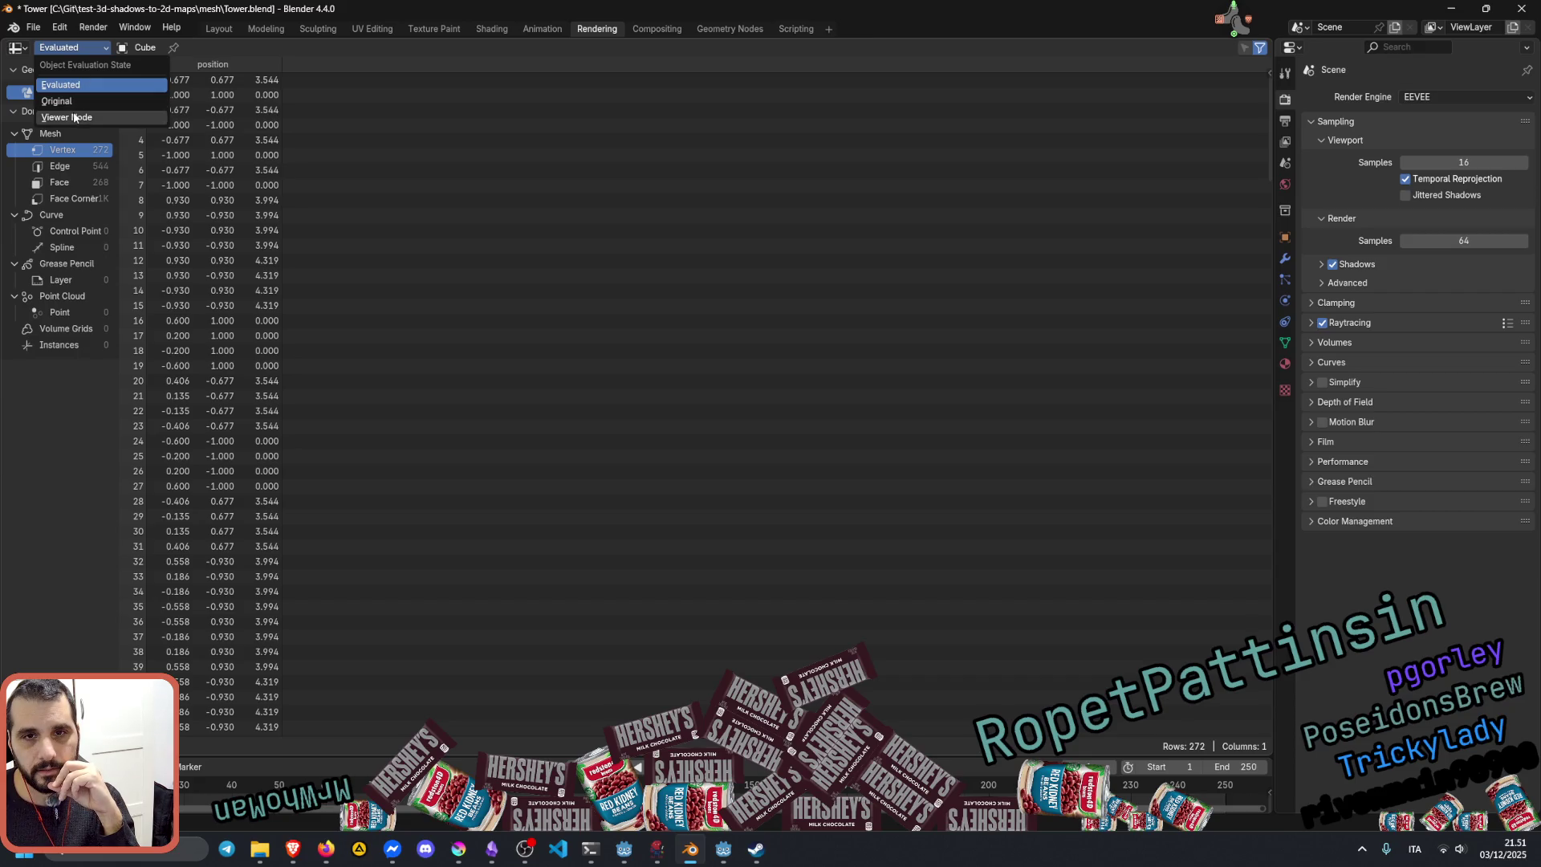
key(Escape)
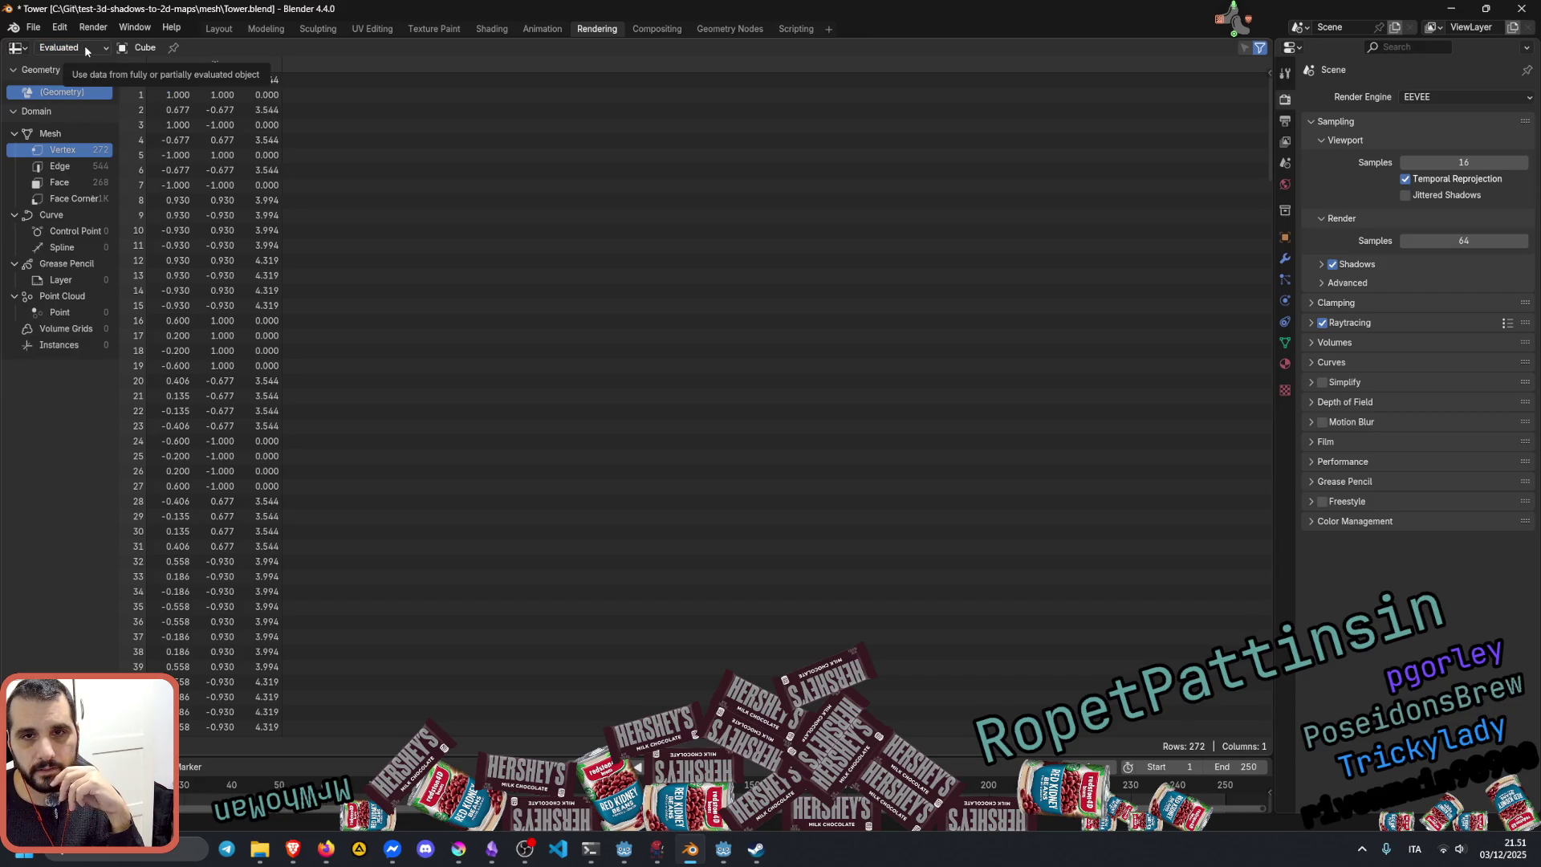
click(84, 45)
key(Escape)
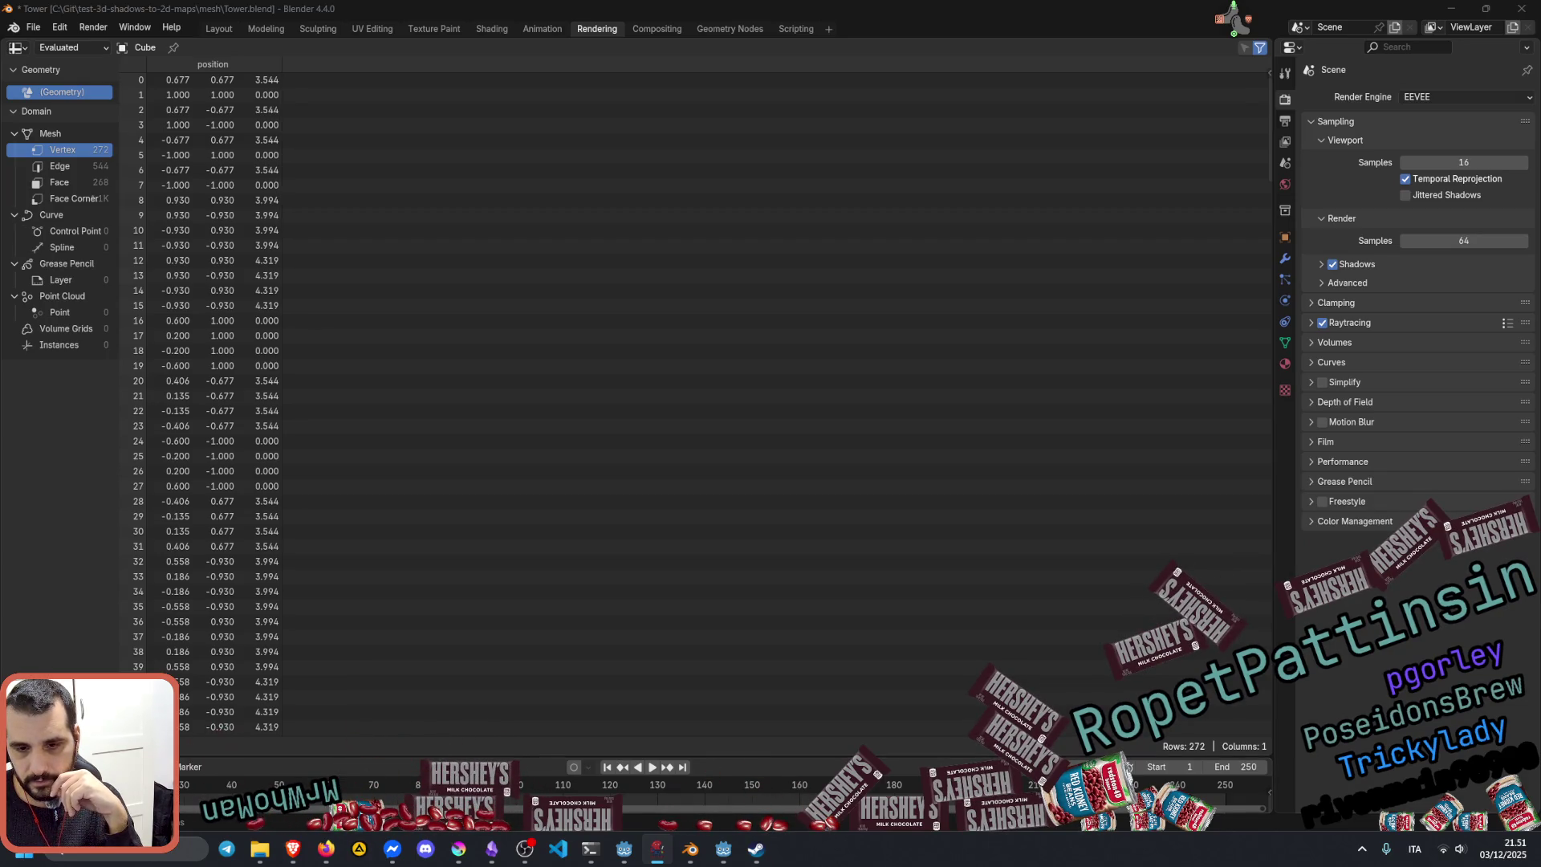
click(73, 47)
Step: Leave the Editor Type list unchanged and switch to the Spritesheet Renderer README in Brave
click(17, 47)
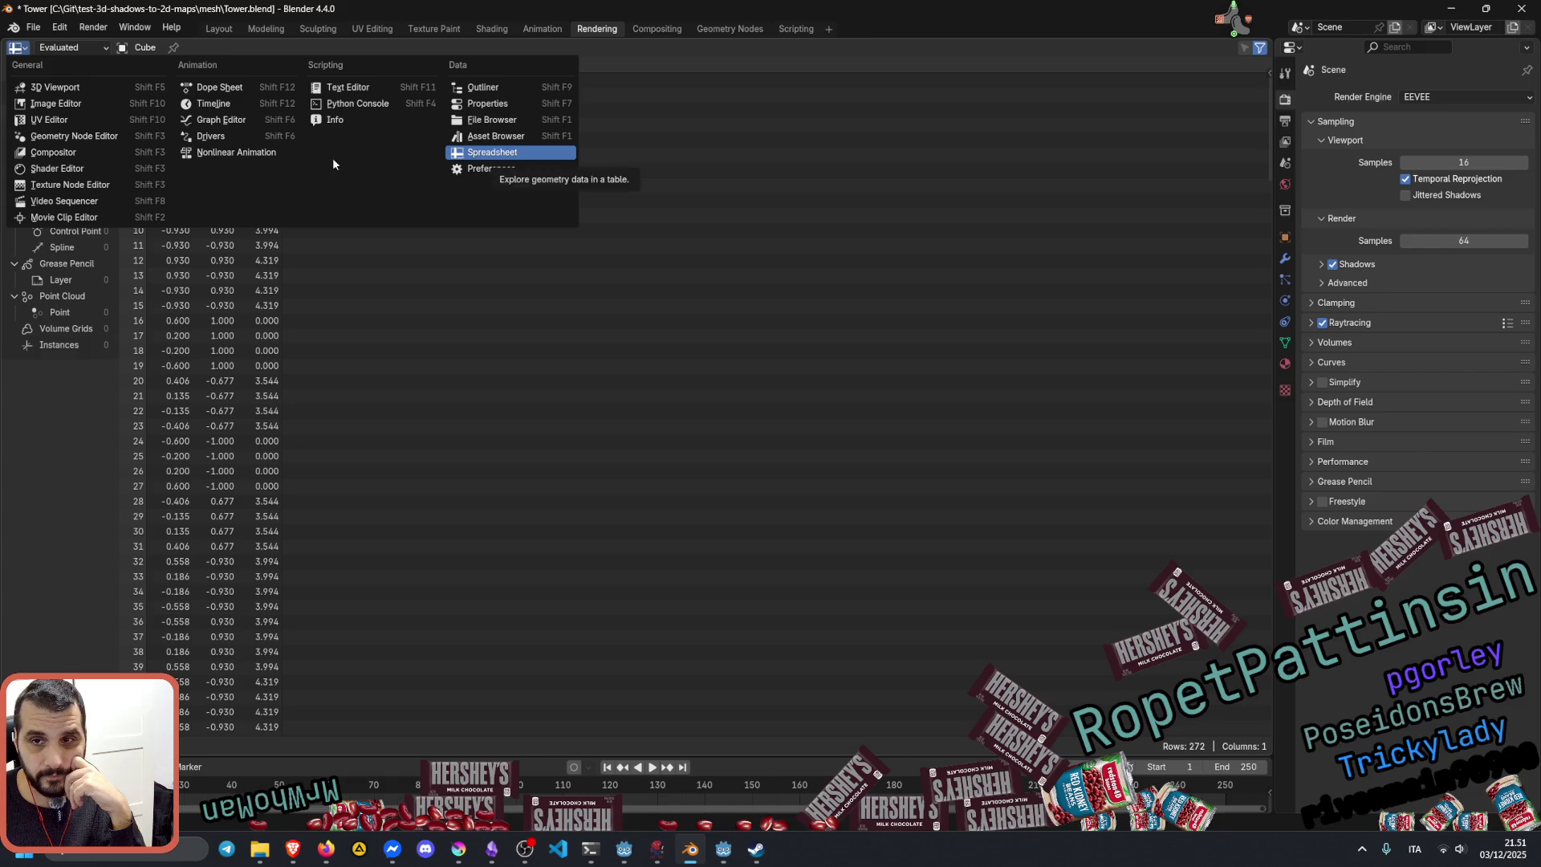
click(25, 50)
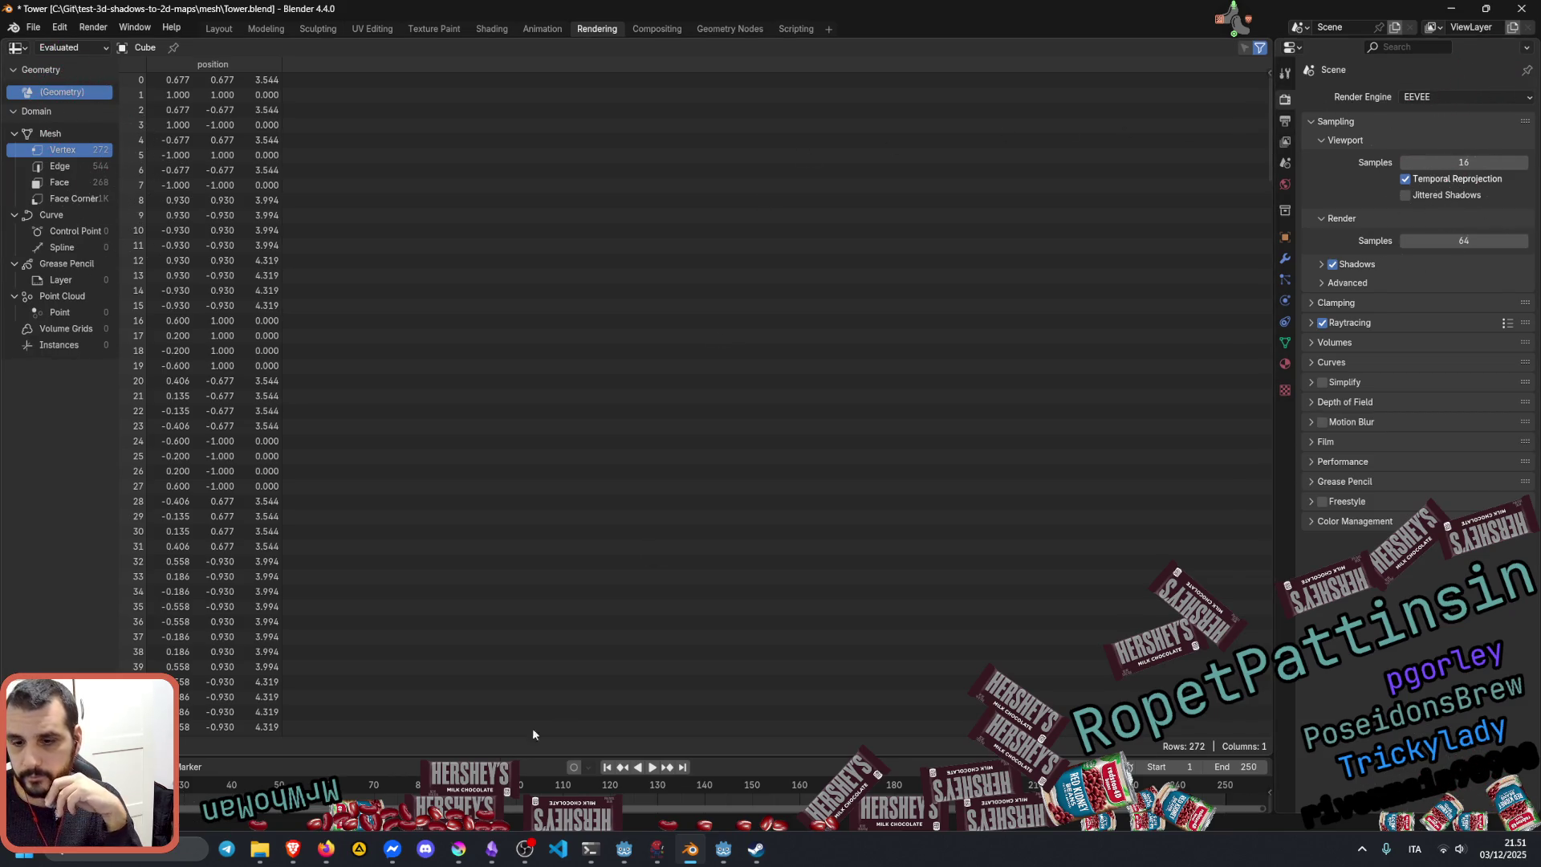
click(292, 848)
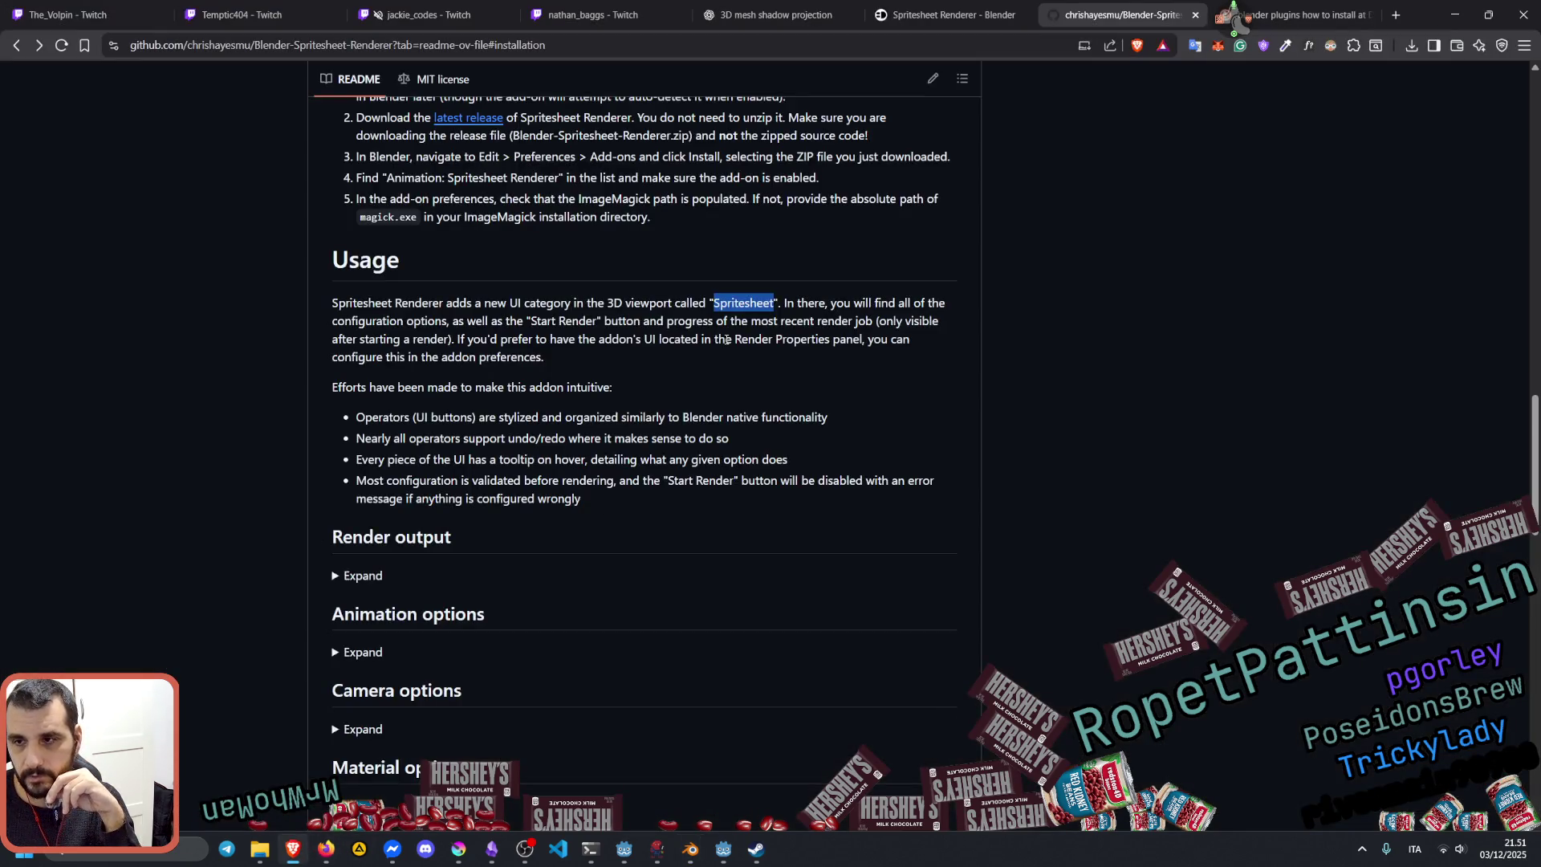
Step: Read through the README's Usage section on render progress, operators and undo/redo support
click(813, 301)
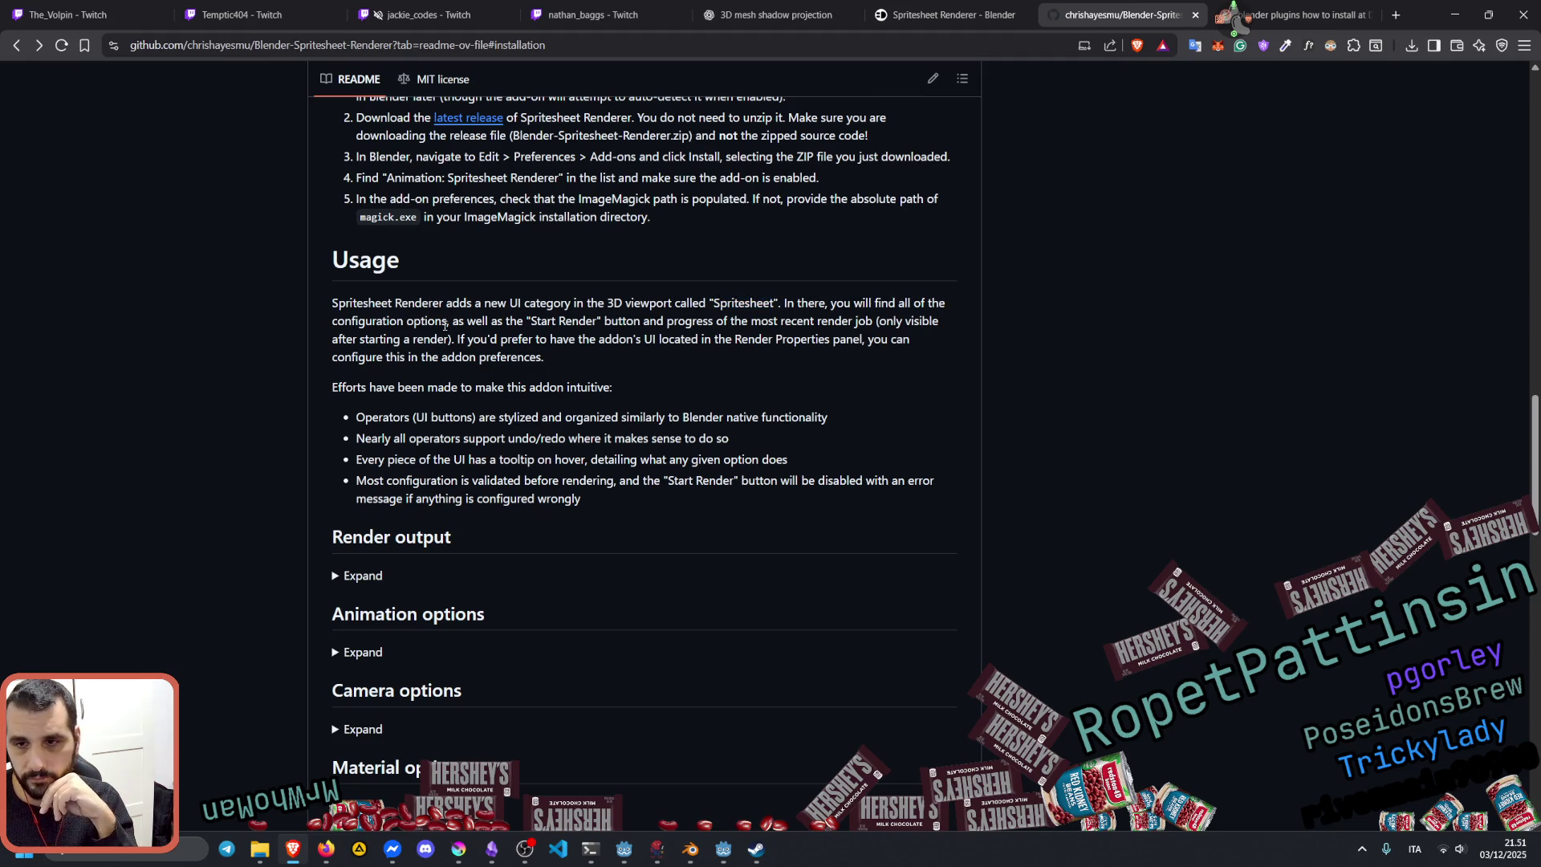
drag(455, 321, 554, 322)
double_click(578, 321)
click(624, 320)
click(788, 325)
drag(711, 322, 892, 318)
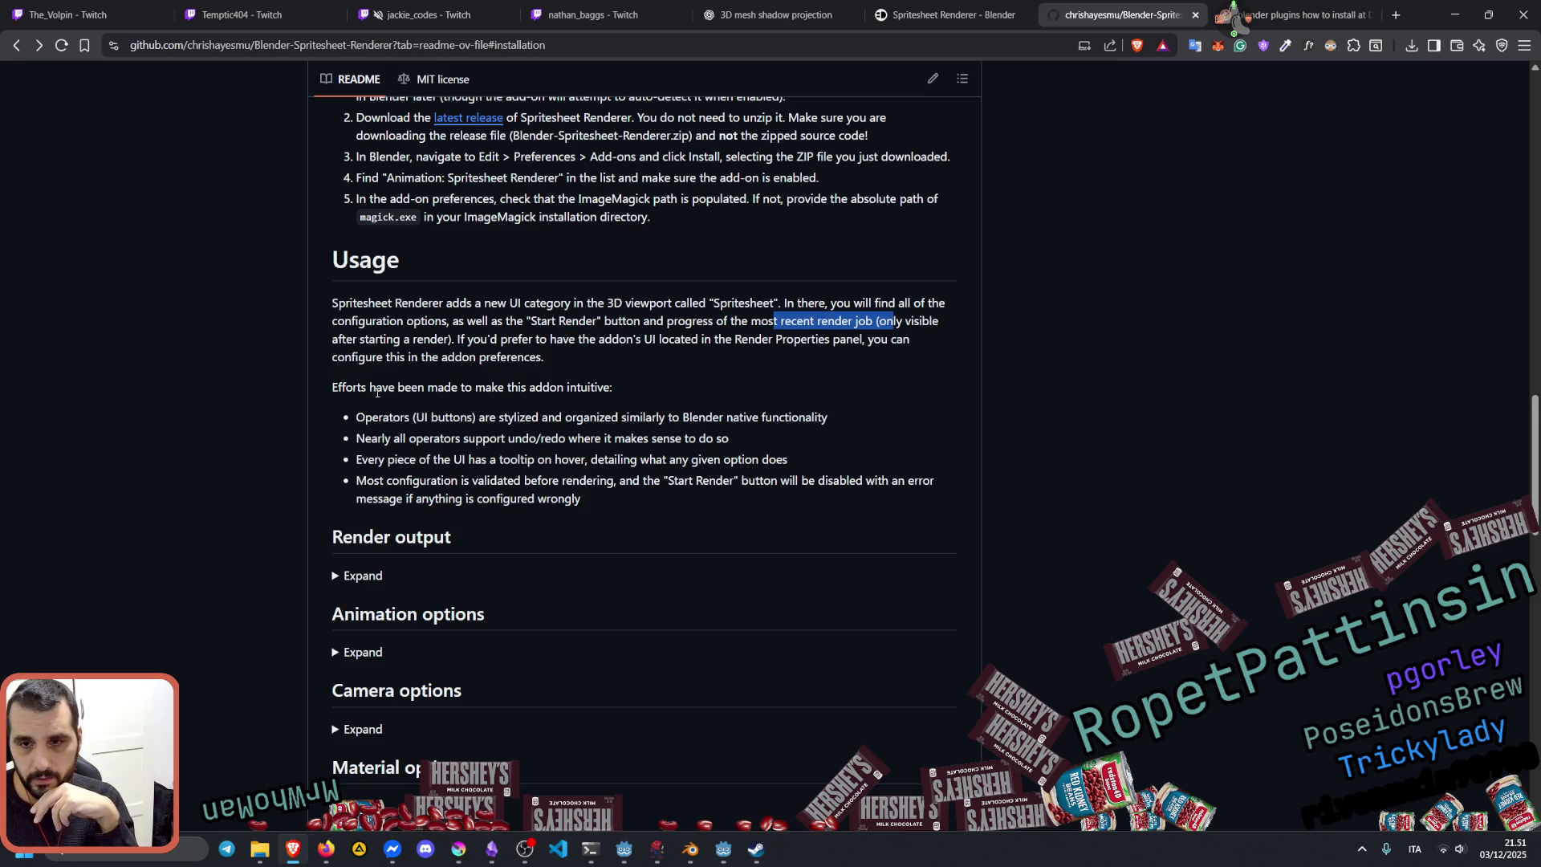
drag(367, 388, 585, 392)
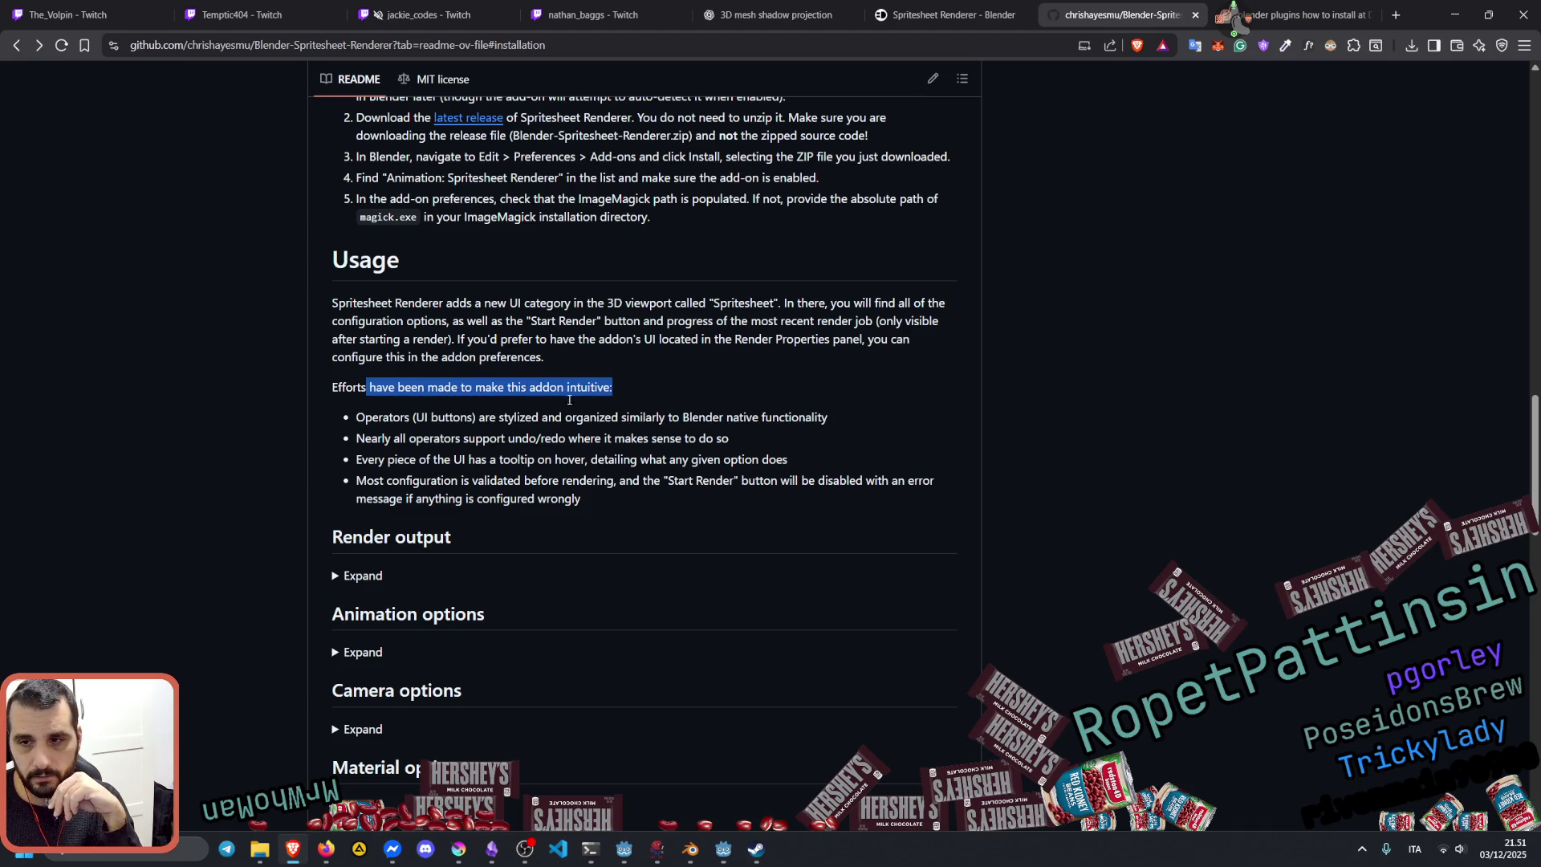
click(380, 420)
double_click(381, 420)
click(470, 418)
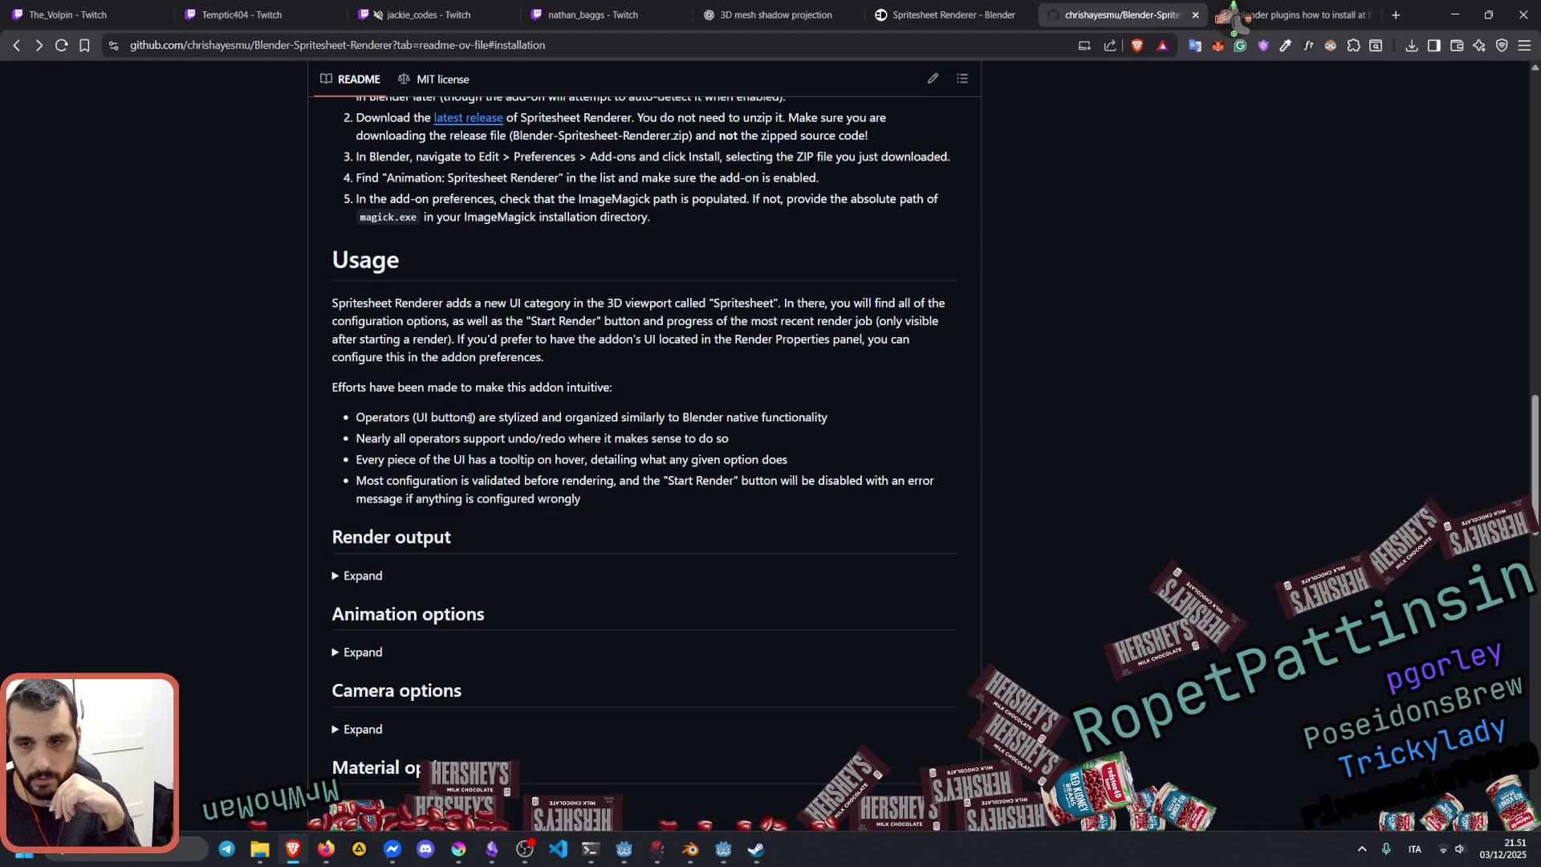
drag(481, 418, 810, 418)
drag(377, 440, 503, 441)
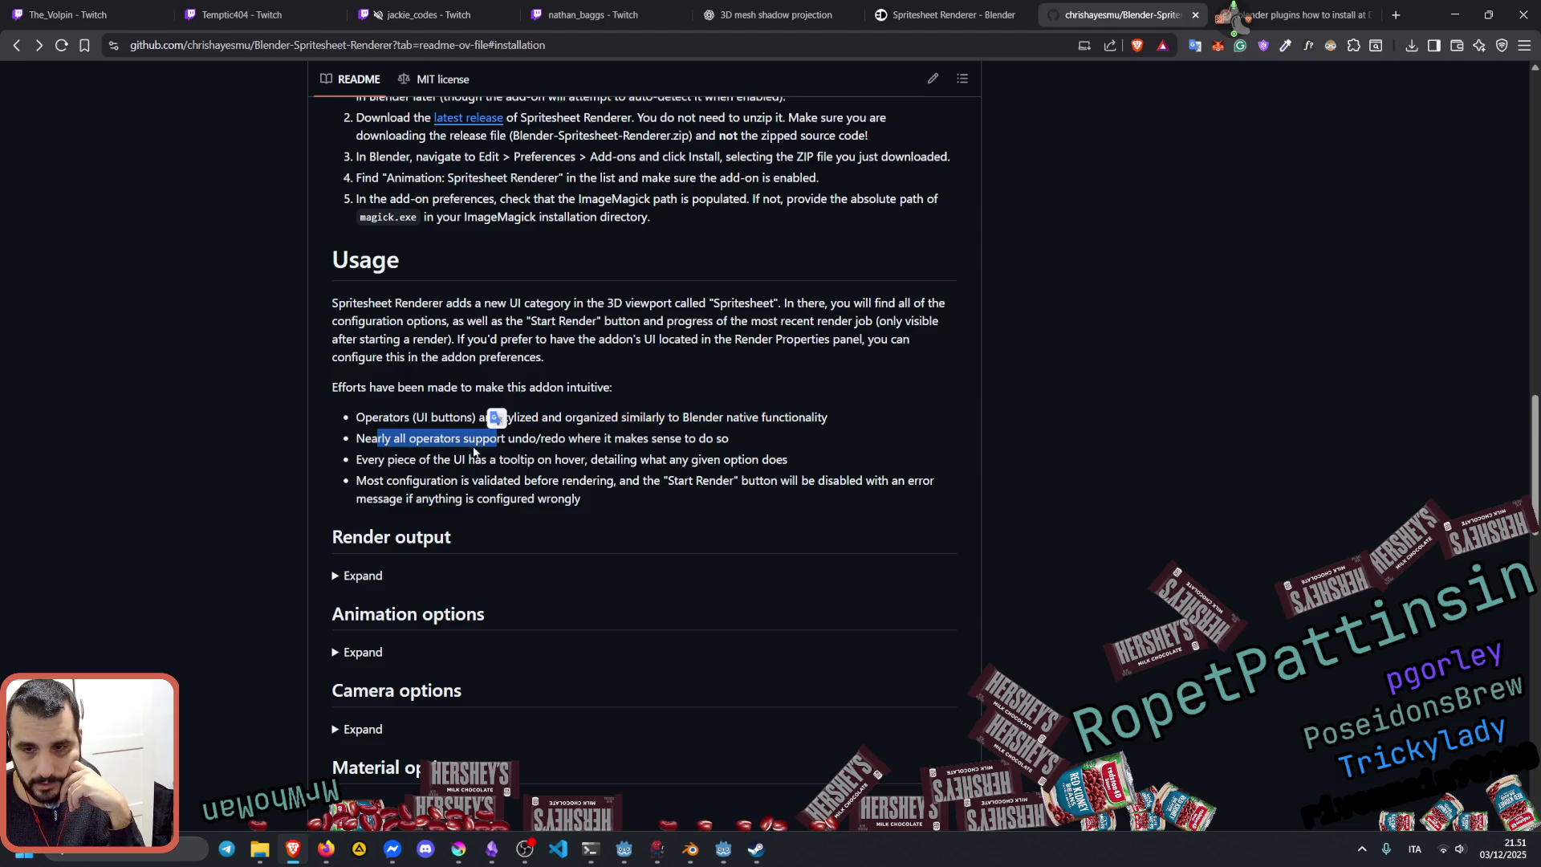
Step: Expand the Render output section, read its notes on the saved .blend file, then return to Blender
click(353, 581)
scroll(445, 475, down, 2)
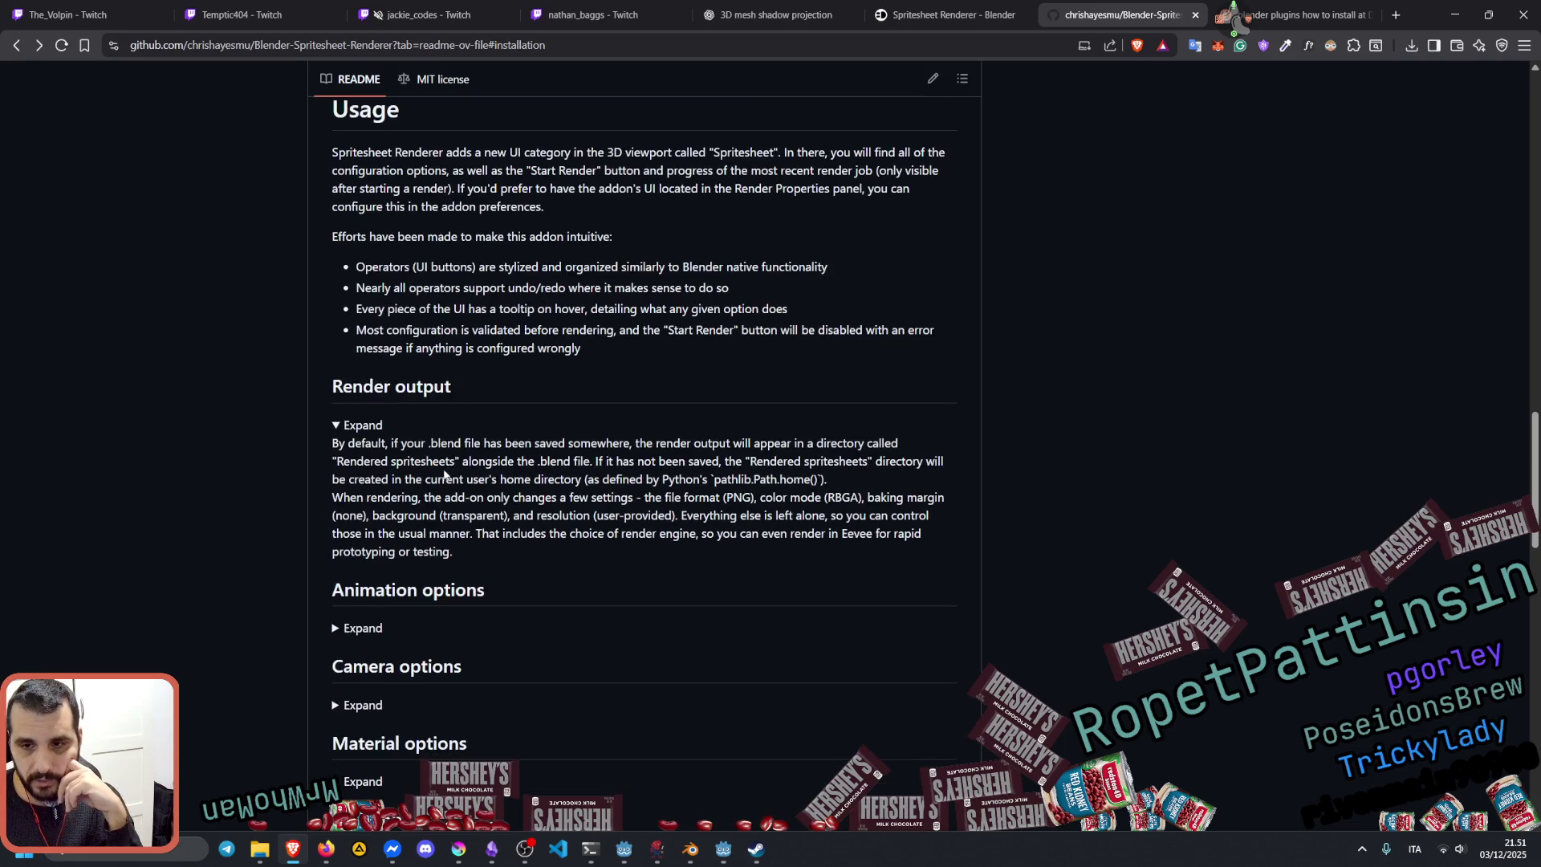
drag(482, 444, 781, 442)
drag(798, 443, 514, 460)
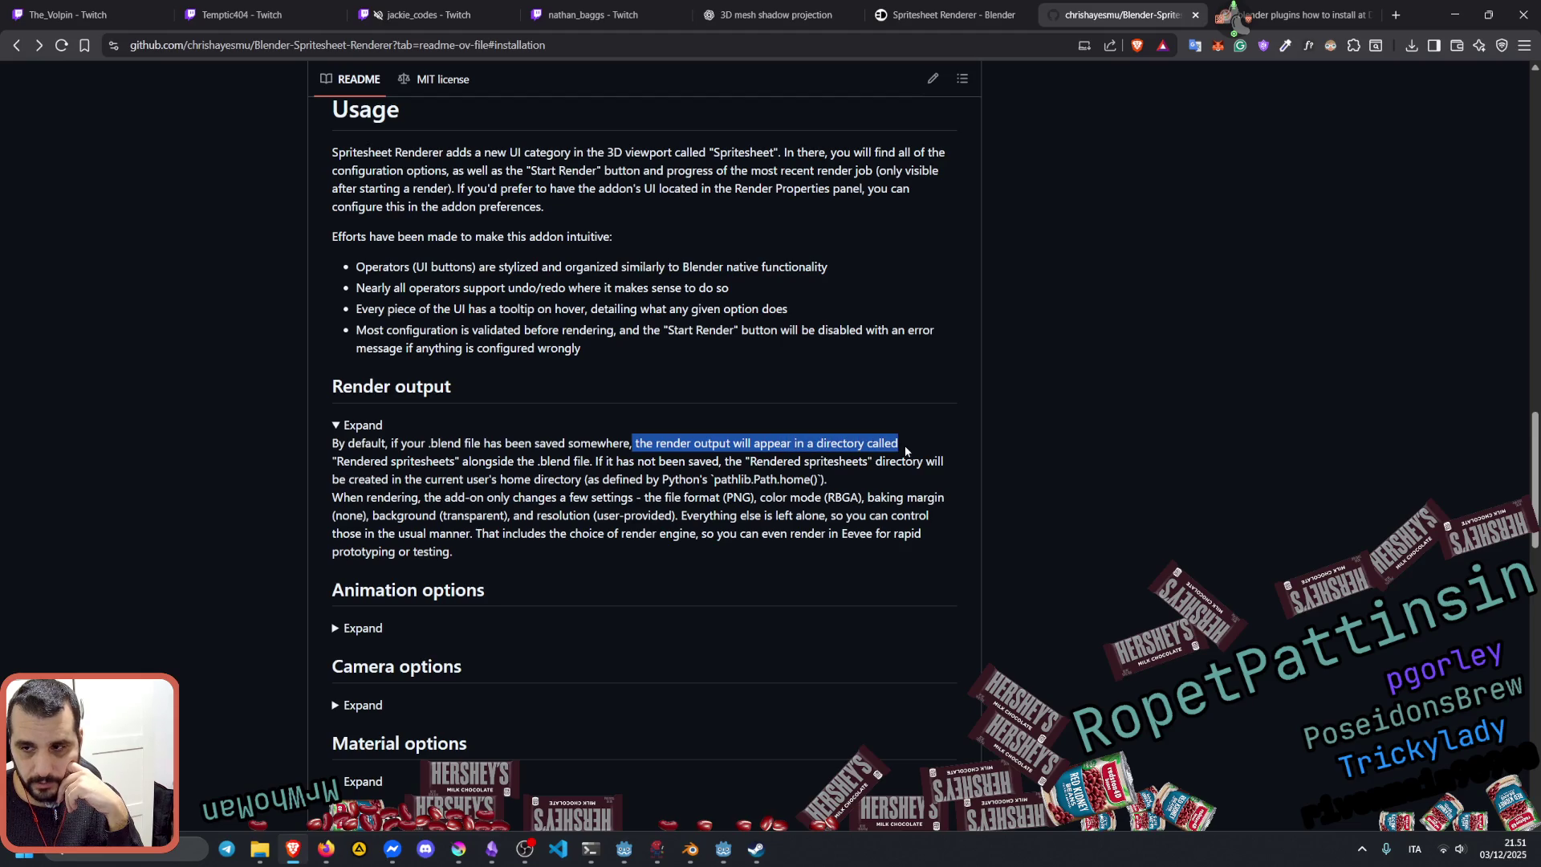
click(514, 460)
double_click(558, 461)
click(558, 460)
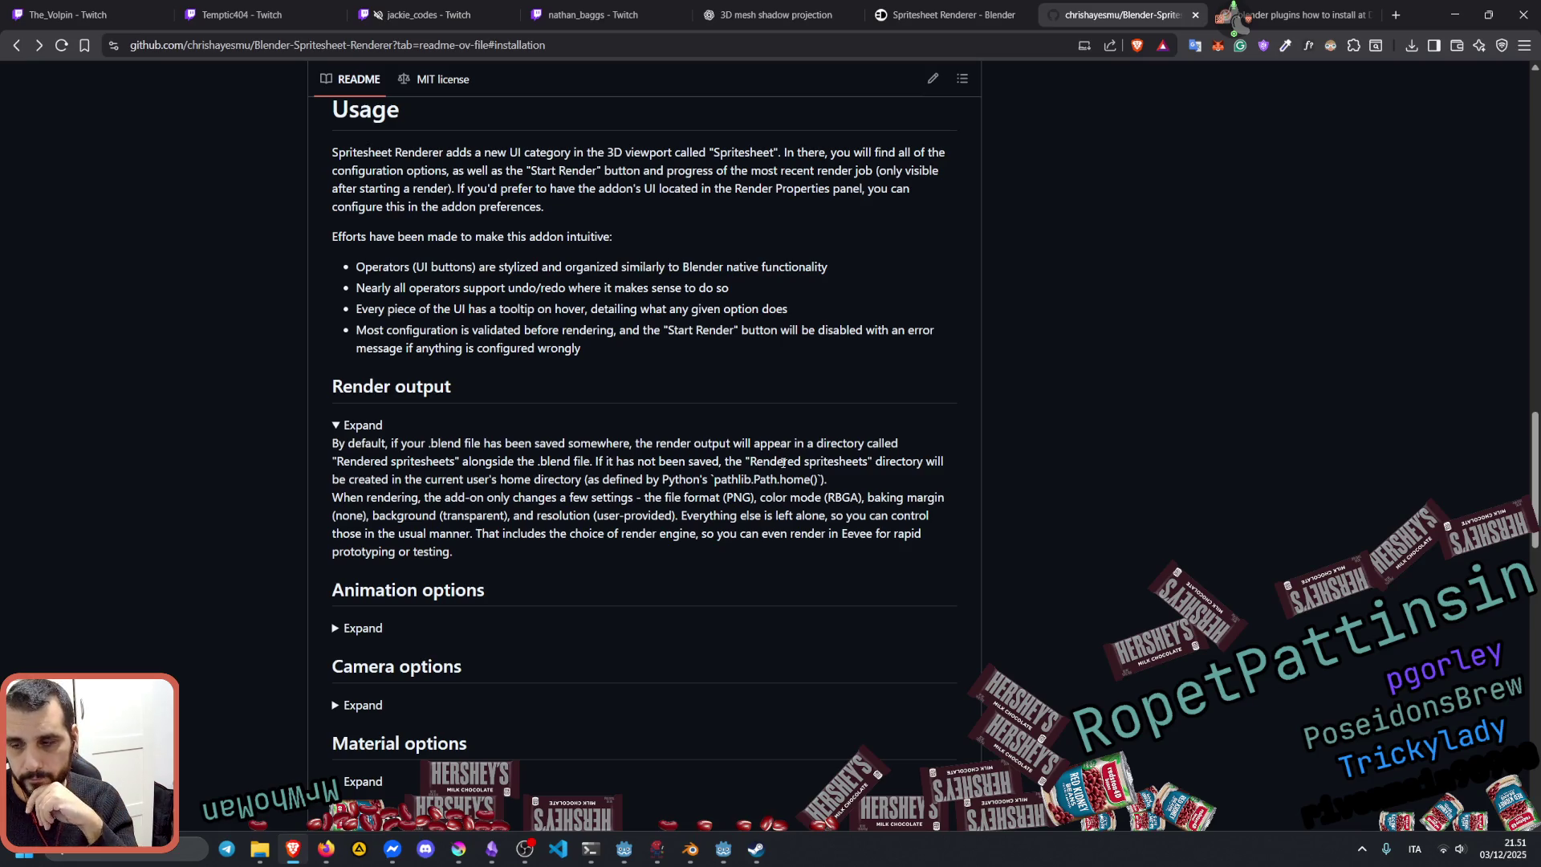
mouse_move(657, 849)
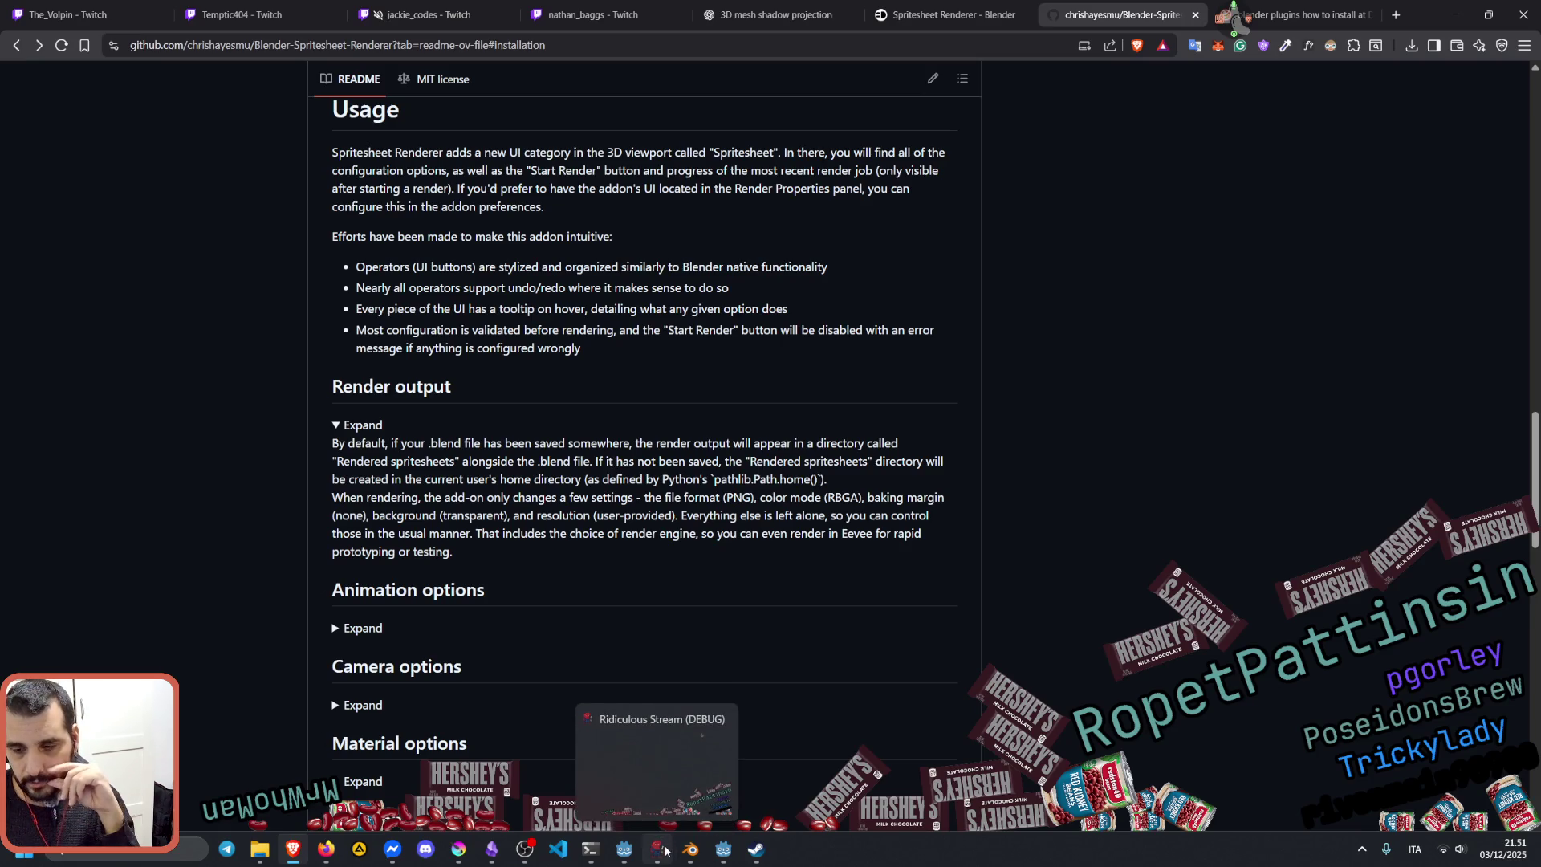
click(690, 849)
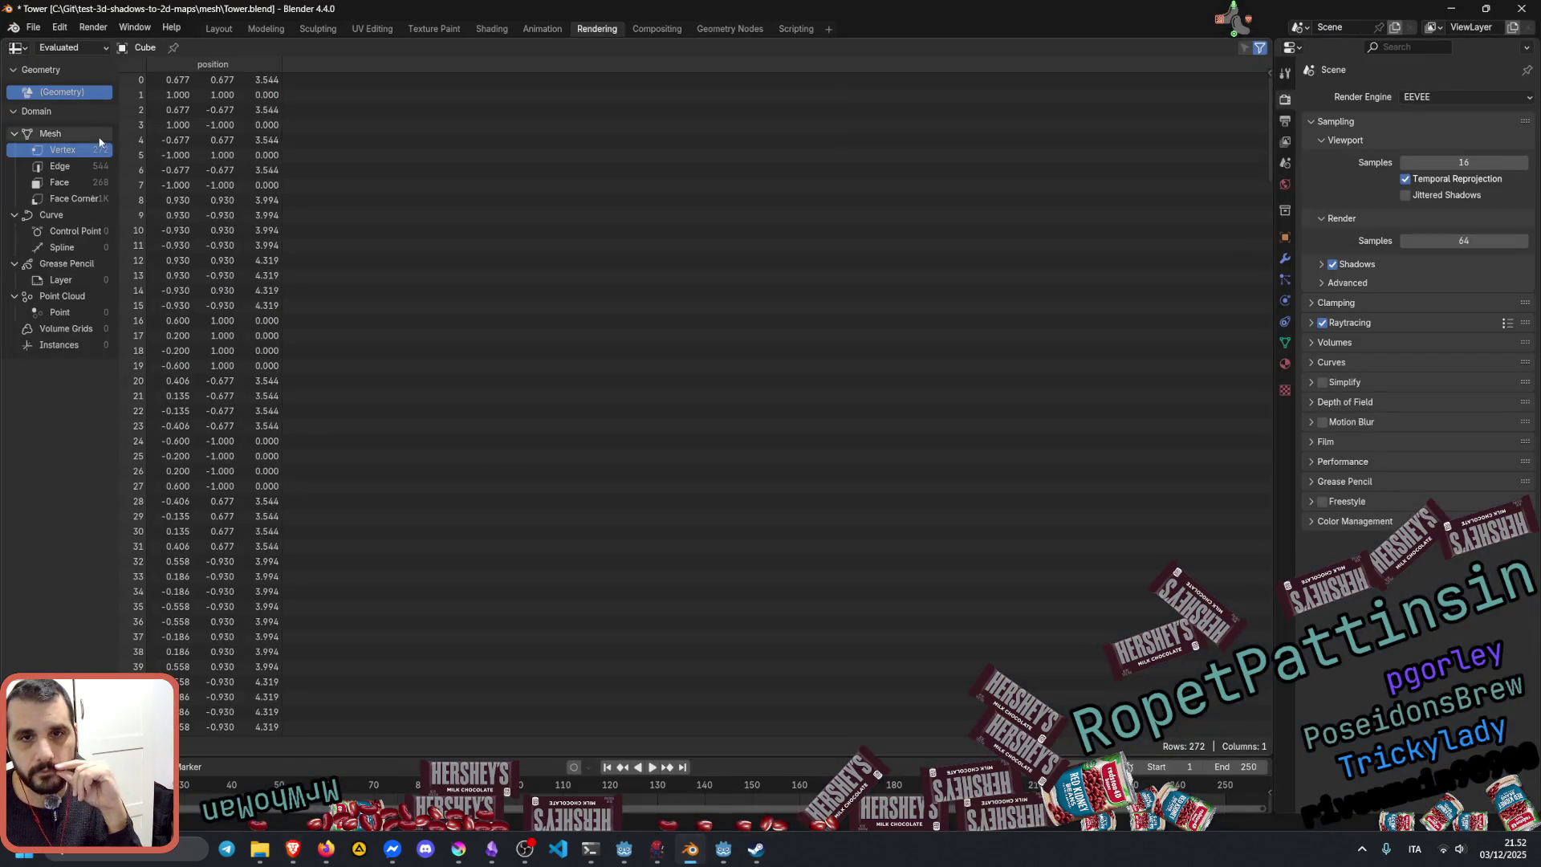
Step: Browse the tower's face, face corner and vertex data, toggling between original and evaluated state
click(56, 166)
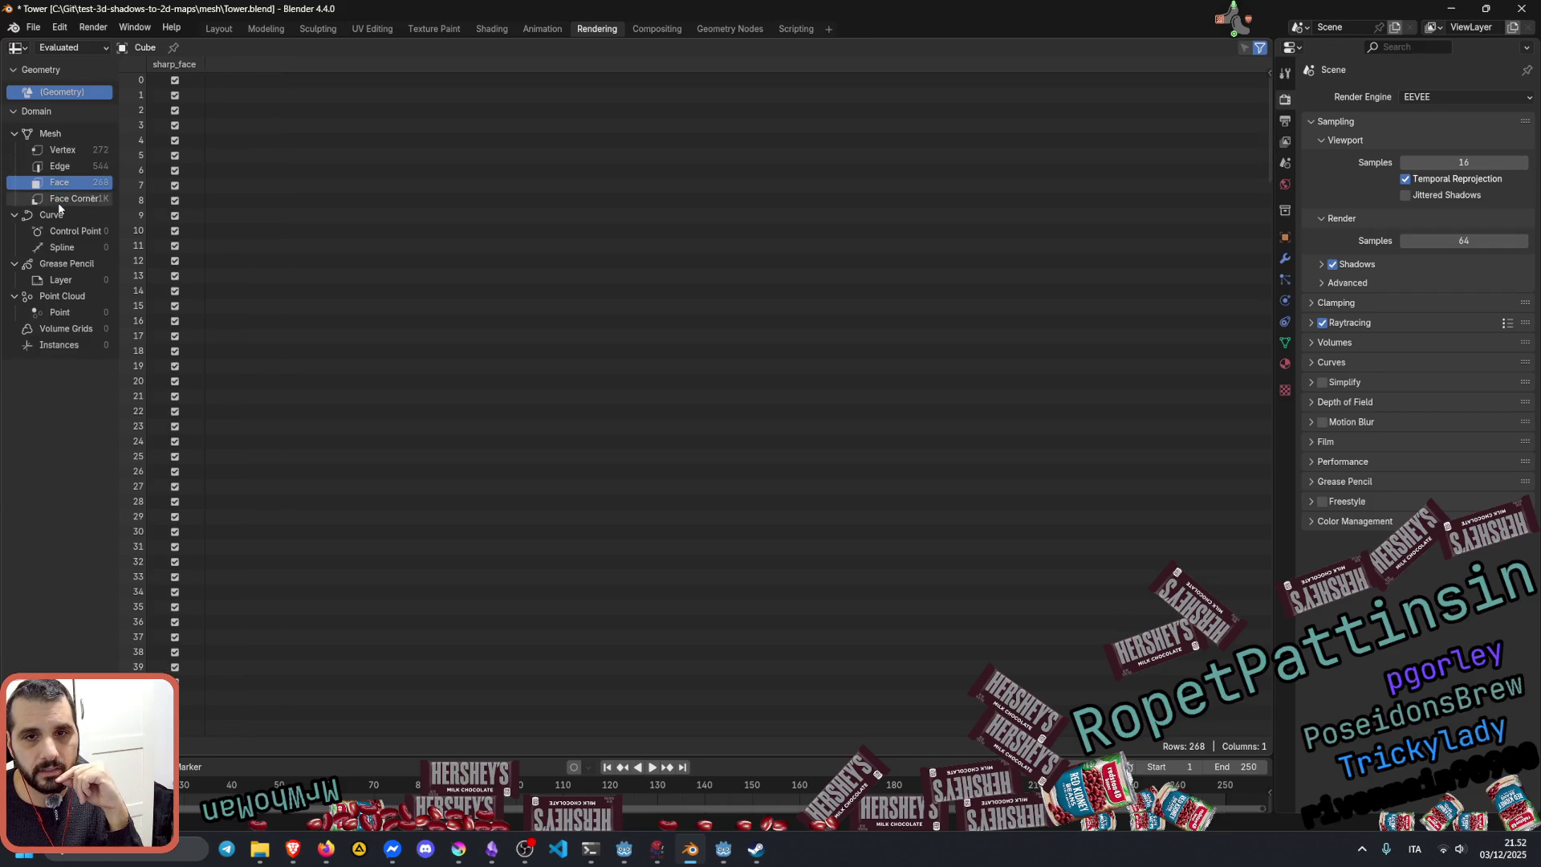
click(57, 198)
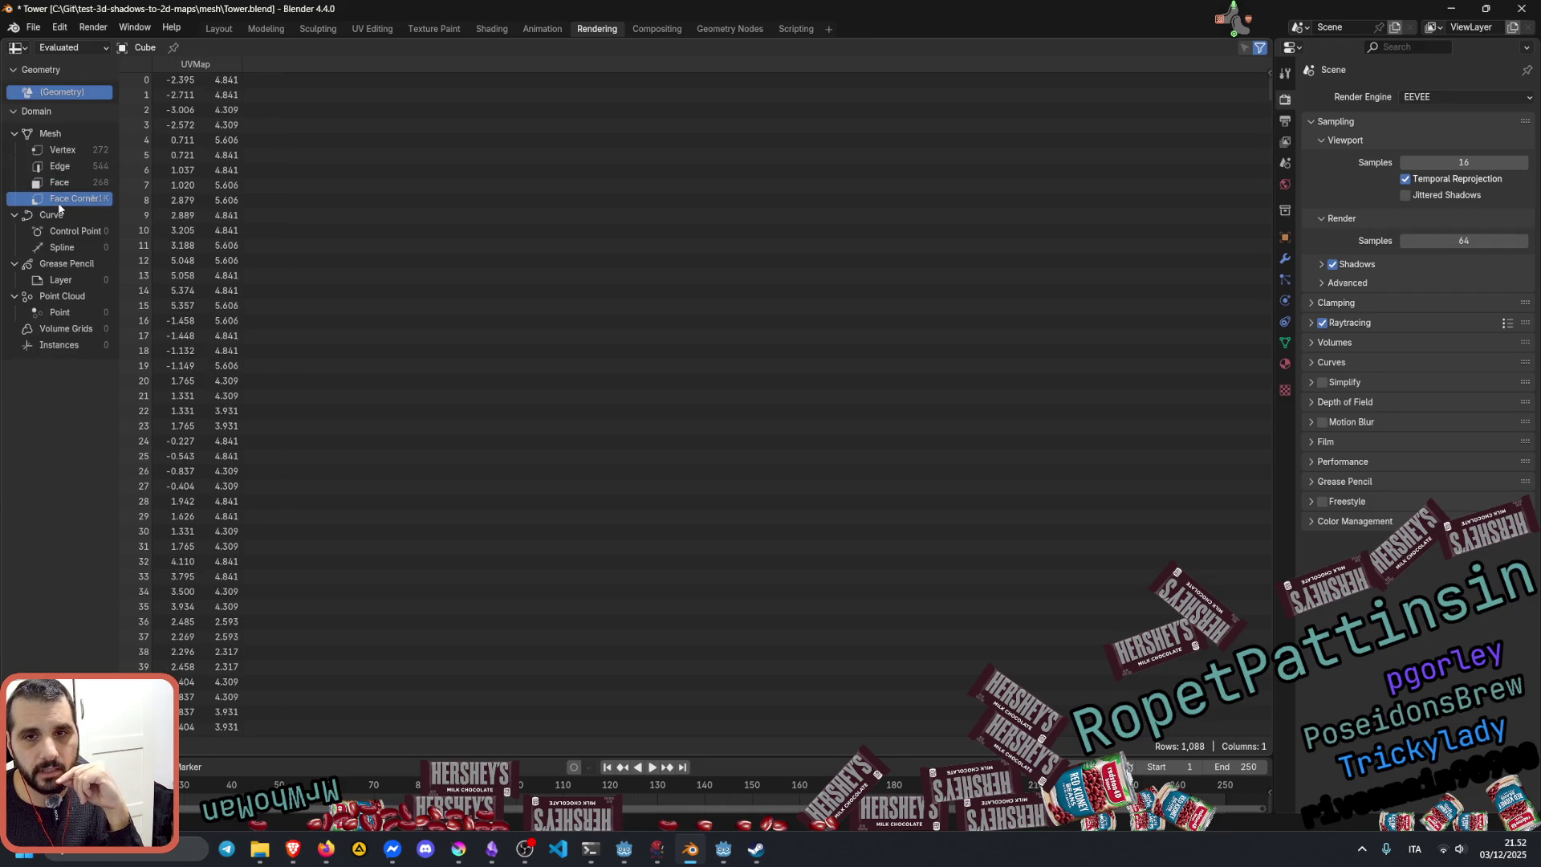
click(63, 150)
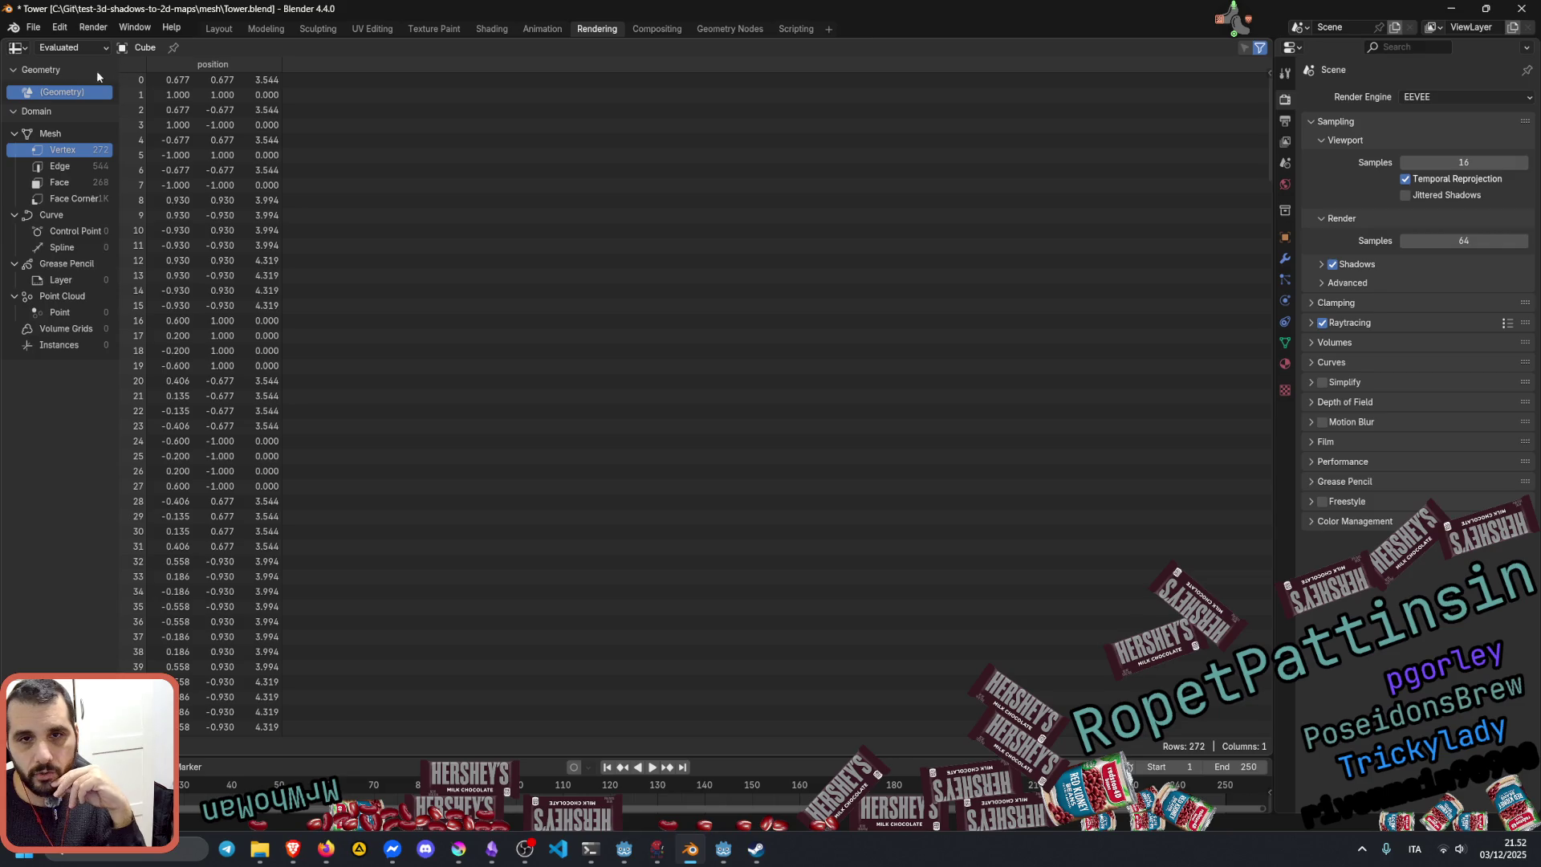
click(76, 51)
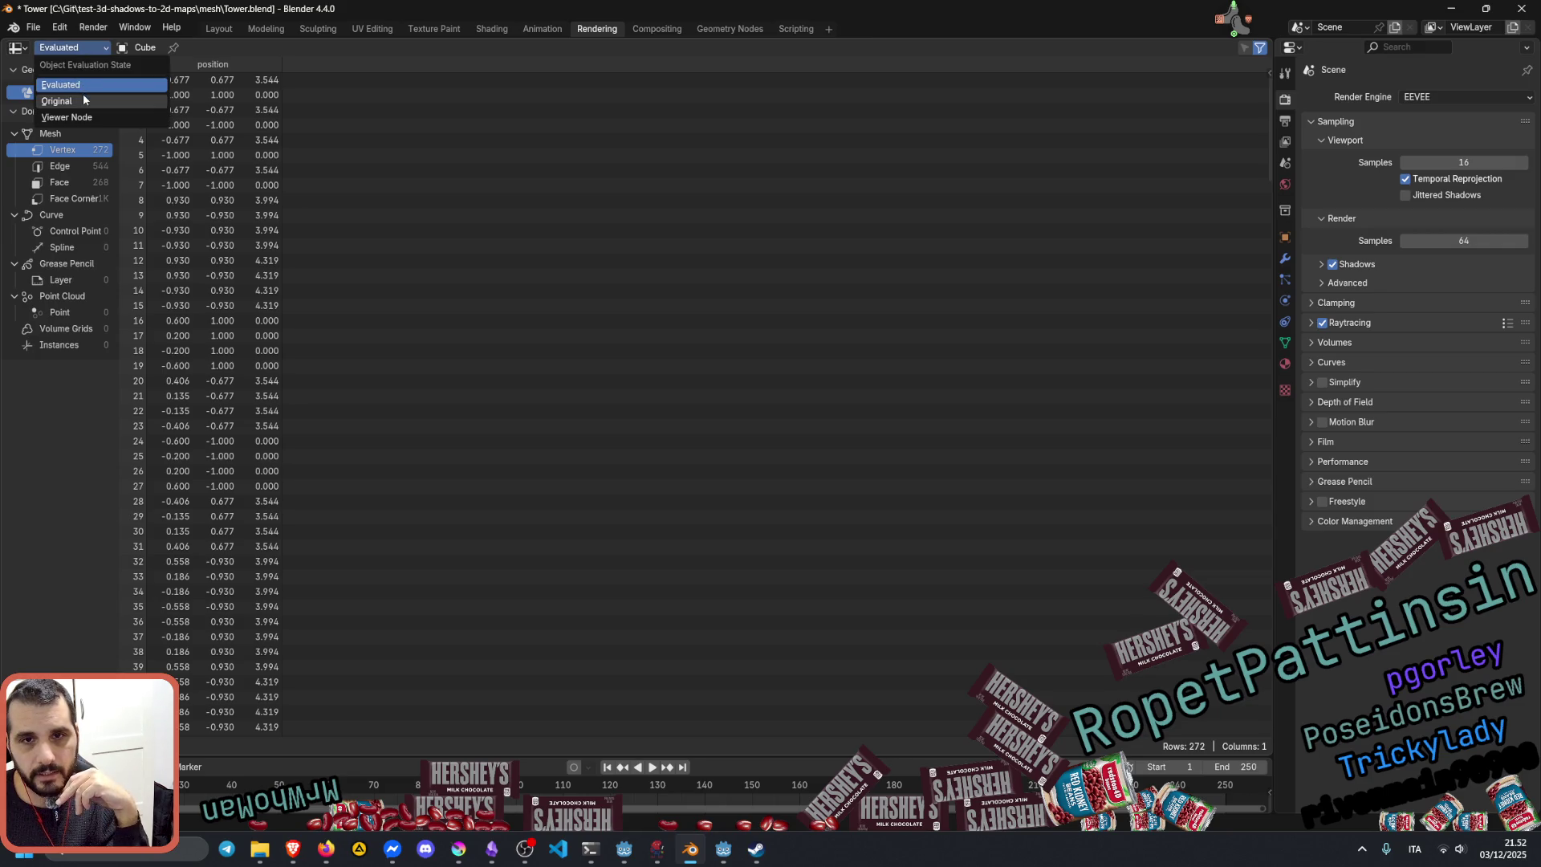
click(61, 101)
click(73, 46)
click(73, 84)
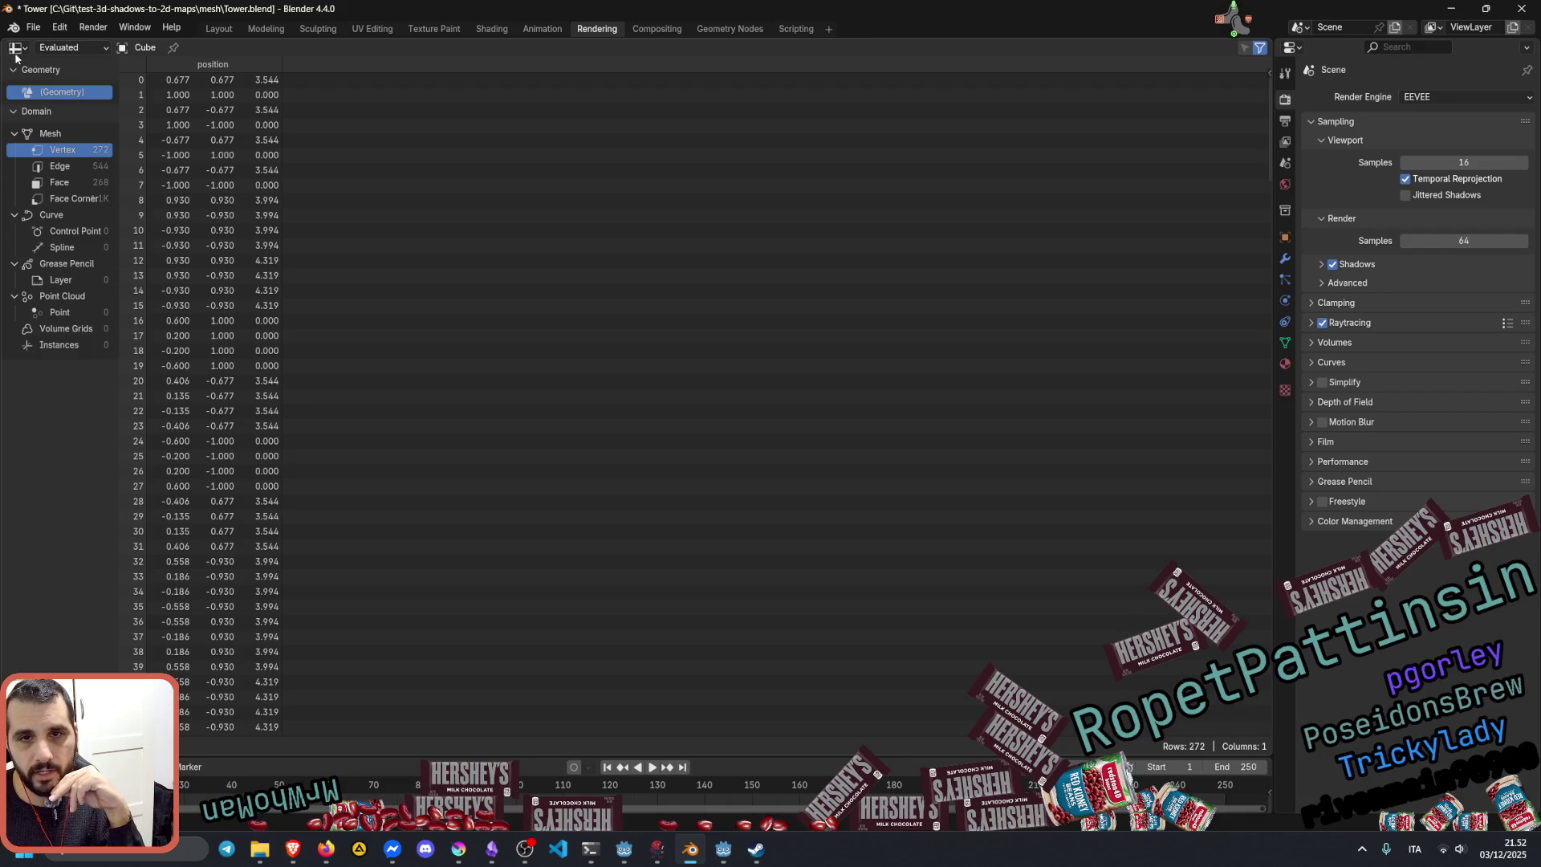
scroll(370, 310, down, 5)
scroll(250, 327, down, 5)
scroll(241, 350, down, 10)
scroll(192, 341, up, 3)
scroll(191, 341, up, 5)
scroll(192, 342, up, 8)
scroll(192, 341, up, 2)
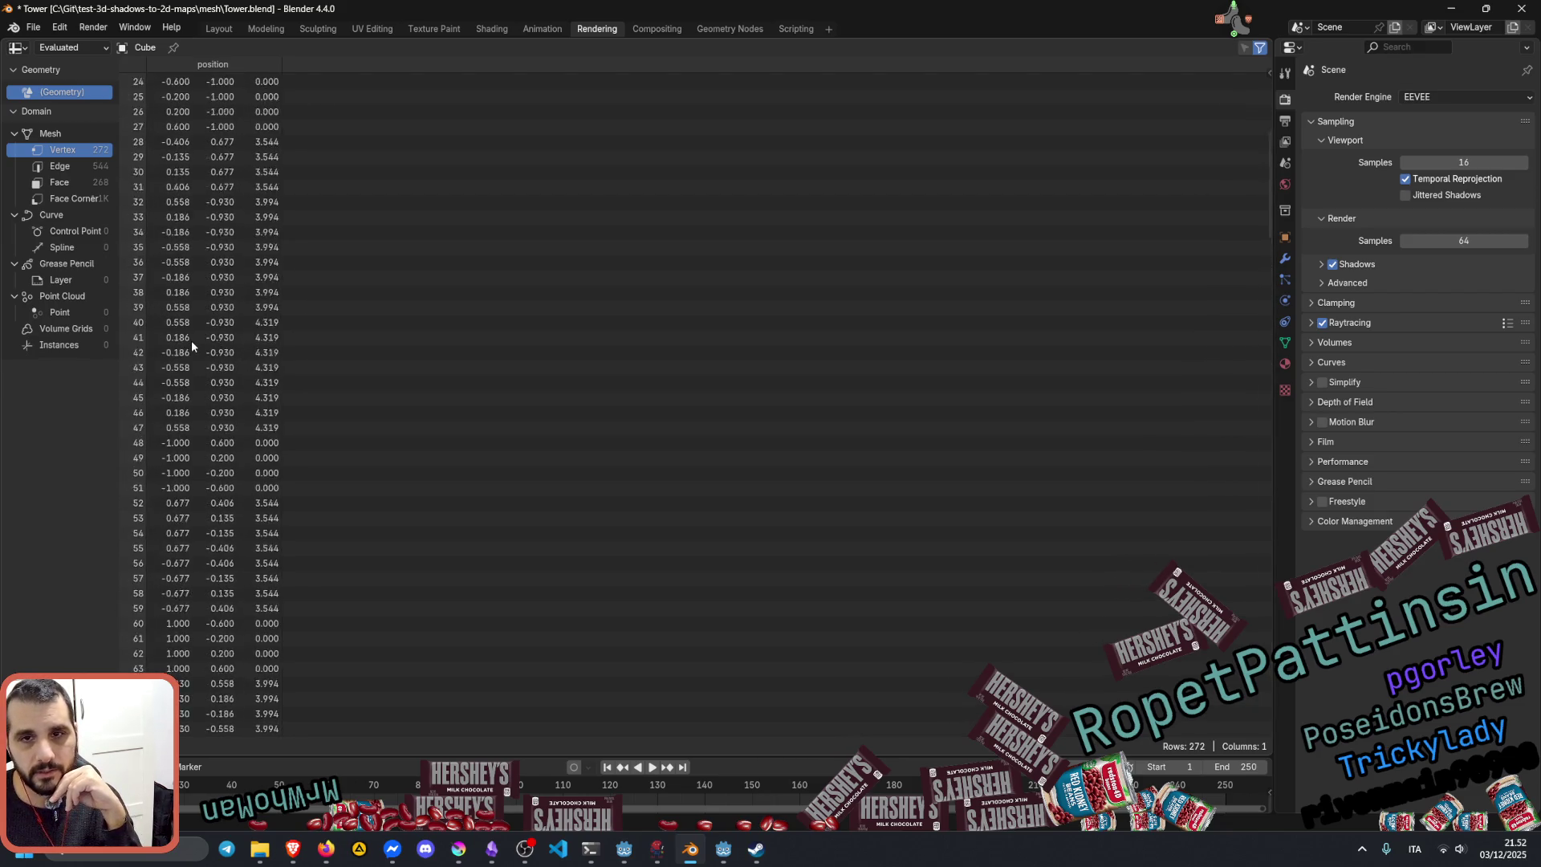
scroll(192, 341, up, 3)
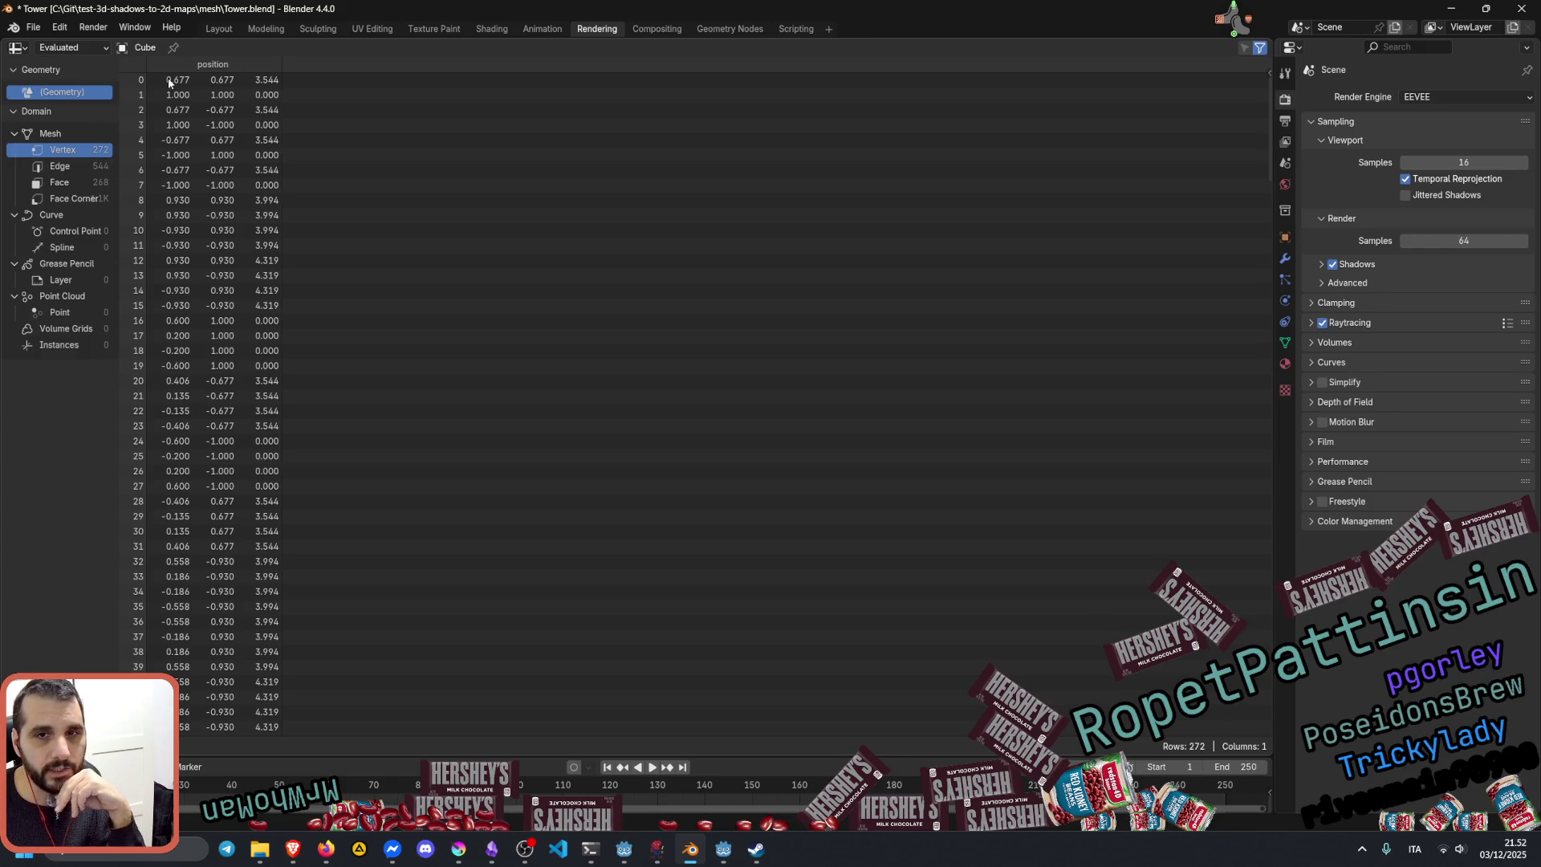
Step: Browse edge, face, control point, spline, grease pencil layer and point cloud point domains
click(55, 169)
click(58, 183)
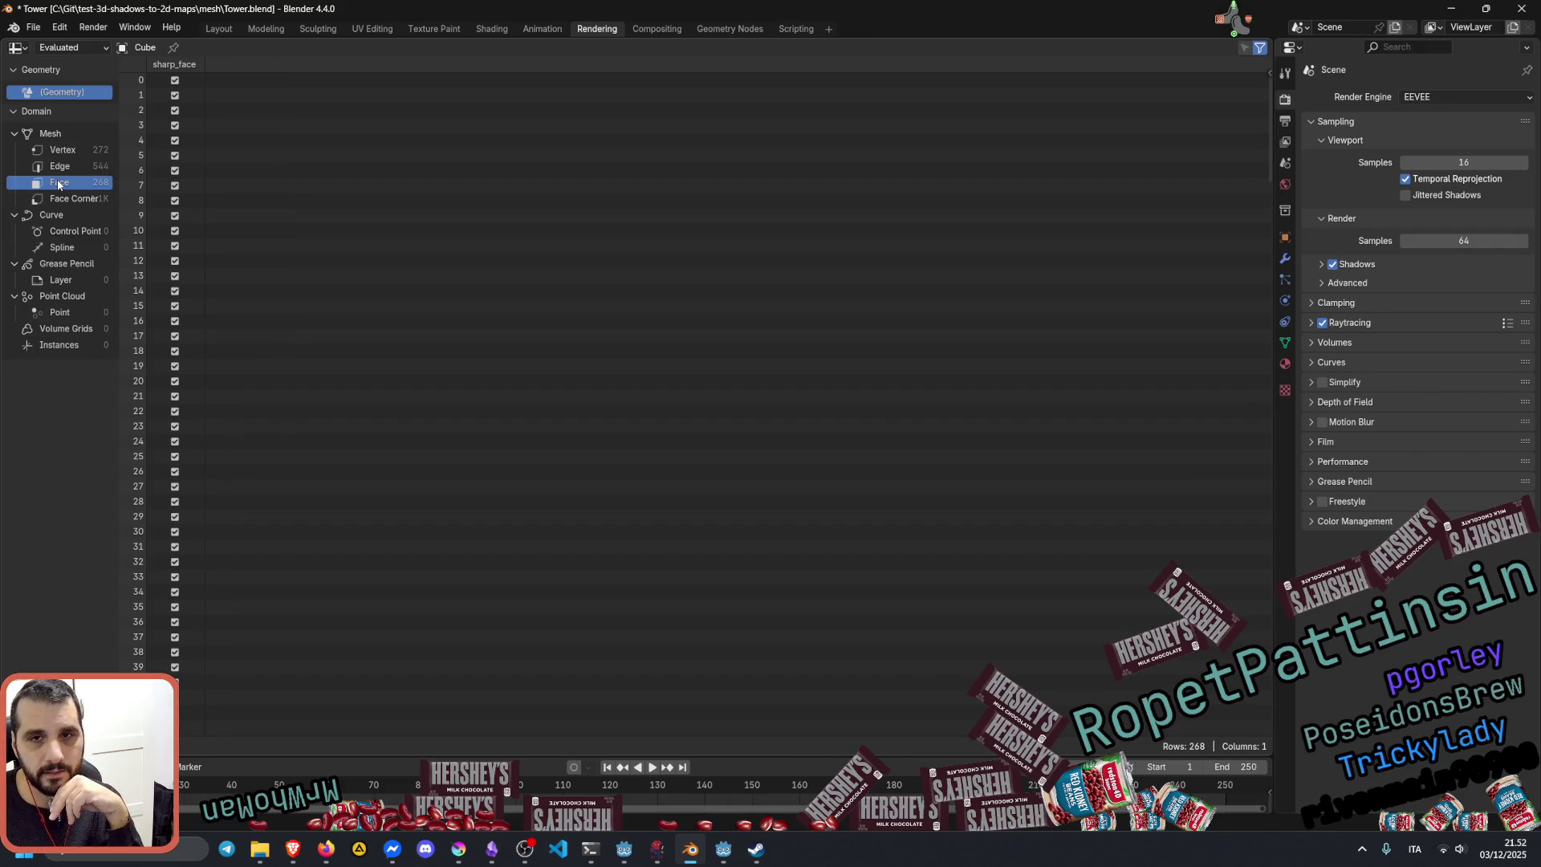
scroll(249, 310, down, 5)
scroll(250, 311, down, 15)
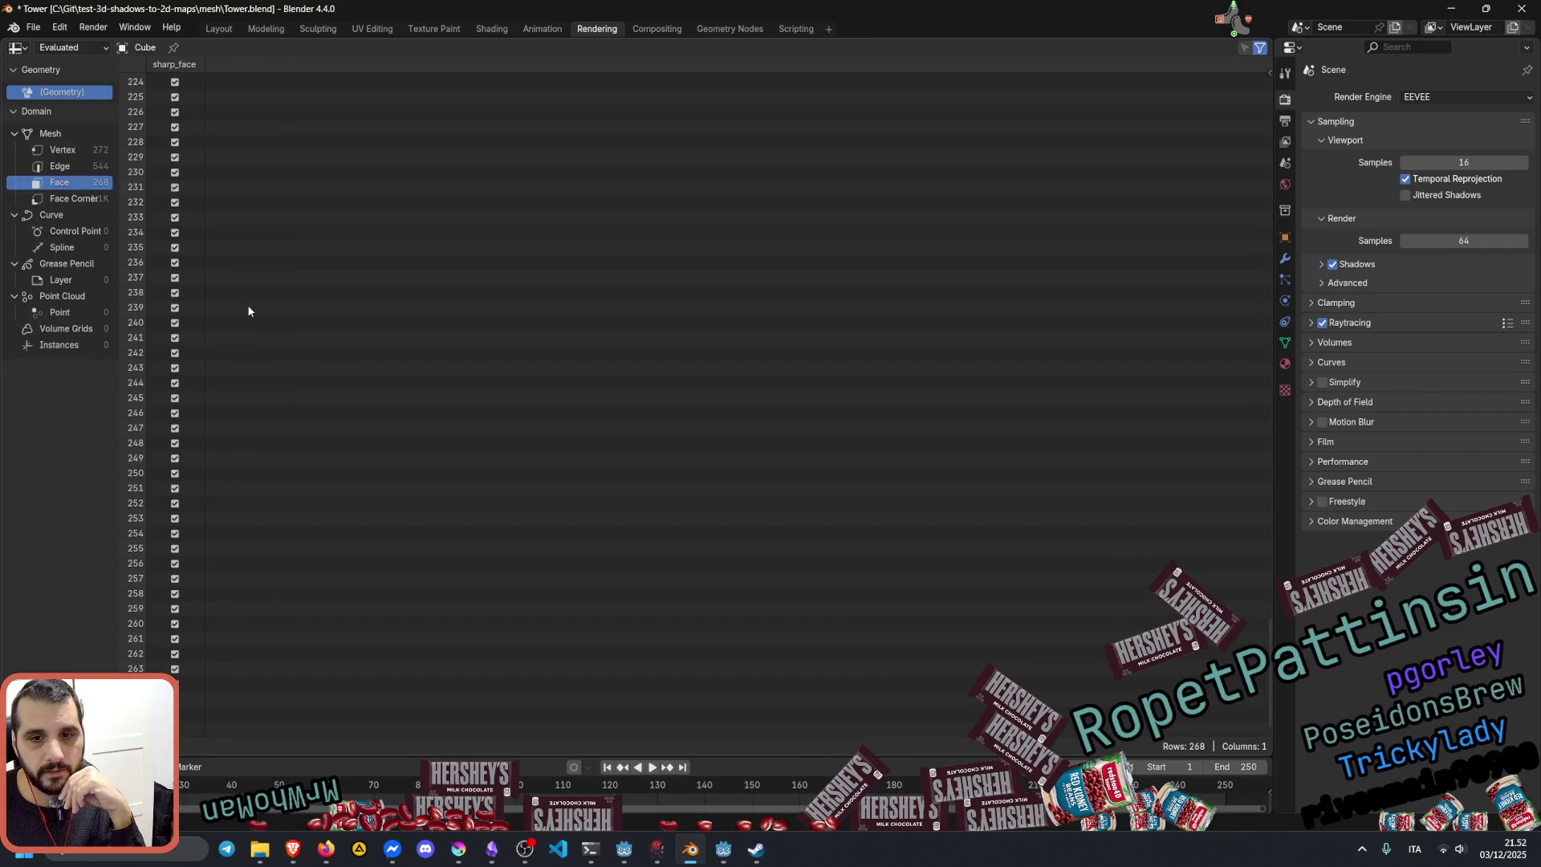
click(67, 229)
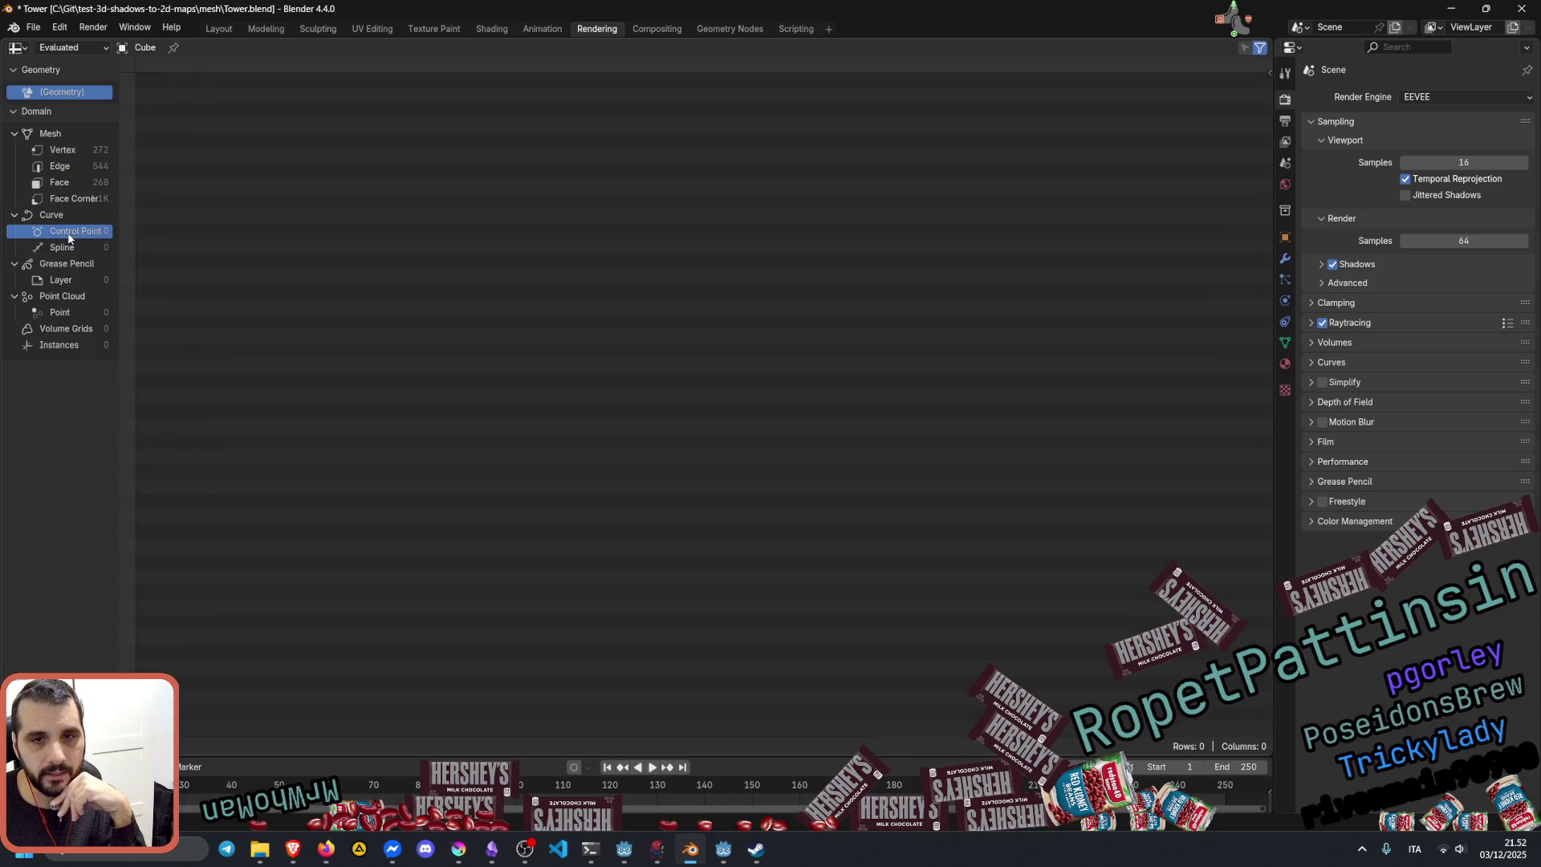
click(61, 246)
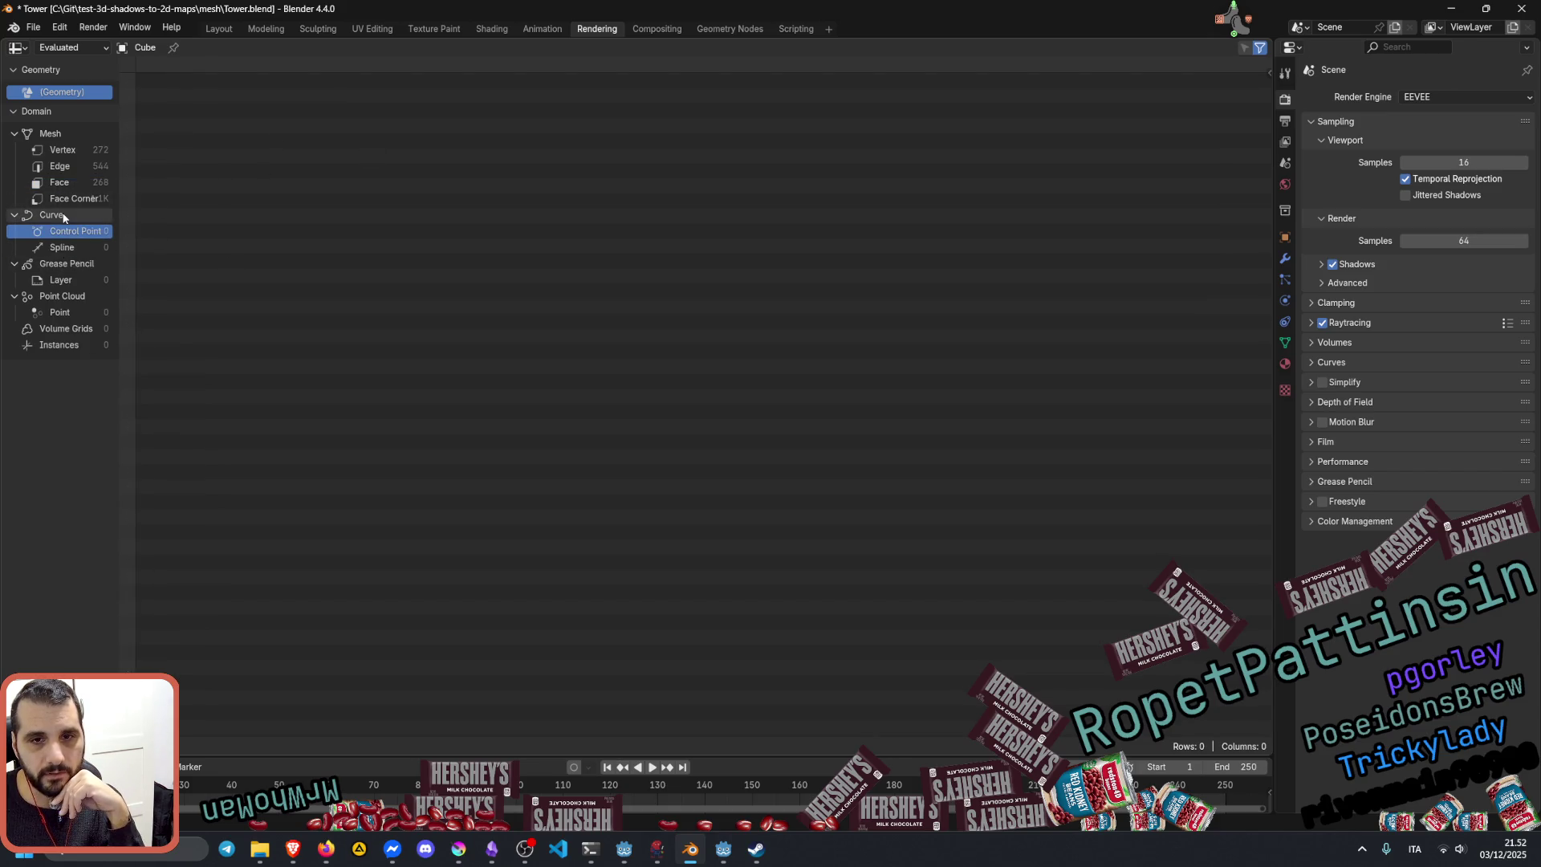
click(60, 280)
click(63, 312)
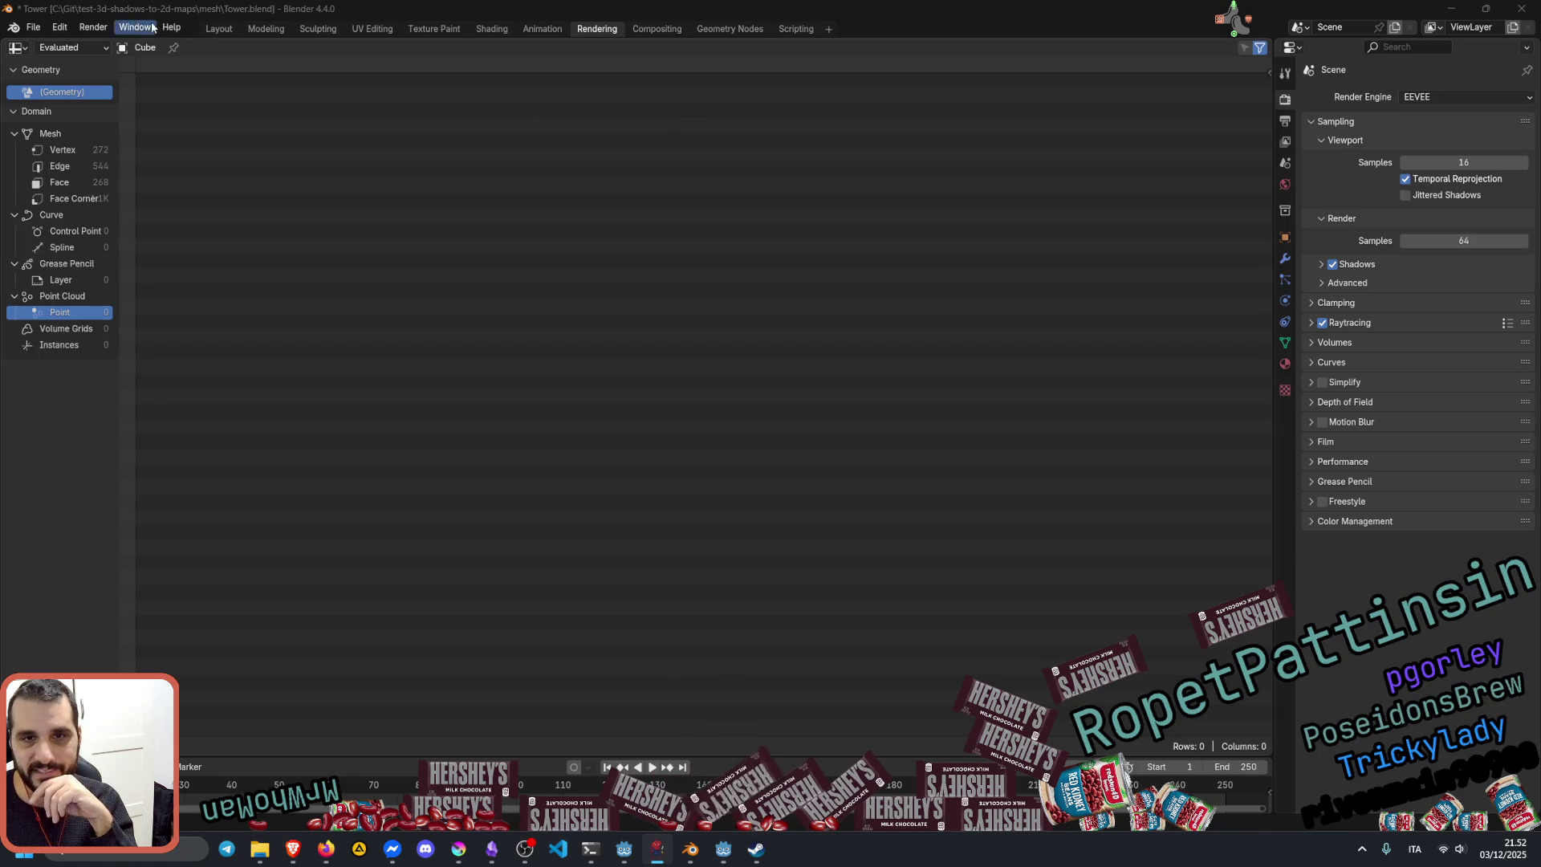
Step: Glance at the Render menu, enlarge the timeline, show the Cube's vertex positions, then switch to Brave
click(91, 27)
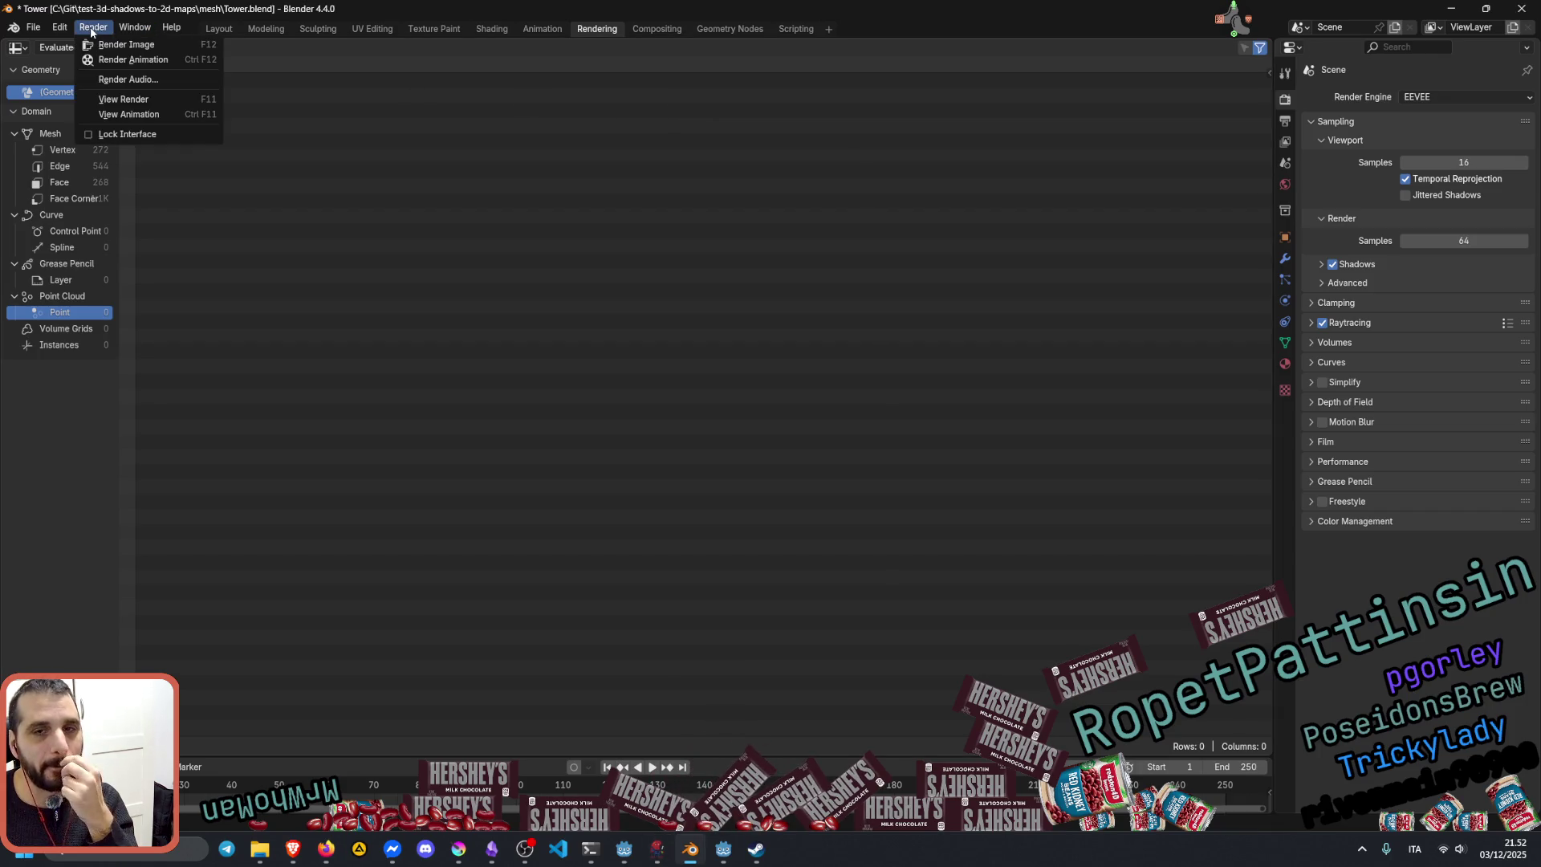
click(91, 29)
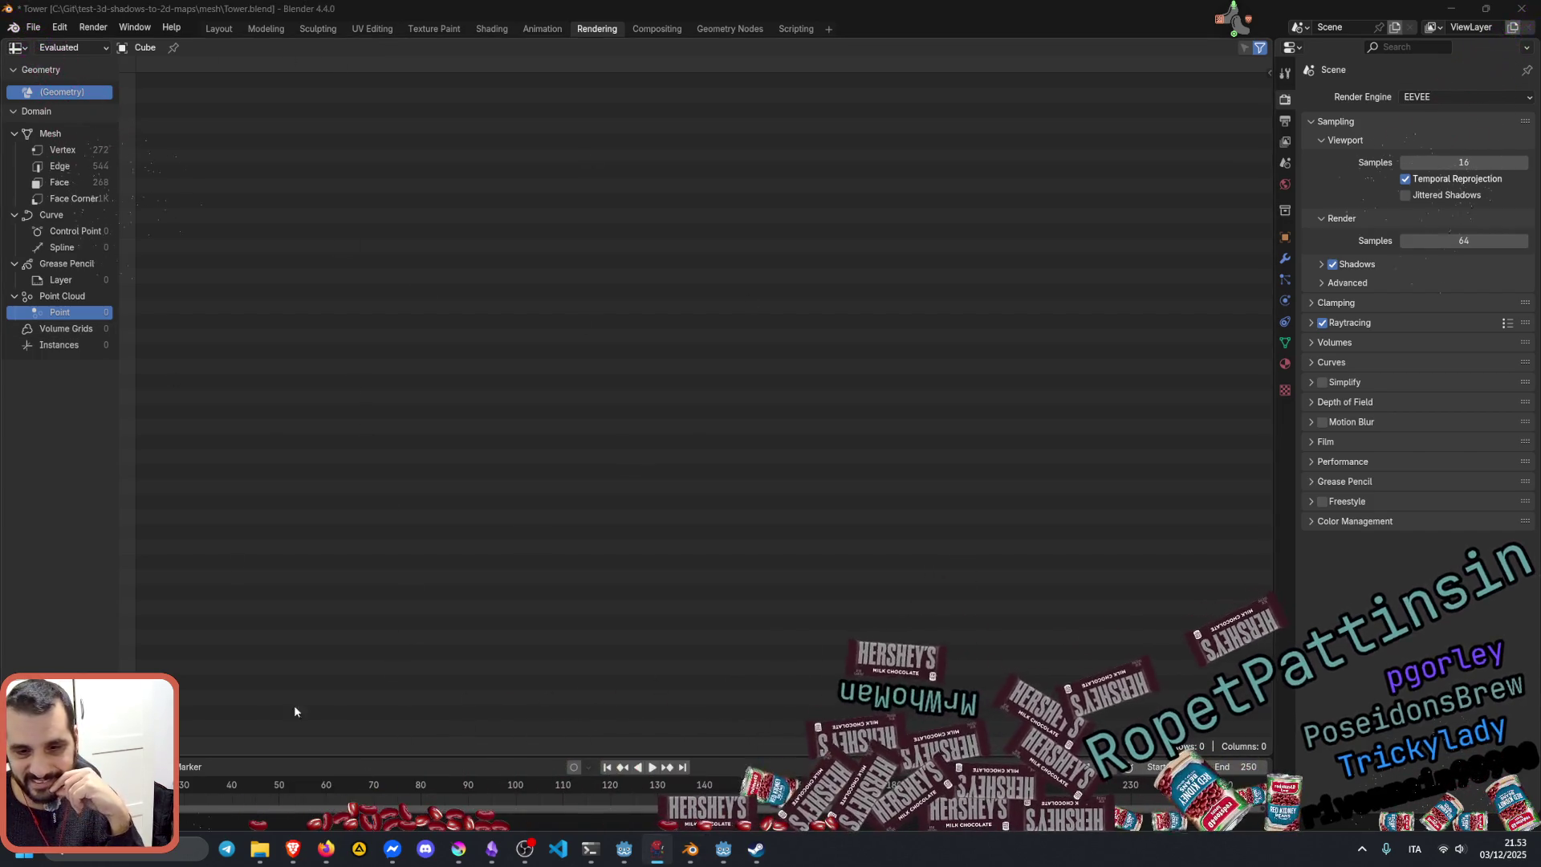
mouse_move(241, 759)
mouse_down()
mouse_move(298, 460)
mouse_move(293, 715)
mouse_up()
click(63, 328)
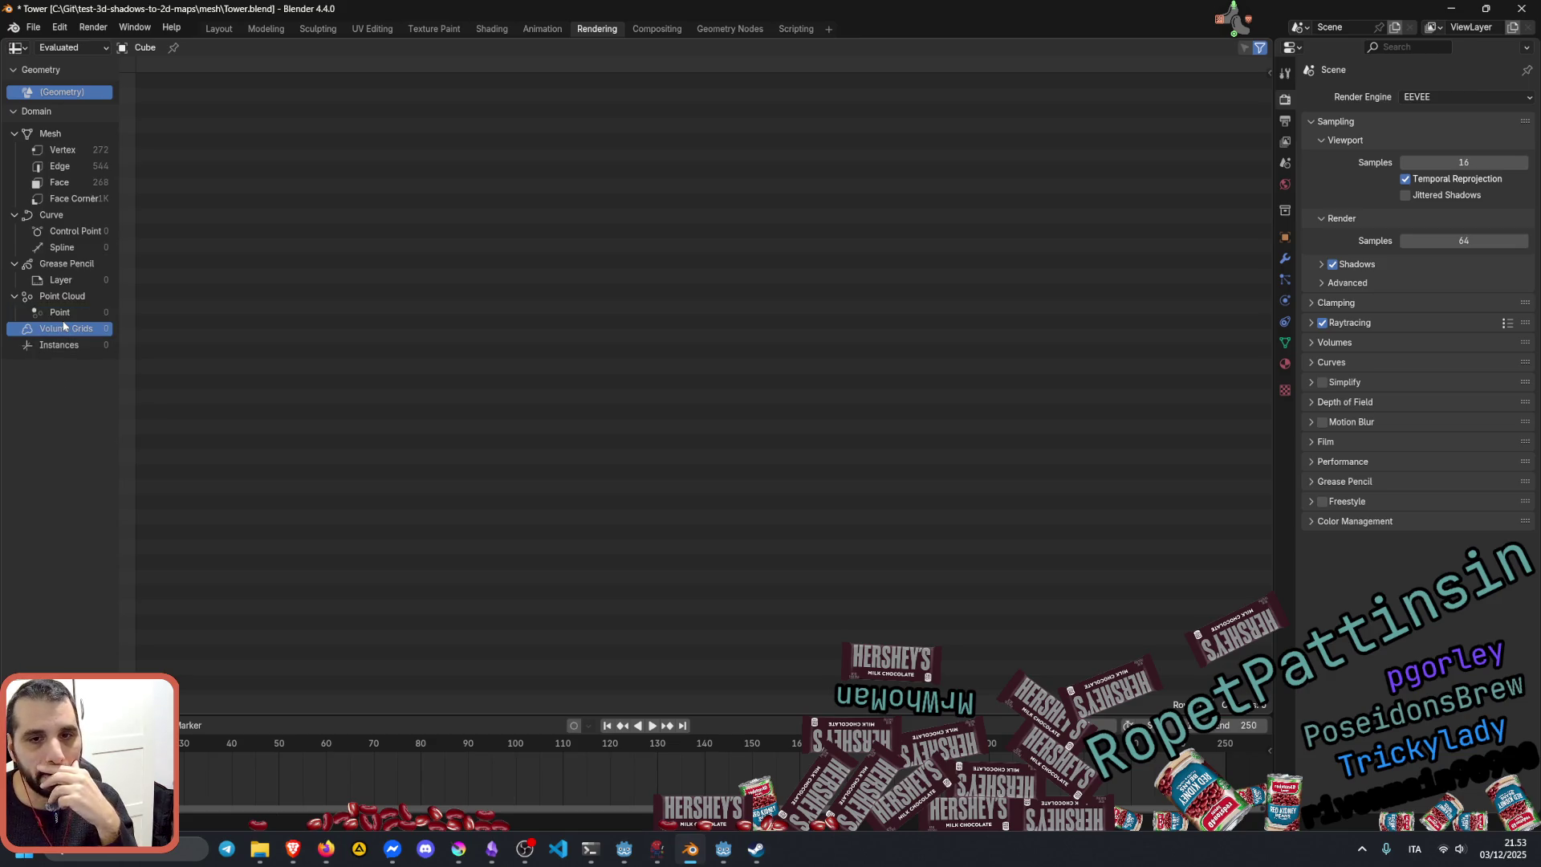
click(60, 149)
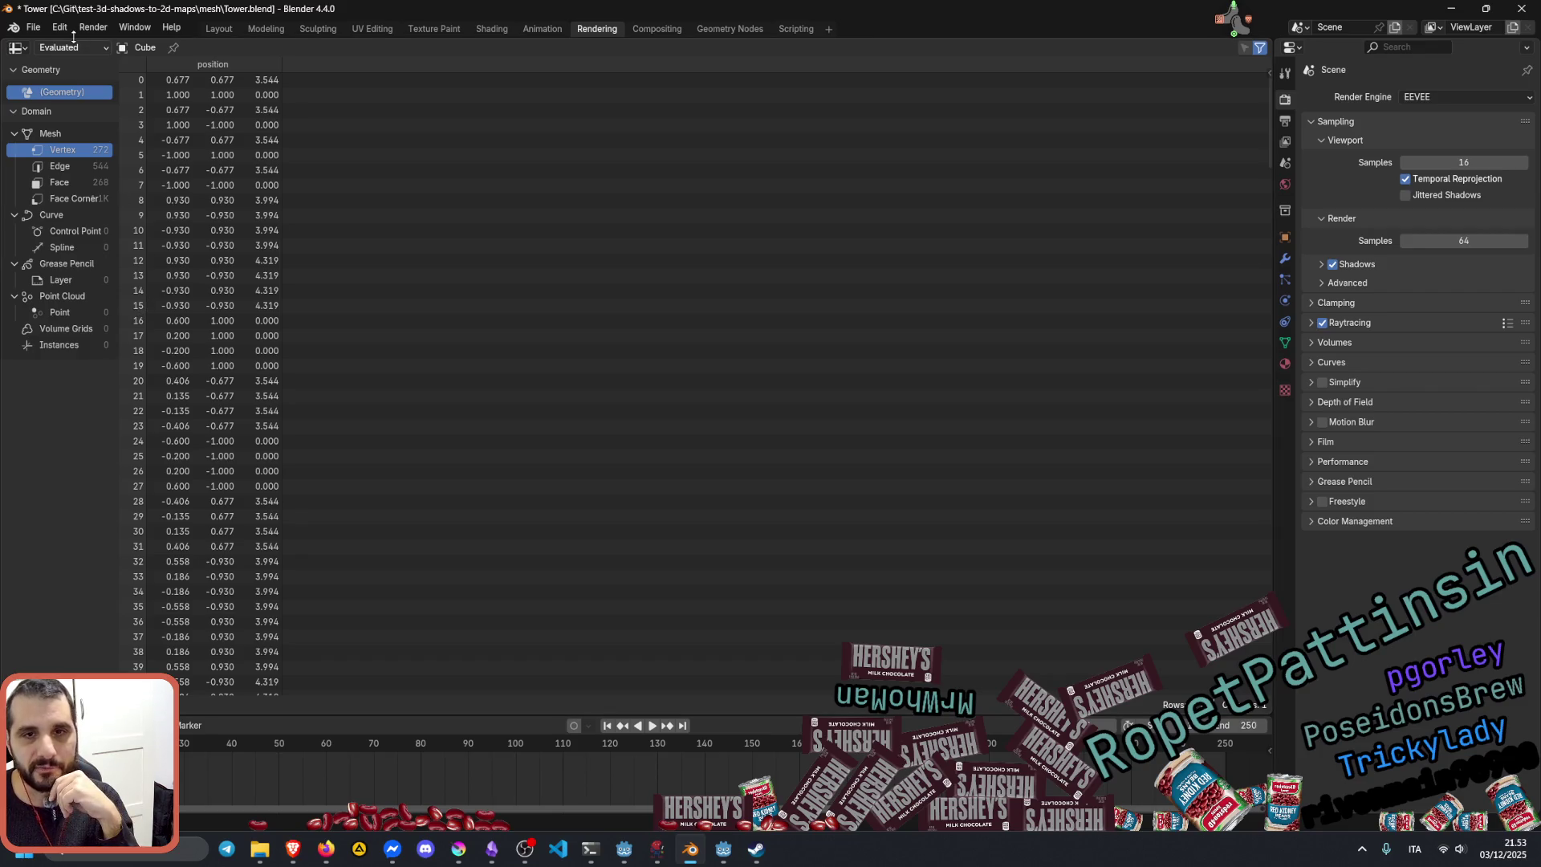
click(292, 849)
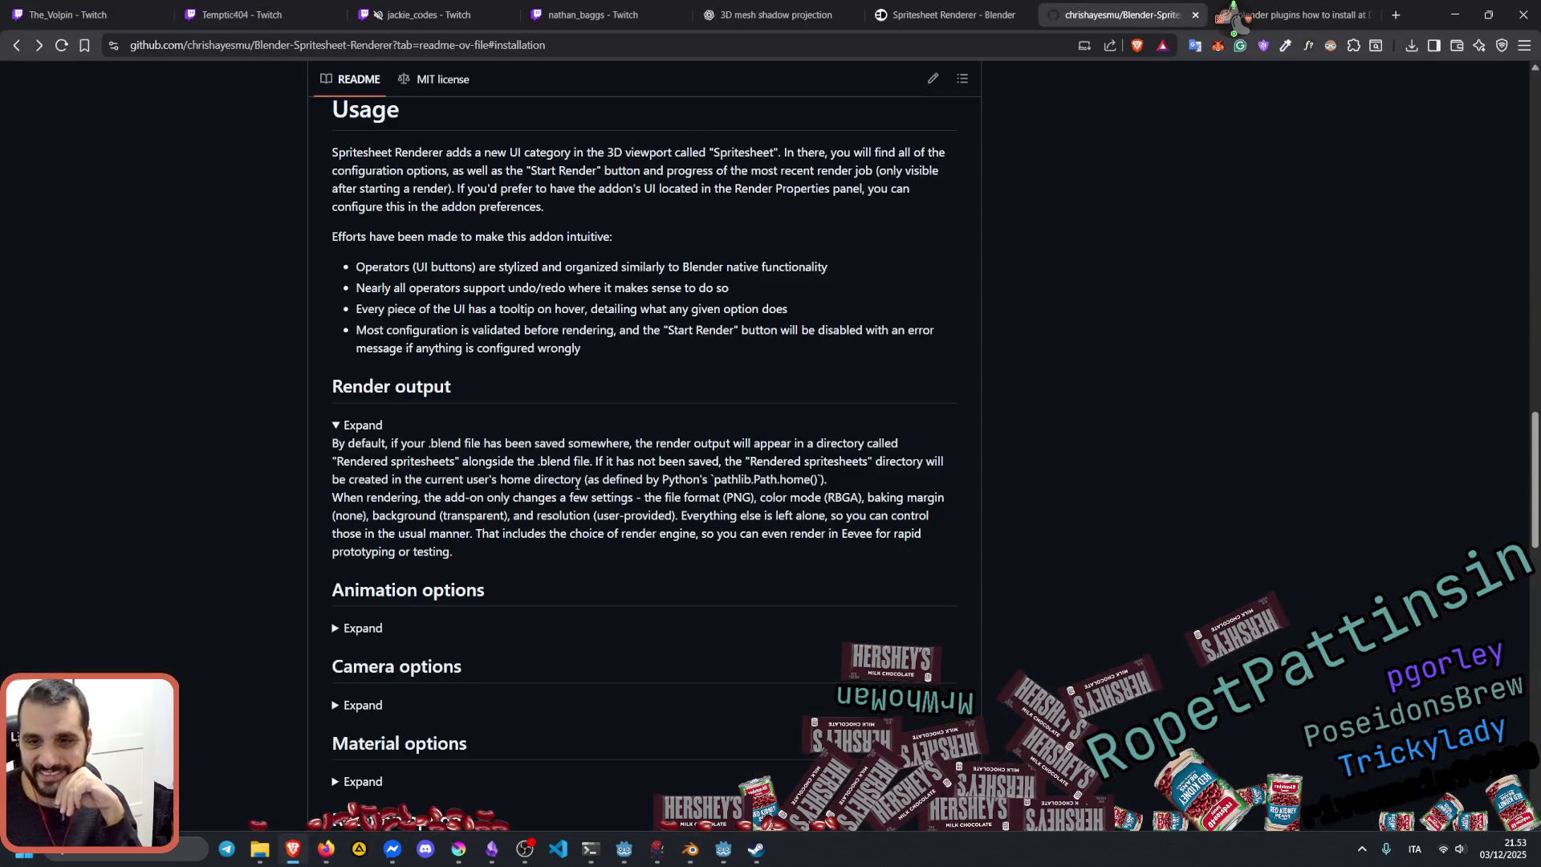
Step: Read the Usage bullets, highlight "make this addon intuitive:", then switch back to Blender
drag(565, 267, 620, 268)
click(677, 269)
double_click(755, 267)
drag(542, 267, 359, 267)
click(543, 276)
drag(476, 237, 613, 237)
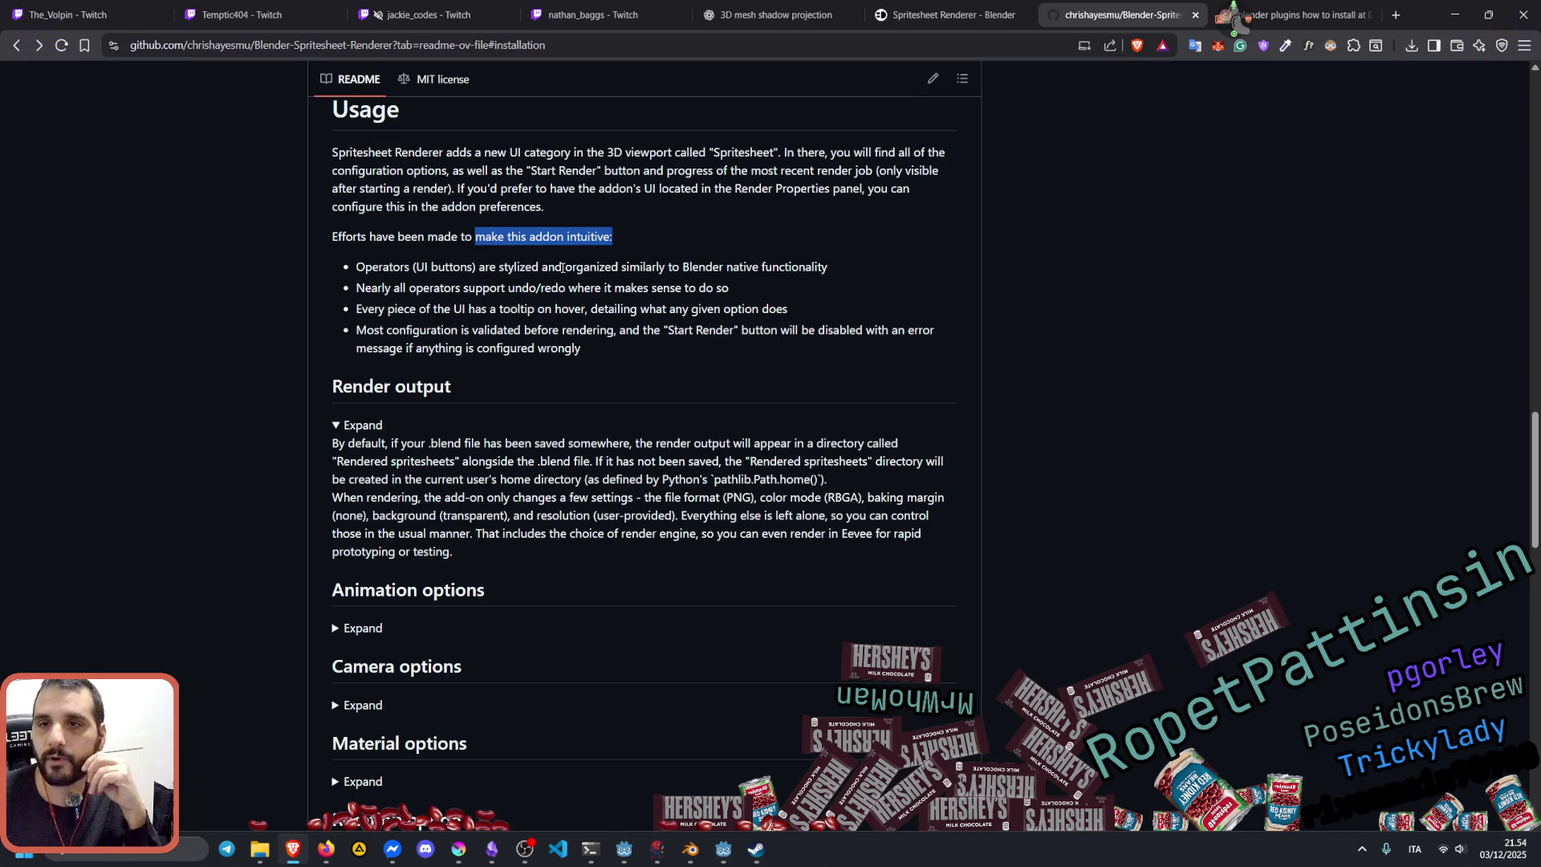
click(689, 849)
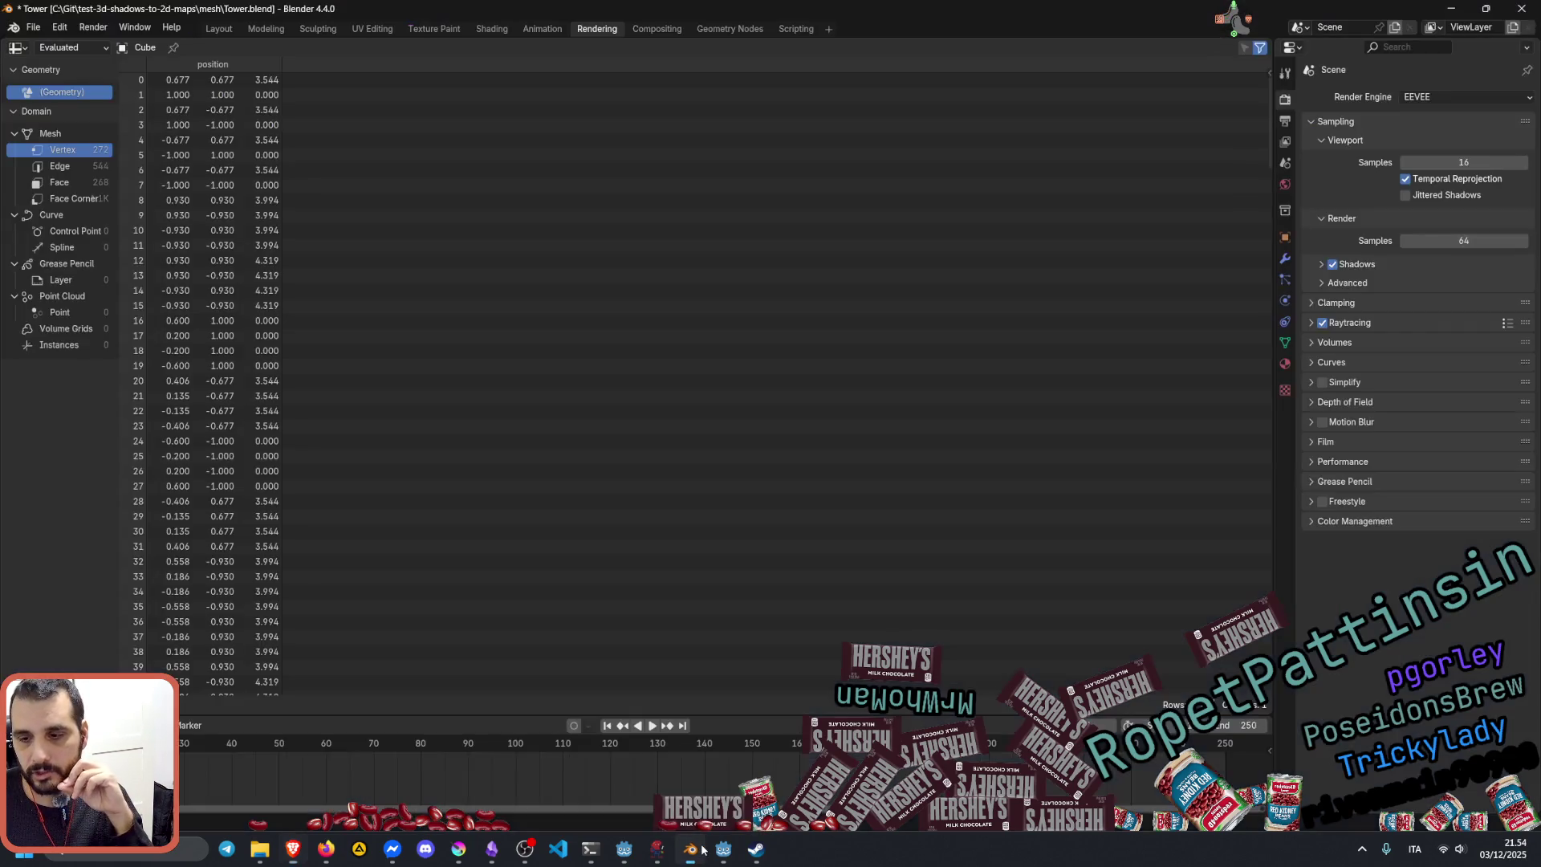
scroll(217, 82, down, 10)
scroll(205, 157, down, 5)
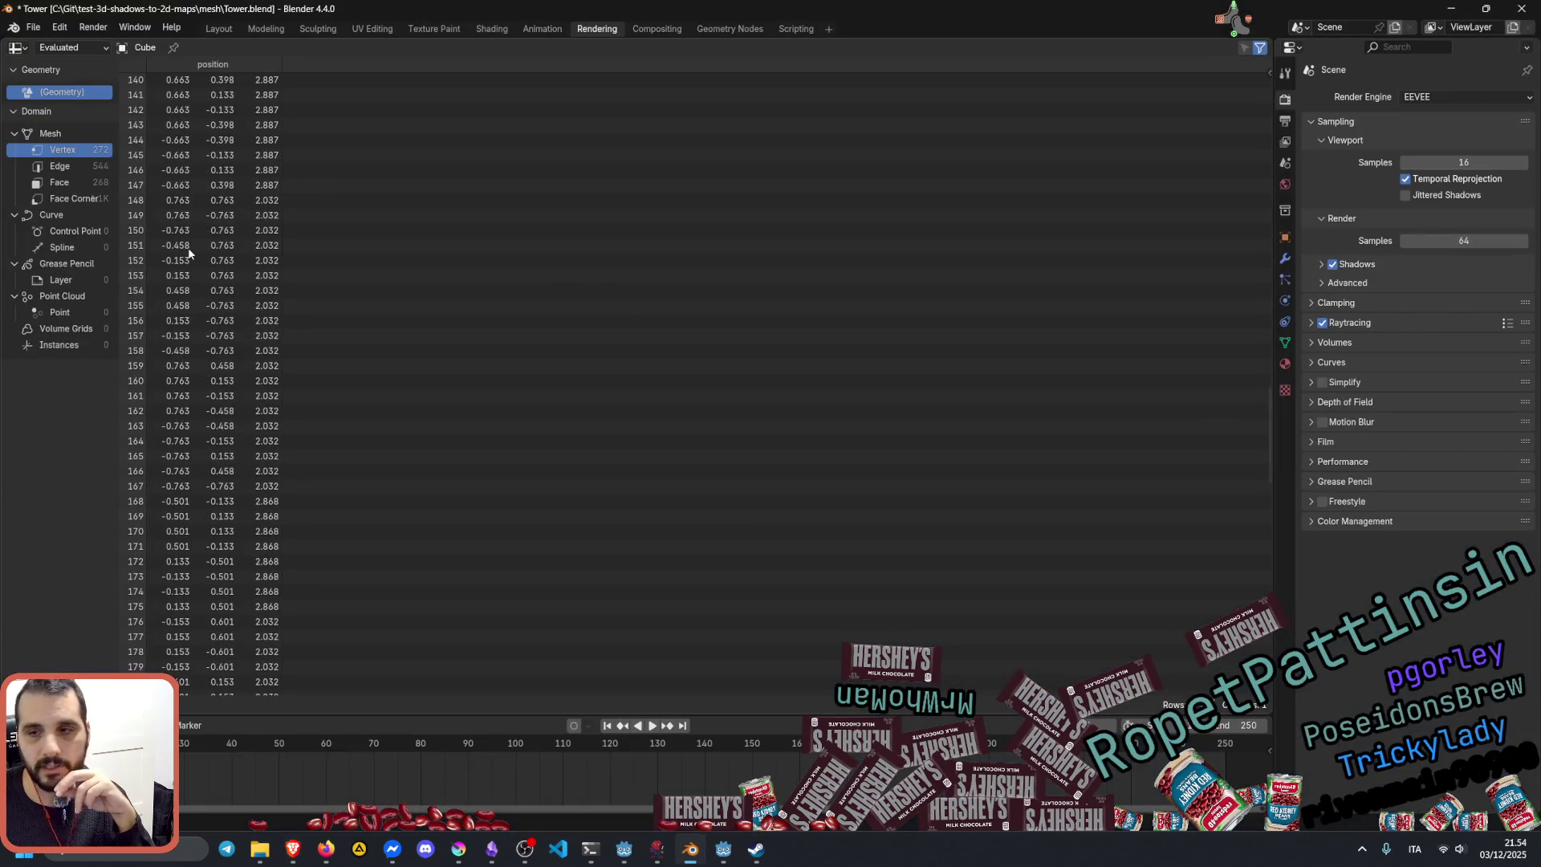
scroll(193, 229, up, 7)
scroll(189, 248, up, 7)
scroll(190, 248, up, 1)
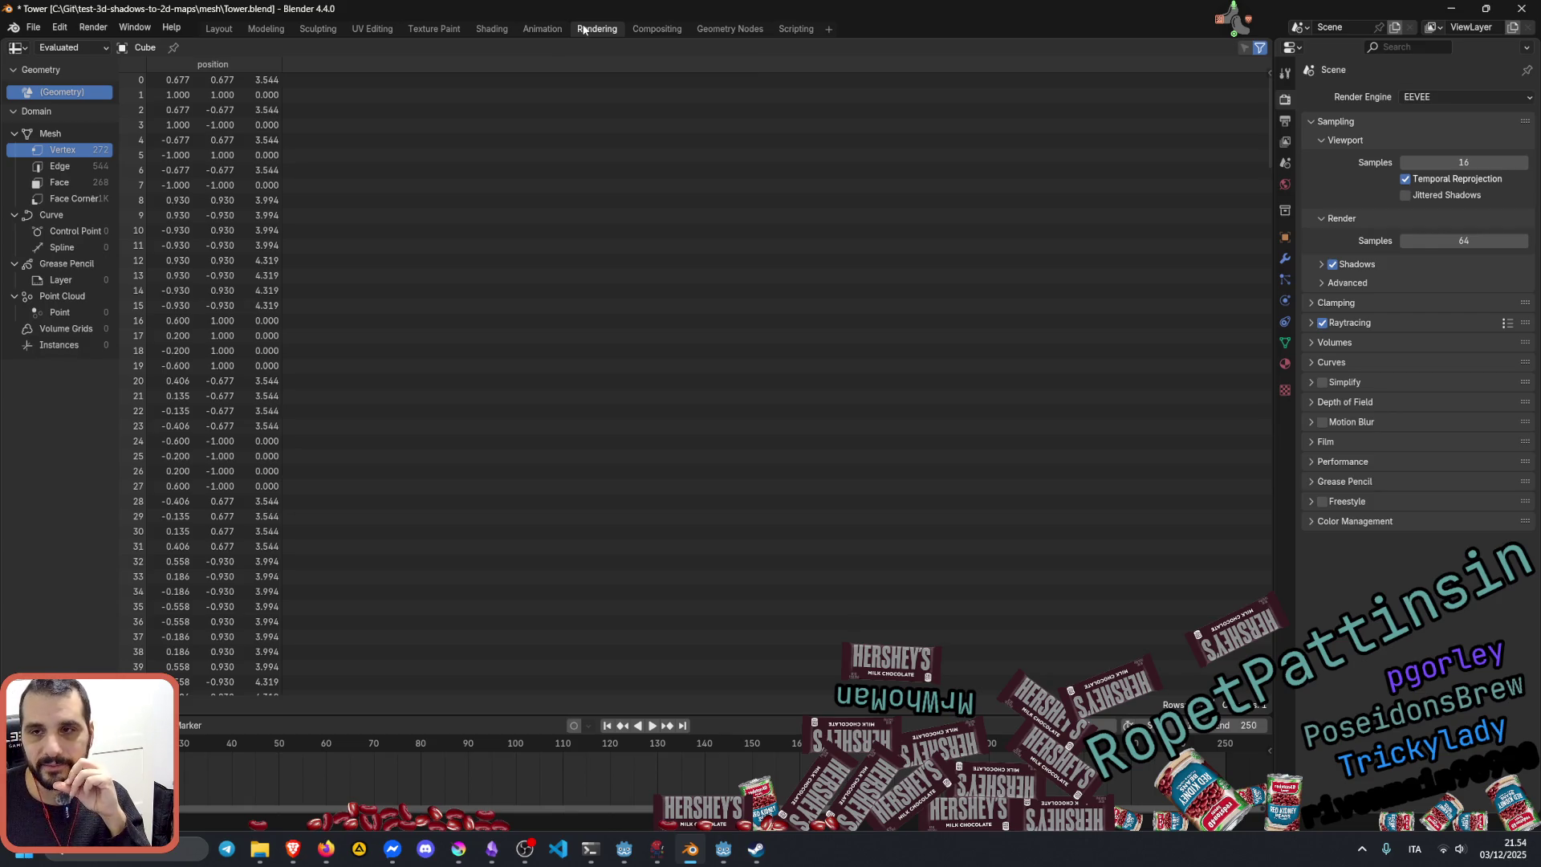
click(15, 47)
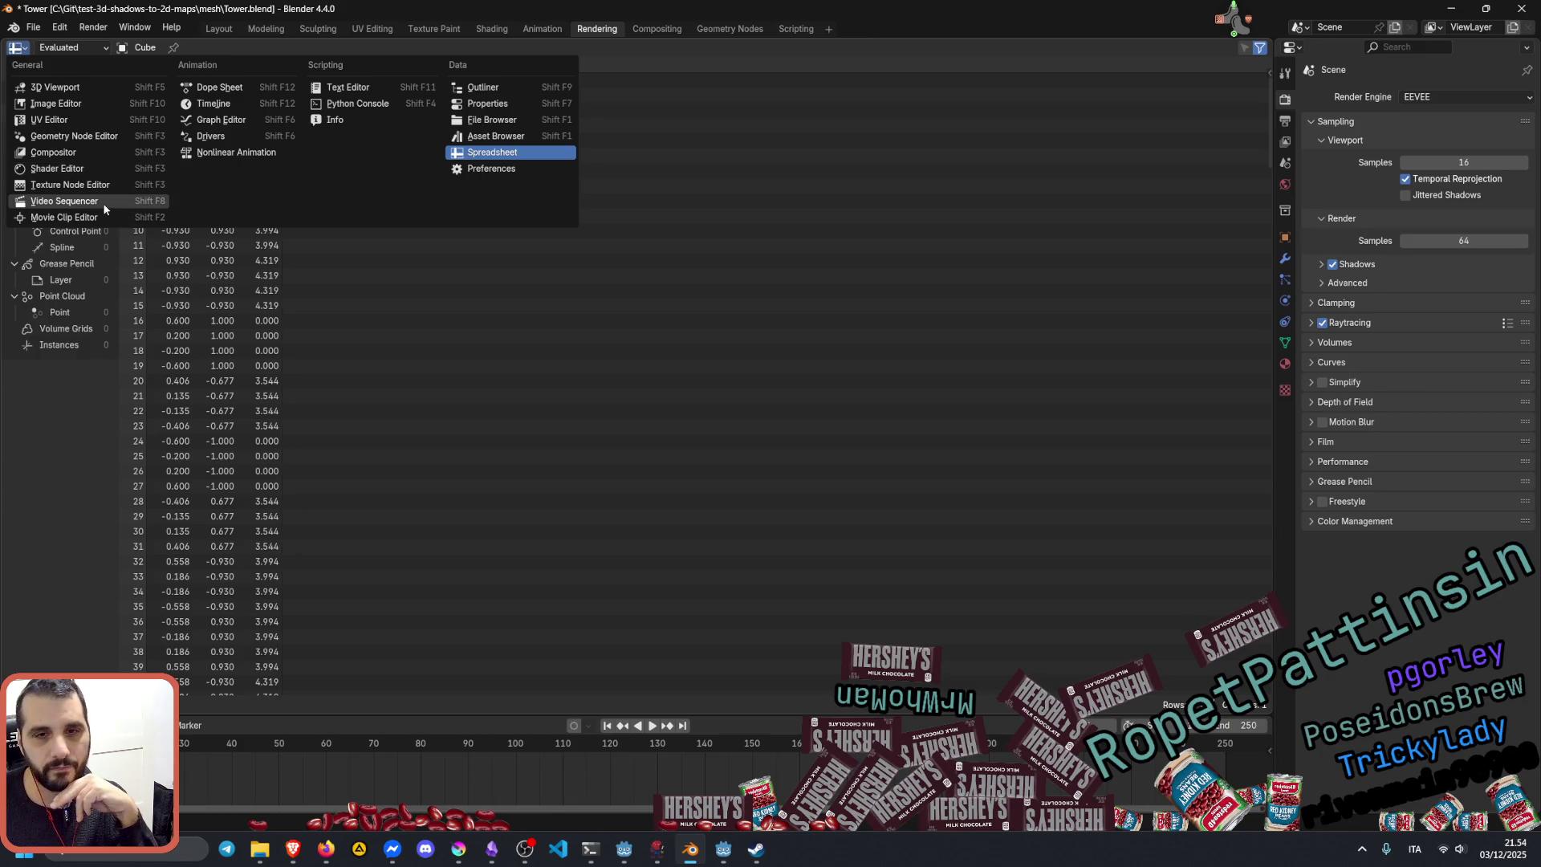
click(507, 153)
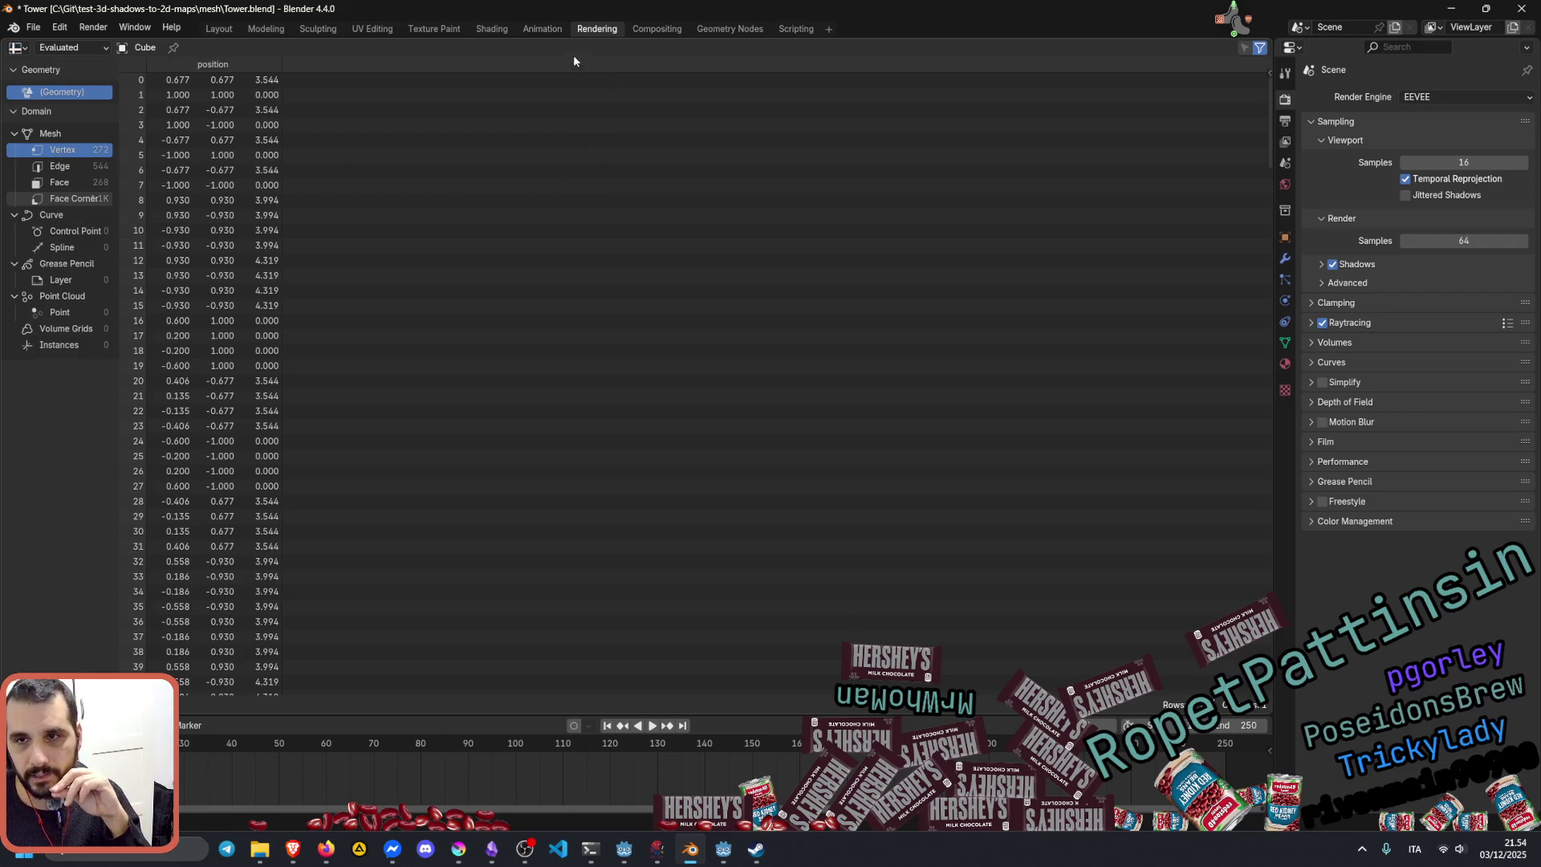
click(552, 29)
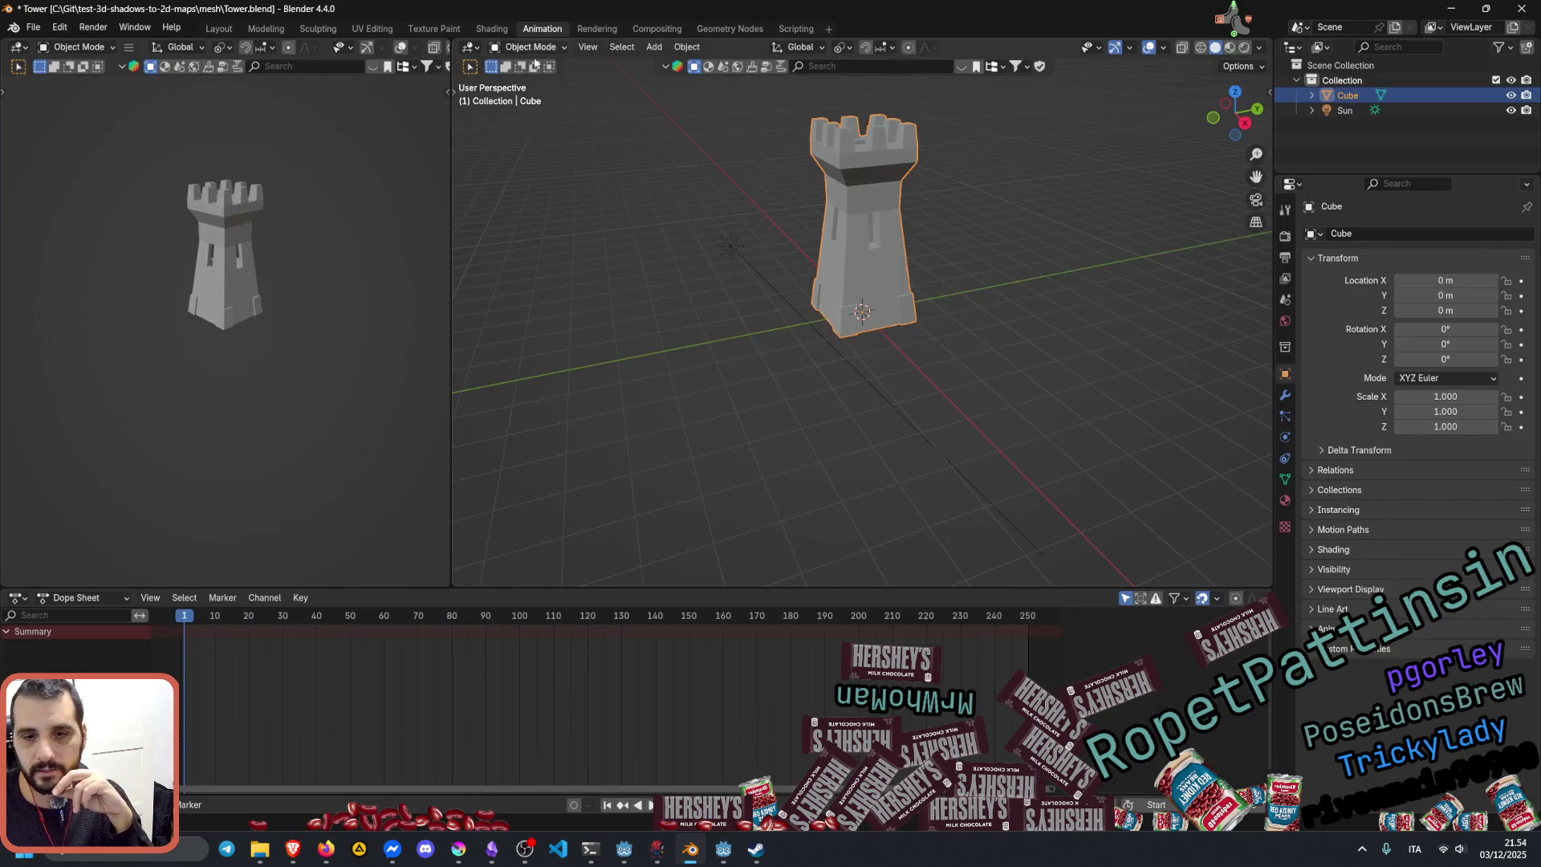
Step: Scrub the playhead to frame 0, make the viewports taller, and return to the Rendering workspace
drag(183, 618, 865, 572)
key(shift+Left)
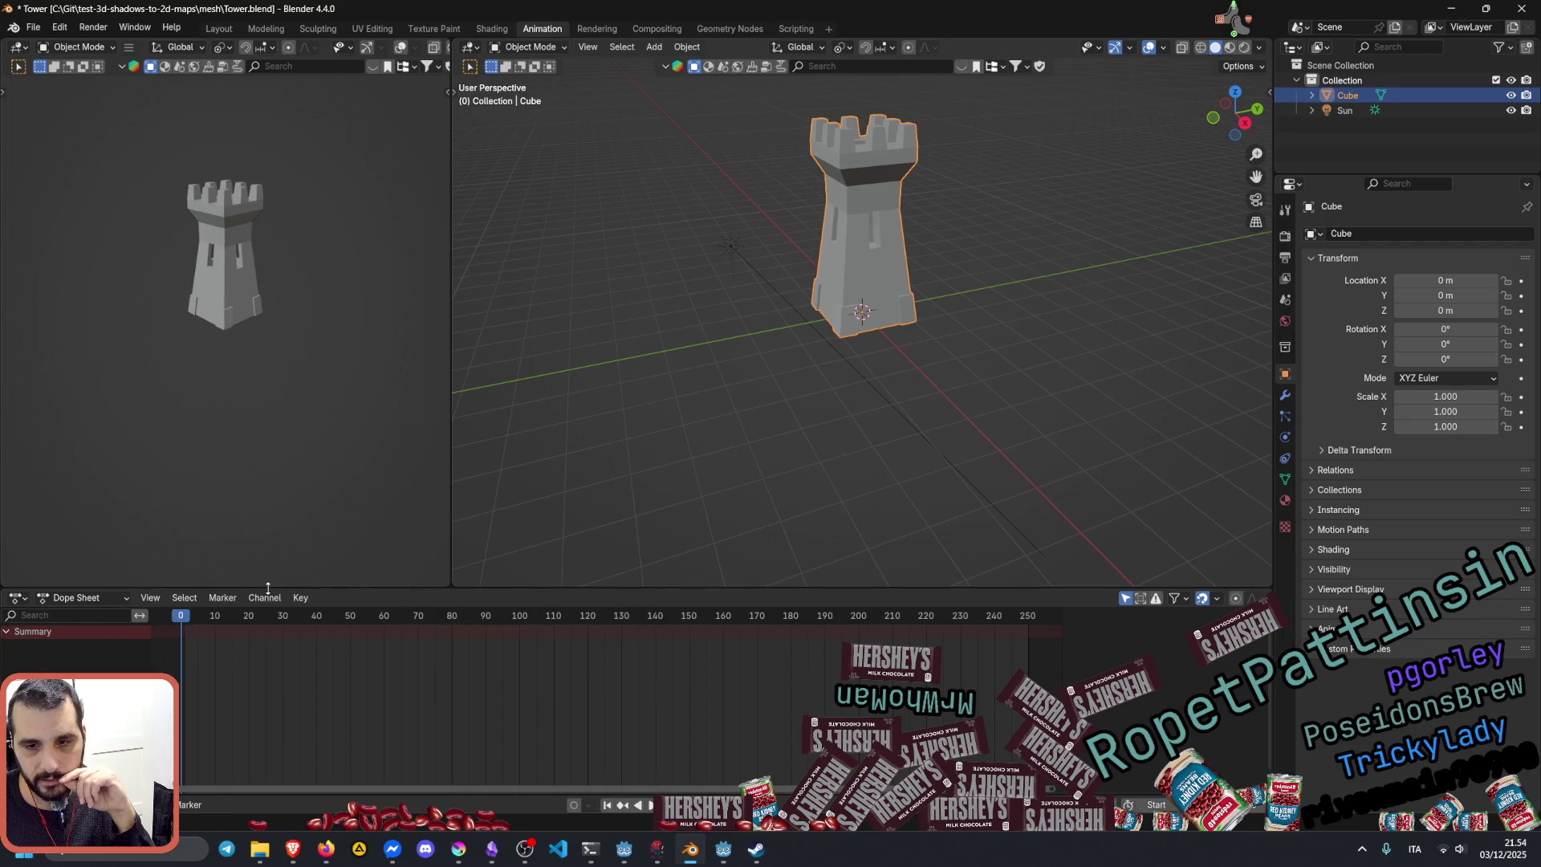
drag(109, 587, 109, 737)
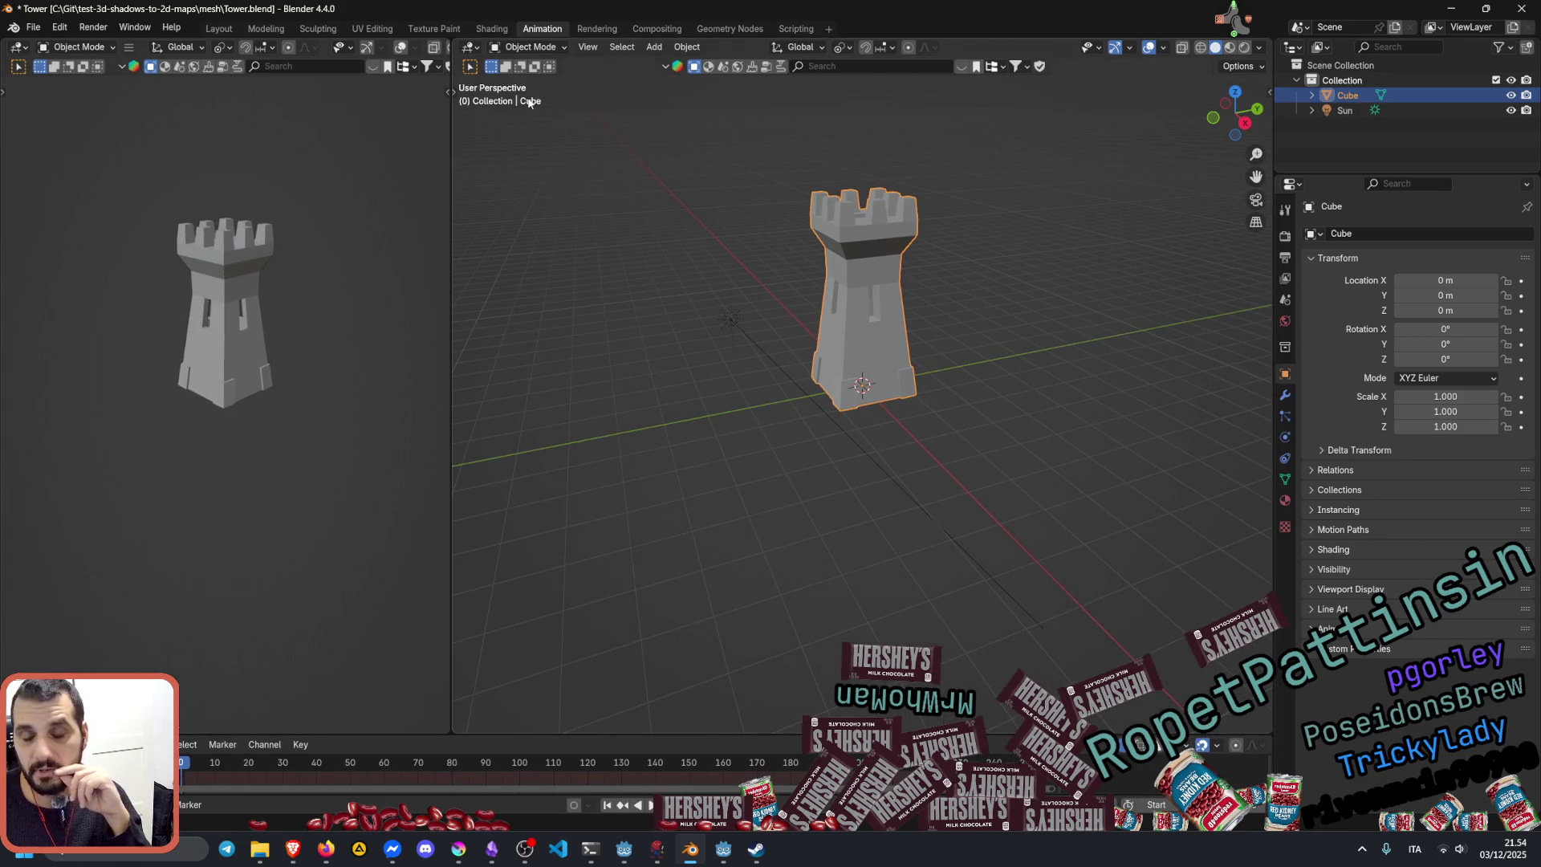
click(597, 28)
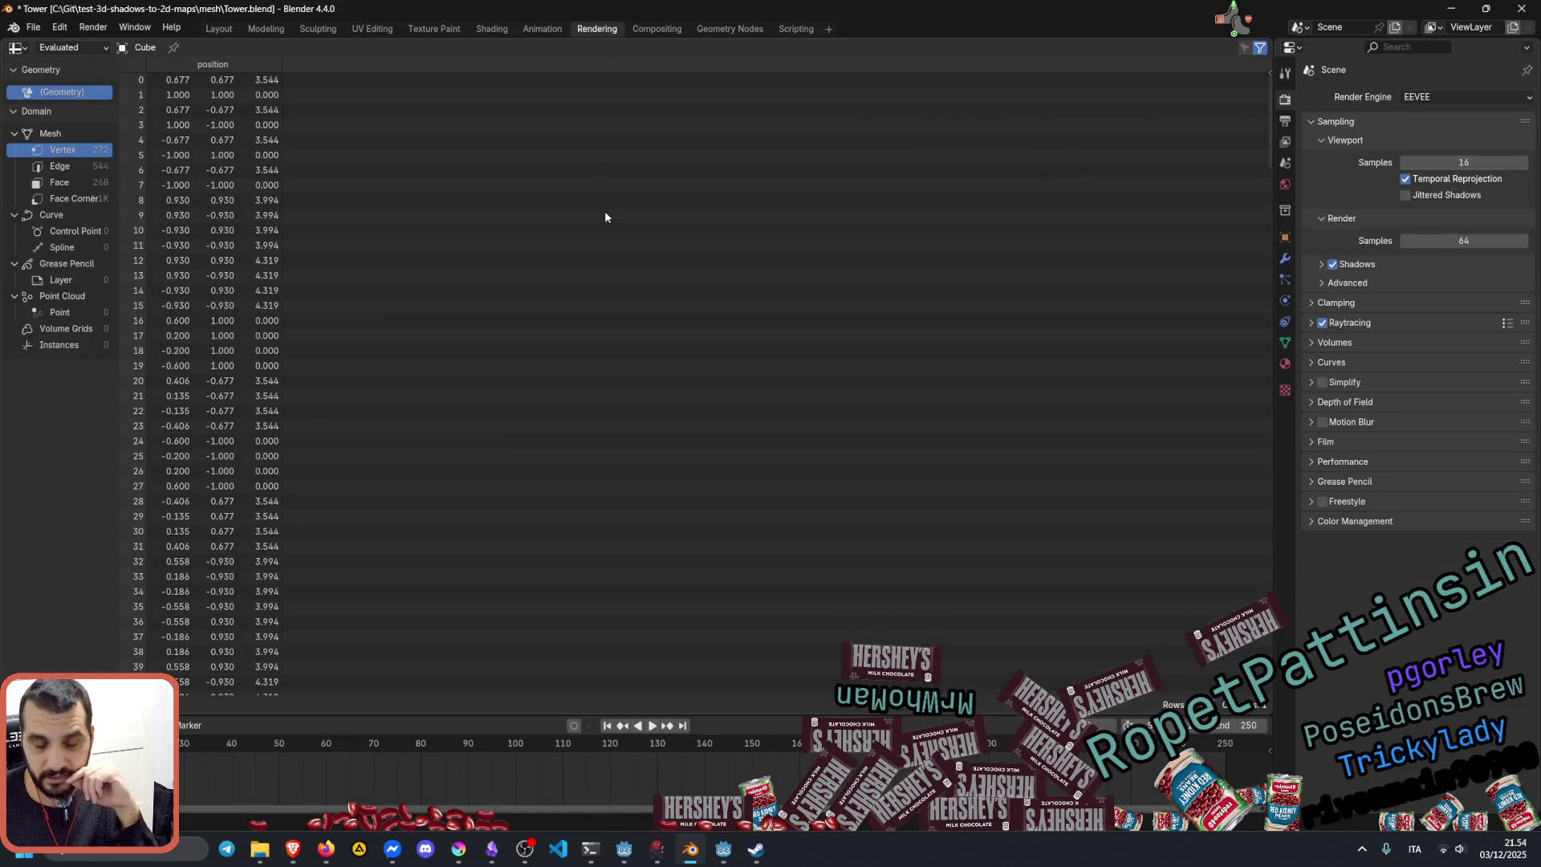
Step: Render the scene with F12, get the no-camera error, then switch to the README in Brave
key(F12)
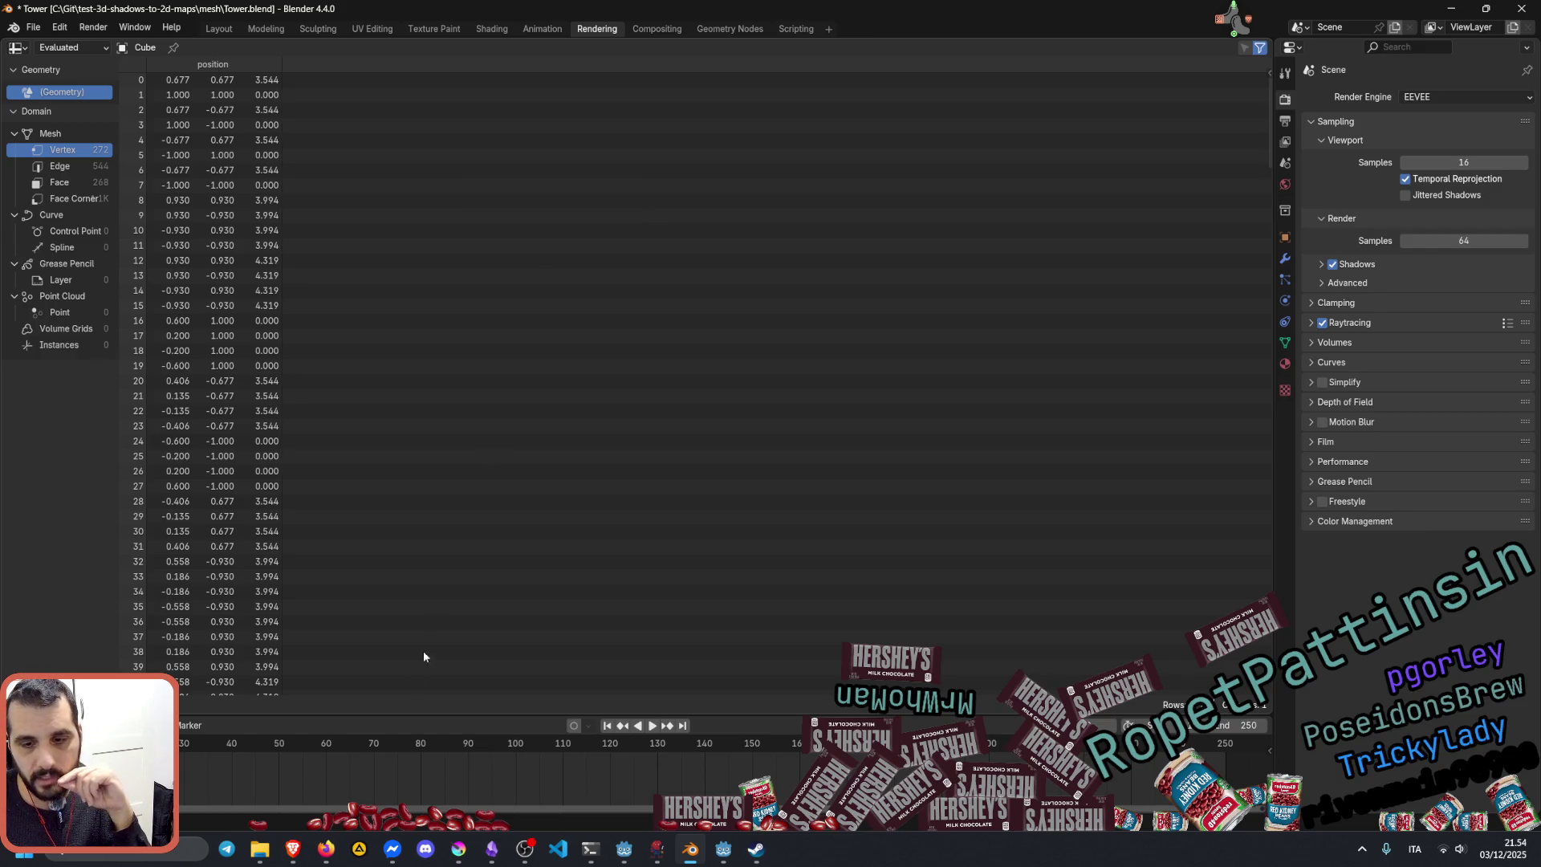
click(291, 849)
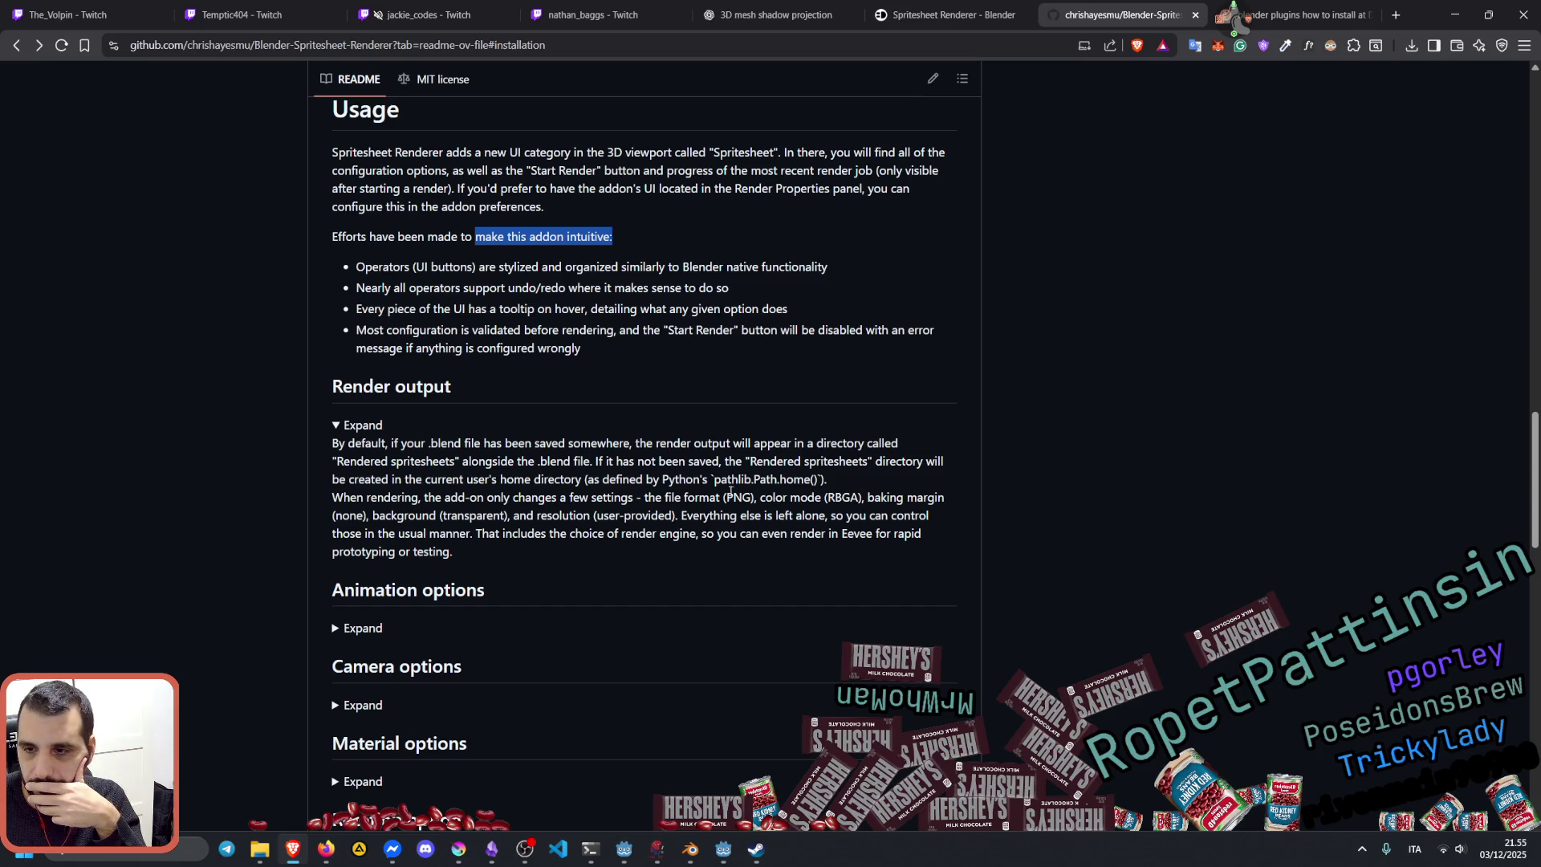
Step: Read the Render output settings list and expand and read the Animation options section
mouse_move(420, 497)
mouse_down()
mouse_move(736, 500)
mouse_move(502, 515)
mouse_up()
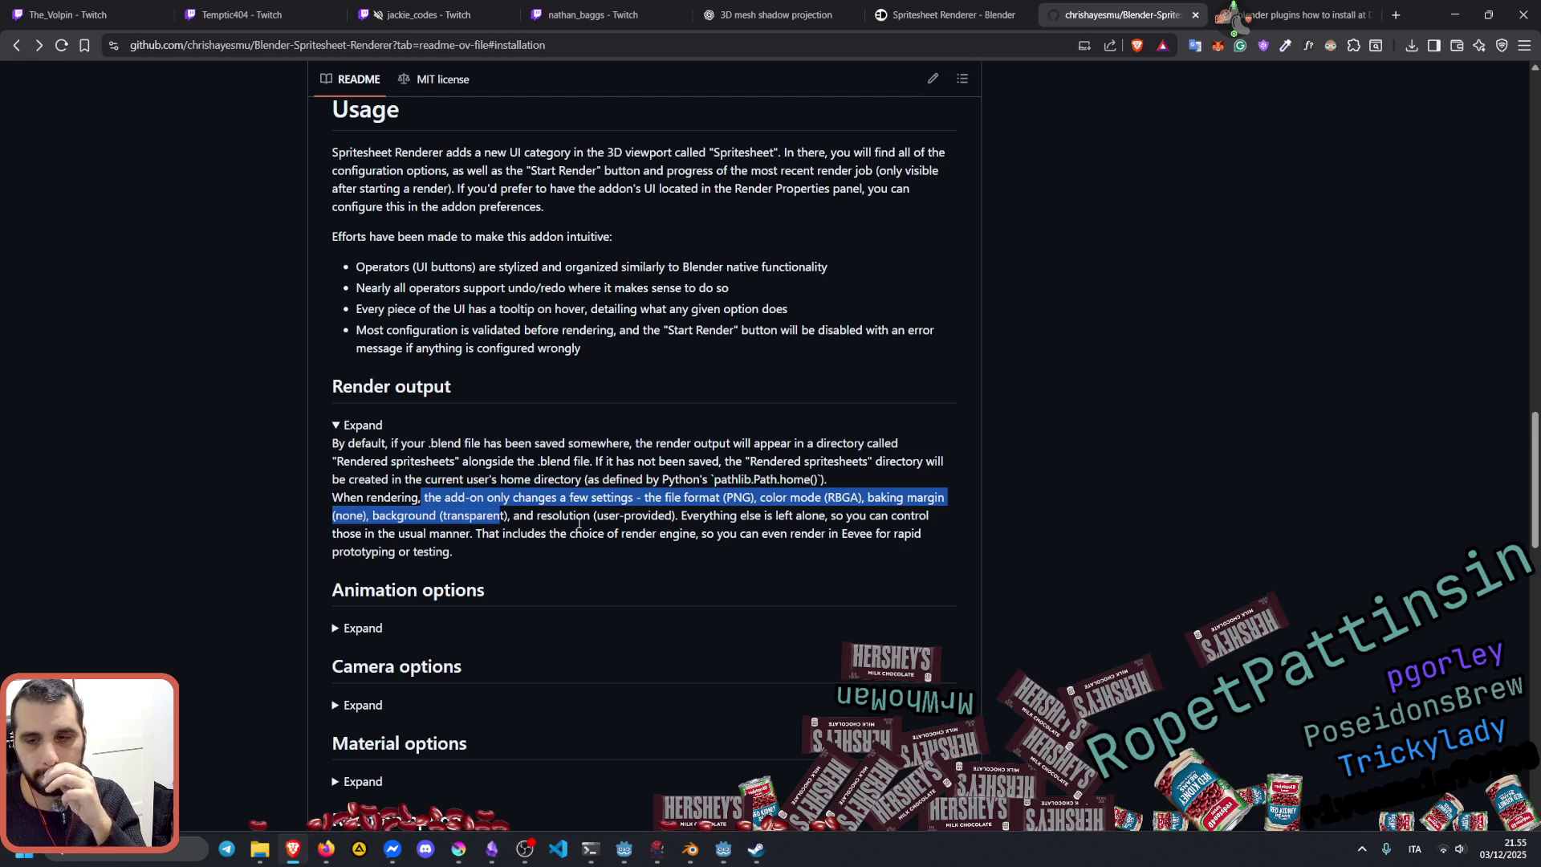
scroll(578, 524, down, 2)
scroll(577, 525, down, 1)
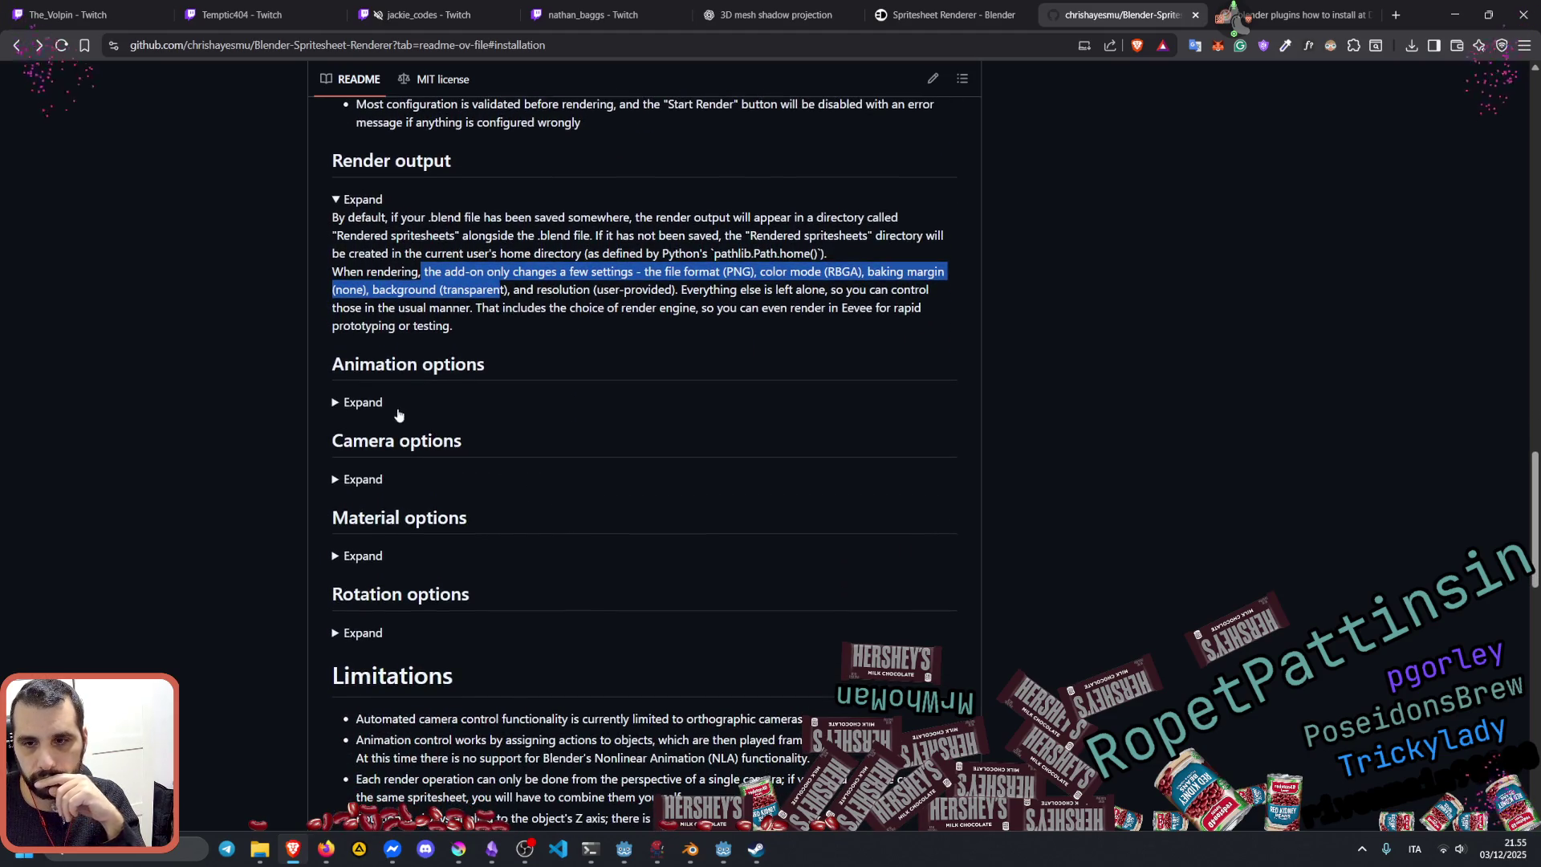
click(361, 402)
mouse_move(480, 420)
mouse_down()
mouse_move(804, 420)
mouse_move(607, 438)
mouse_up()
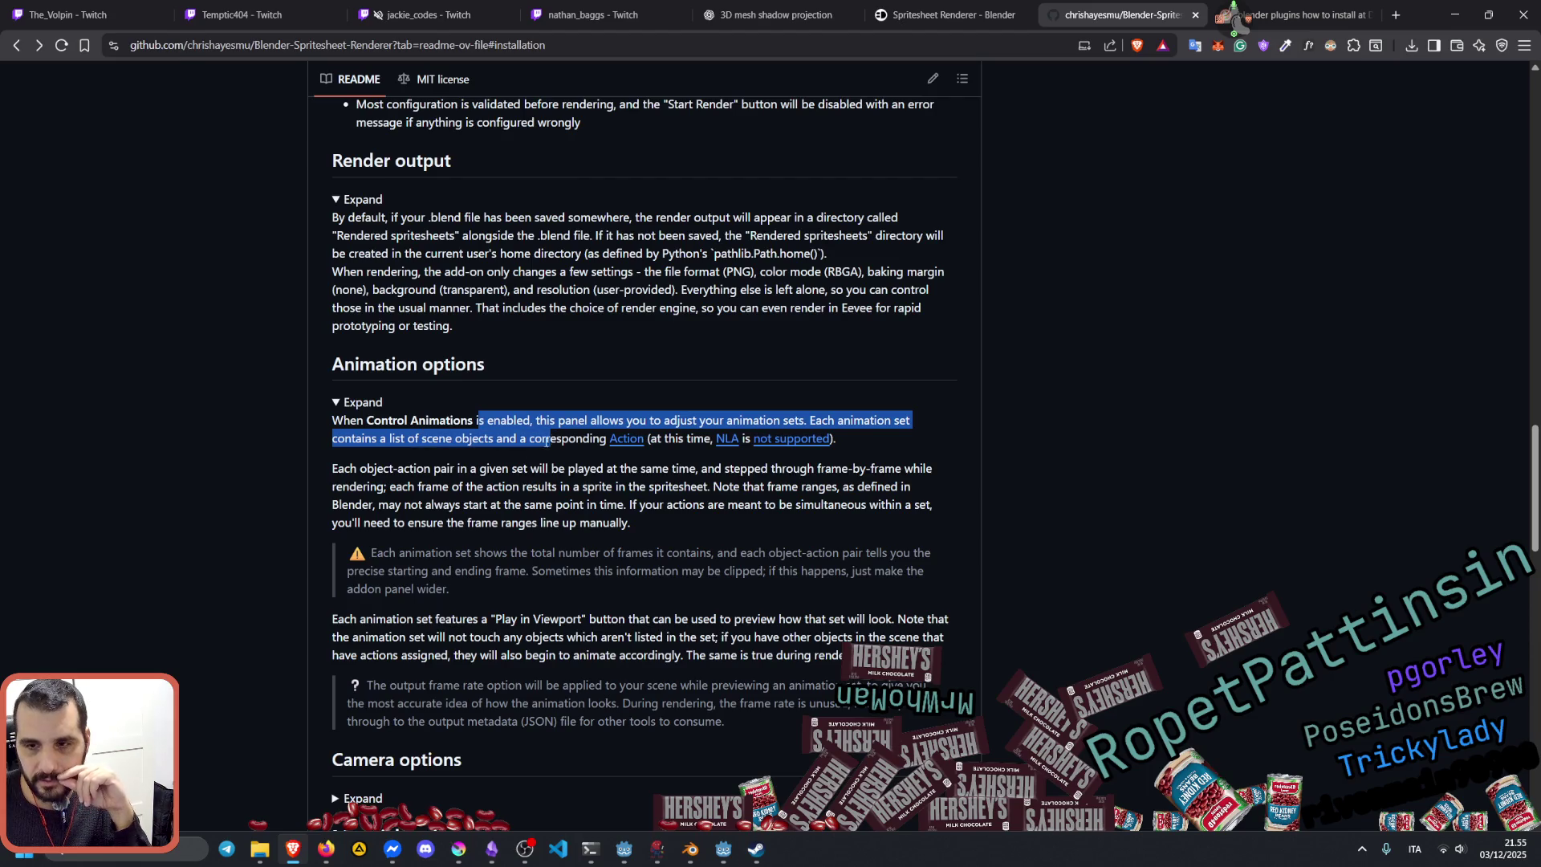
click(447, 479)
scroll(449, 480, down, 2)
scroll(401, 424, down, 2)
Step: Expand and read the Camera options section about choosing a camera, then start a new tab
click(363, 349)
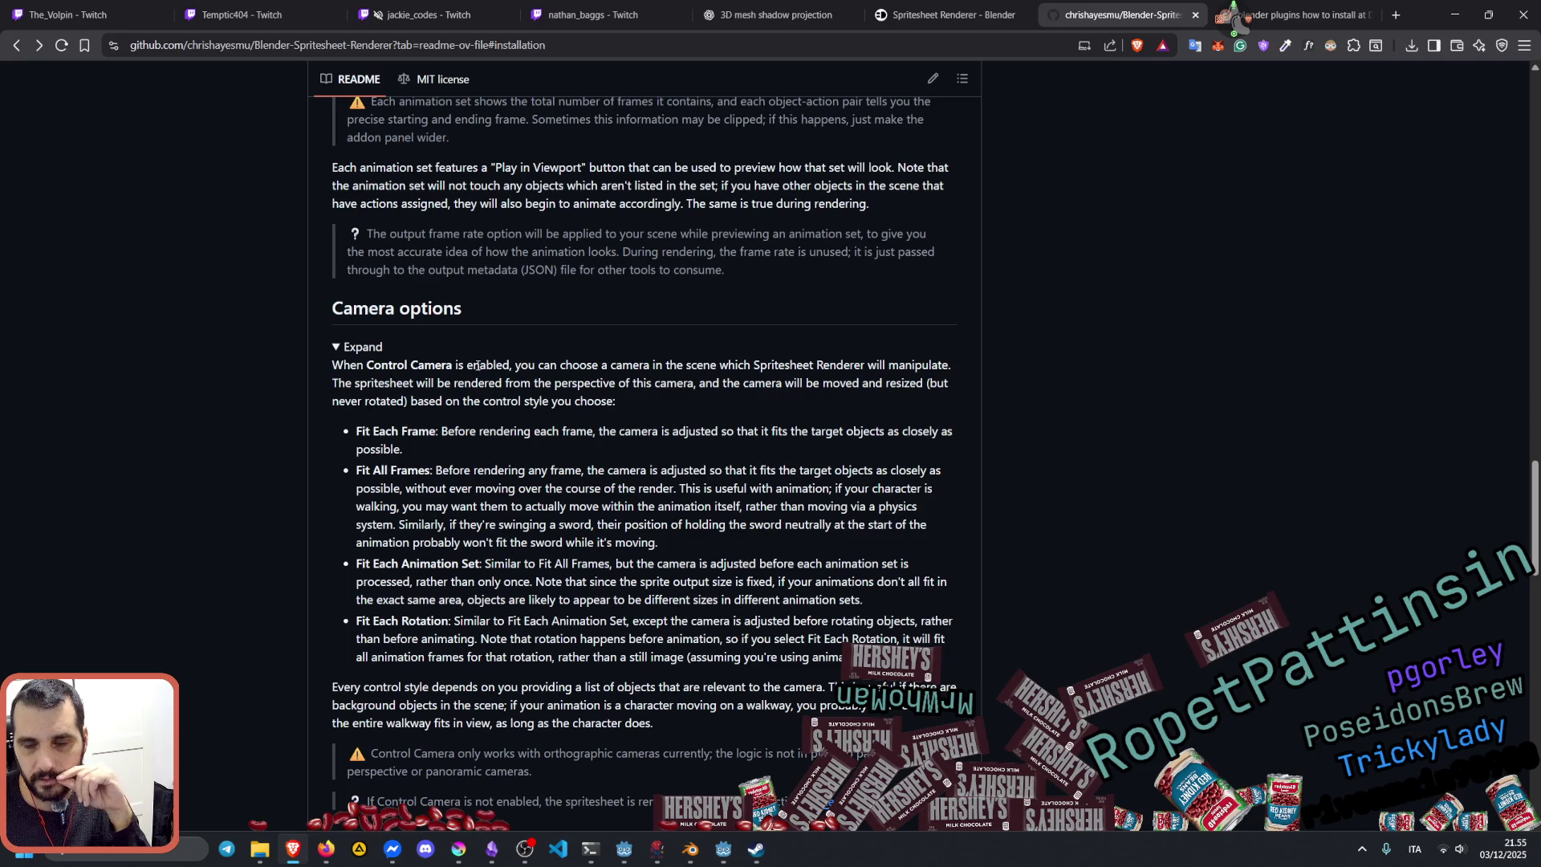
drag(558, 364, 798, 366)
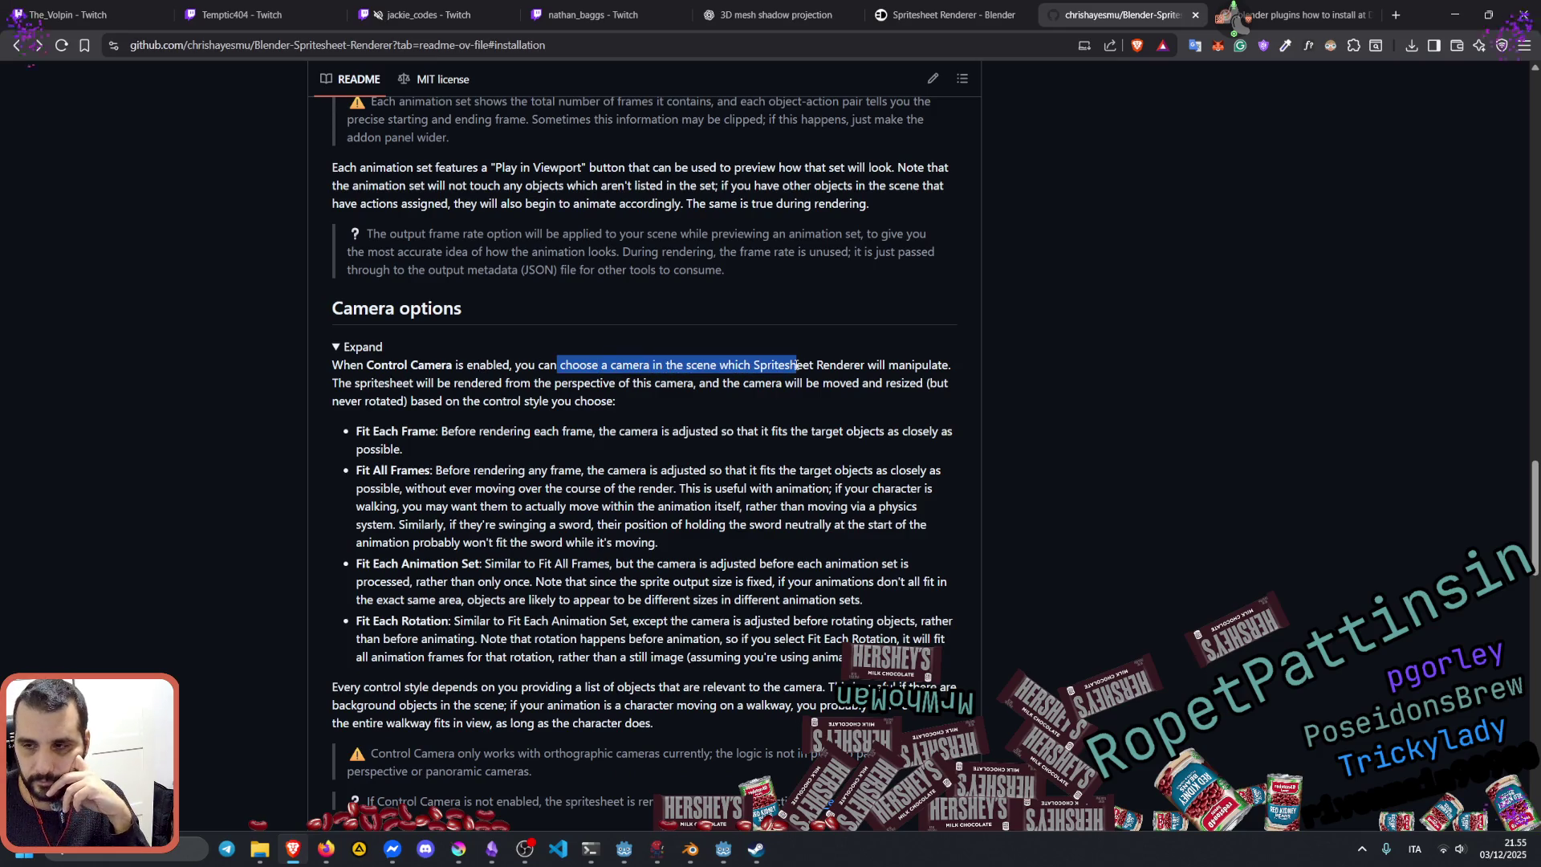
mouse_move(797, 365)
mouse_down()
mouse_move(411, 401)
mouse_move(417, 383)
mouse_up()
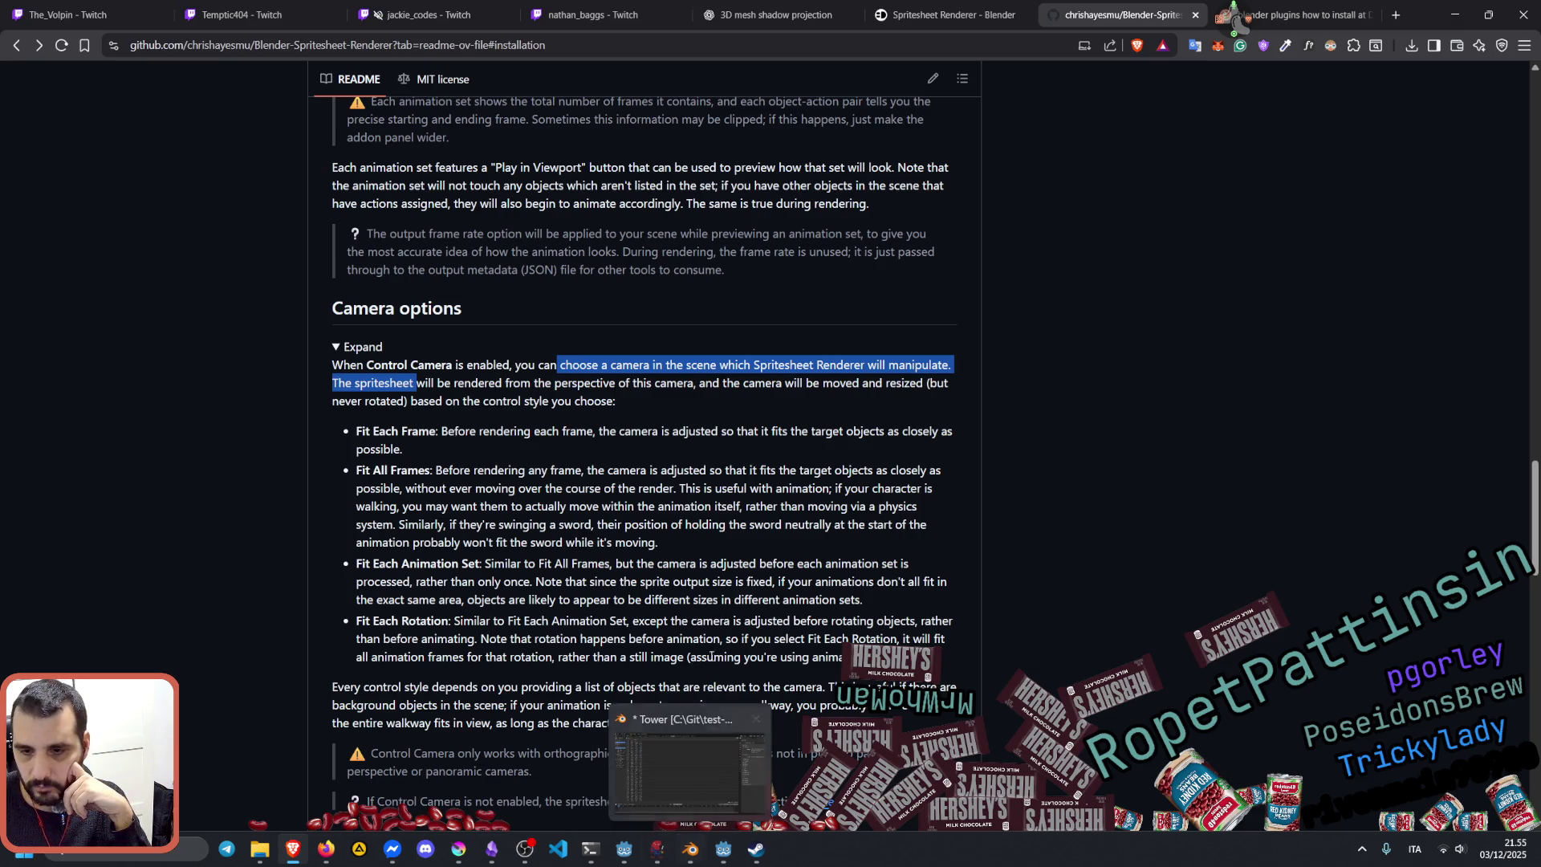
click(656, 428)
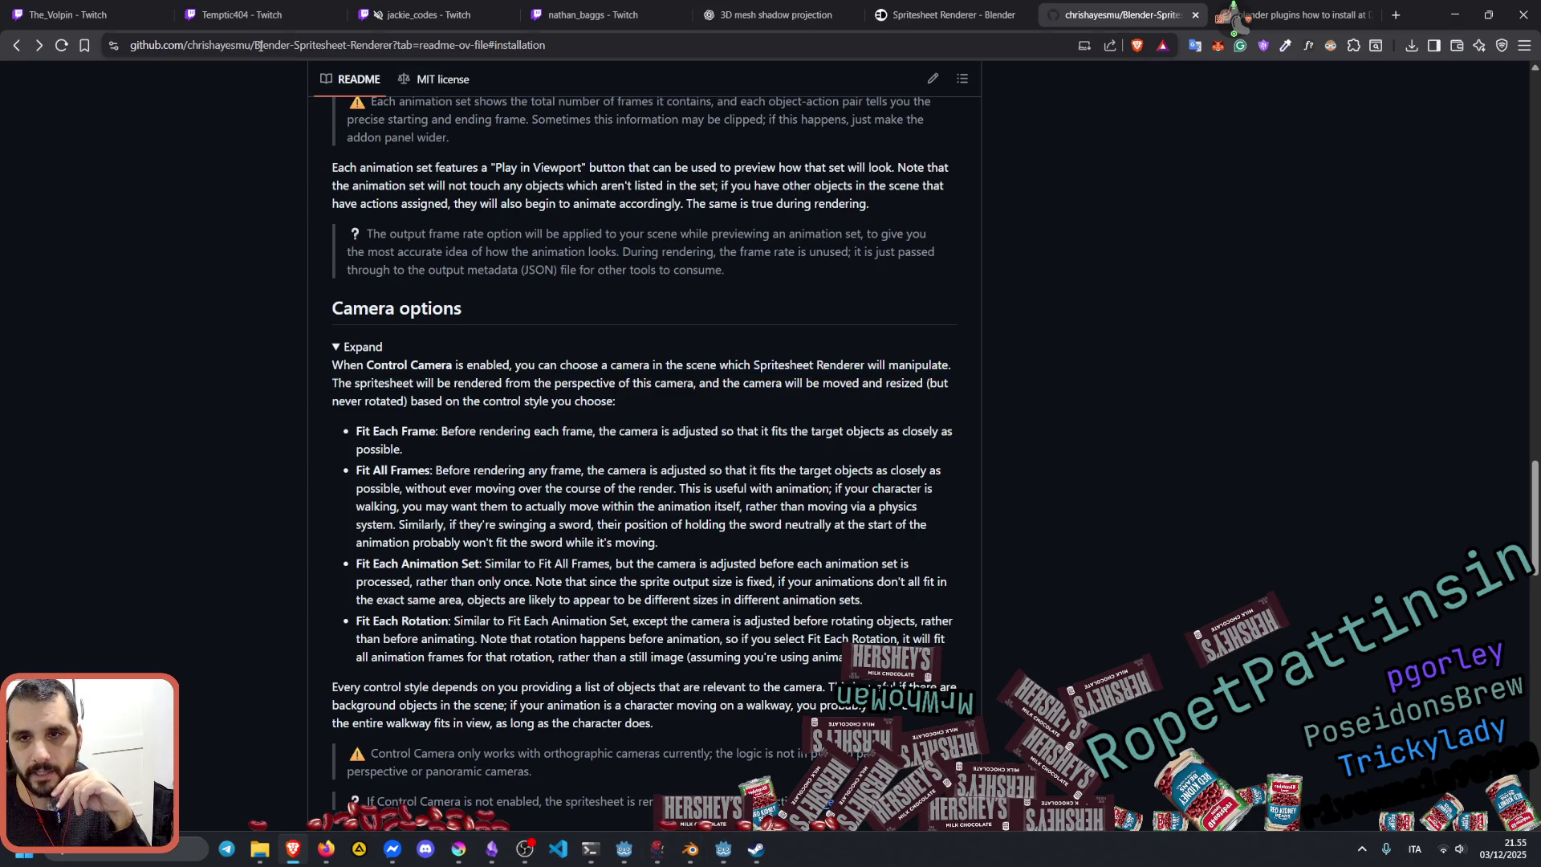
click(1395, 15)
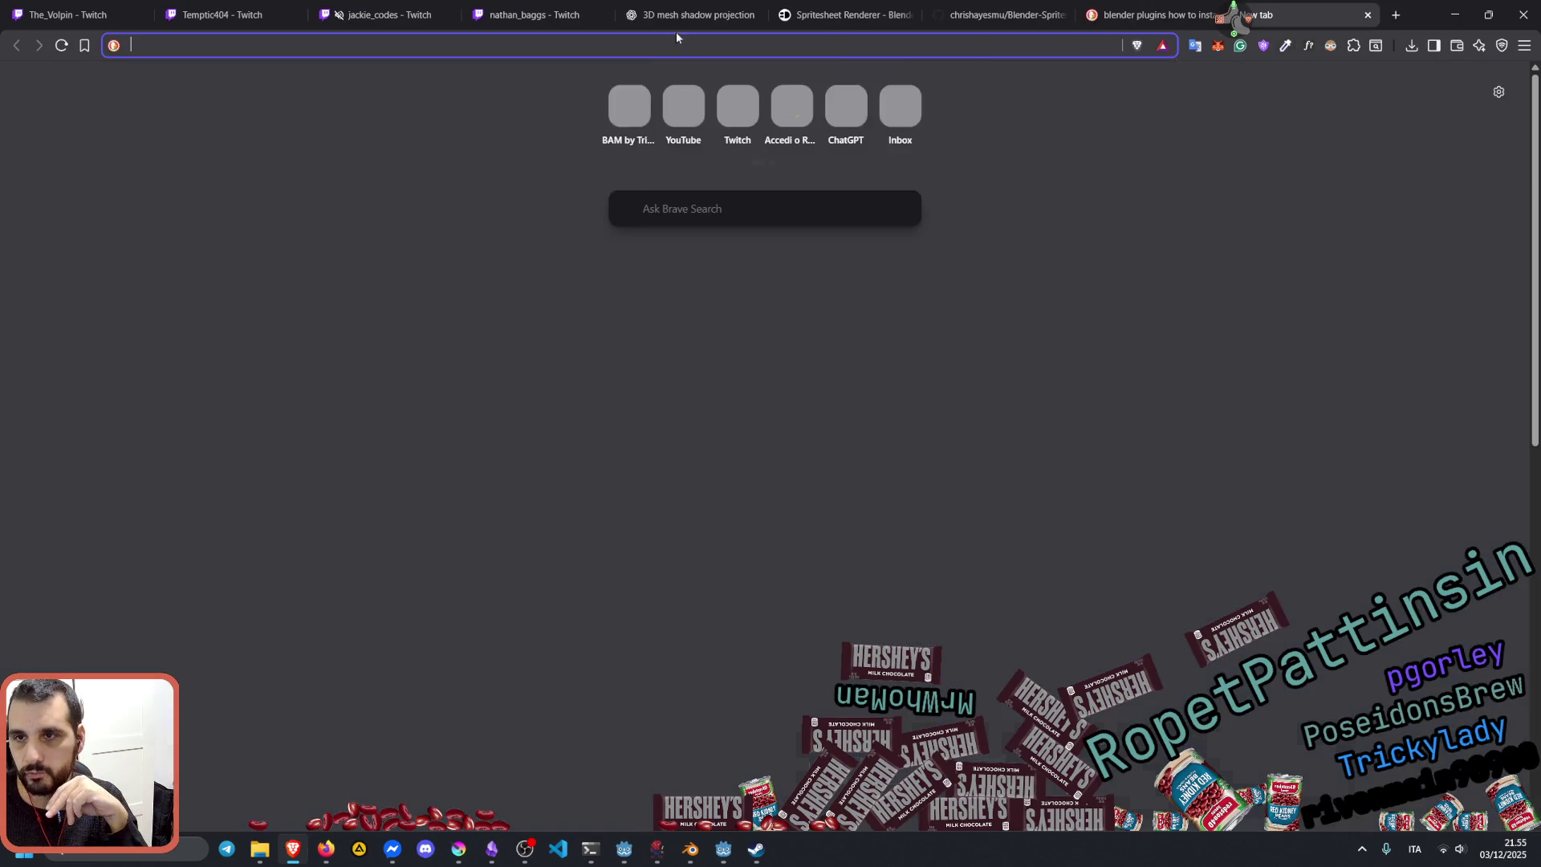
Step: Search YouTube for 'blender spritesheet renderer' and open the top CoderNunk tutorial result
click(685, 115)
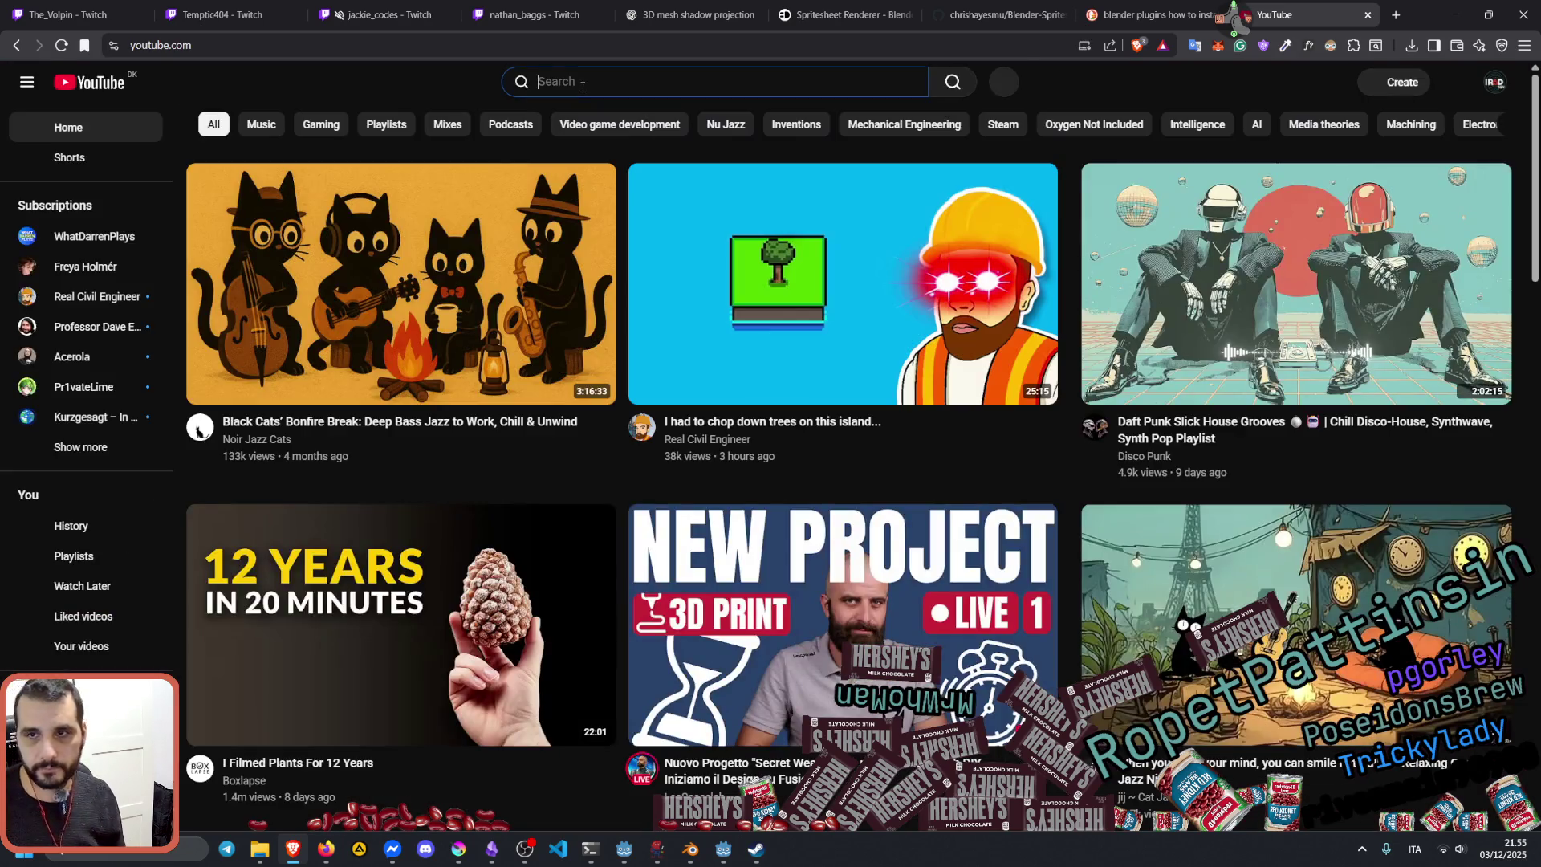
text(blender)
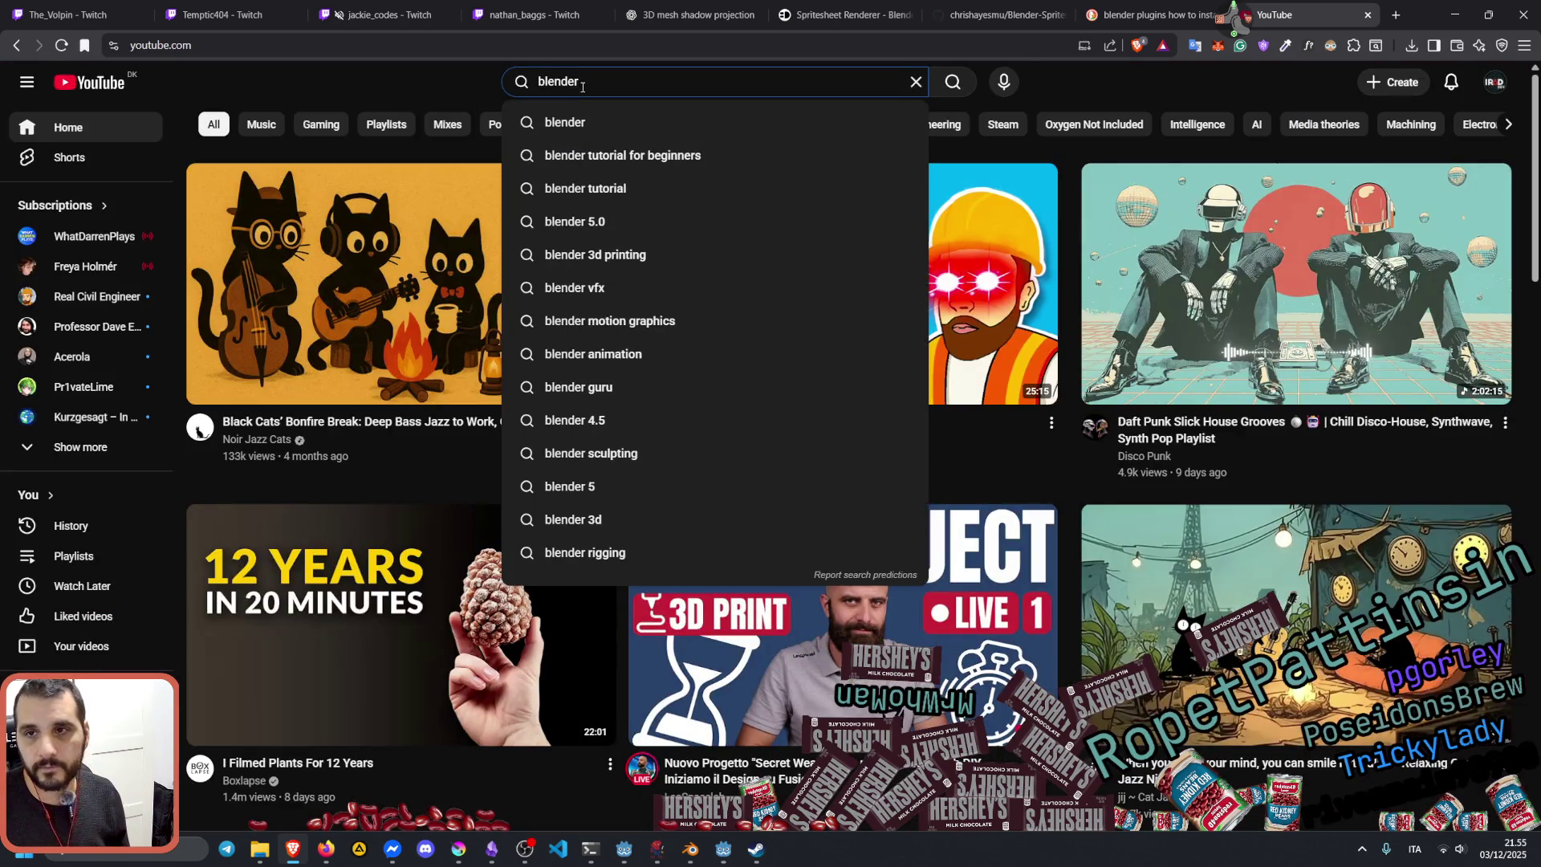
text( spritesheet)
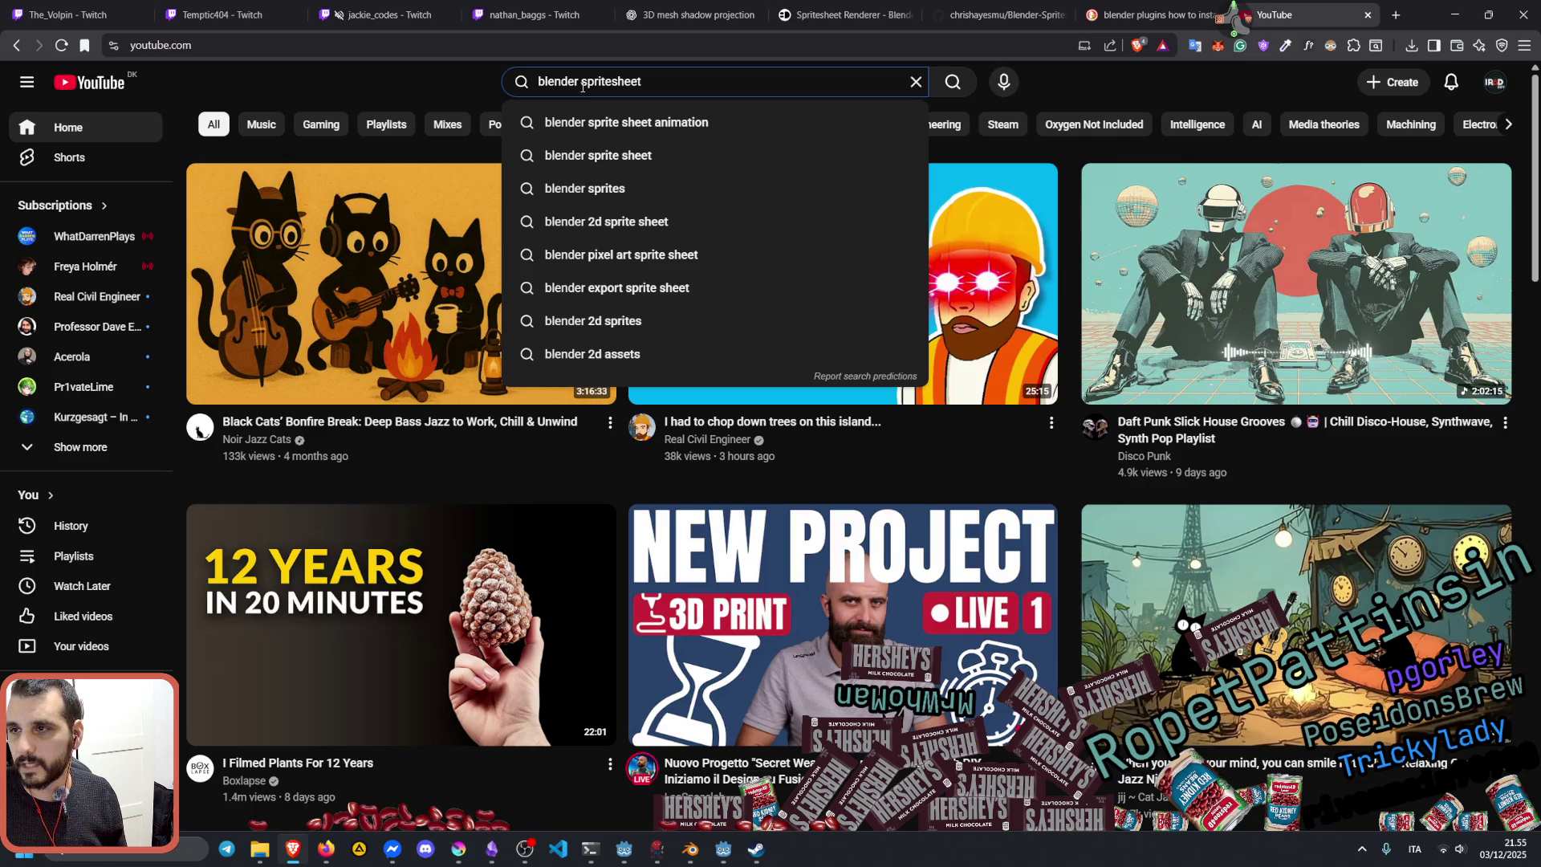
click(1018, 10)
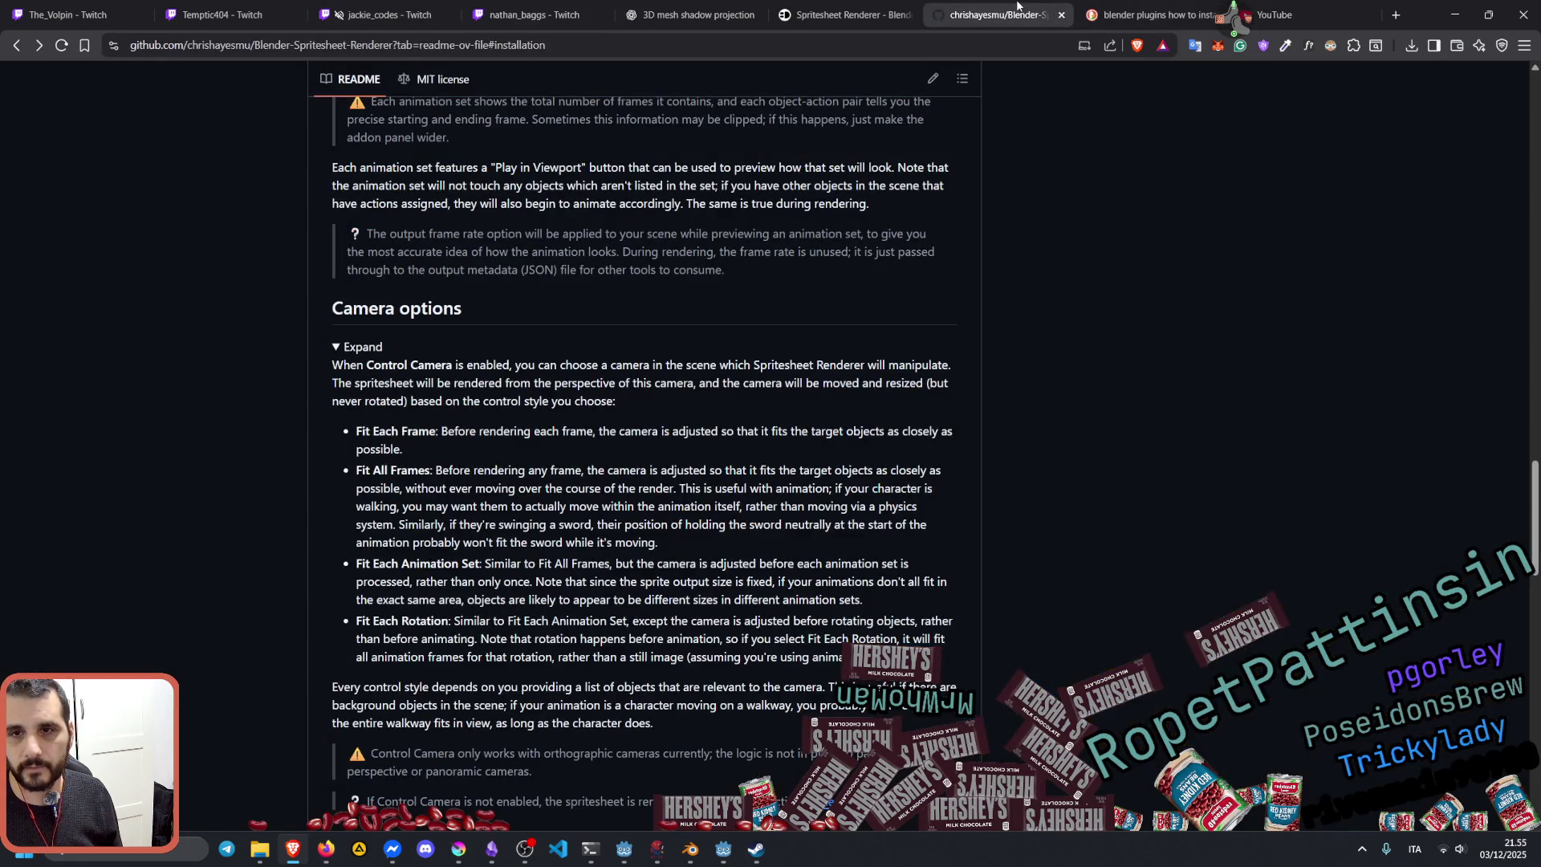
click(1277, 15)
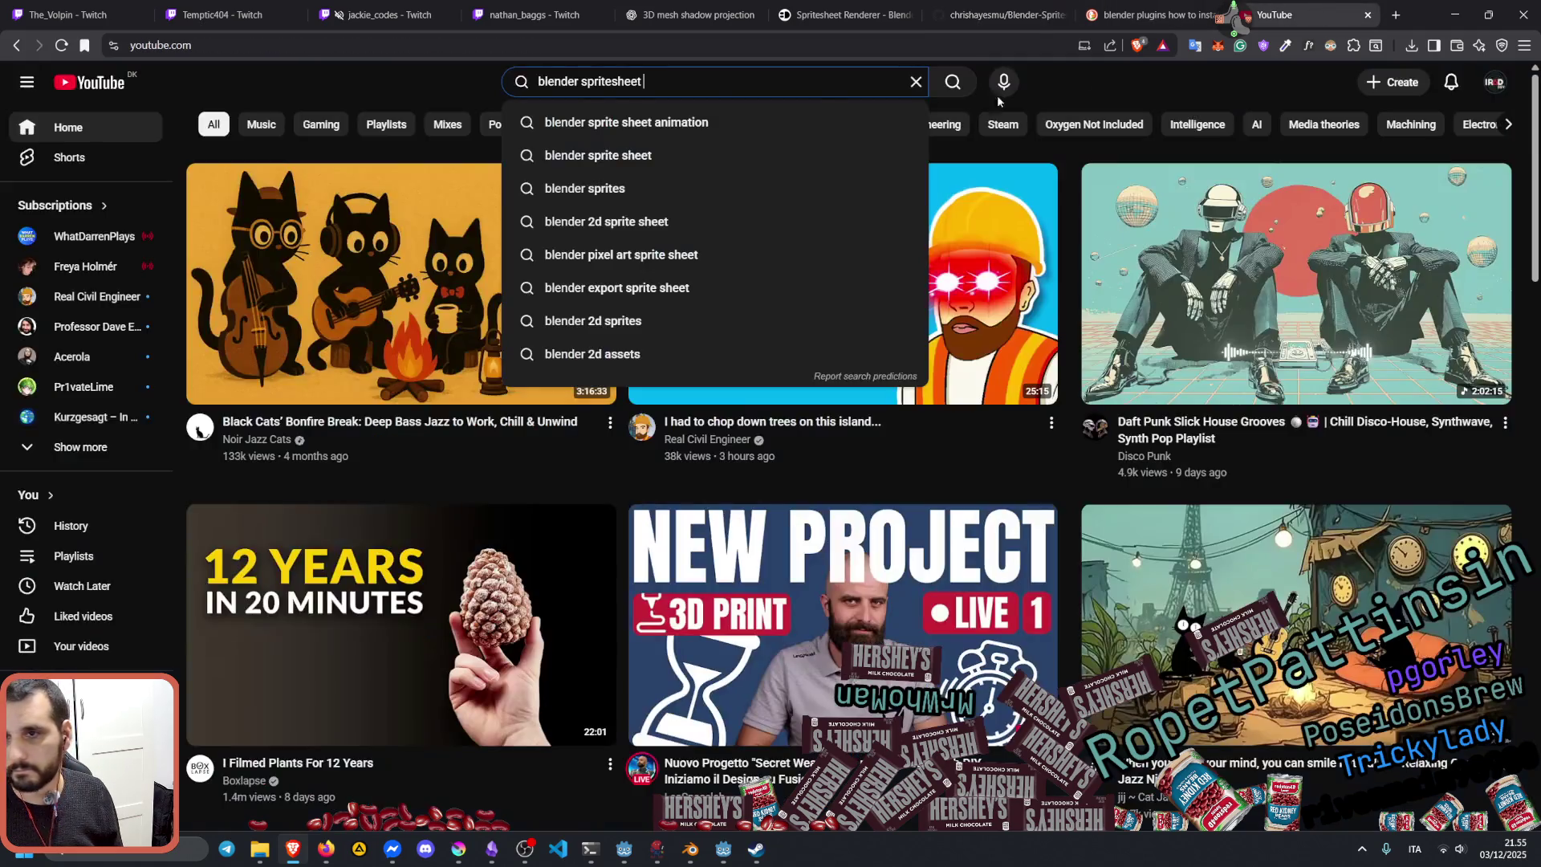
text(enderer)
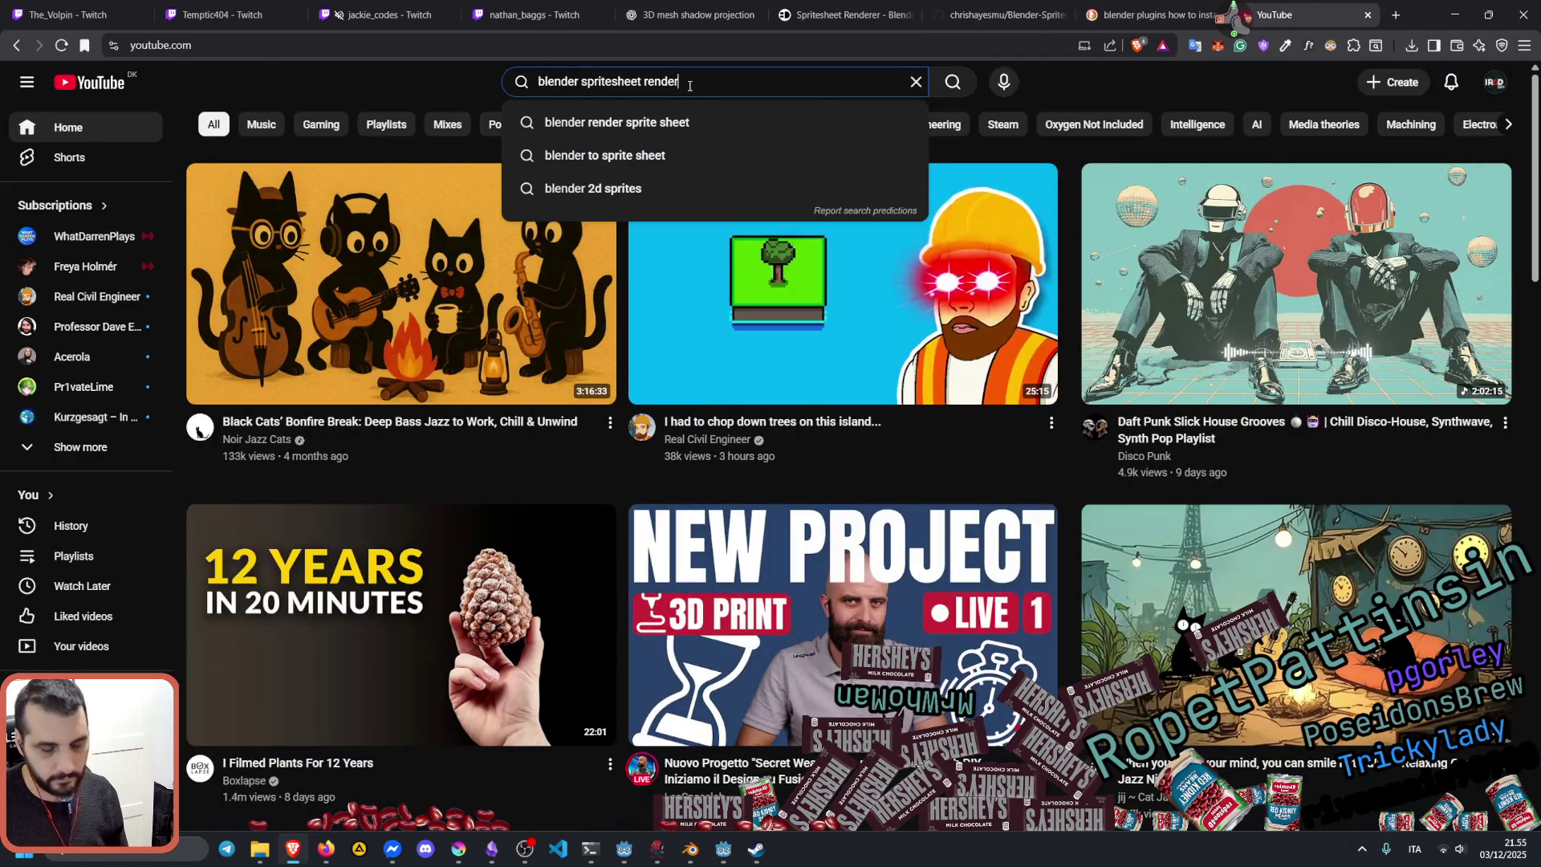
key(Return)
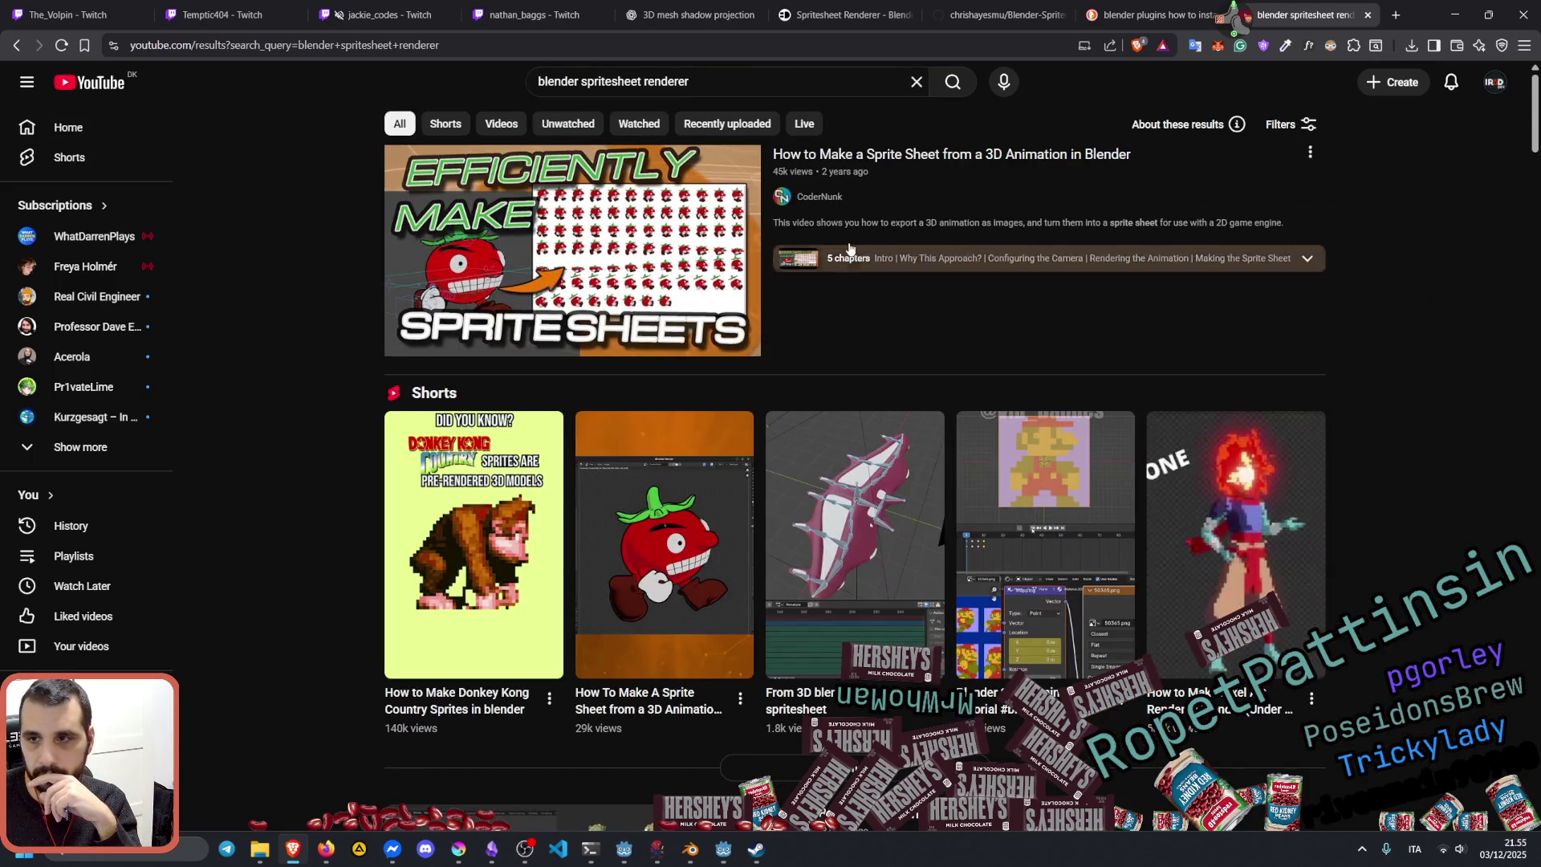
mouse_move(571, 250)
click(1009, 160)
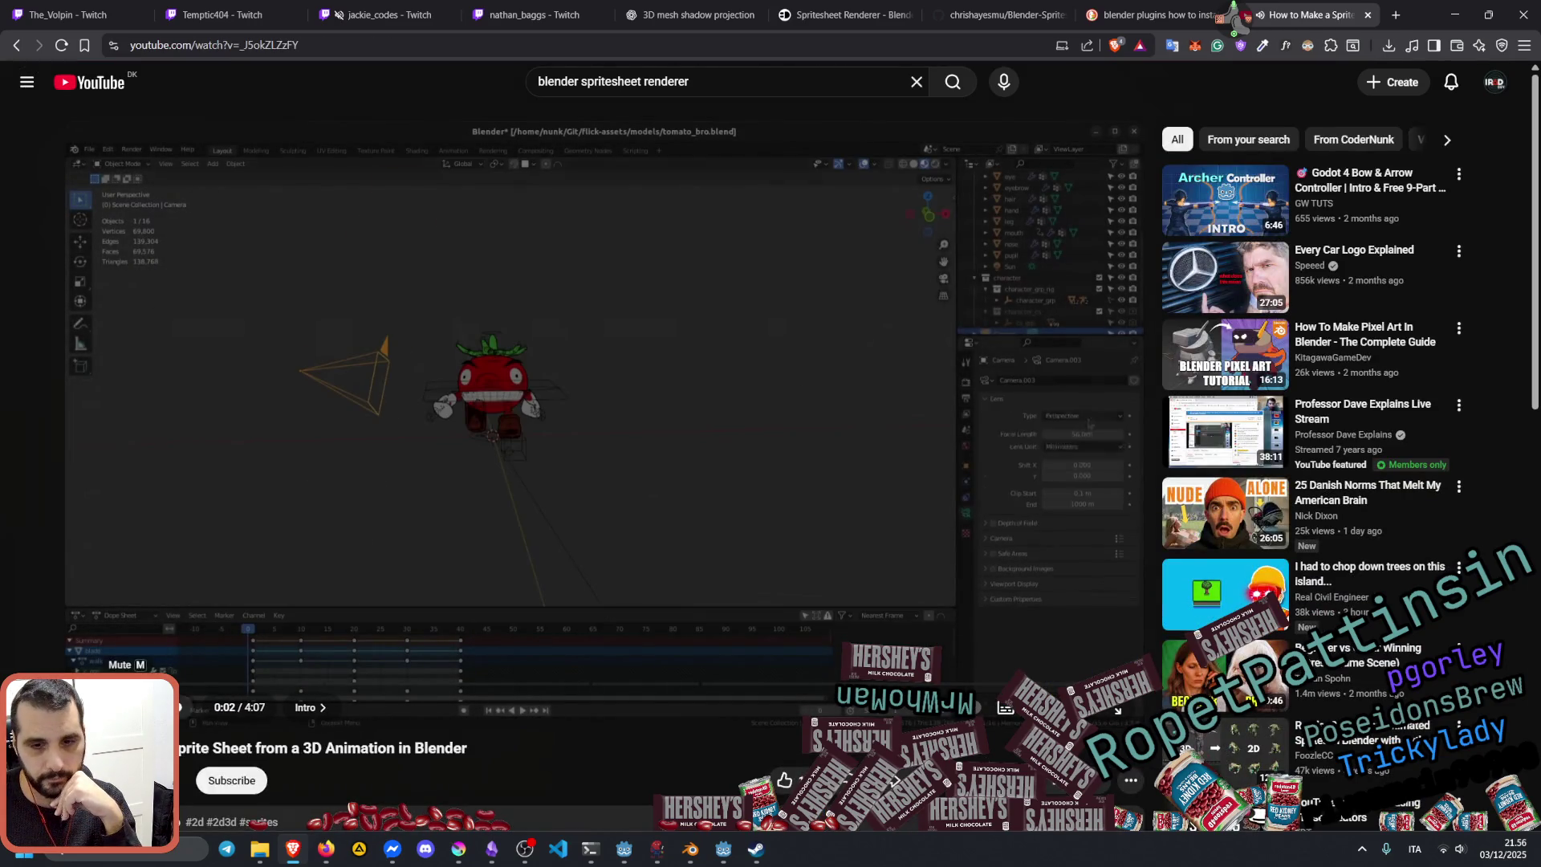
Step: Scrub the tutorial forward to its Configuring the Camera chapter, then switch back to Blender
click(164, 692)
drag(165, 682, 216, 681)
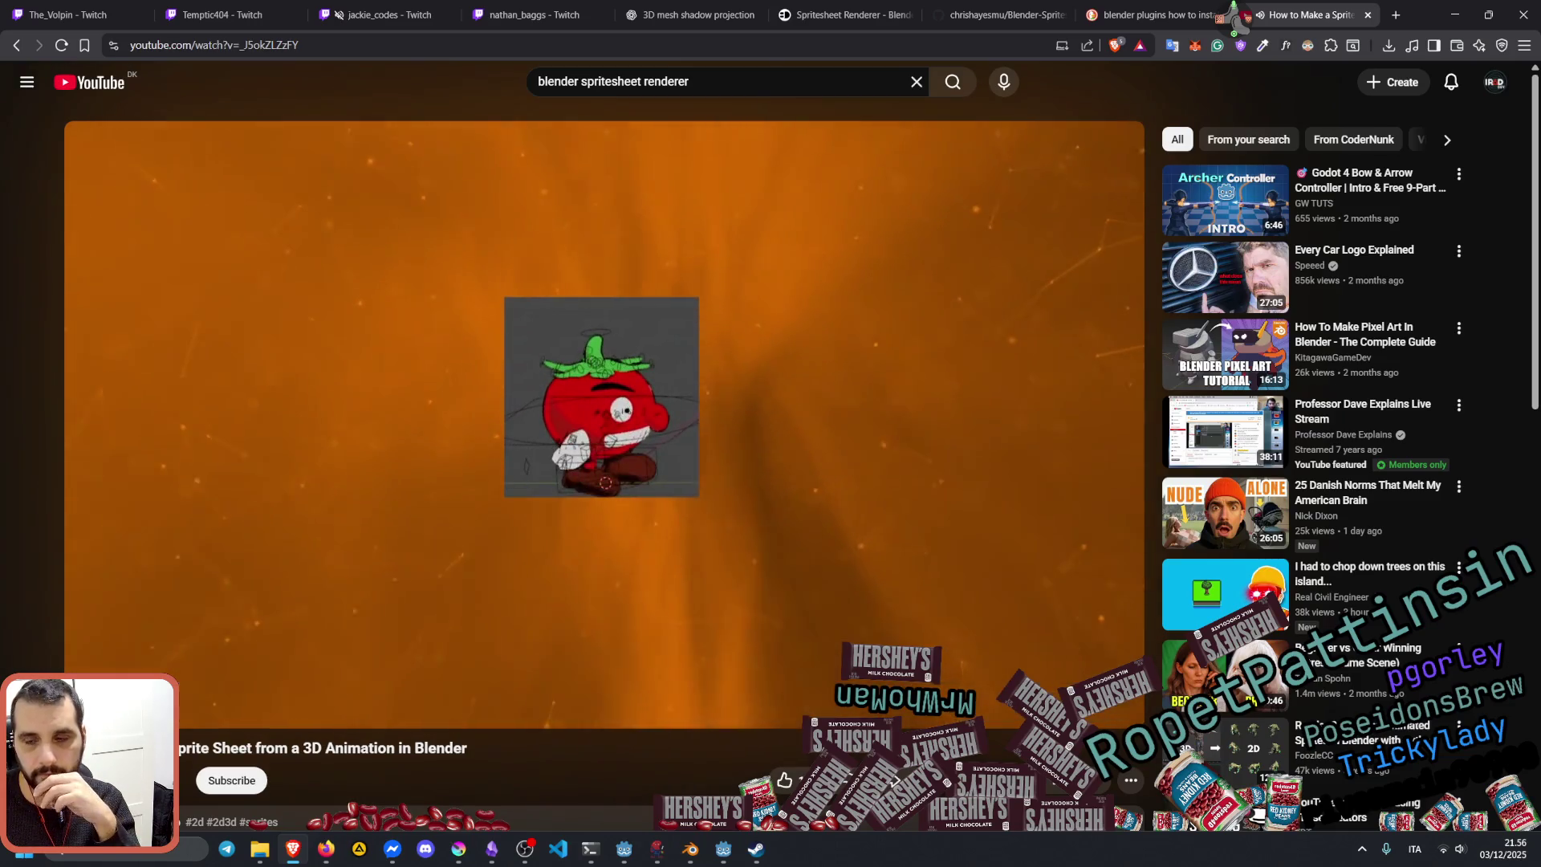
drag(192, 685, 329, 688)
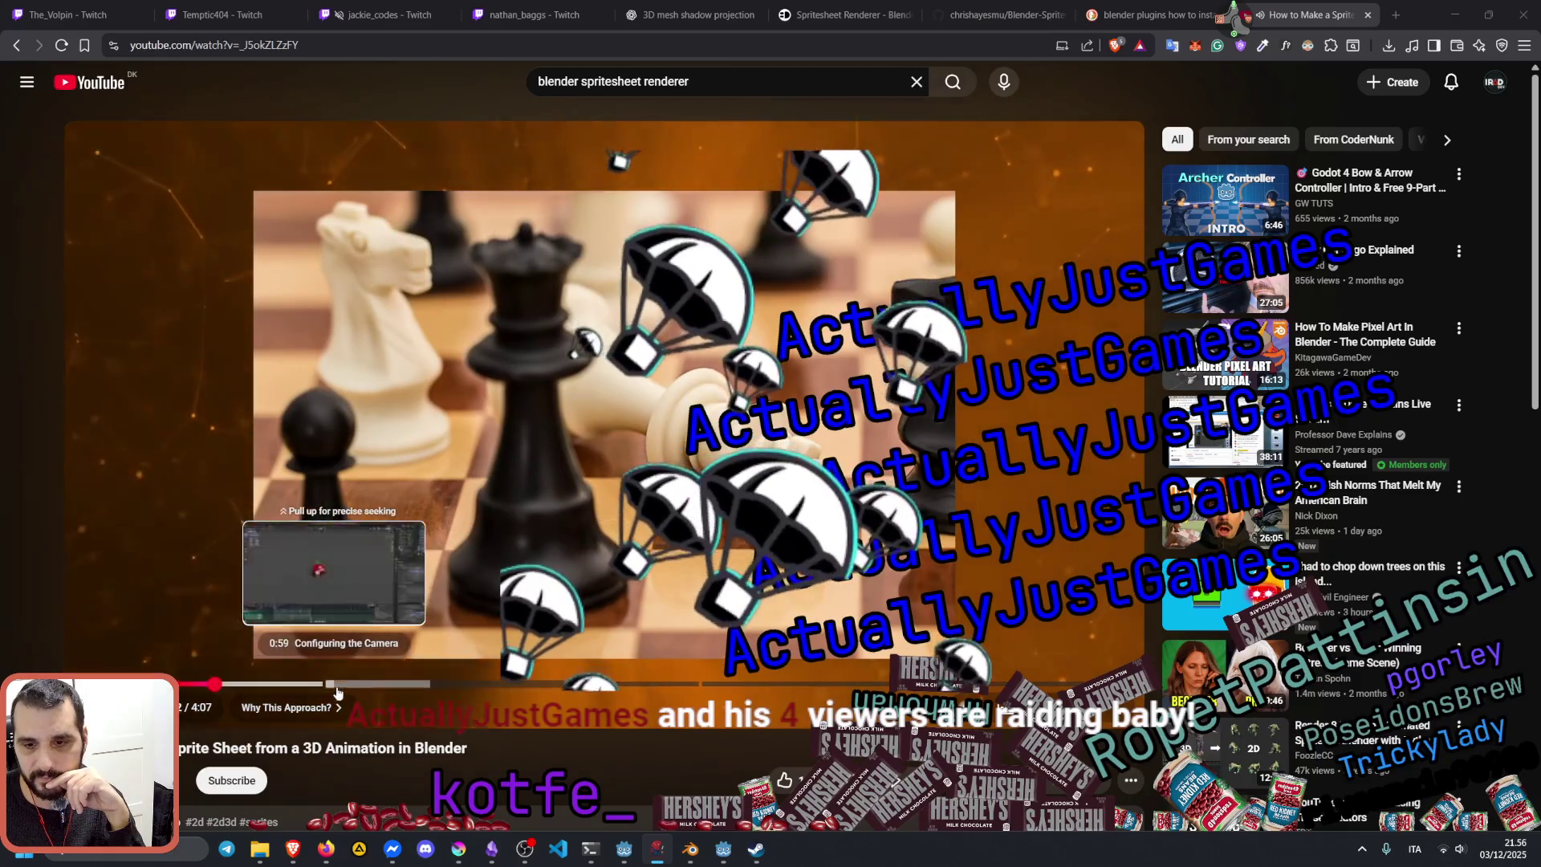
click(340, 688)
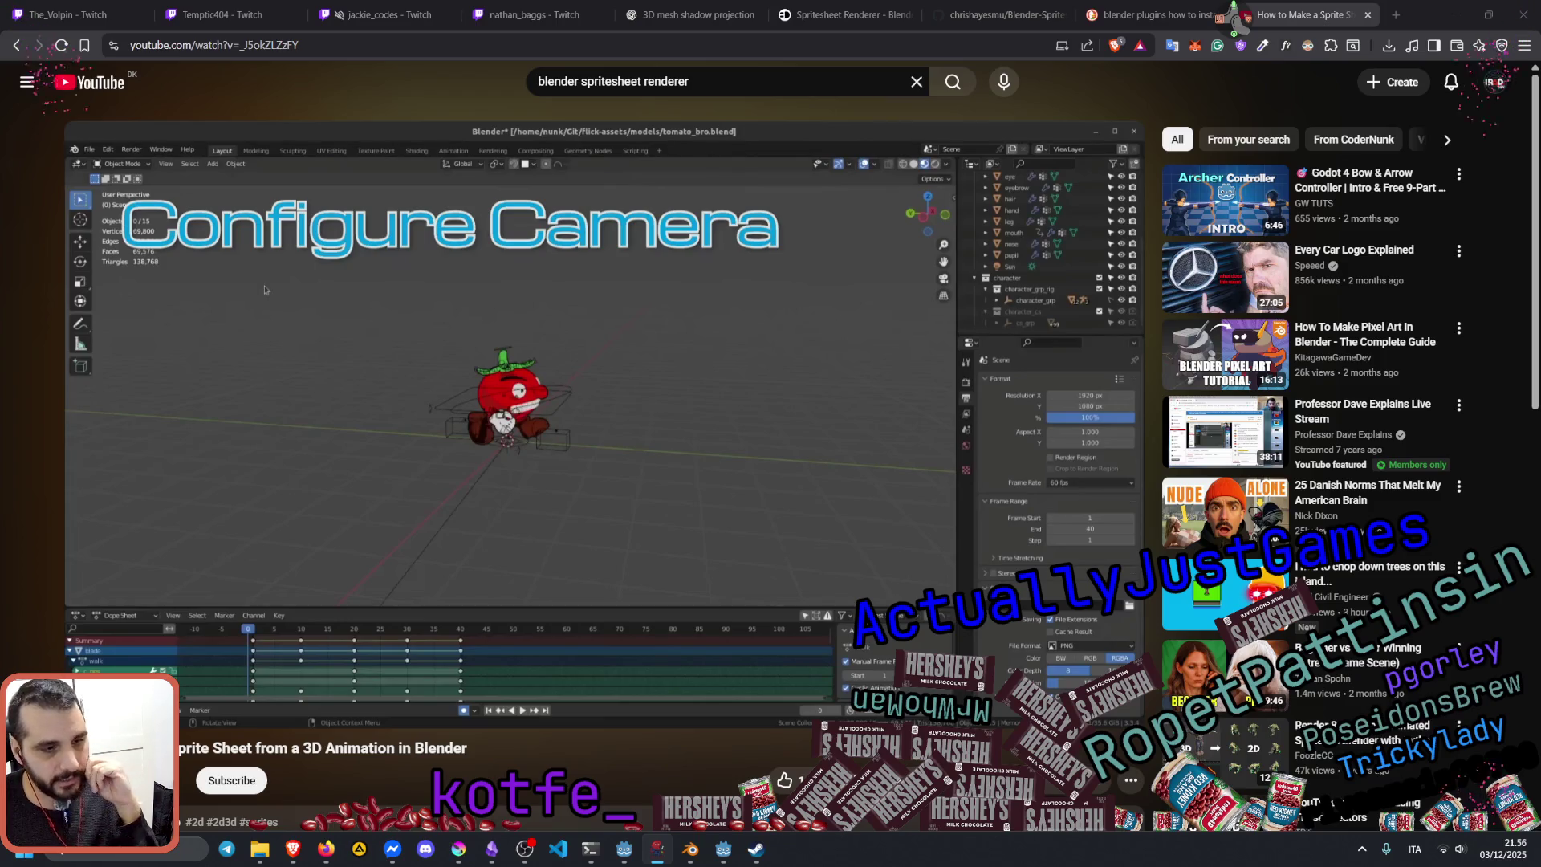
click(690, 849)
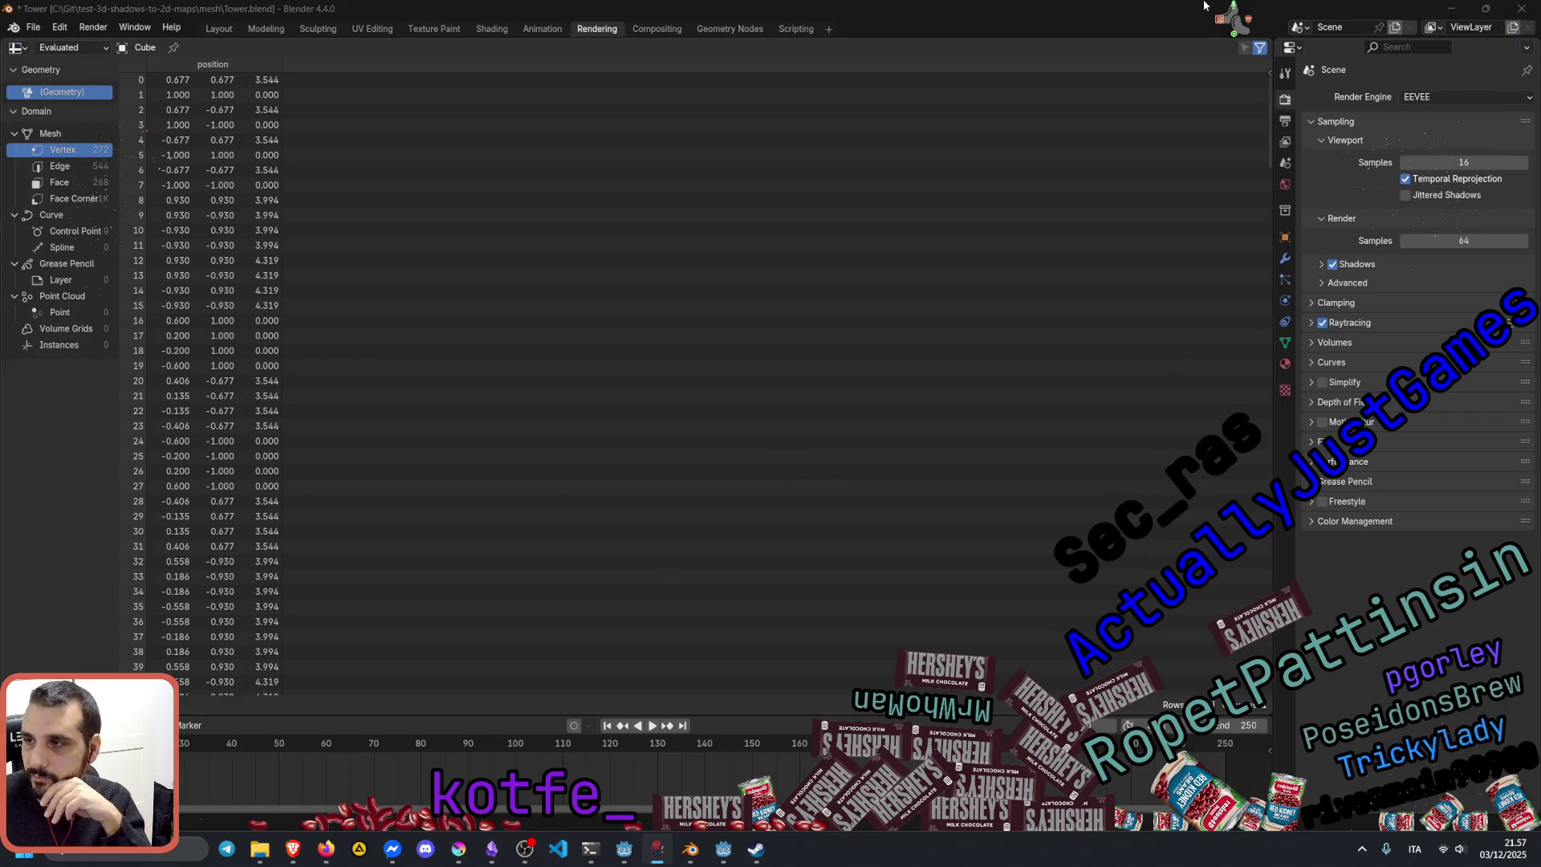
Step: Bring up the Twitch stream chat window and return focus to the Blender tower file
click(1226, 22)
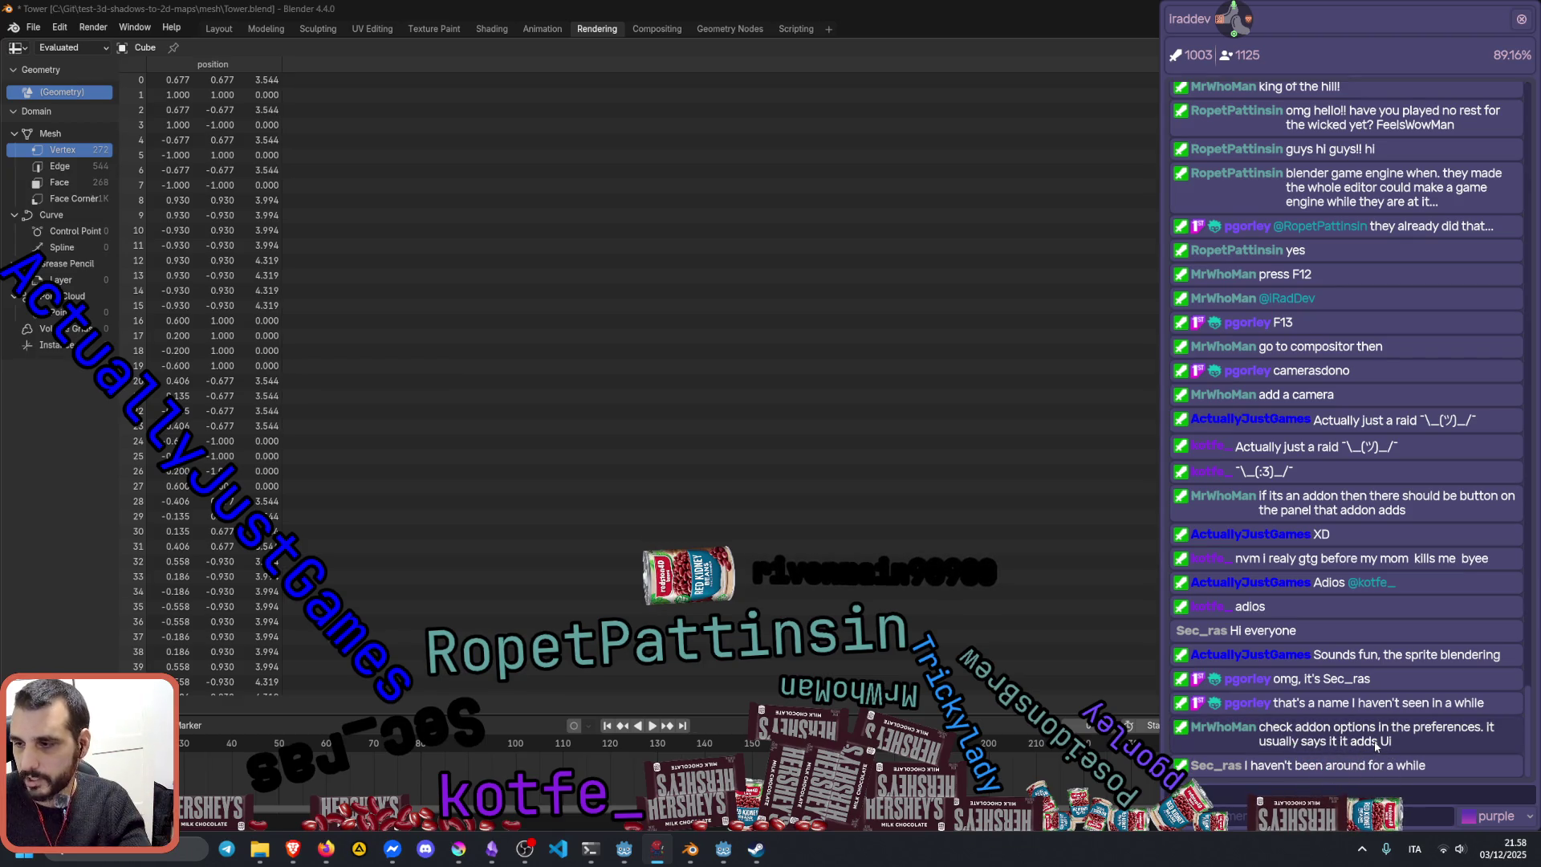
click(688, 408)
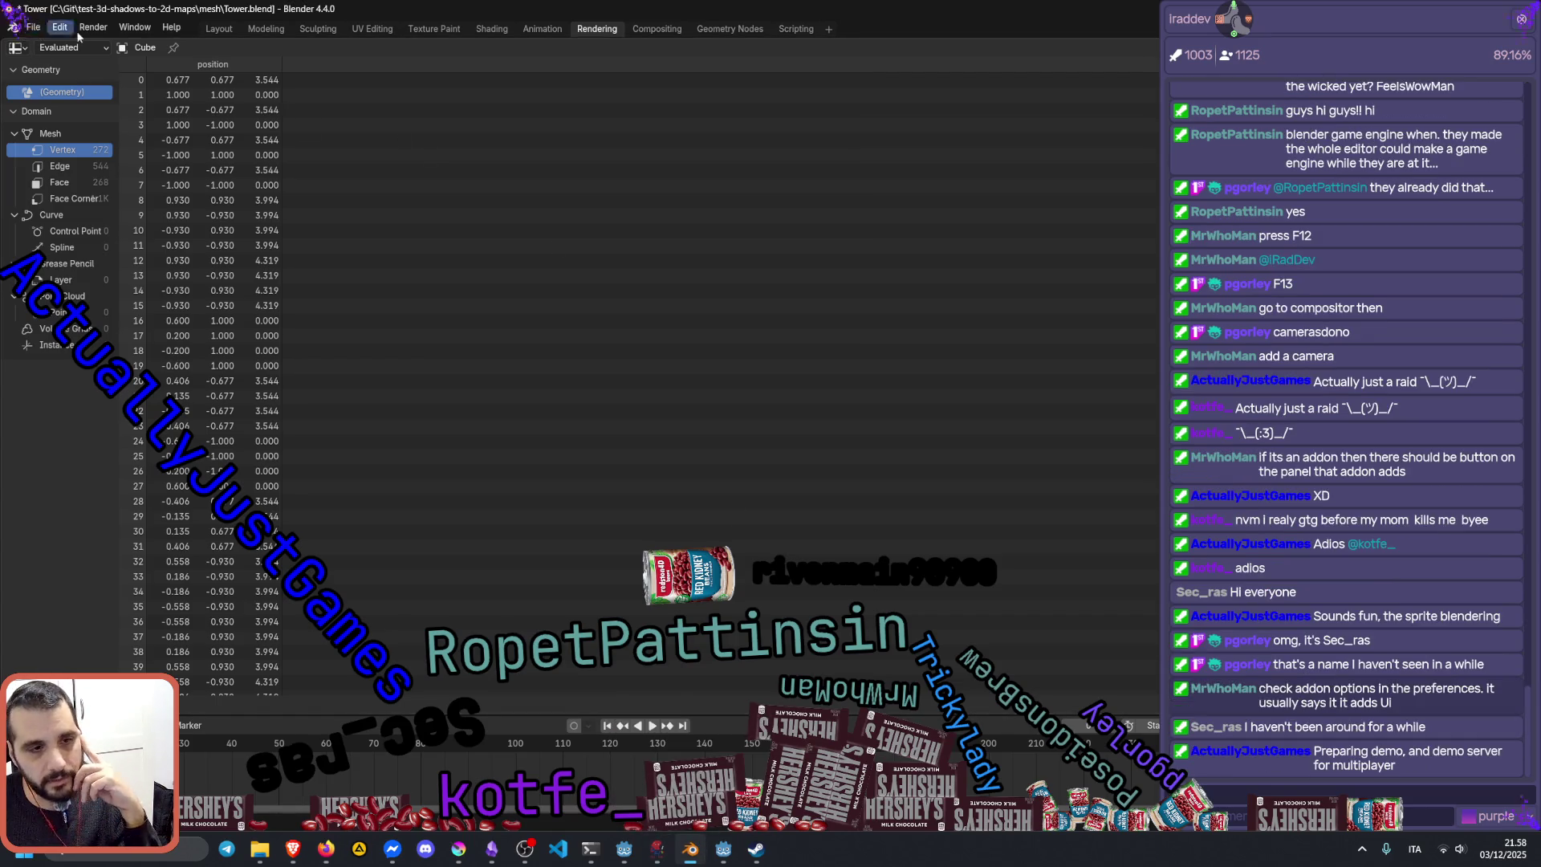
Step: Inspect the tower's stone walls in UV Editing, then bring up the stream user manager
click(372, 28)
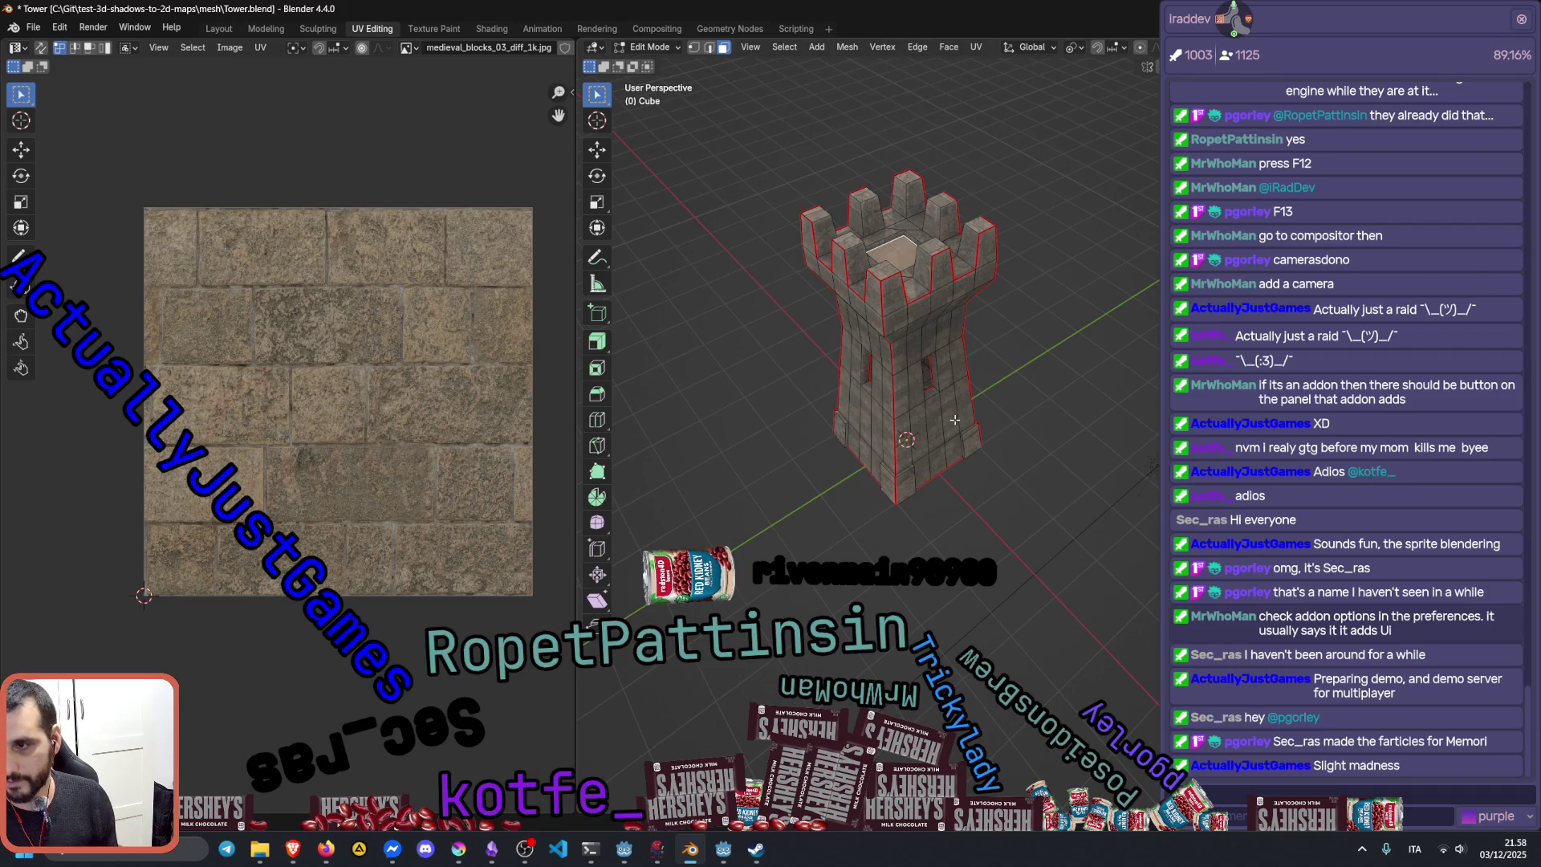
scroll(924, 397, up, 2)
scroll(923, 397, up, 4)
scroll(924, 397, up, 1)
scroll(915, 398, up, 2)
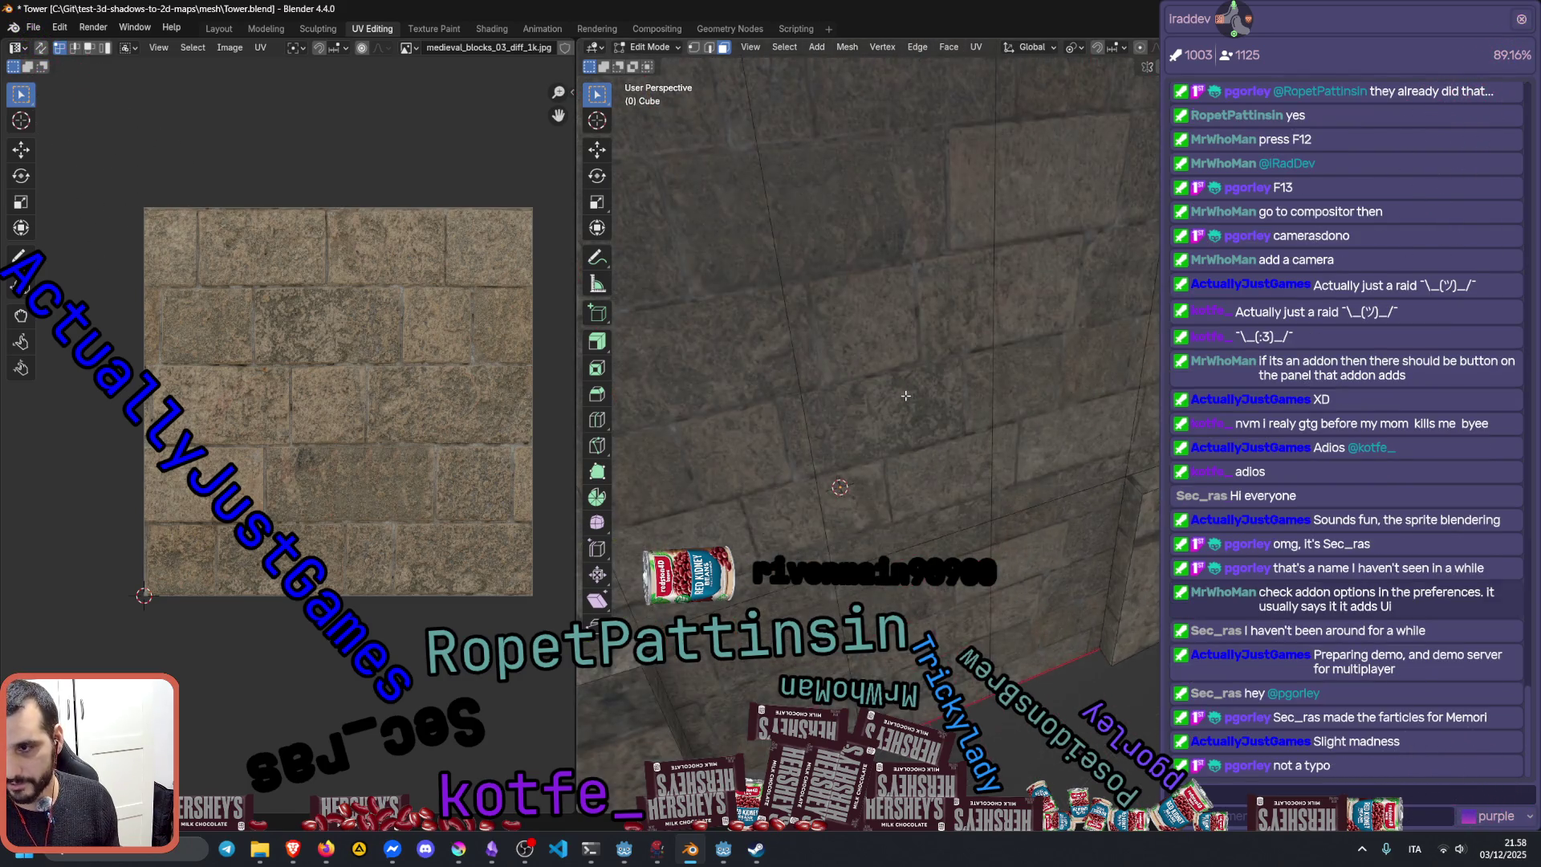
scroll(891, 401, up, 2)
scroll(864, 403, down, 1)
scroll(864, 404, down, 5)
scroll(937, 366, up, 3)
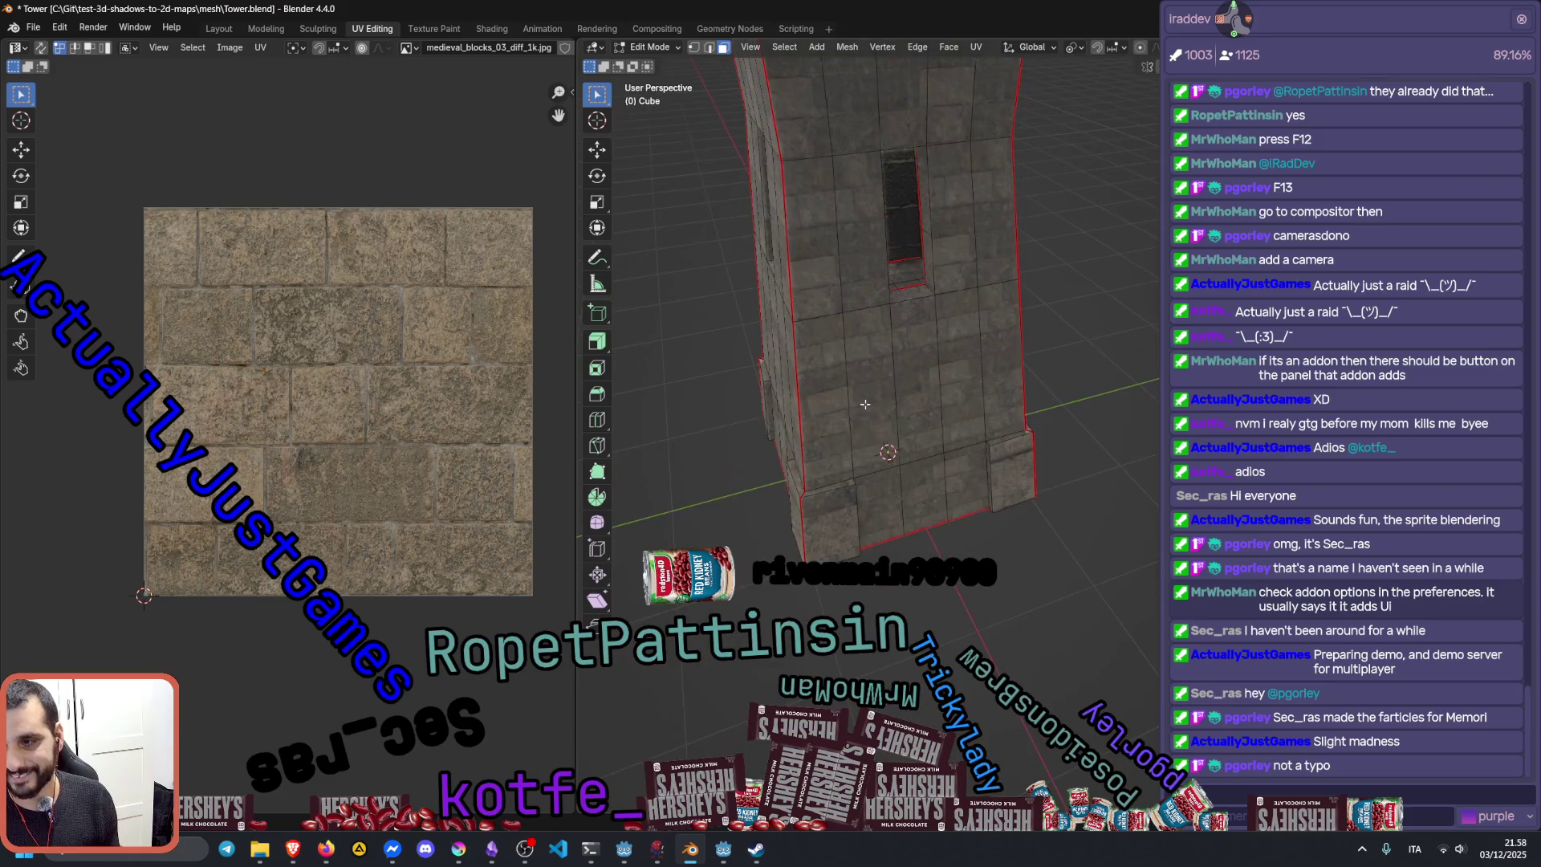
scroll(937, 365, down, 1)
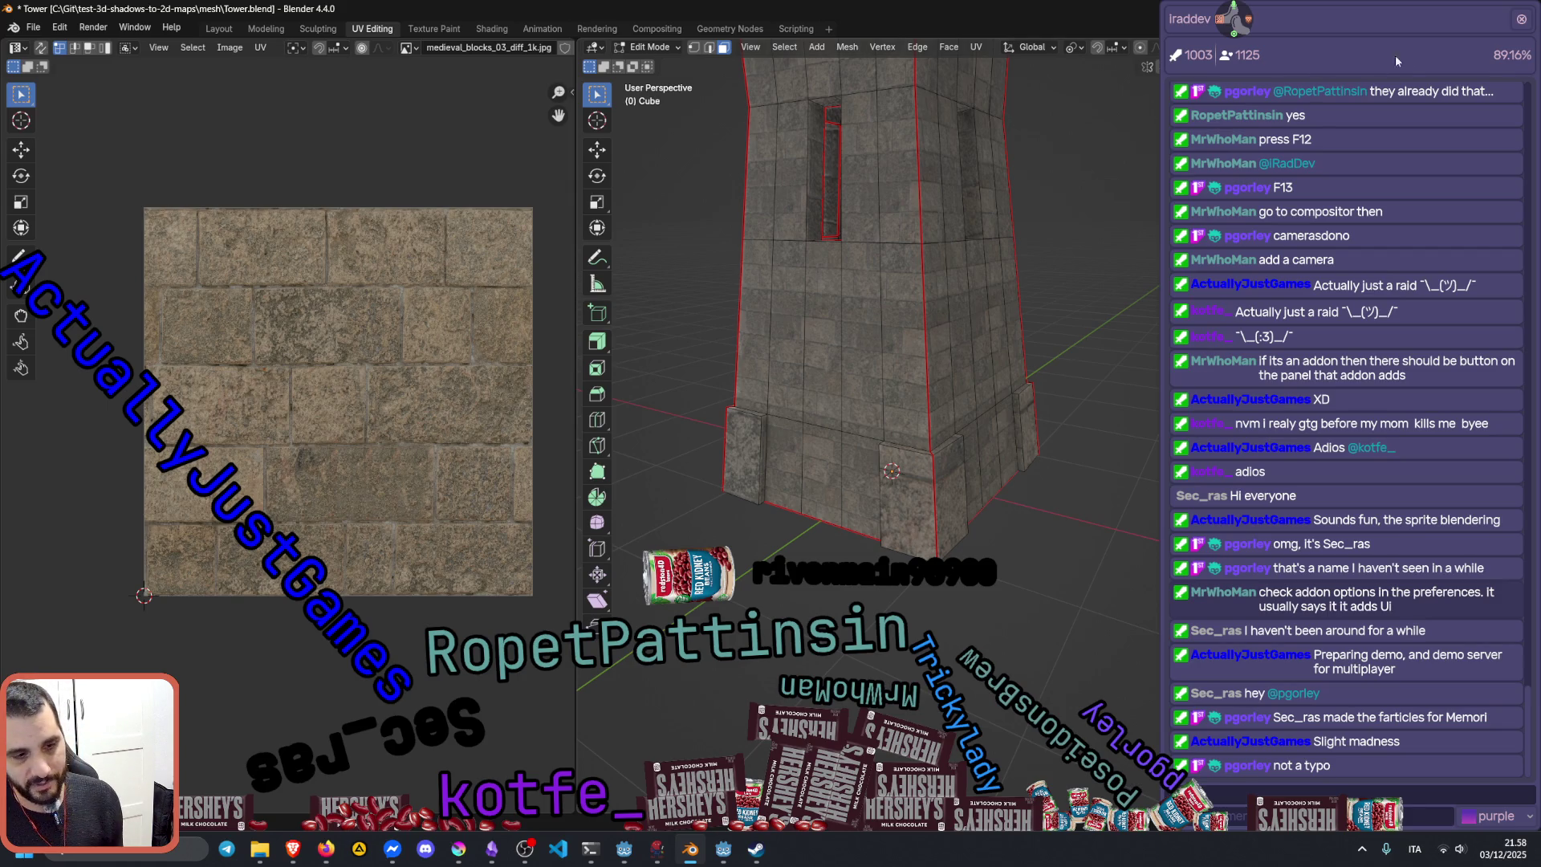
click(1408, 25)
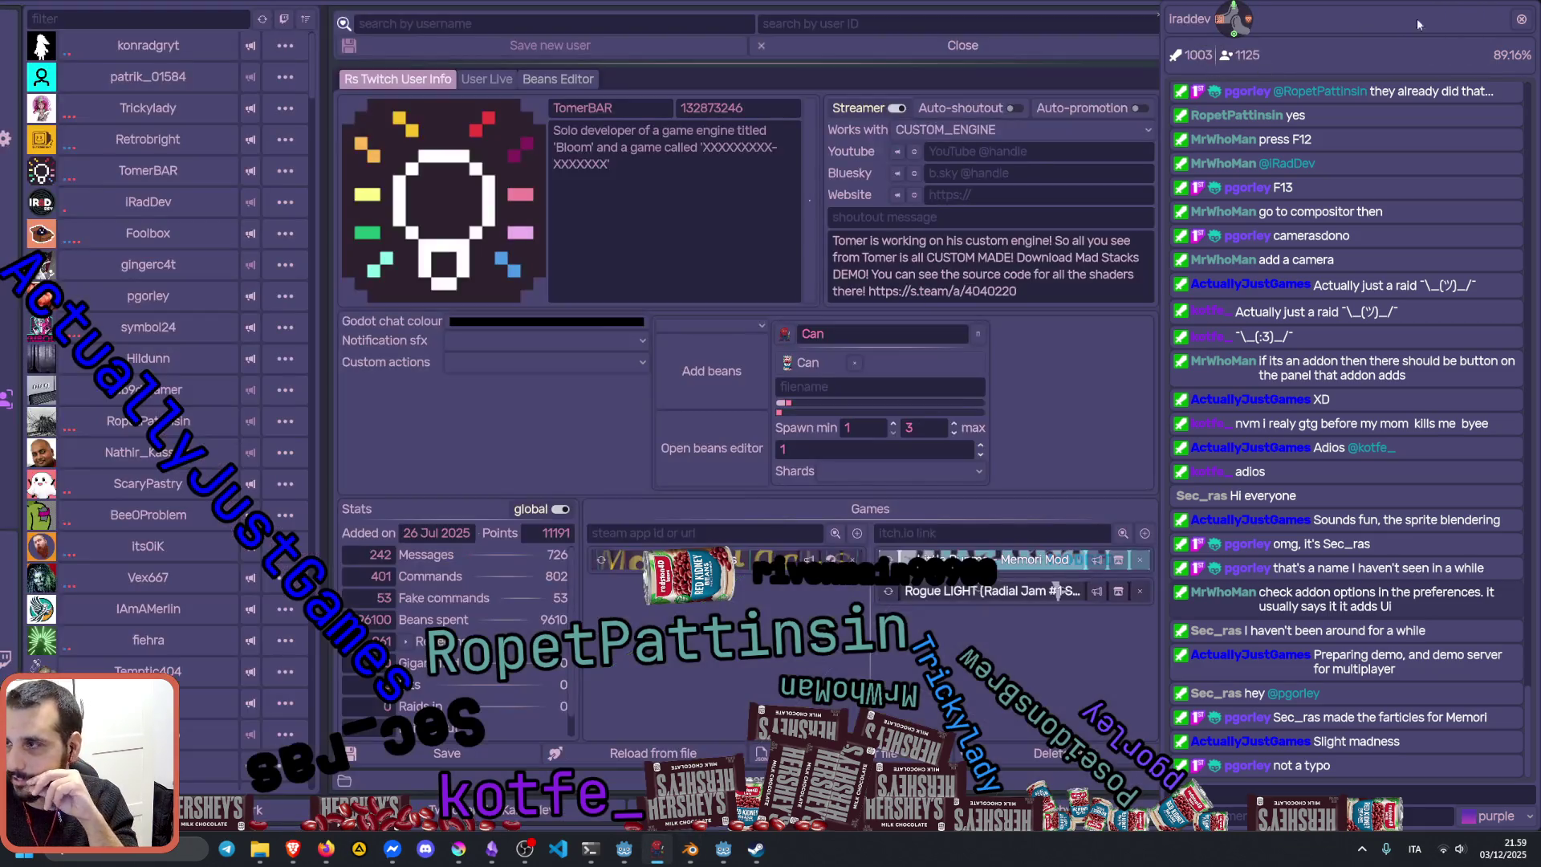
Step: Filter users by 'actu', show ActuallyJustGames' profile and the Steam details of Tiles of War
click(1522, 14)
click(190, 19)
text(actu)
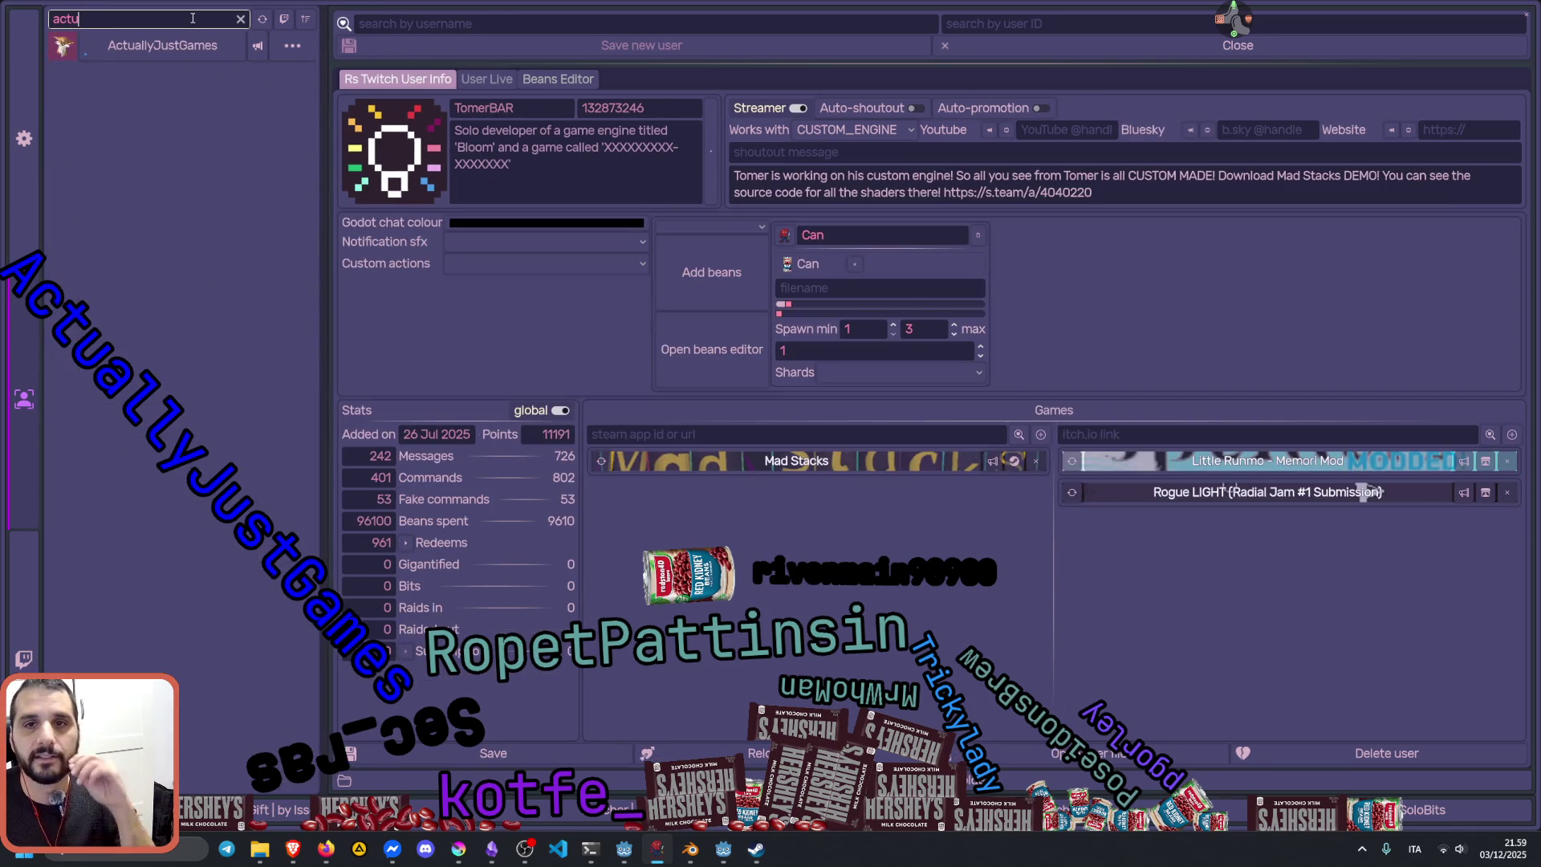
click(217, 46)
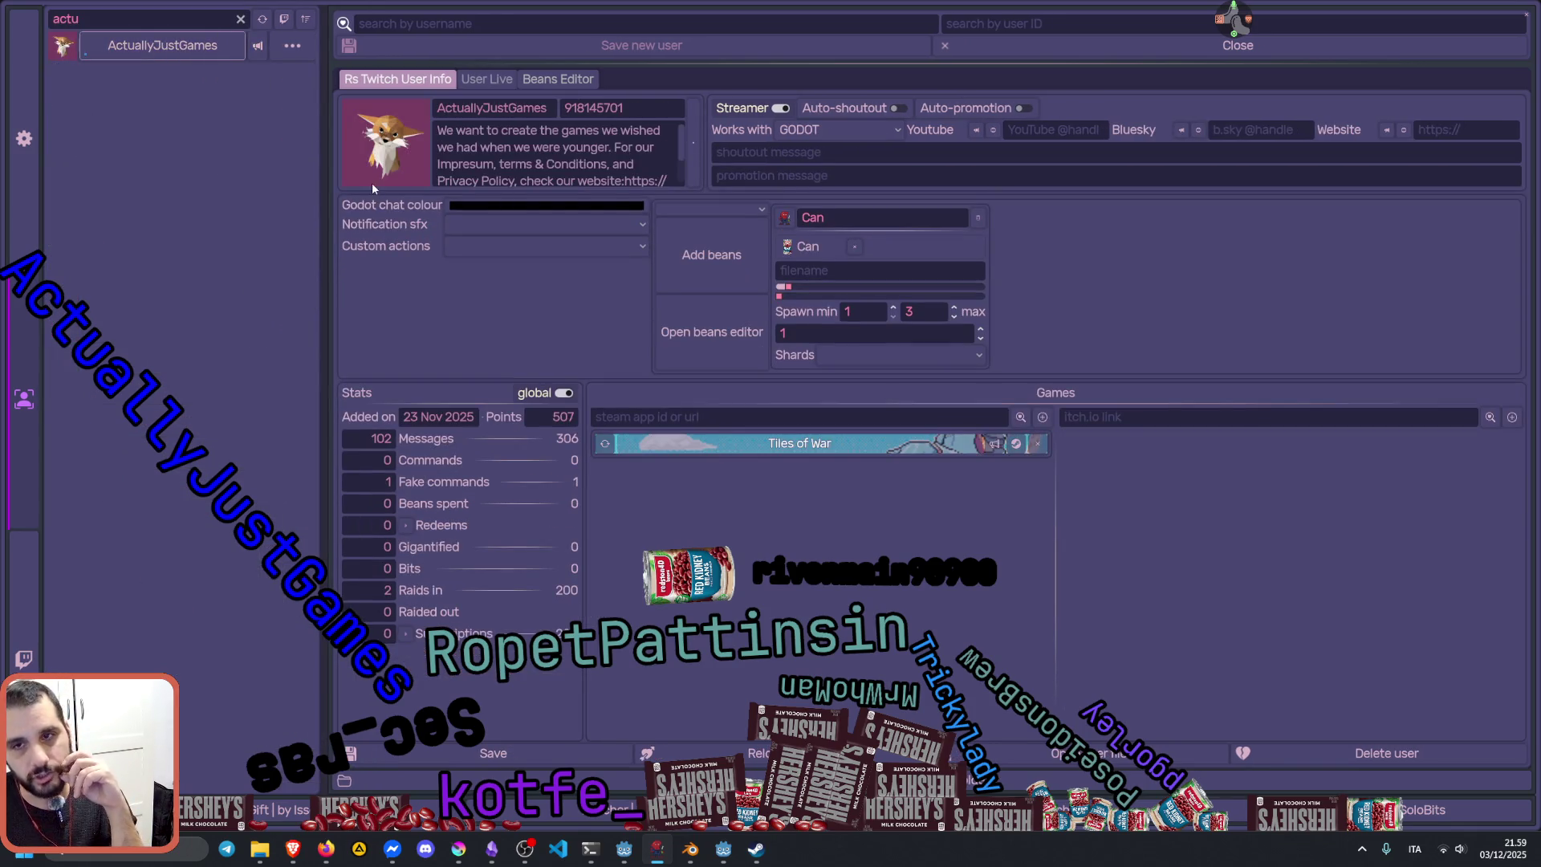
click(1015, 444)
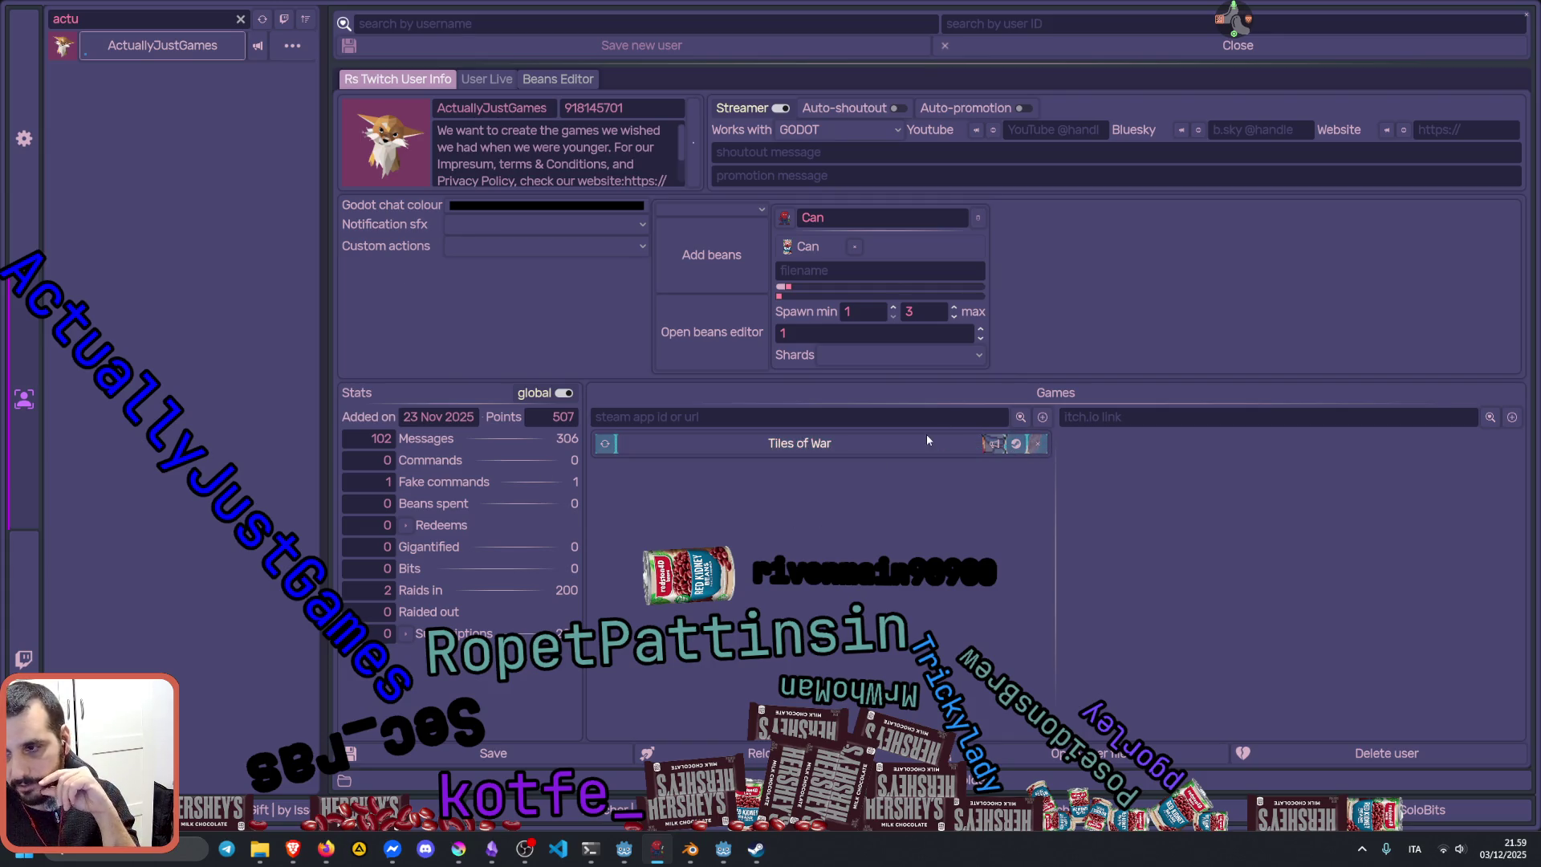
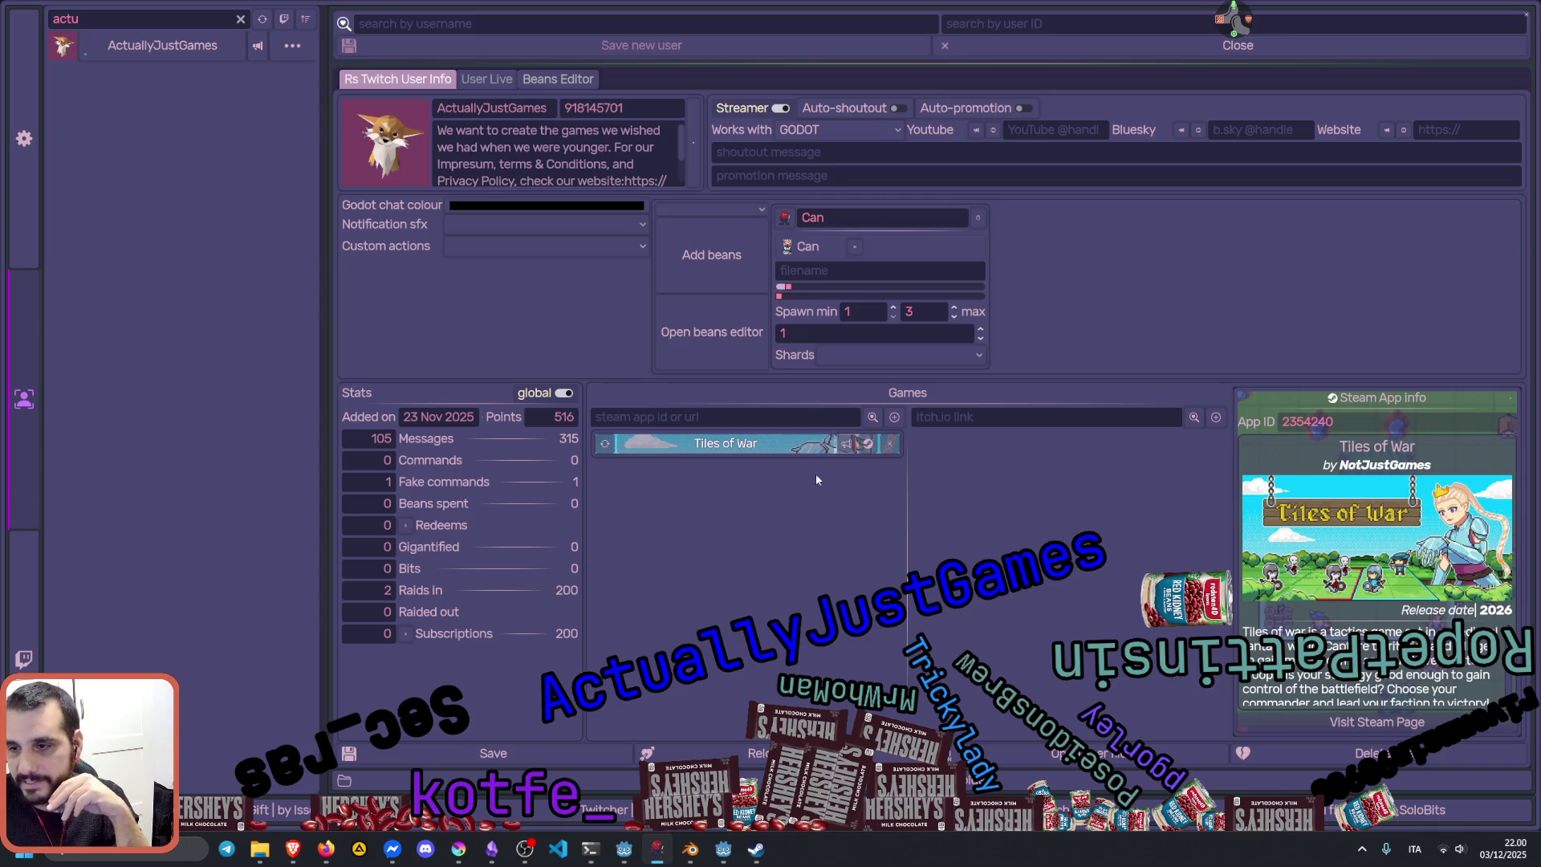
Step: Open the Tiles of War Steam store page from the user info panel's Steam App card
click(845, 445)
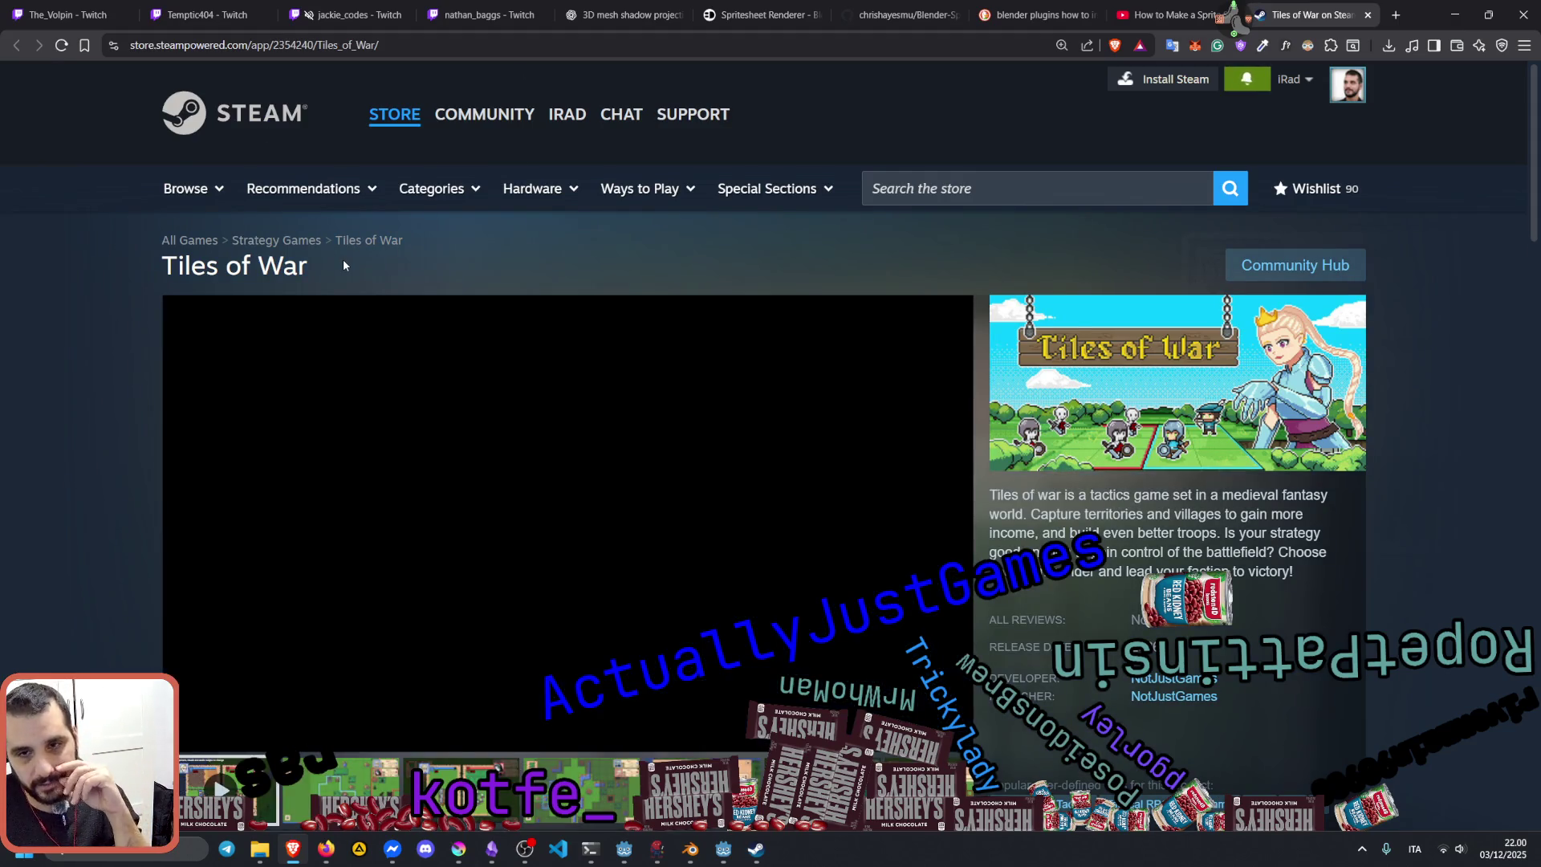
scroll(361, 271, down, 1)
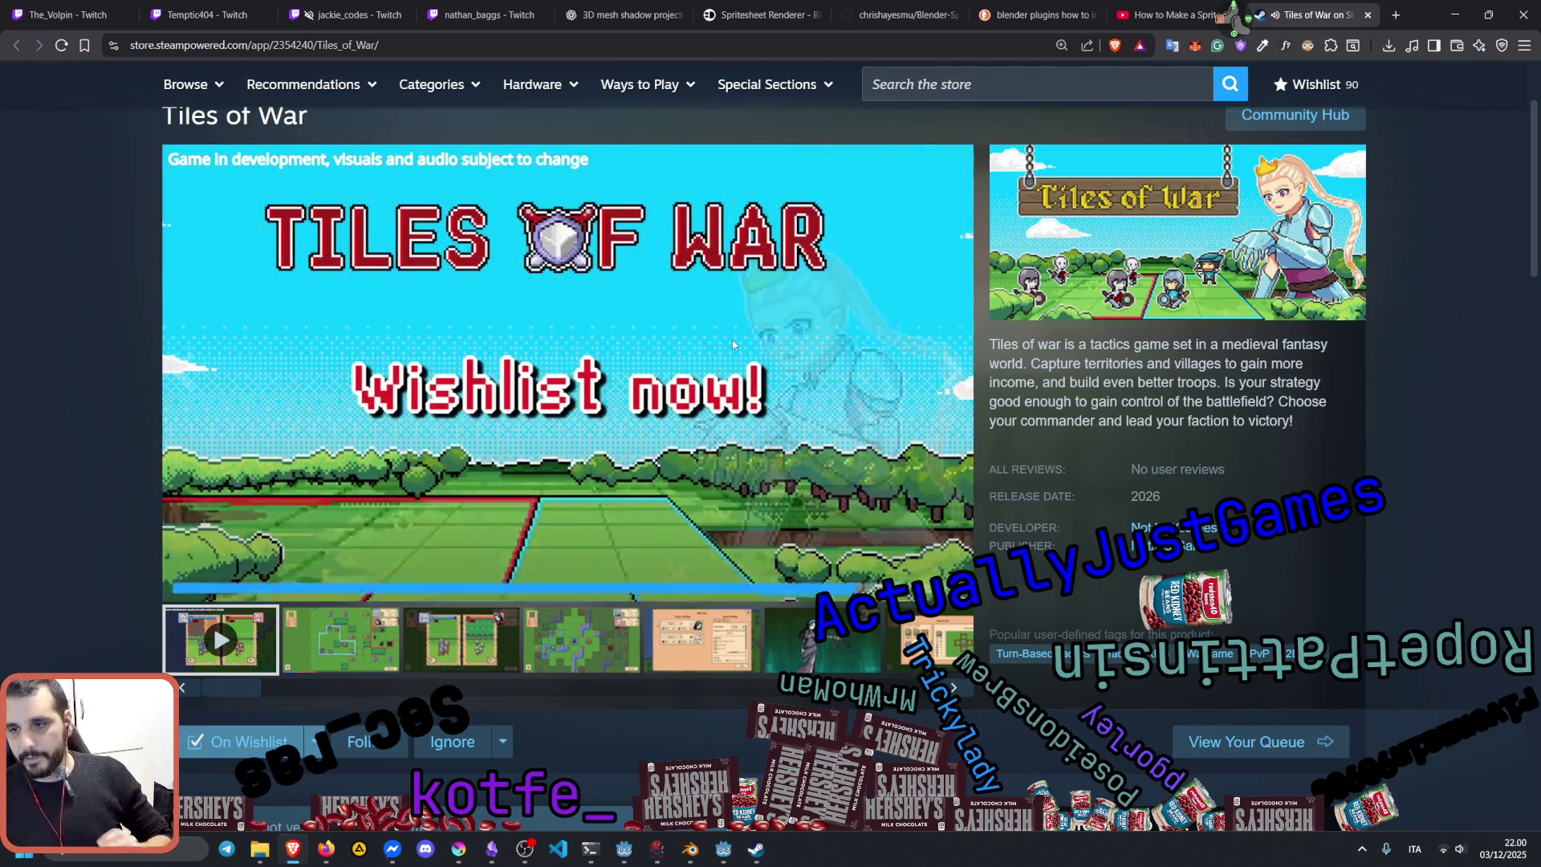
scroll(257, 419, down, 3)
scroll(258, 417, down, 2)
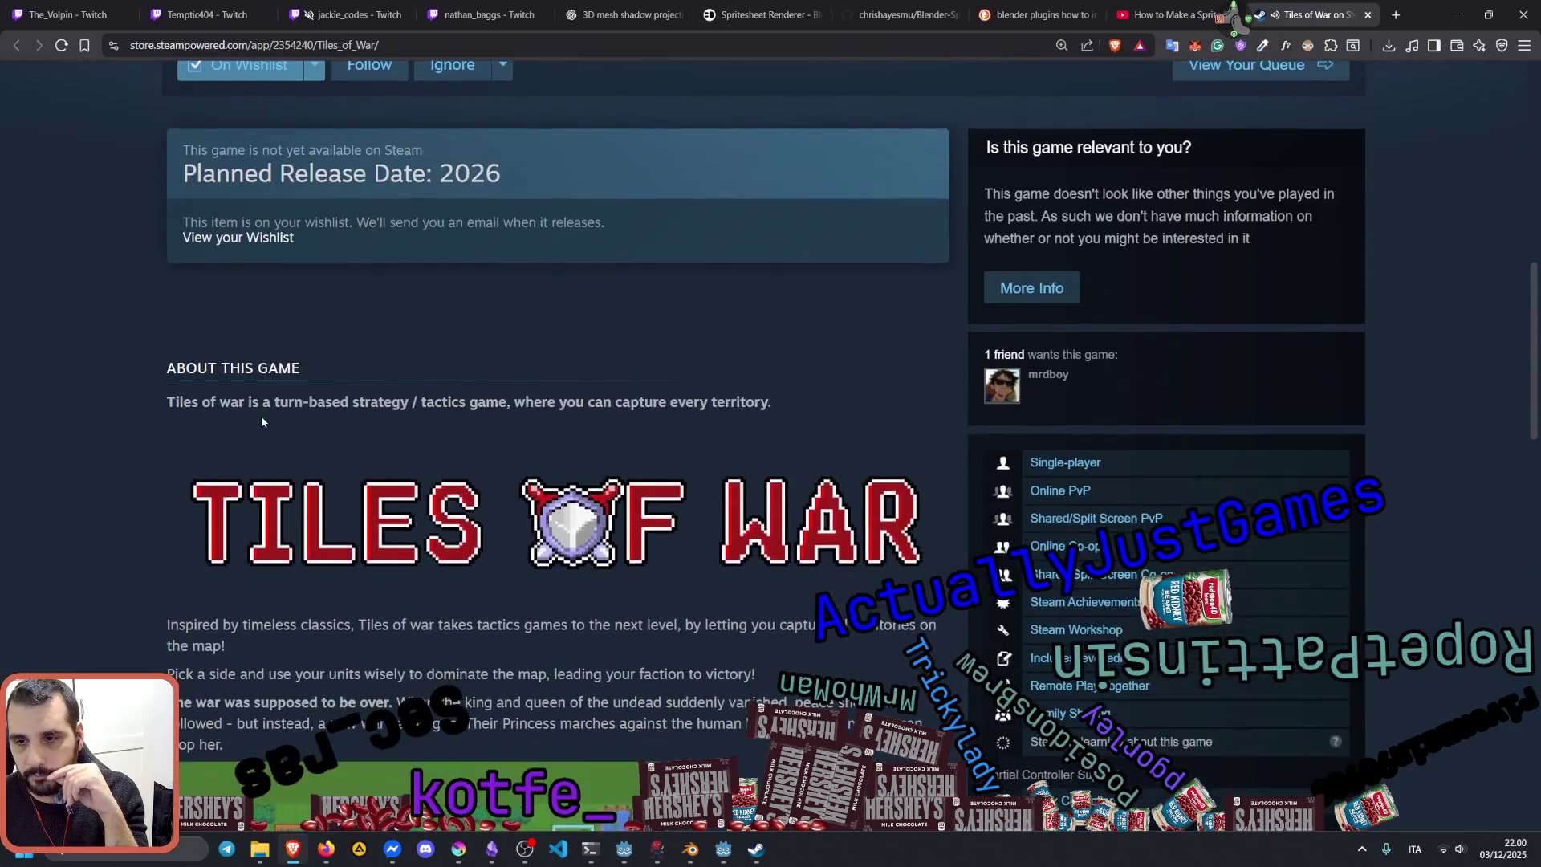
scroll(314, 417, down, 2)
scroll(364, 421, down, 1)
scroll(363, 422, up, 4)
scroll(364, 421, up, 2)
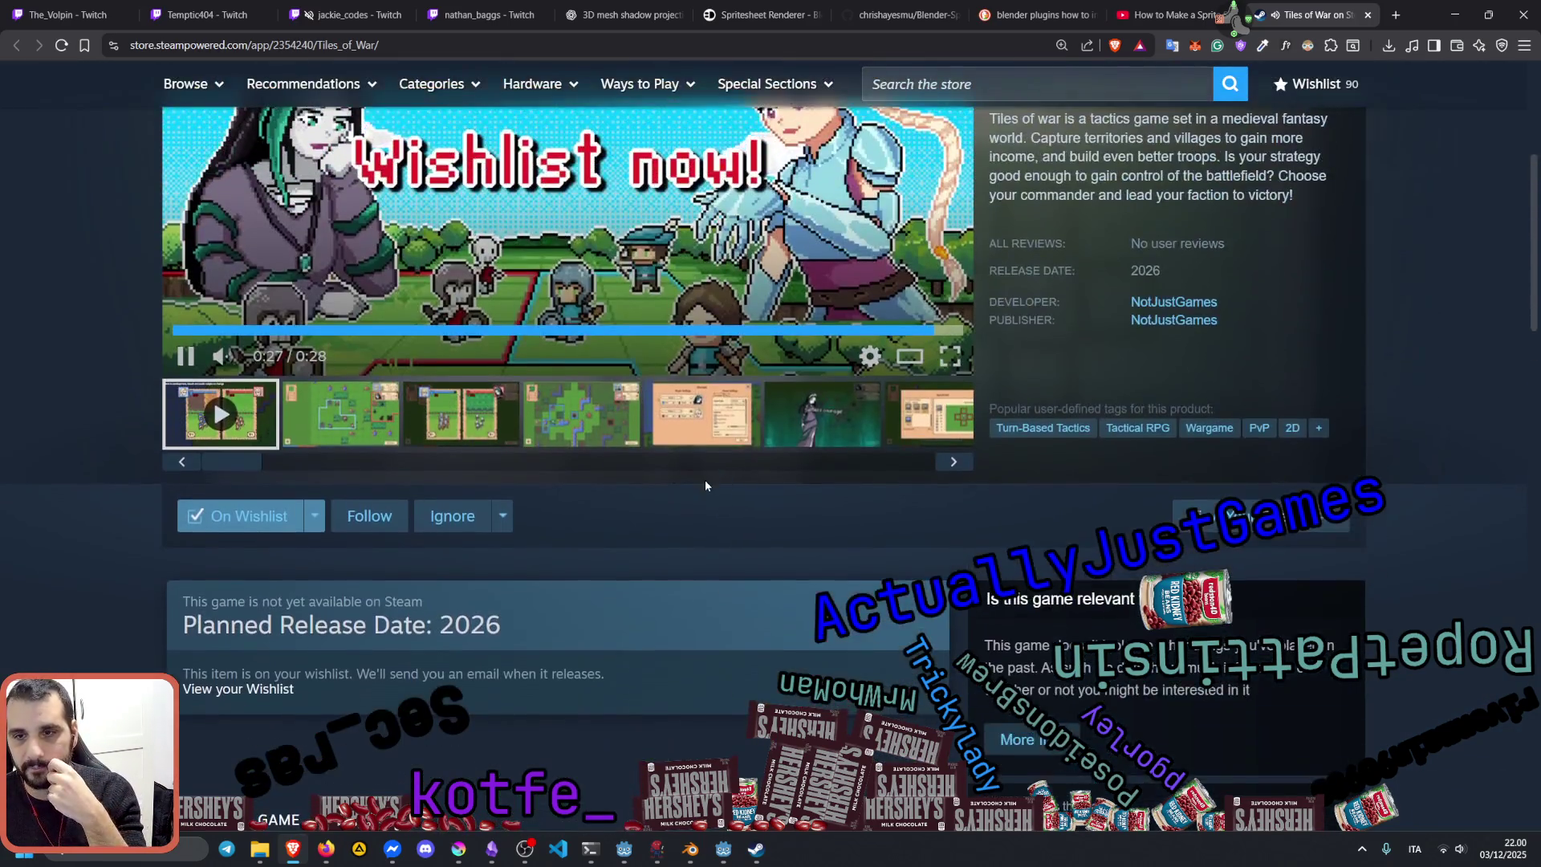
scroll(363, 422, up, 2)
scroll(806, 415, up, 2)
scroll(807, 416, down, 2)
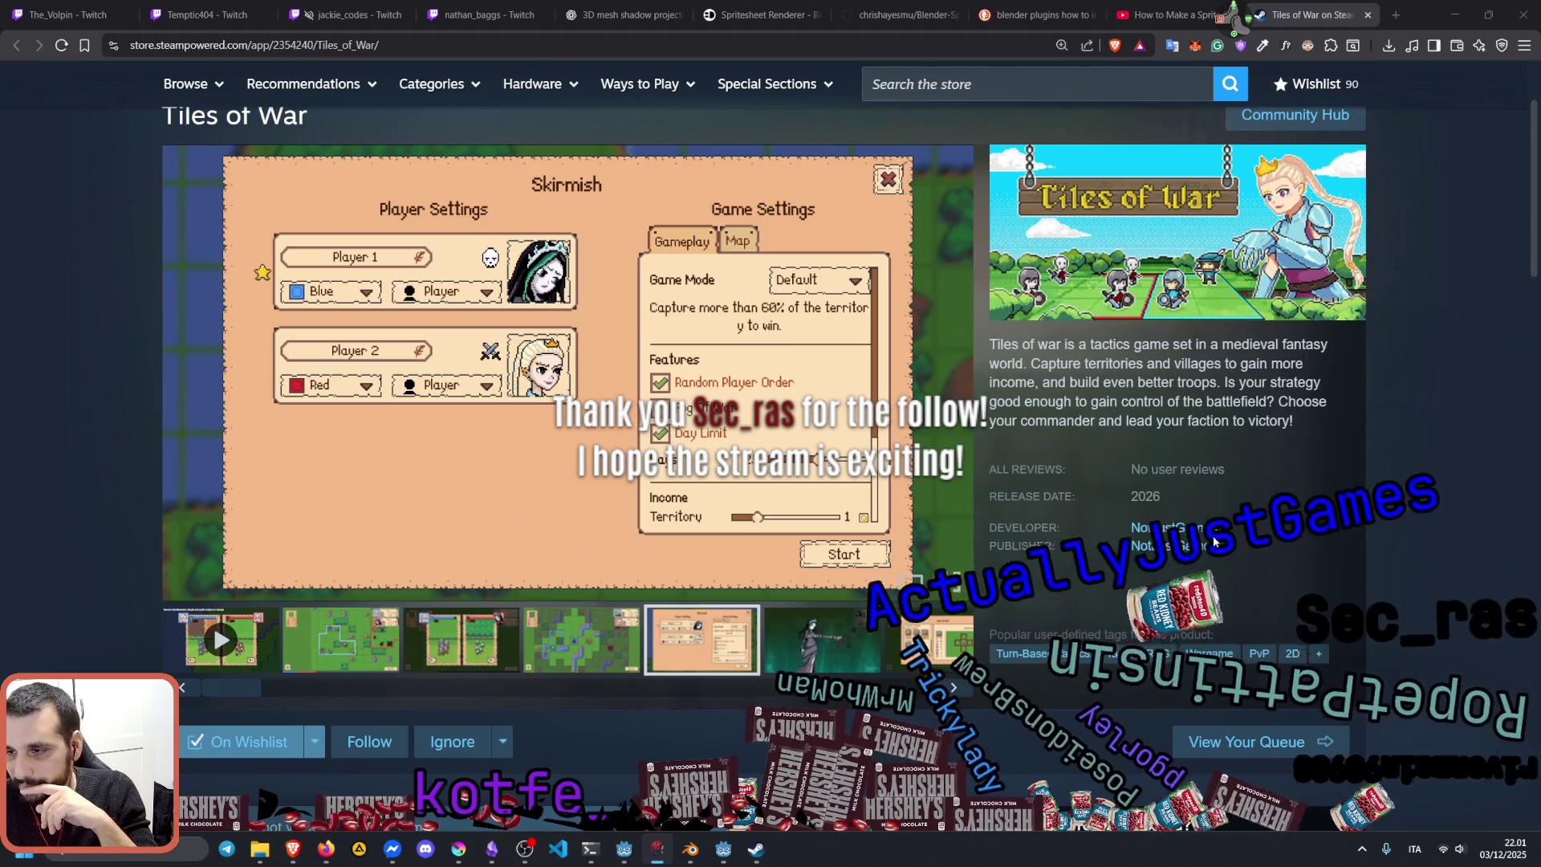
Step: Close the Tiles of War store tab and bring Blender's tower project back to the front
key(ctrl+w)
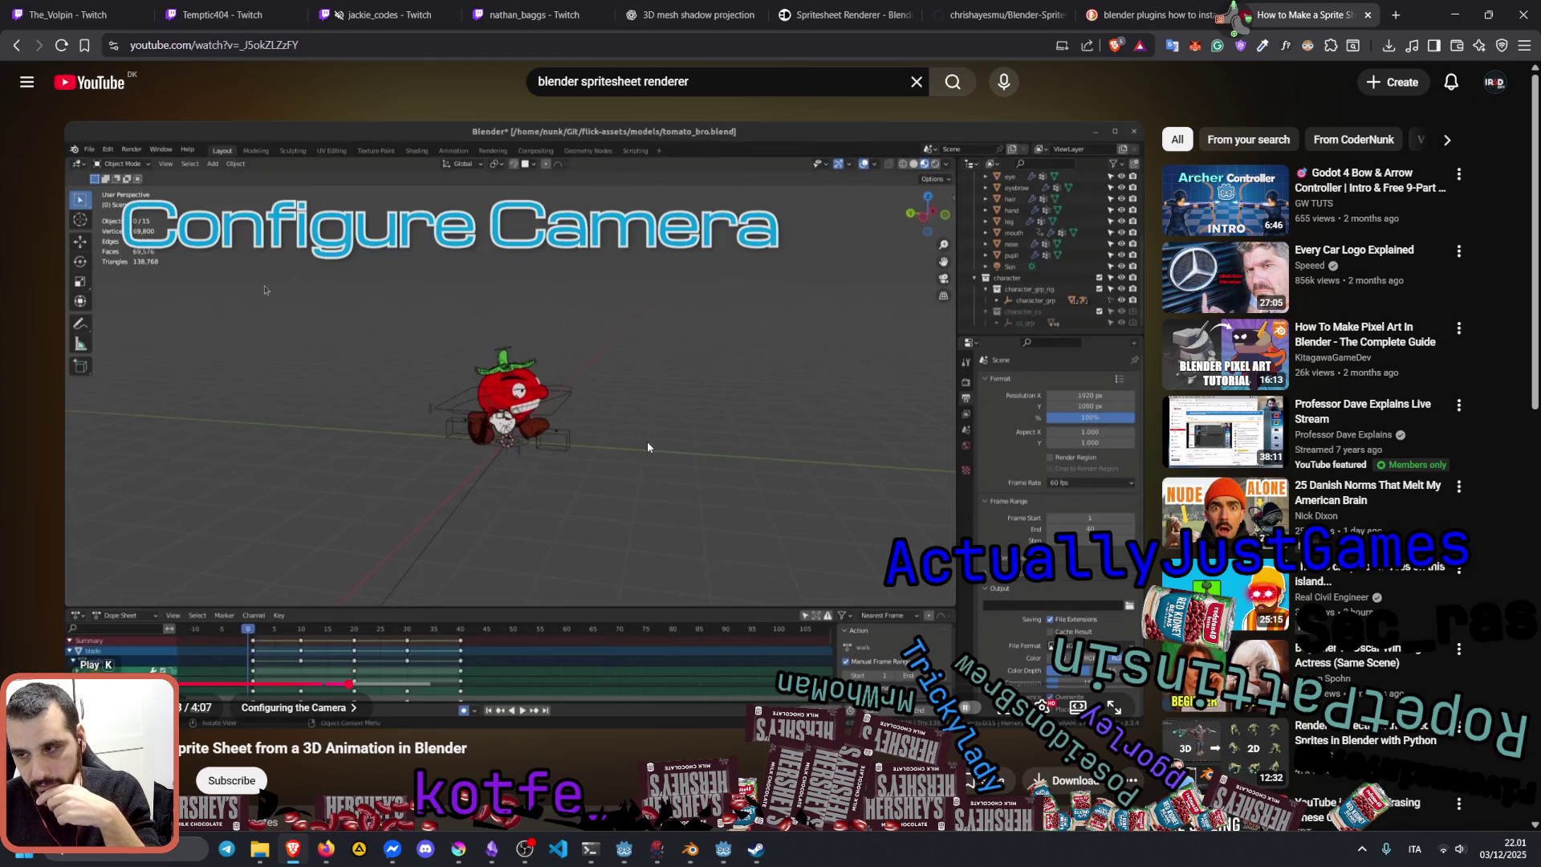
click(691, 848)
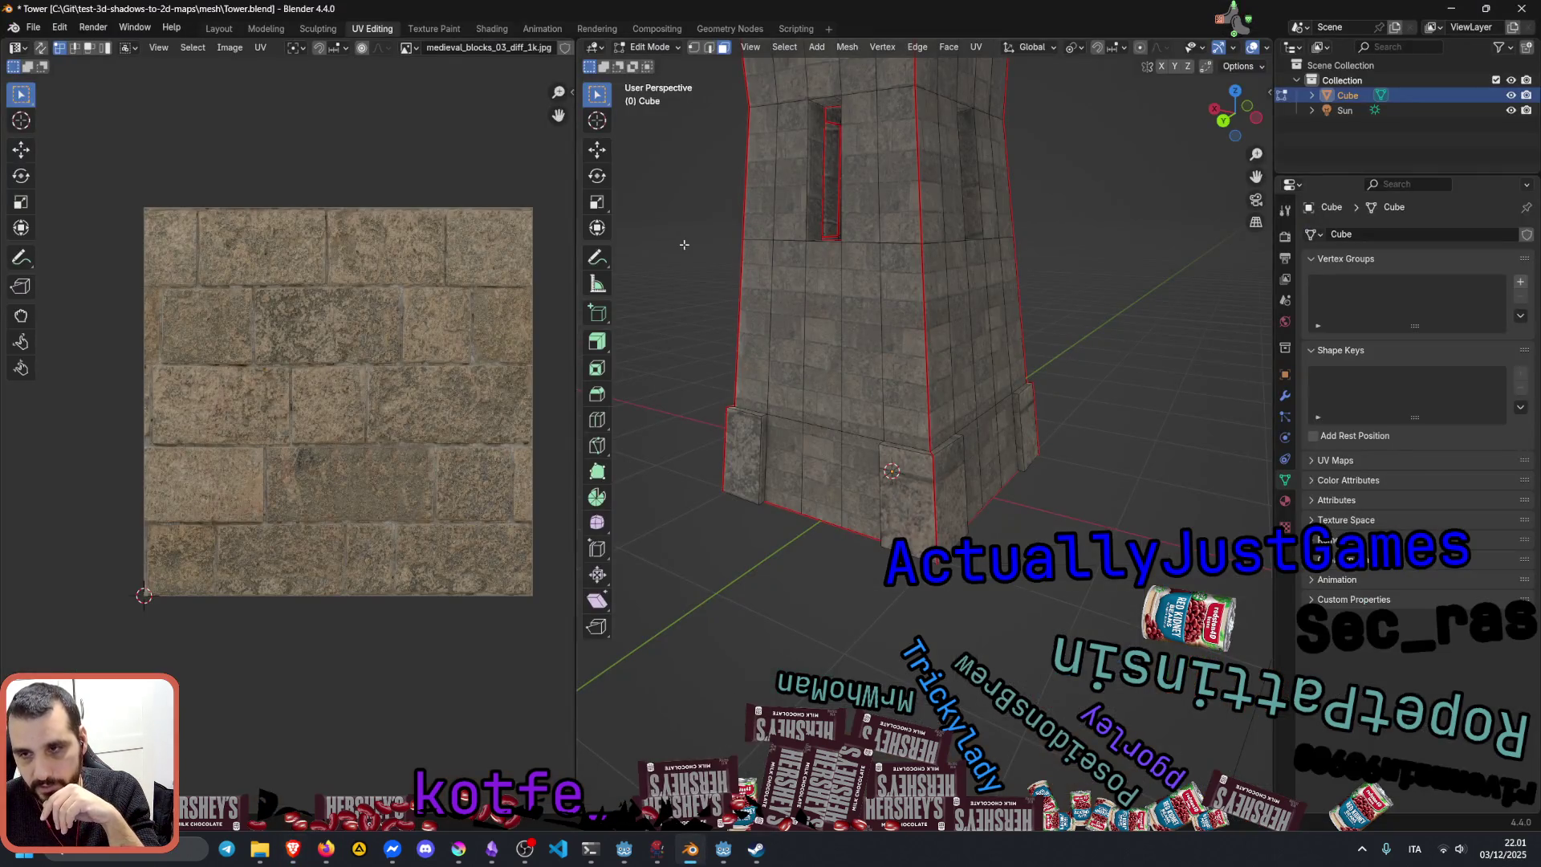
scroll(842, 324, down, 5)
Step: Numpad-orbit to an elevated diagonal orthographic view of the textured tower
mouse_move(842, 325)
middle_down()
mouse_move(727, 368)
mouse_move(1067, 355)
mouse_move(990, 386)
mouse_move(855, 372)
middle_up()
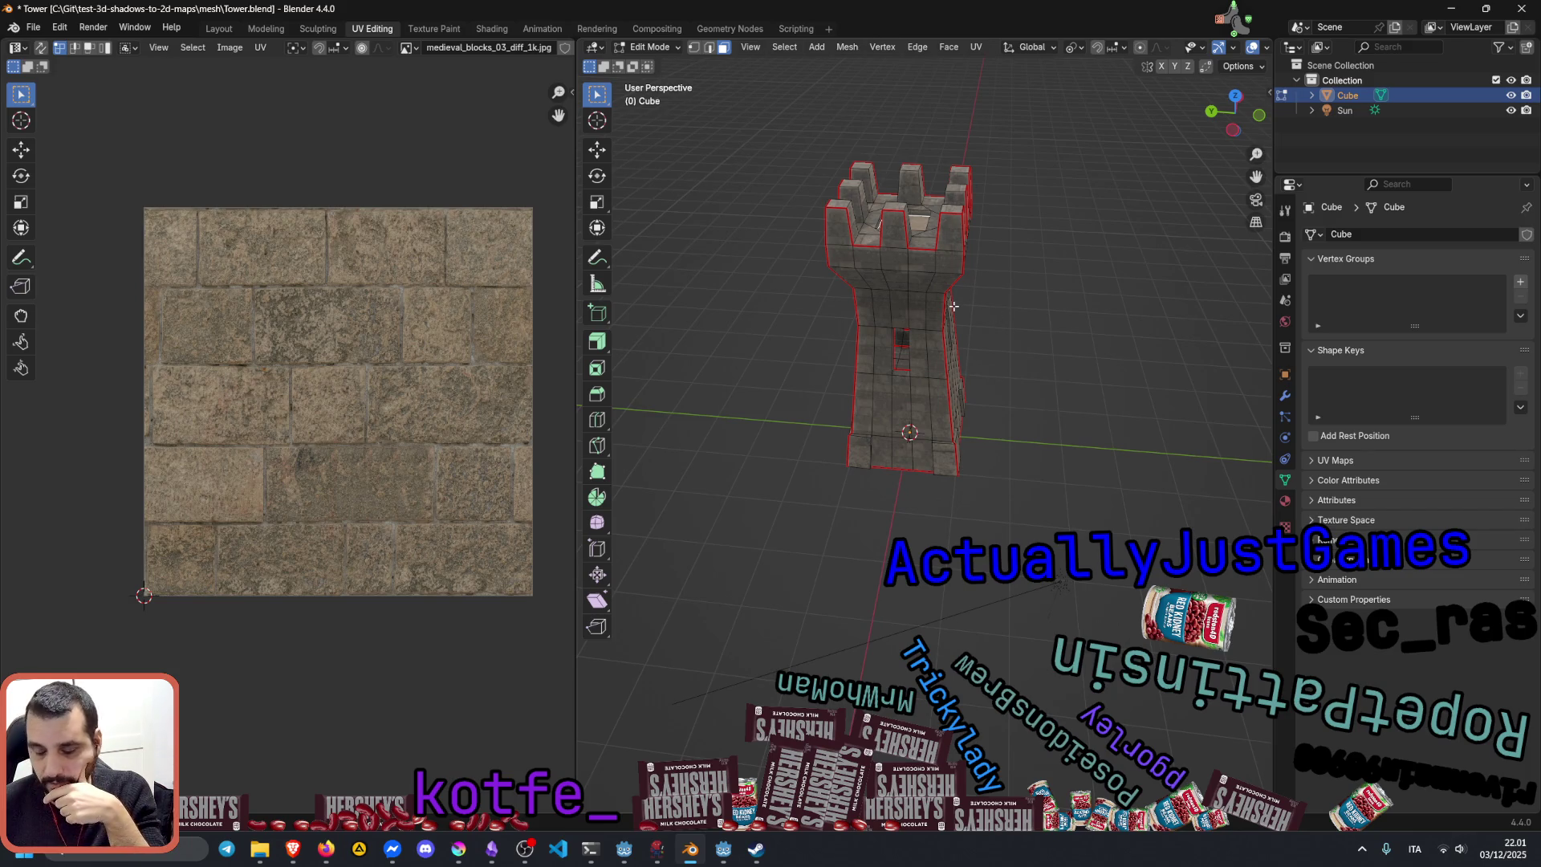
key(KP_7)
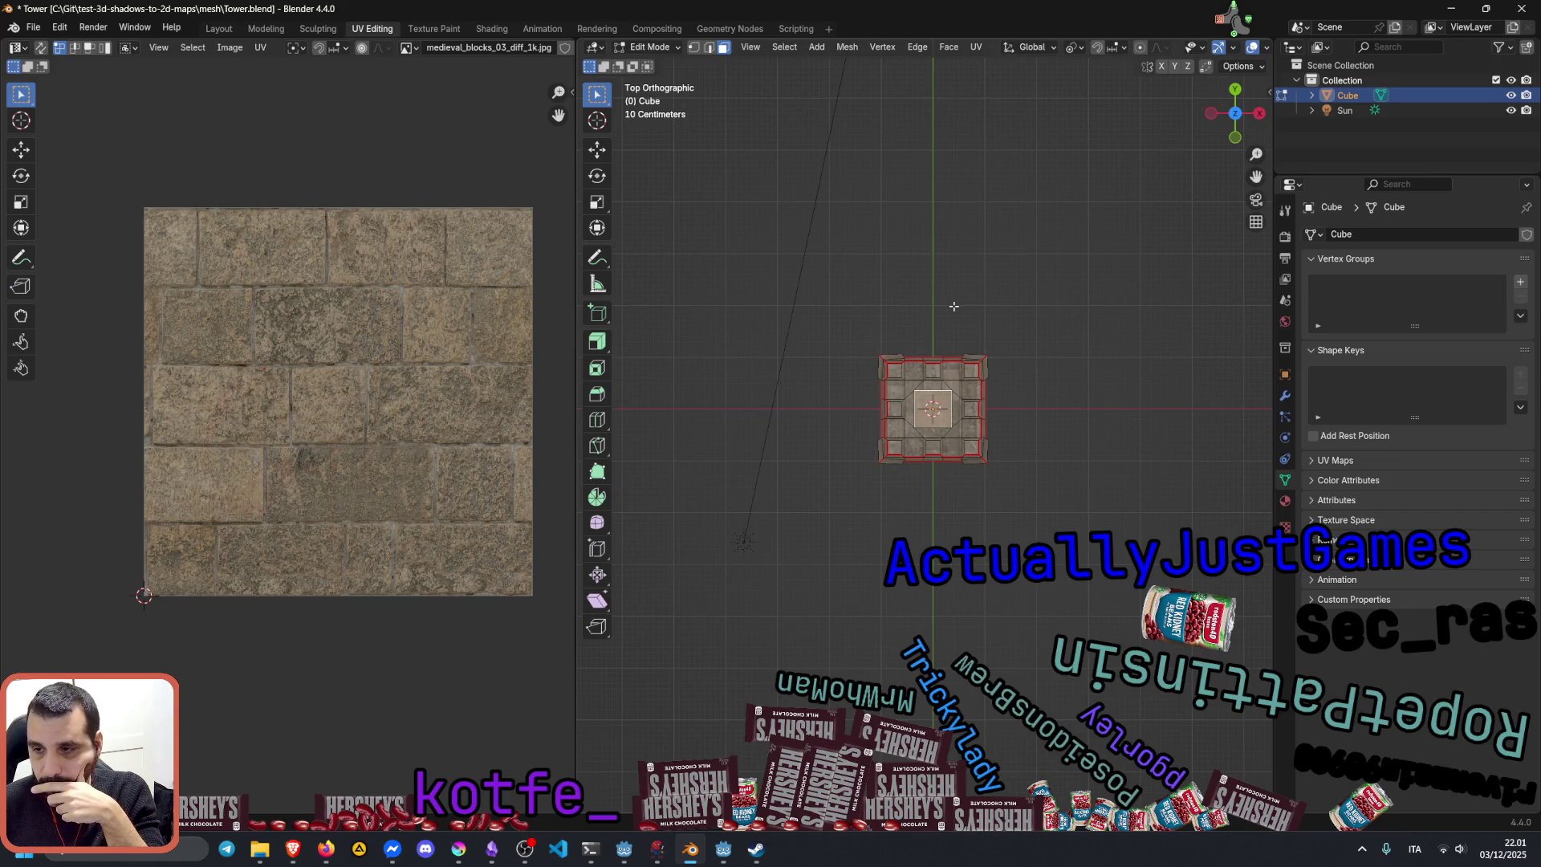
key(KP_8)
key(KP_8)
key(KP_8)
key(KP_8)
key(KP_8)
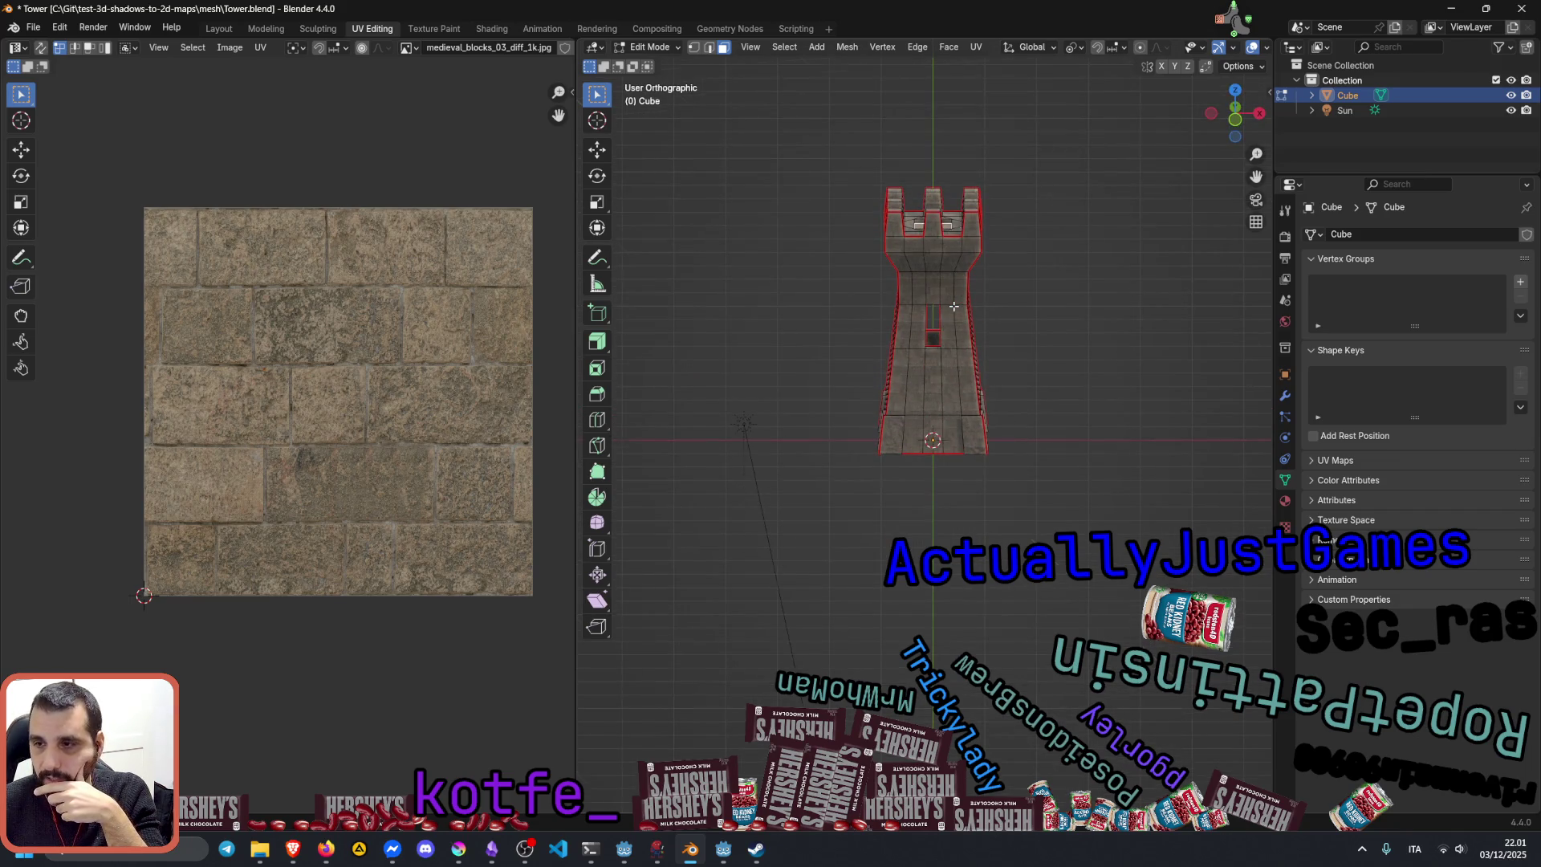
key(KP_4)
key(KP_4)
key(KP_4)
key(KP_2)
key(KP_2)
key(KP_2)
key(KP_2)
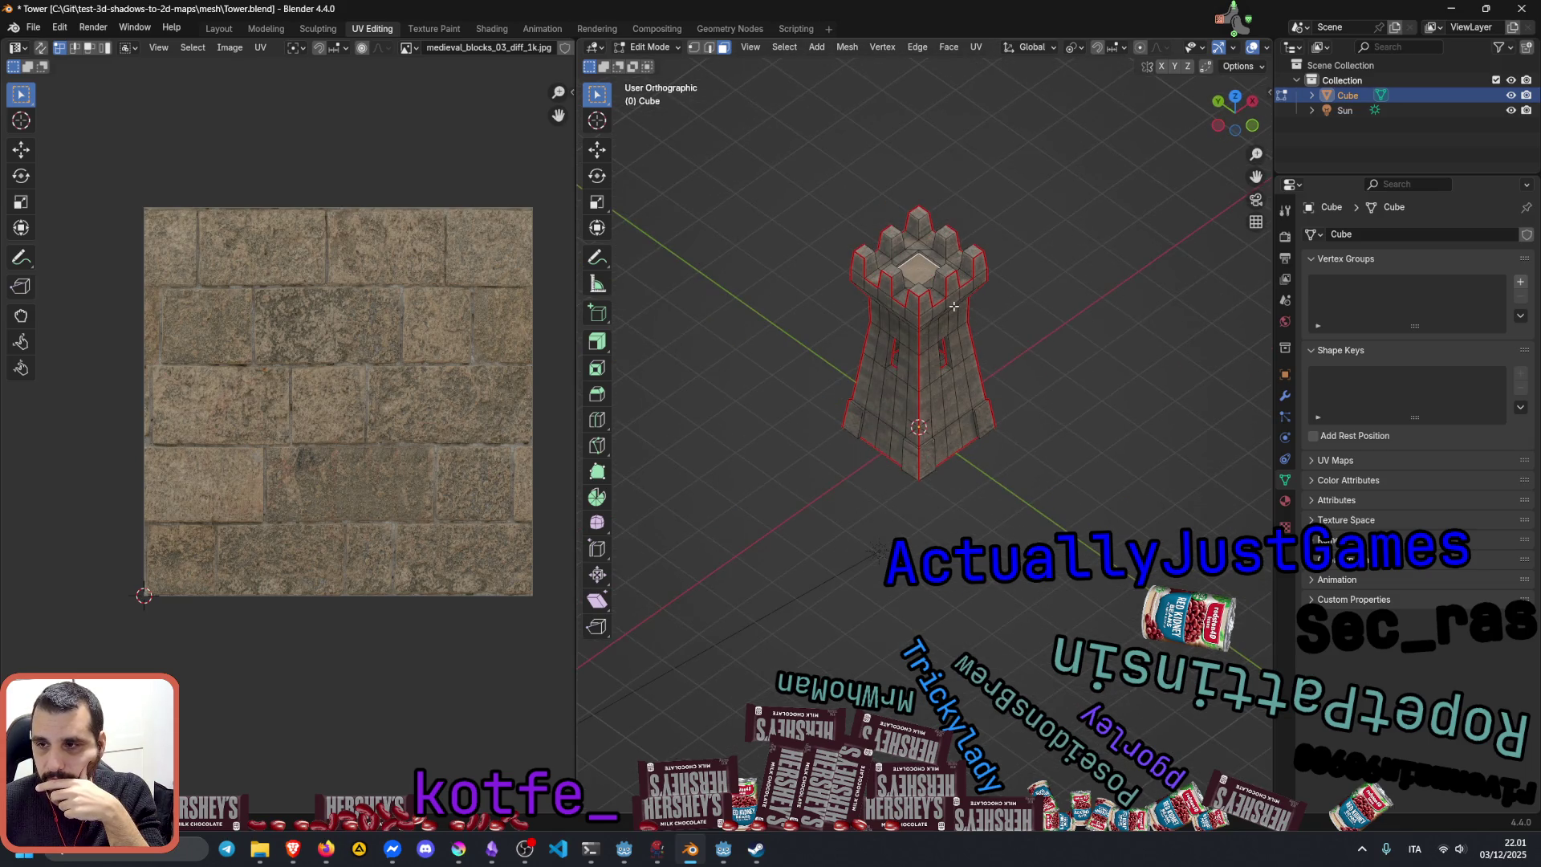
key(KP_2)
key(KP_2)
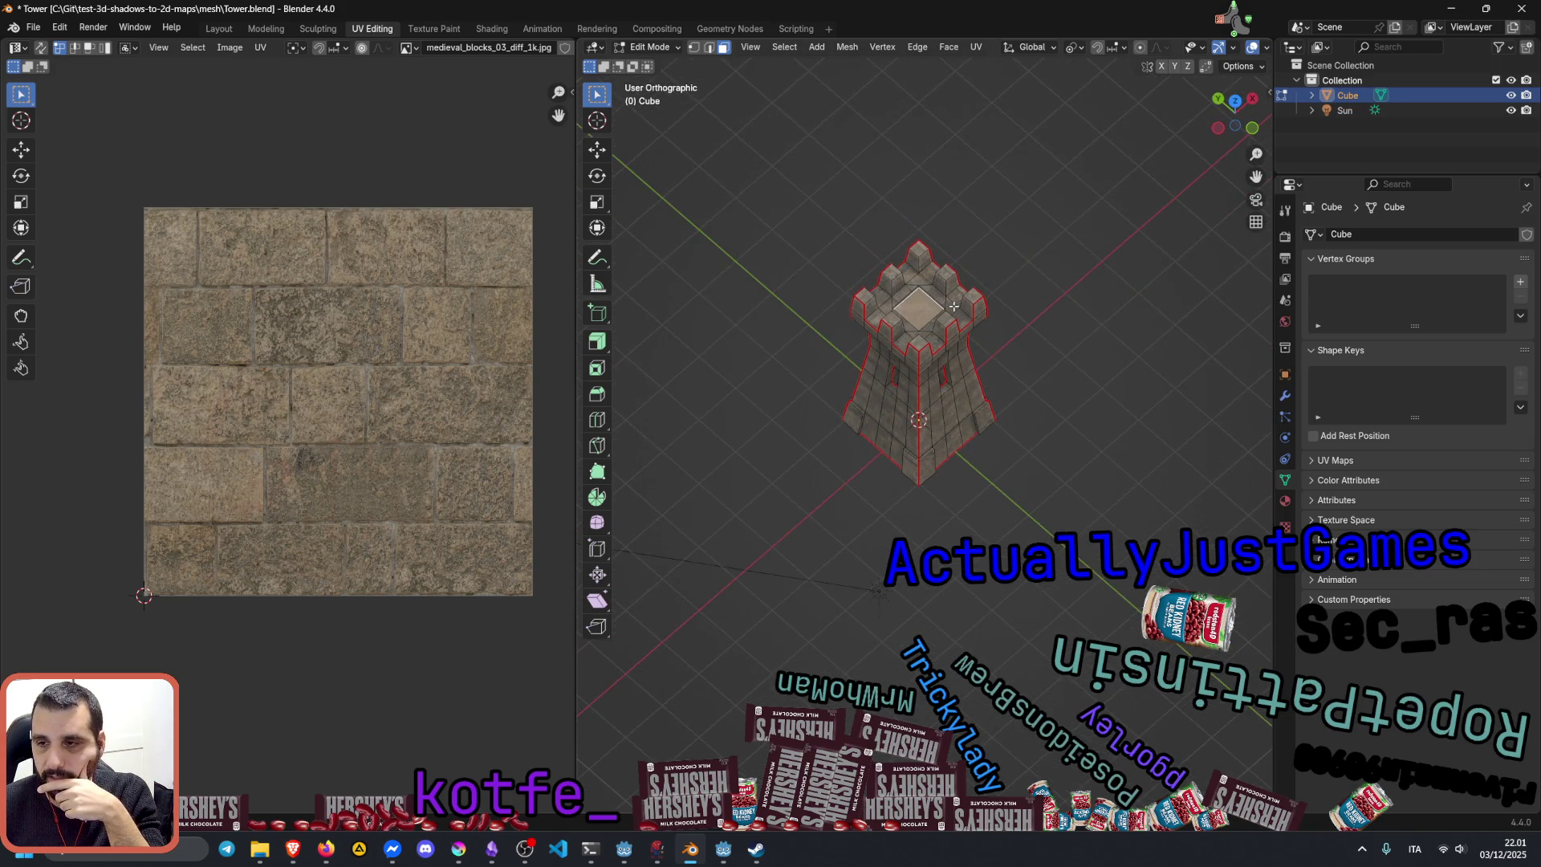
key(KP_8)
key(KP_8)
key(KP_2)
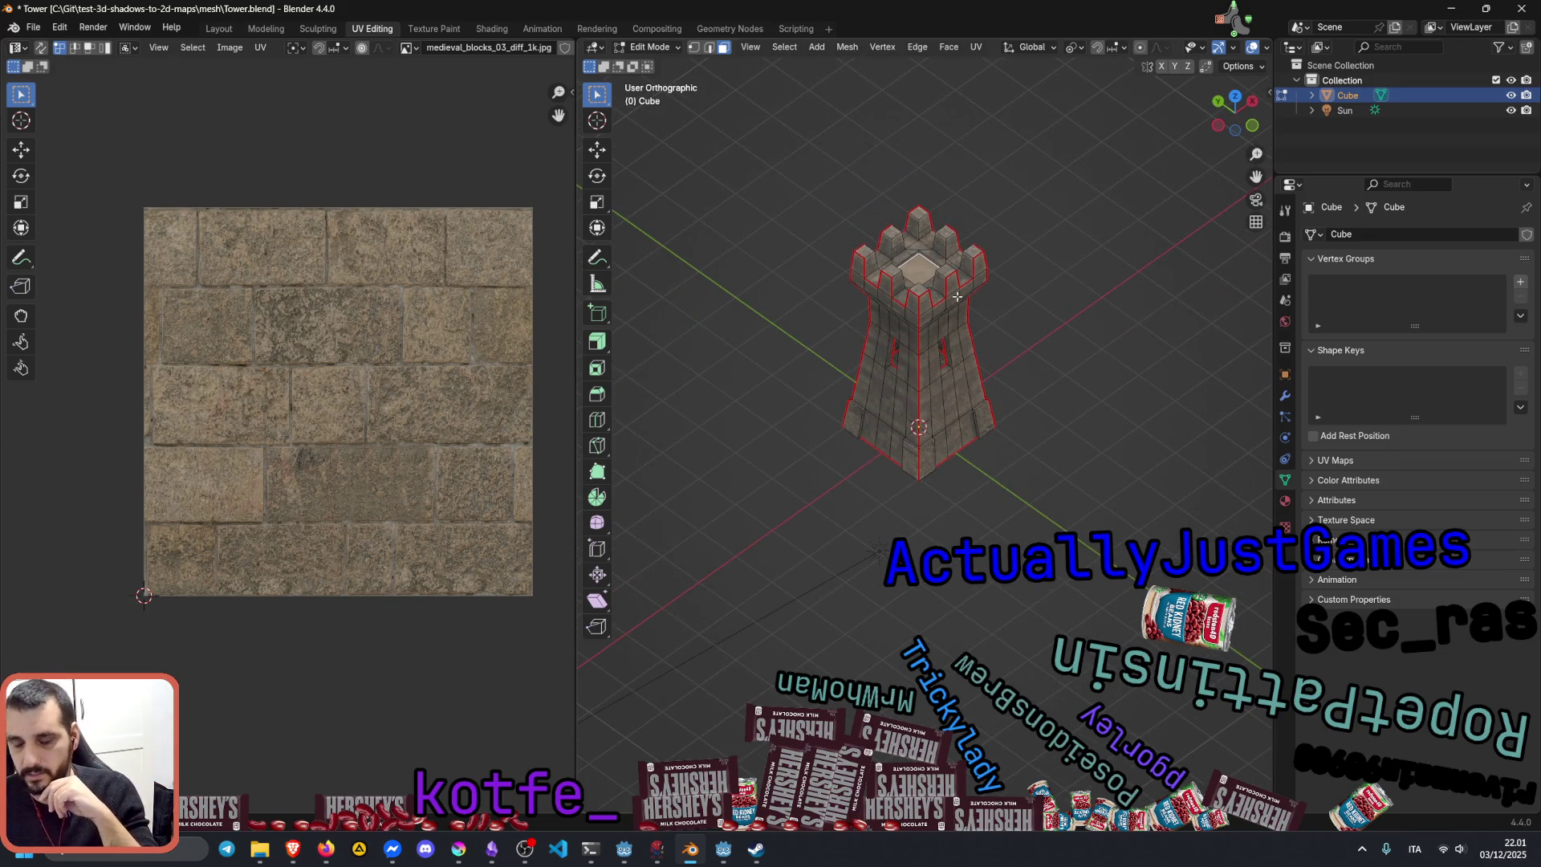
key(KP_2)
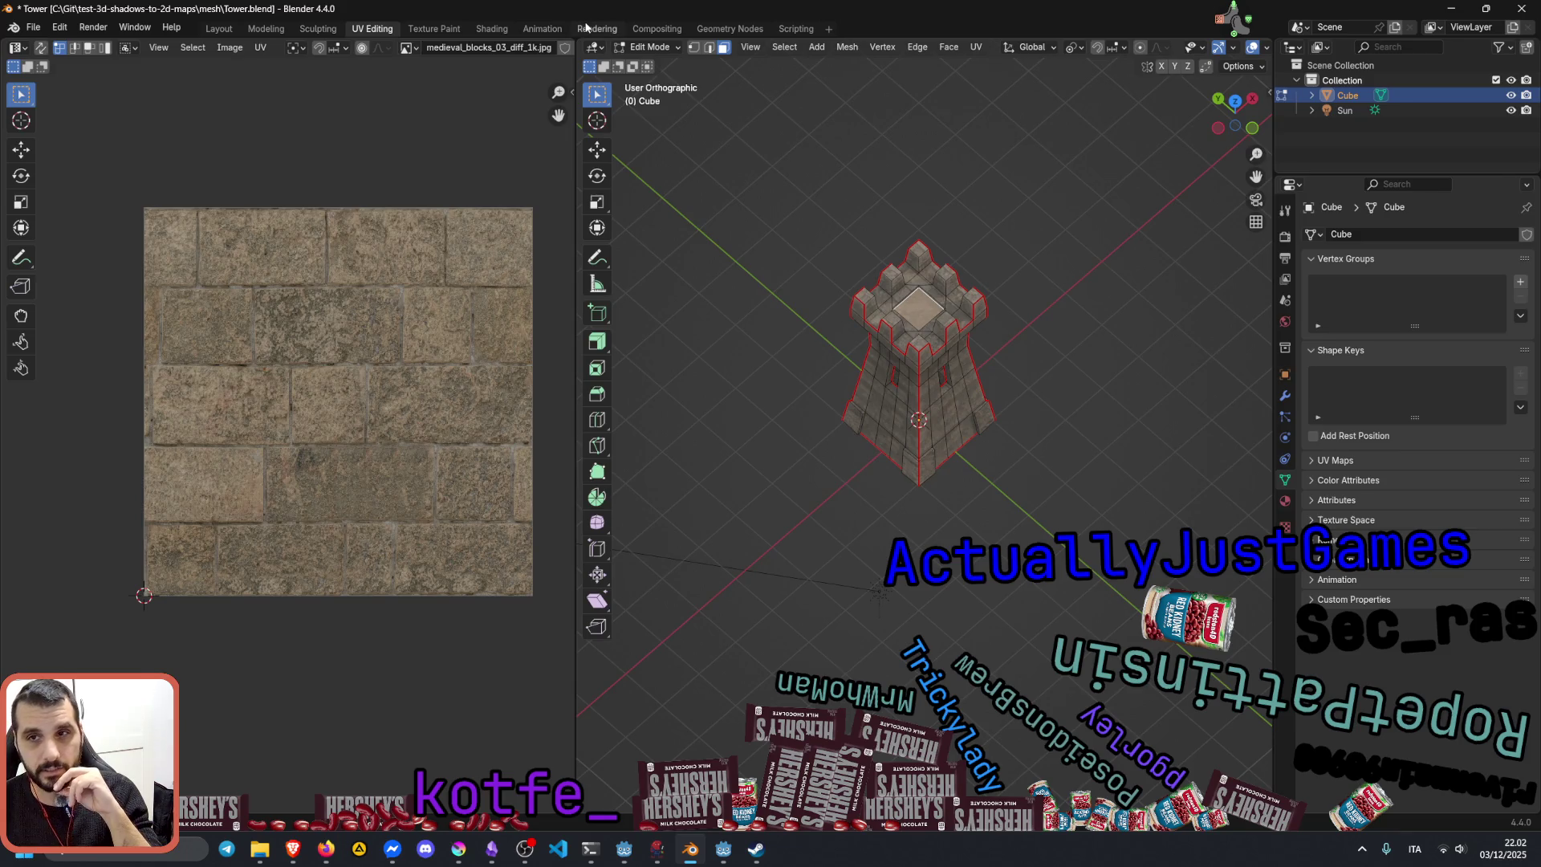
Step: In the Rendering workspace, turn an area into the Compositor, then the Stone bricks Shader Editor
click(590, 26)
click(54, 47)
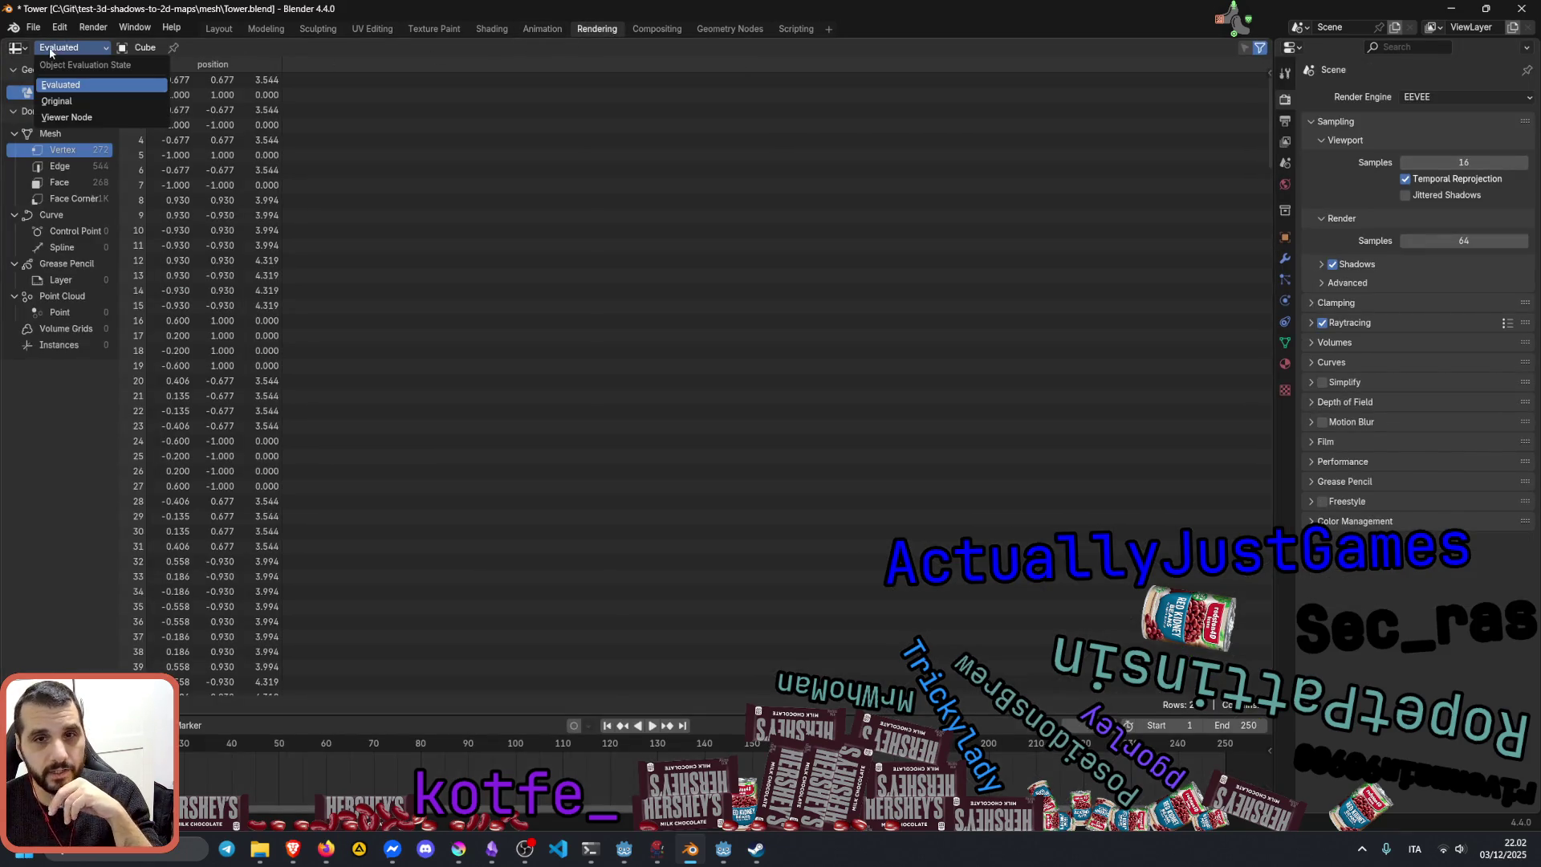
click(15, 48)
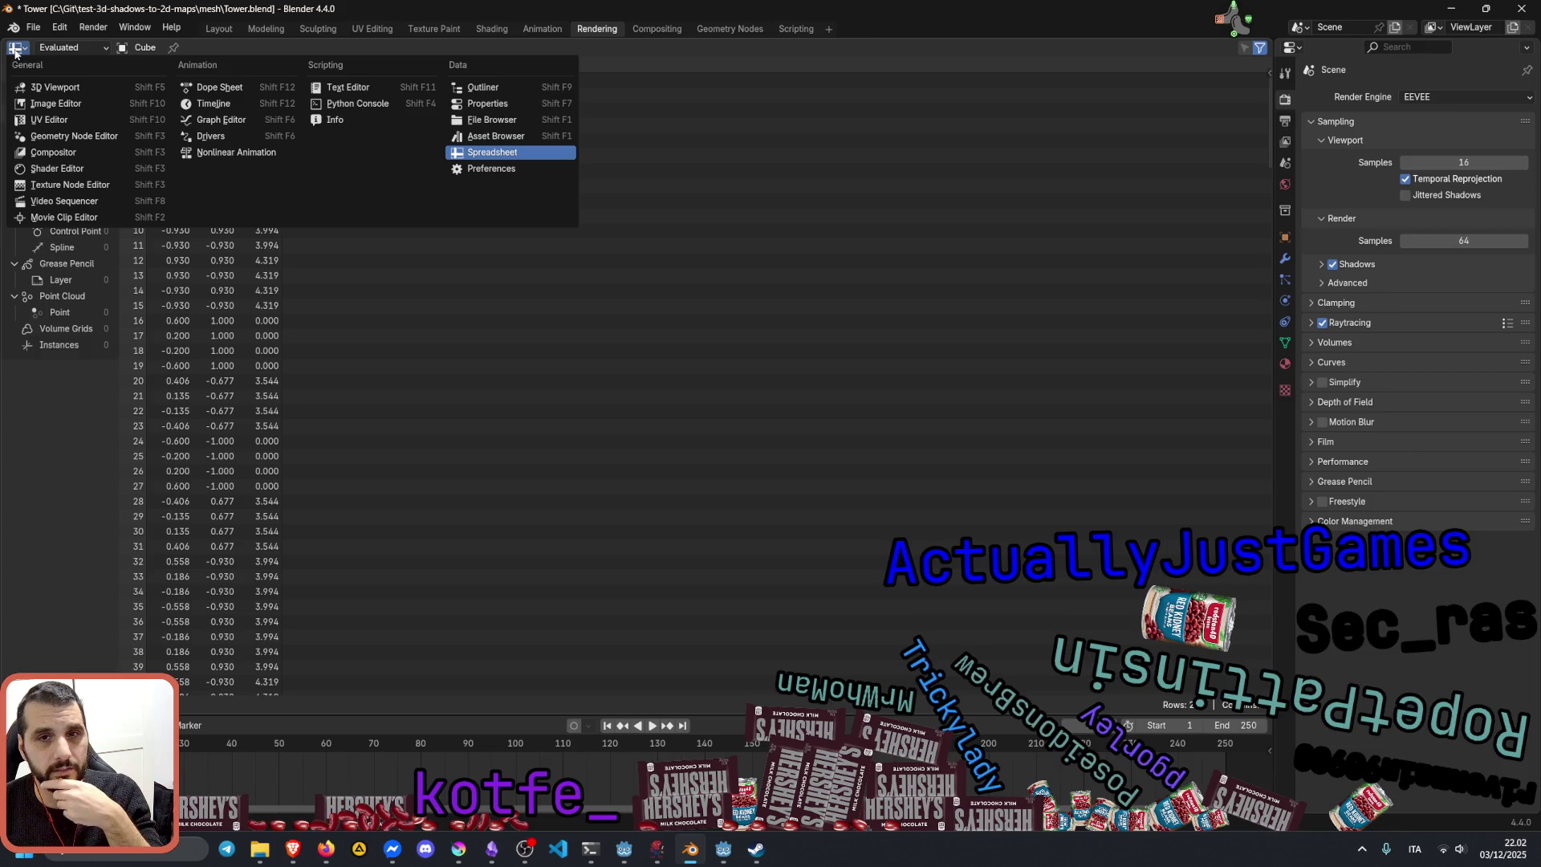
click(73, 153)
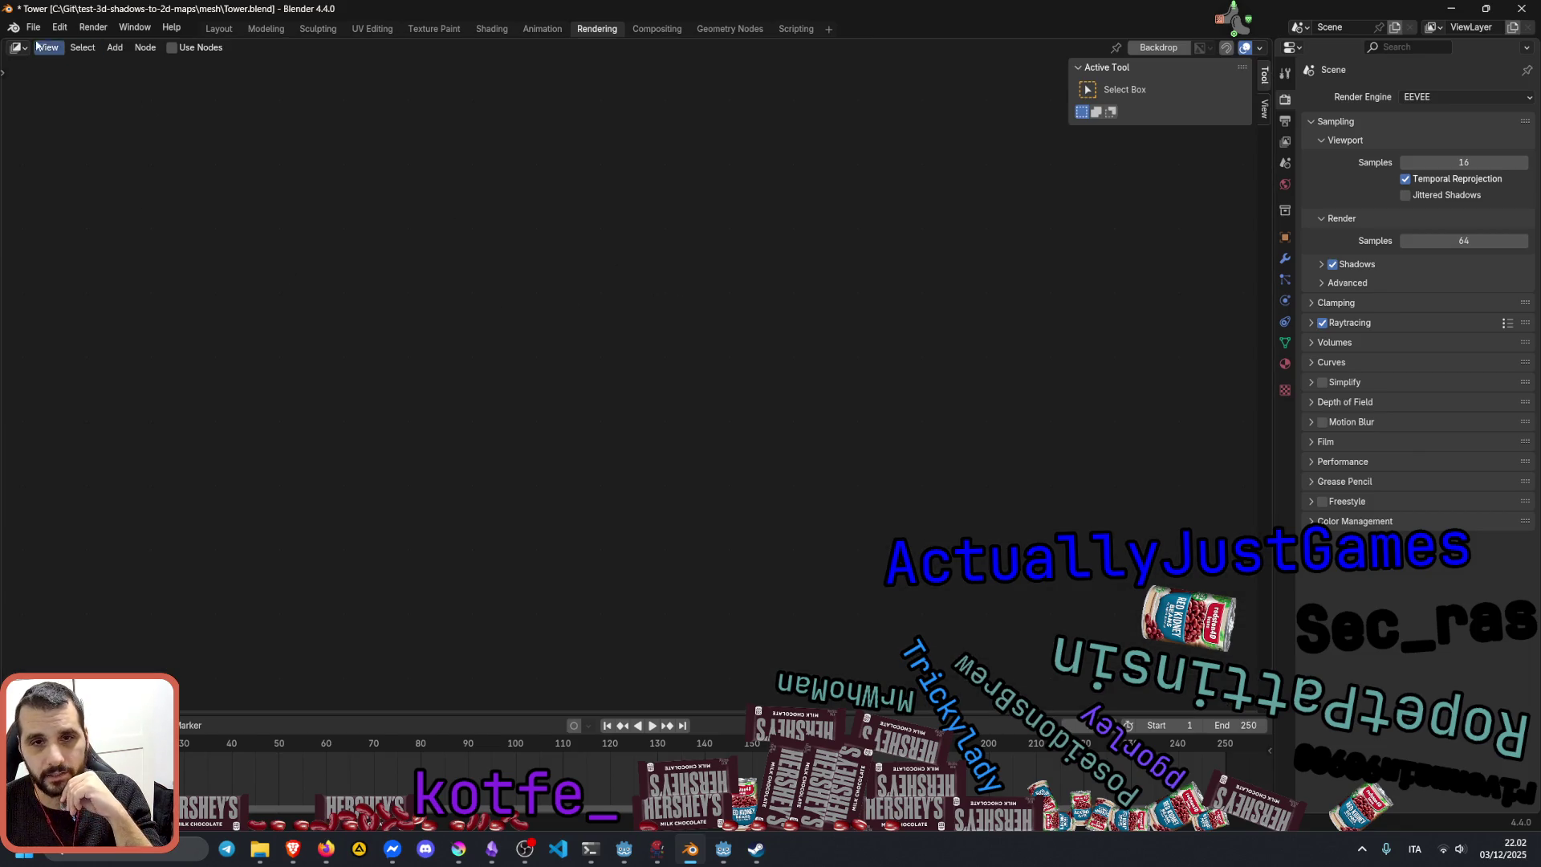
click(19, 47)
click(63, 171)
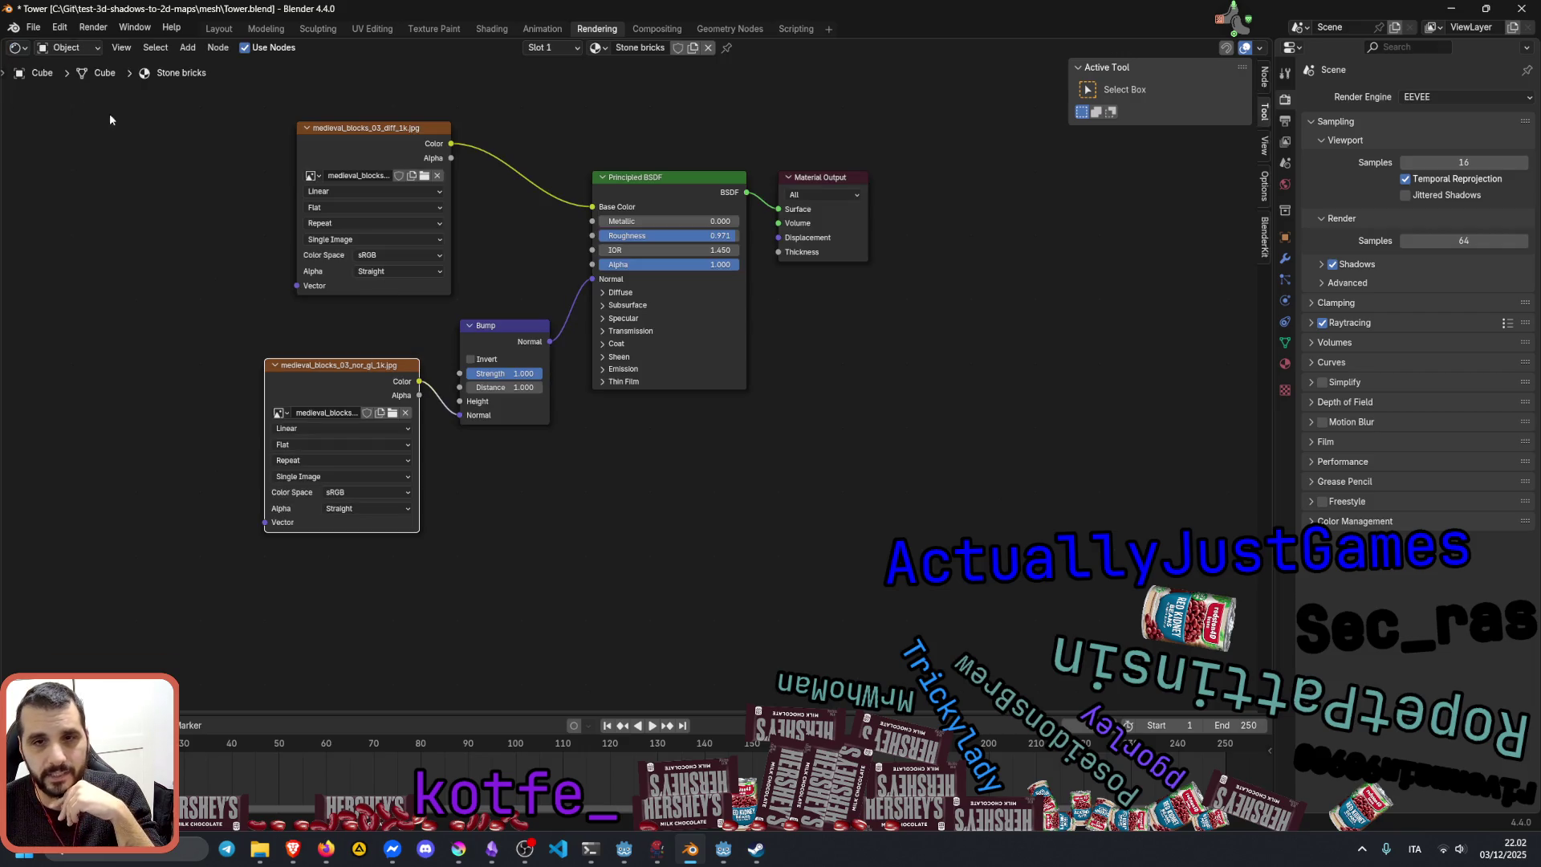
Step: Make that area a 3D Viewport, then return to the Layout workspace showing the textured tower
click(15, 48)
click(60, 90)
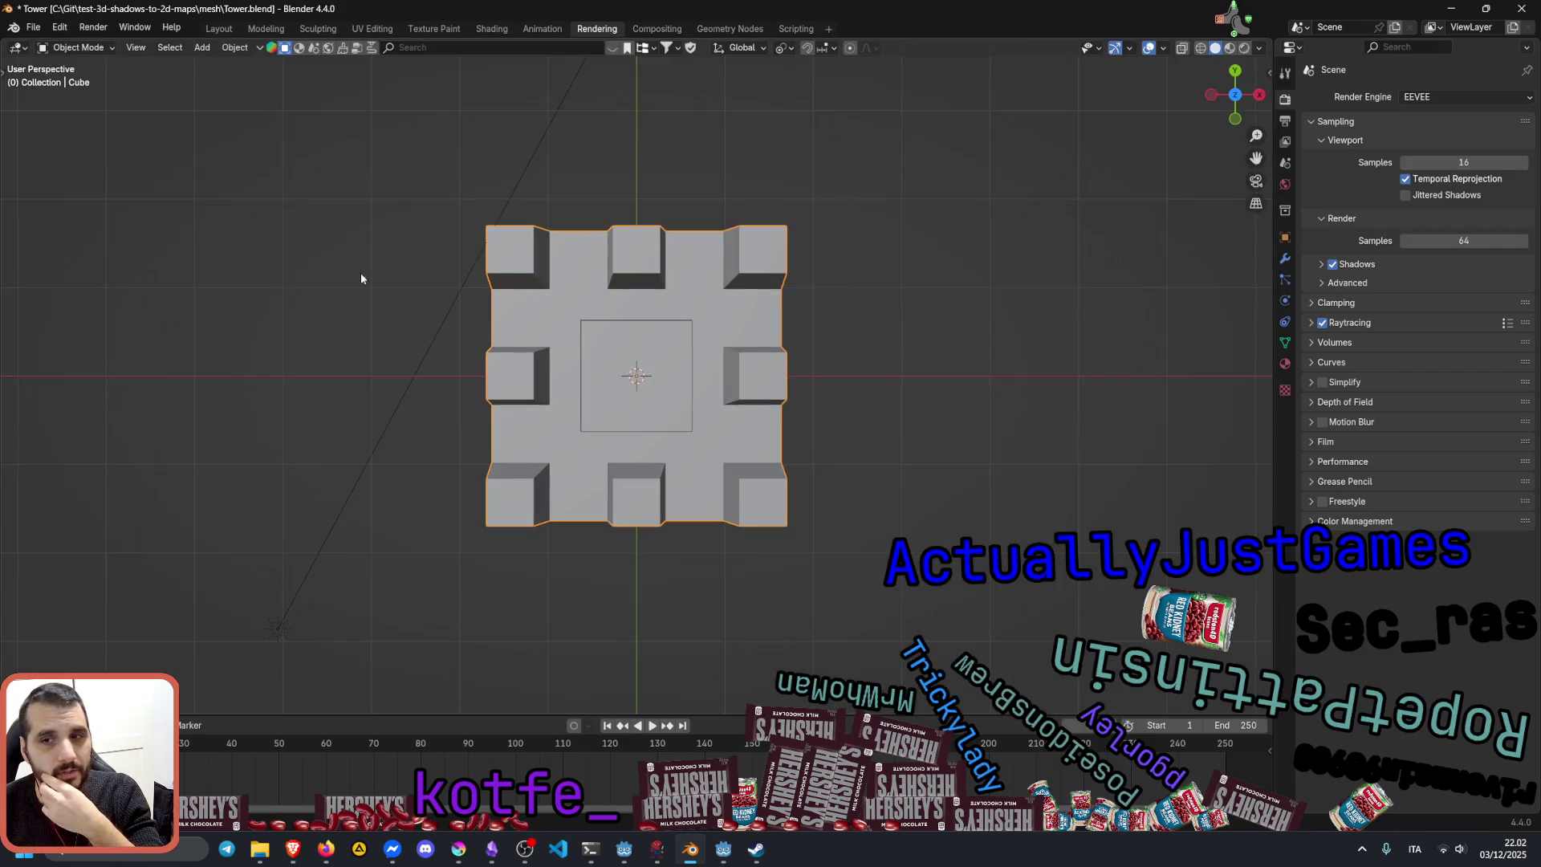
click(16, 48)
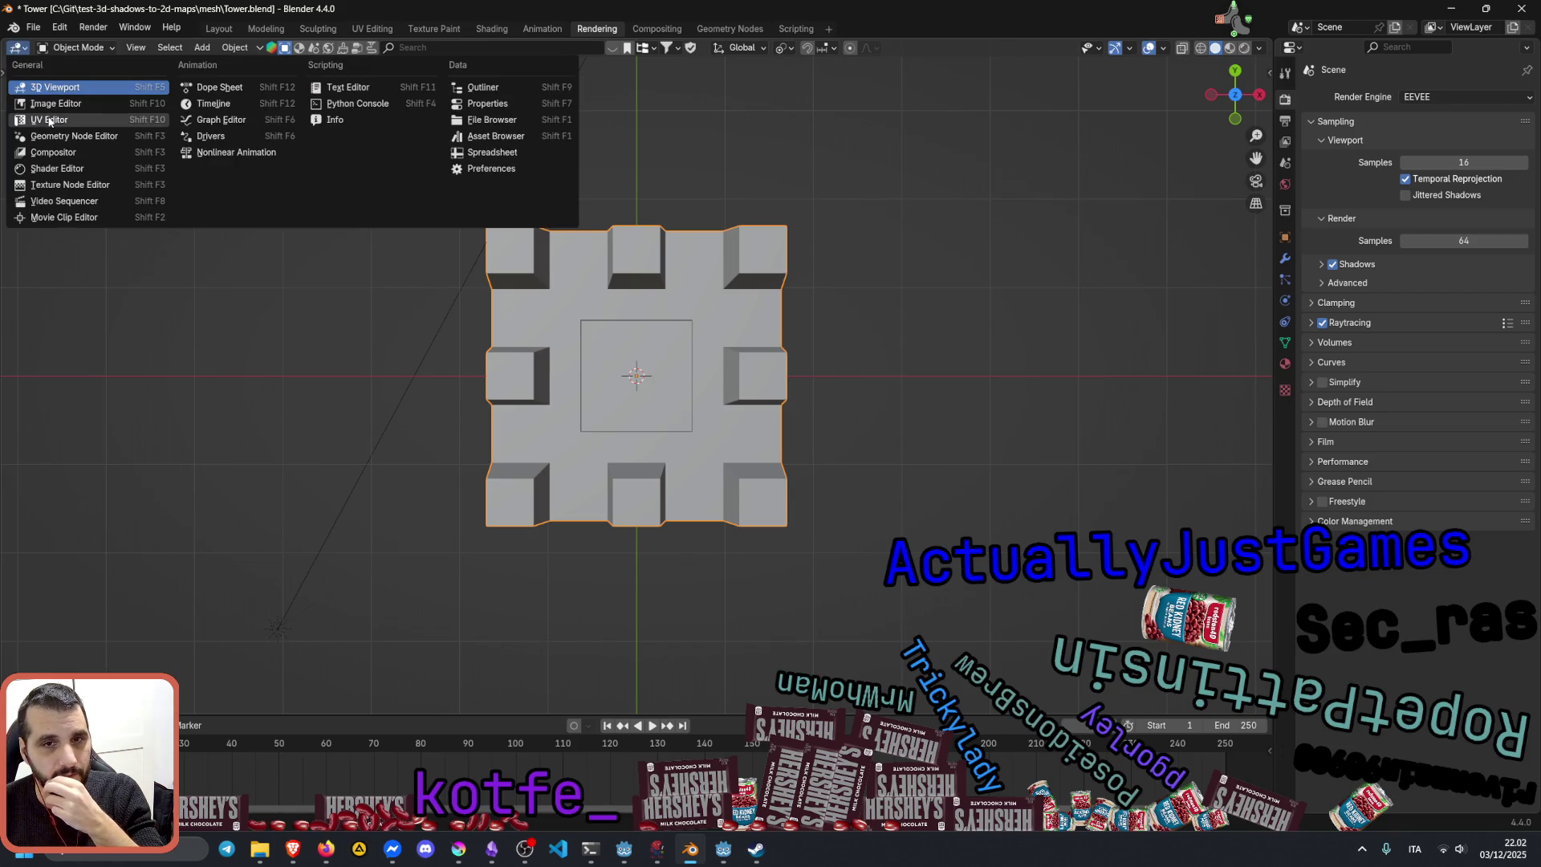
click(24, 48)
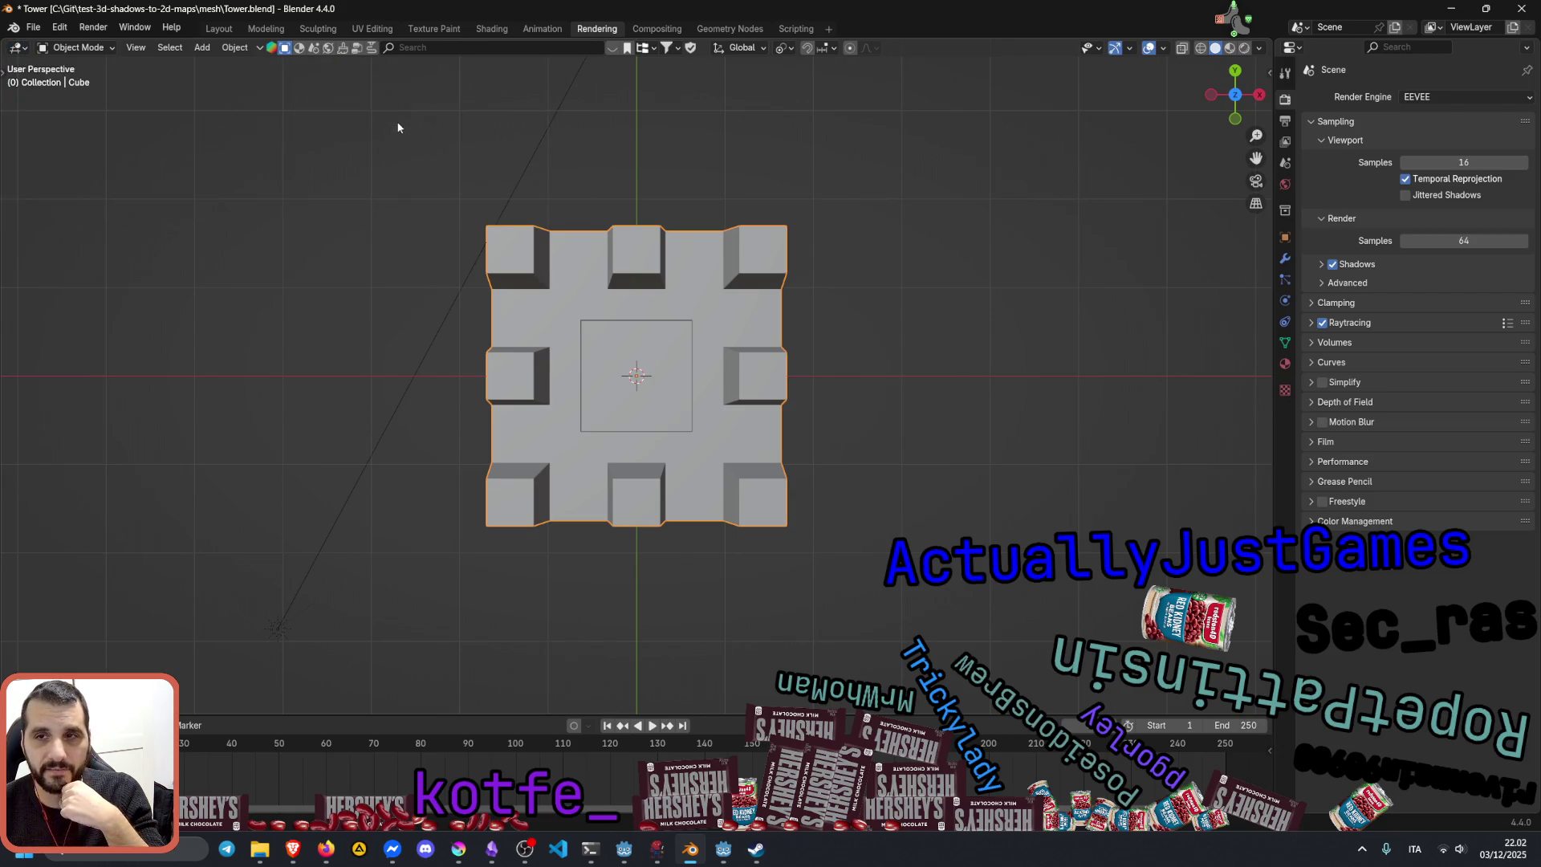
click(217, 29)
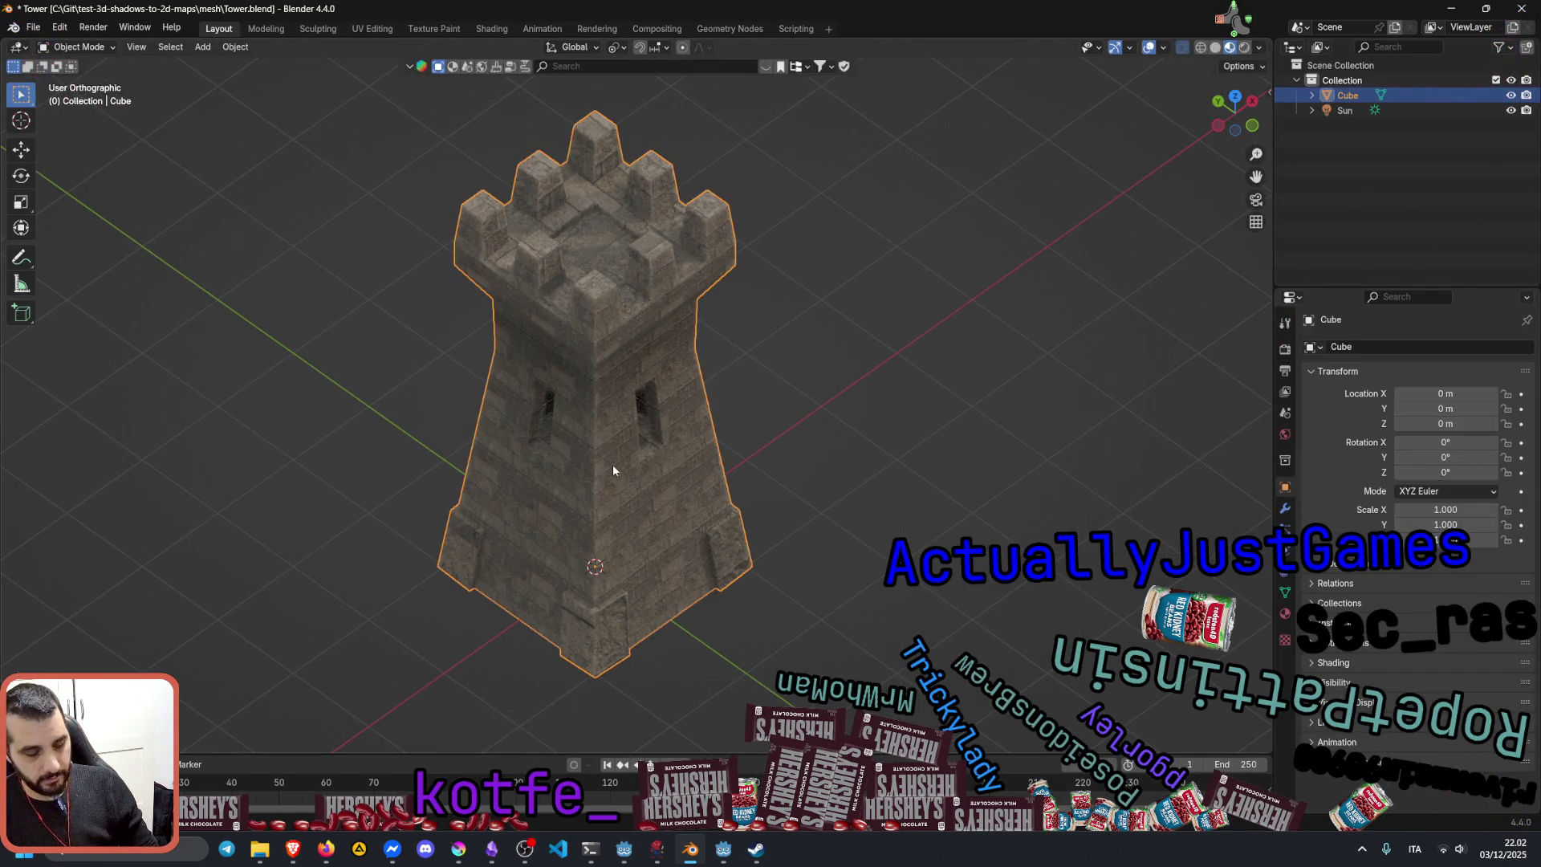
Step: Add a Camera to the scene and dismiss its adjustment panel
key(shift+a)
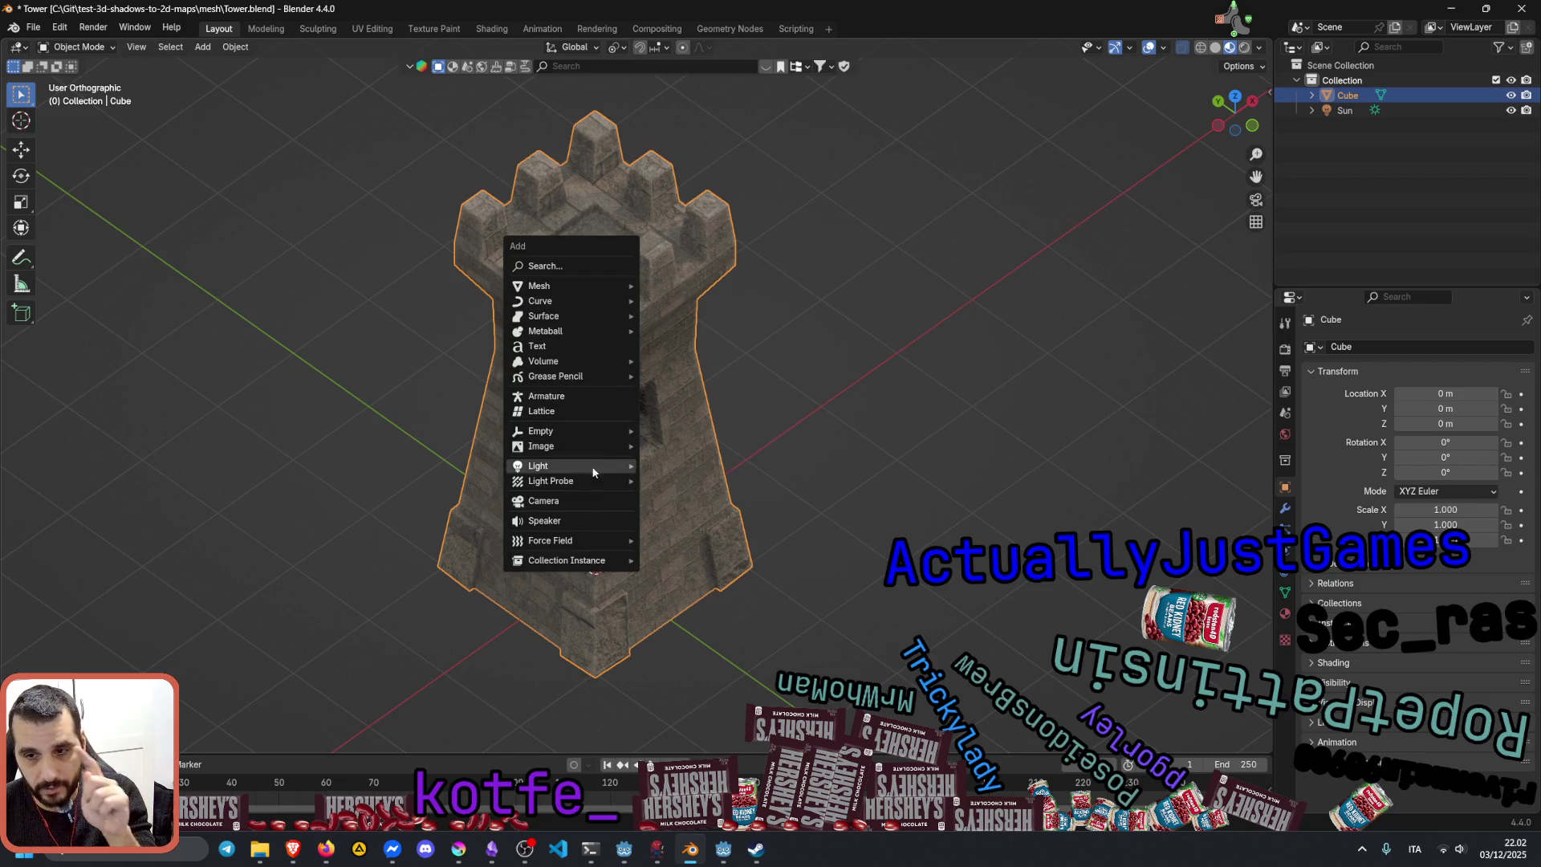
click(591, 500)
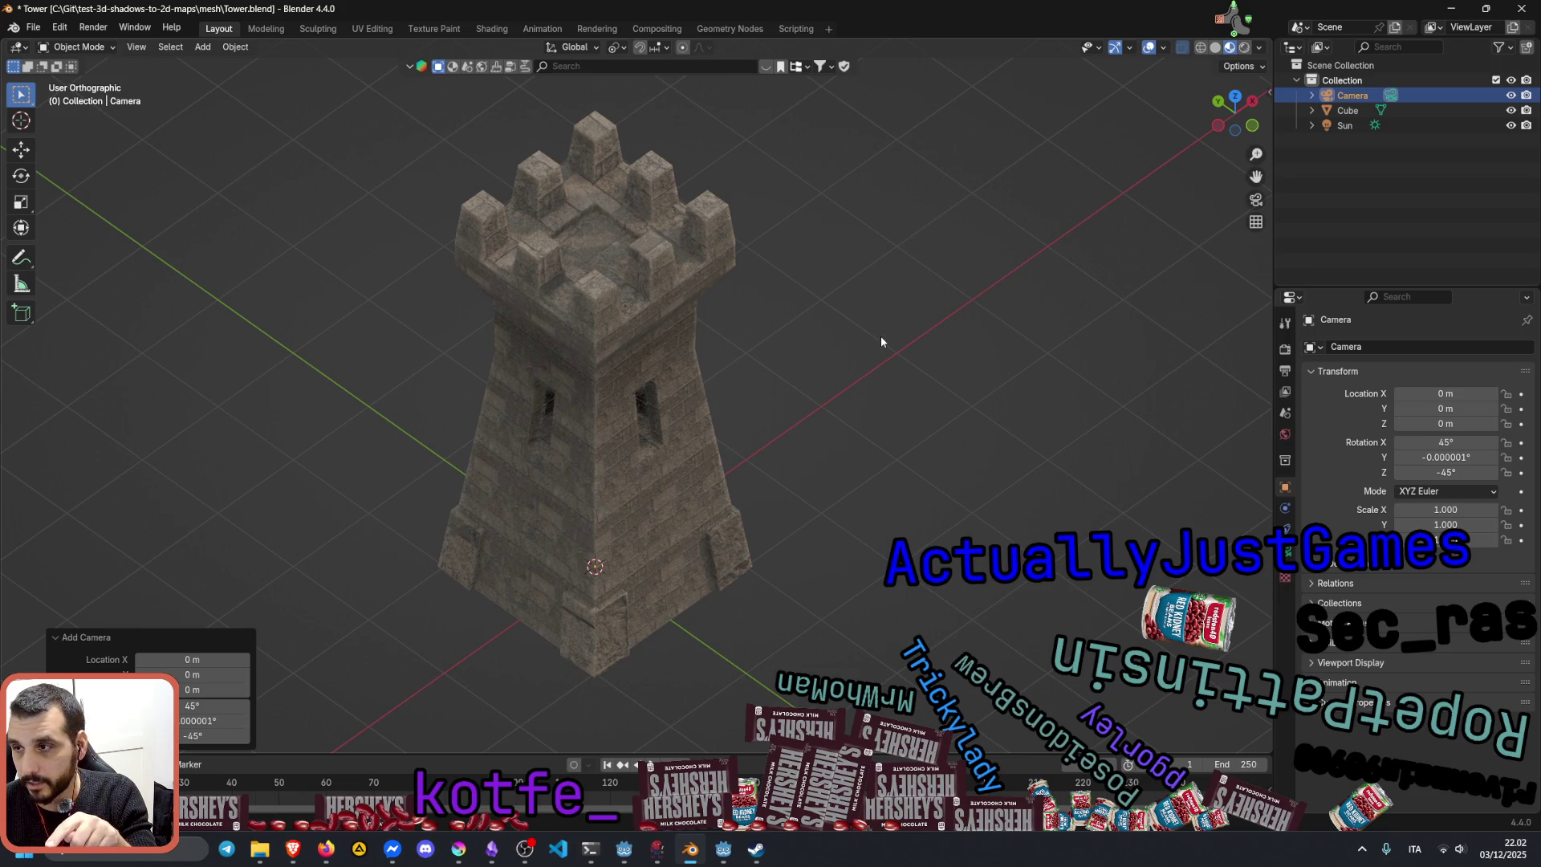
scroll(805, 350, down, 7)
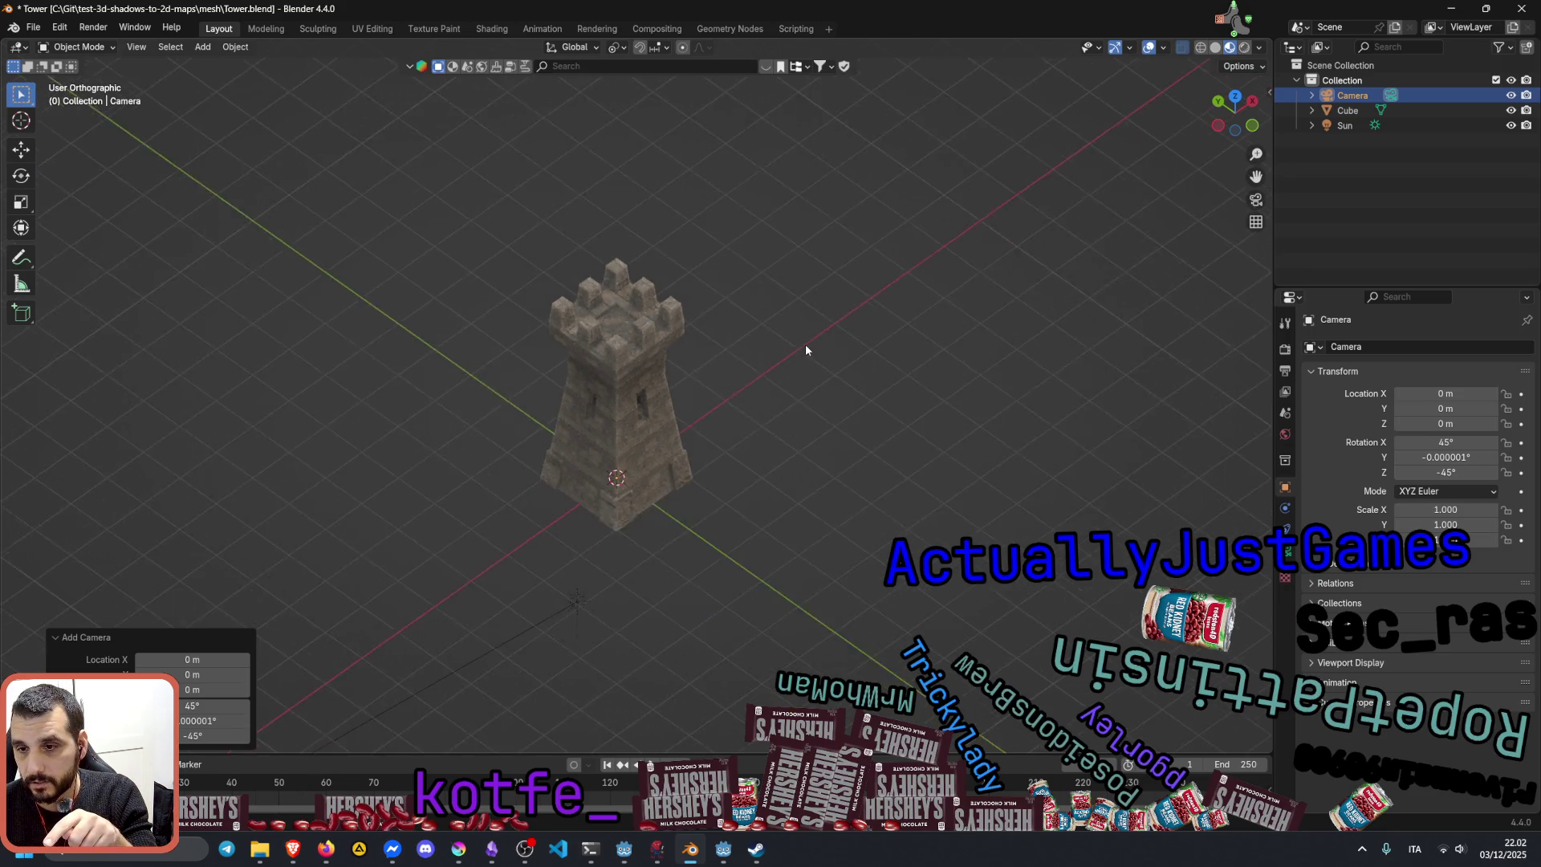
scroll(806, 350, up, 7)
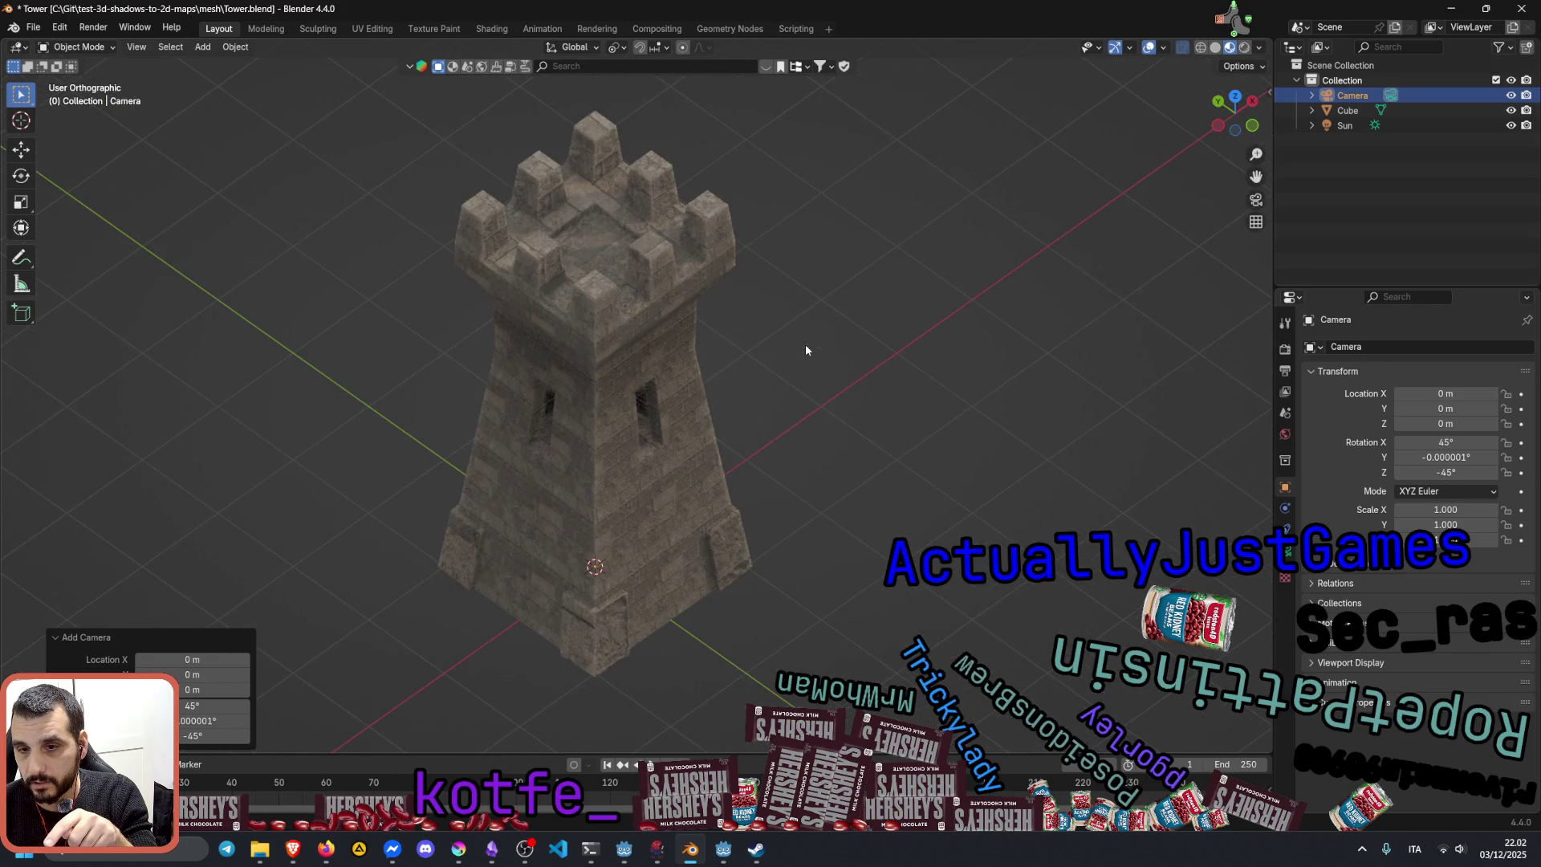
scroll(806, 349, up, 1)
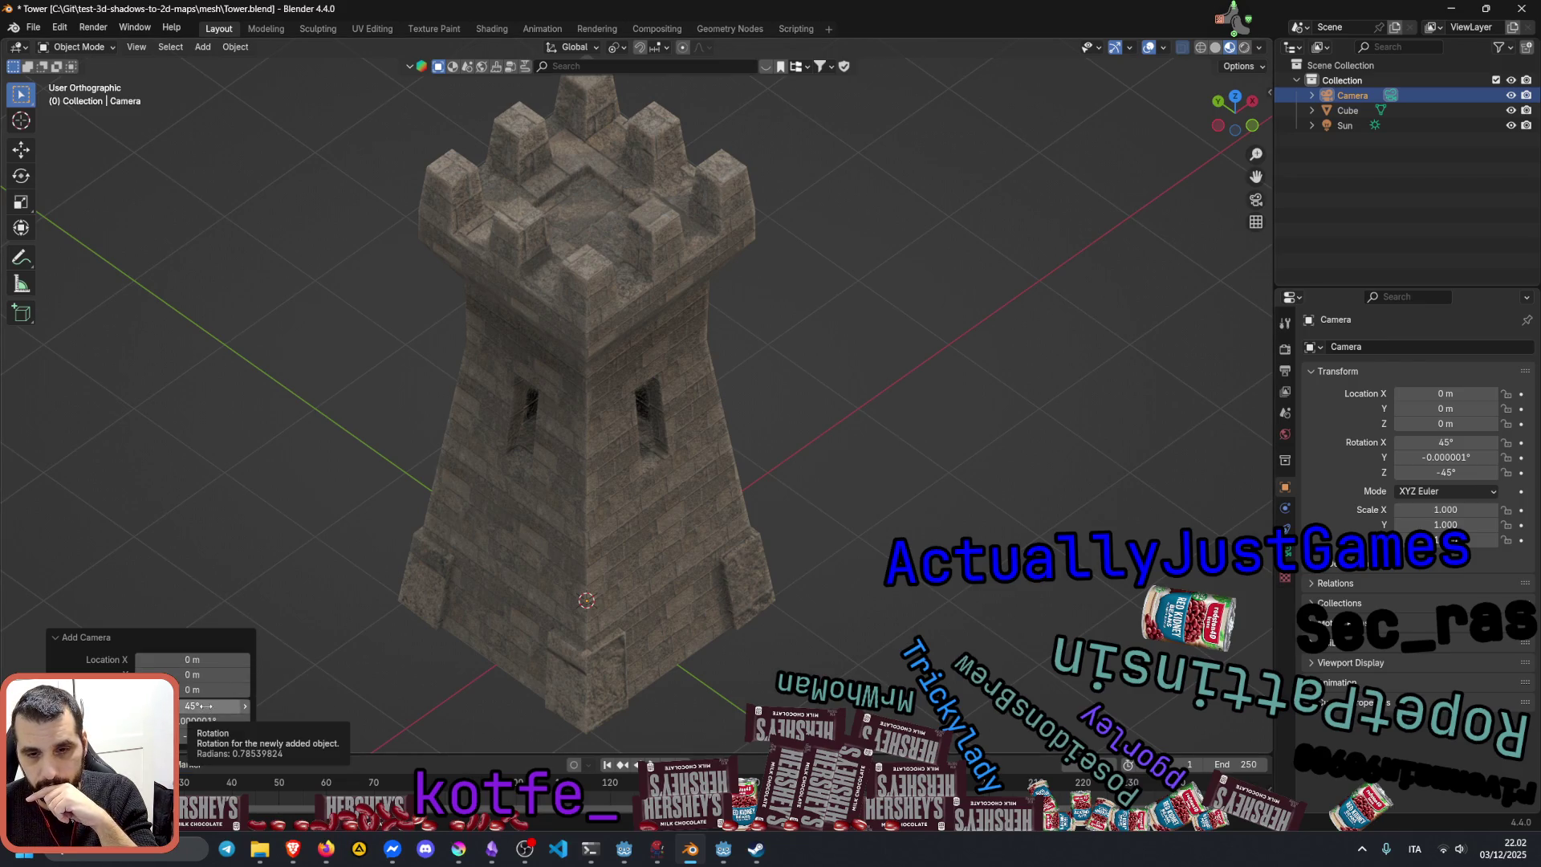
scroll(97, 644, down, 1)
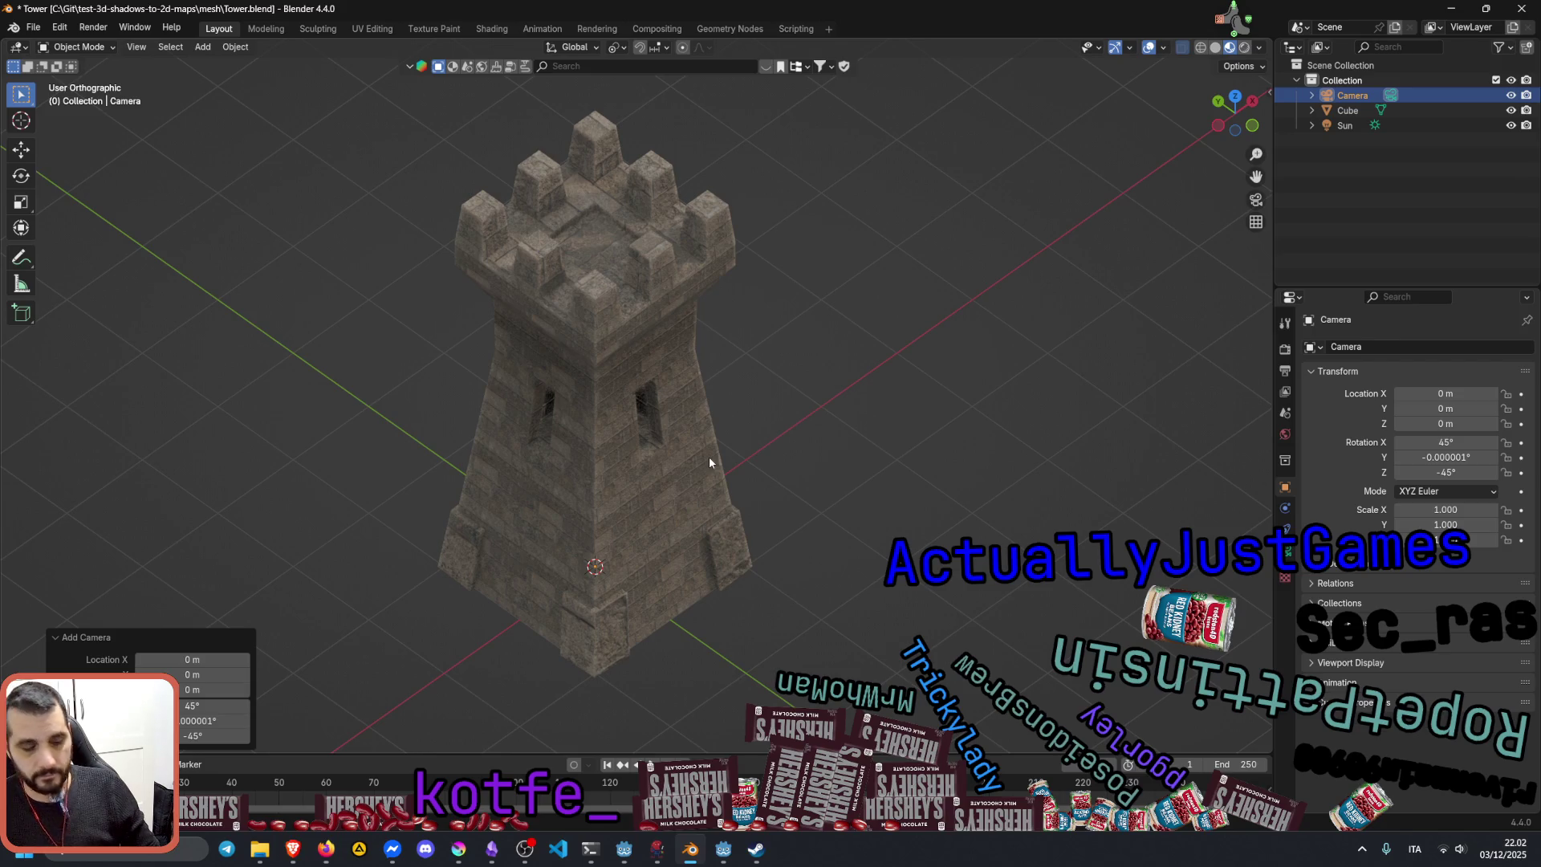
shift+middle_drag(709, 463, 767, 461)
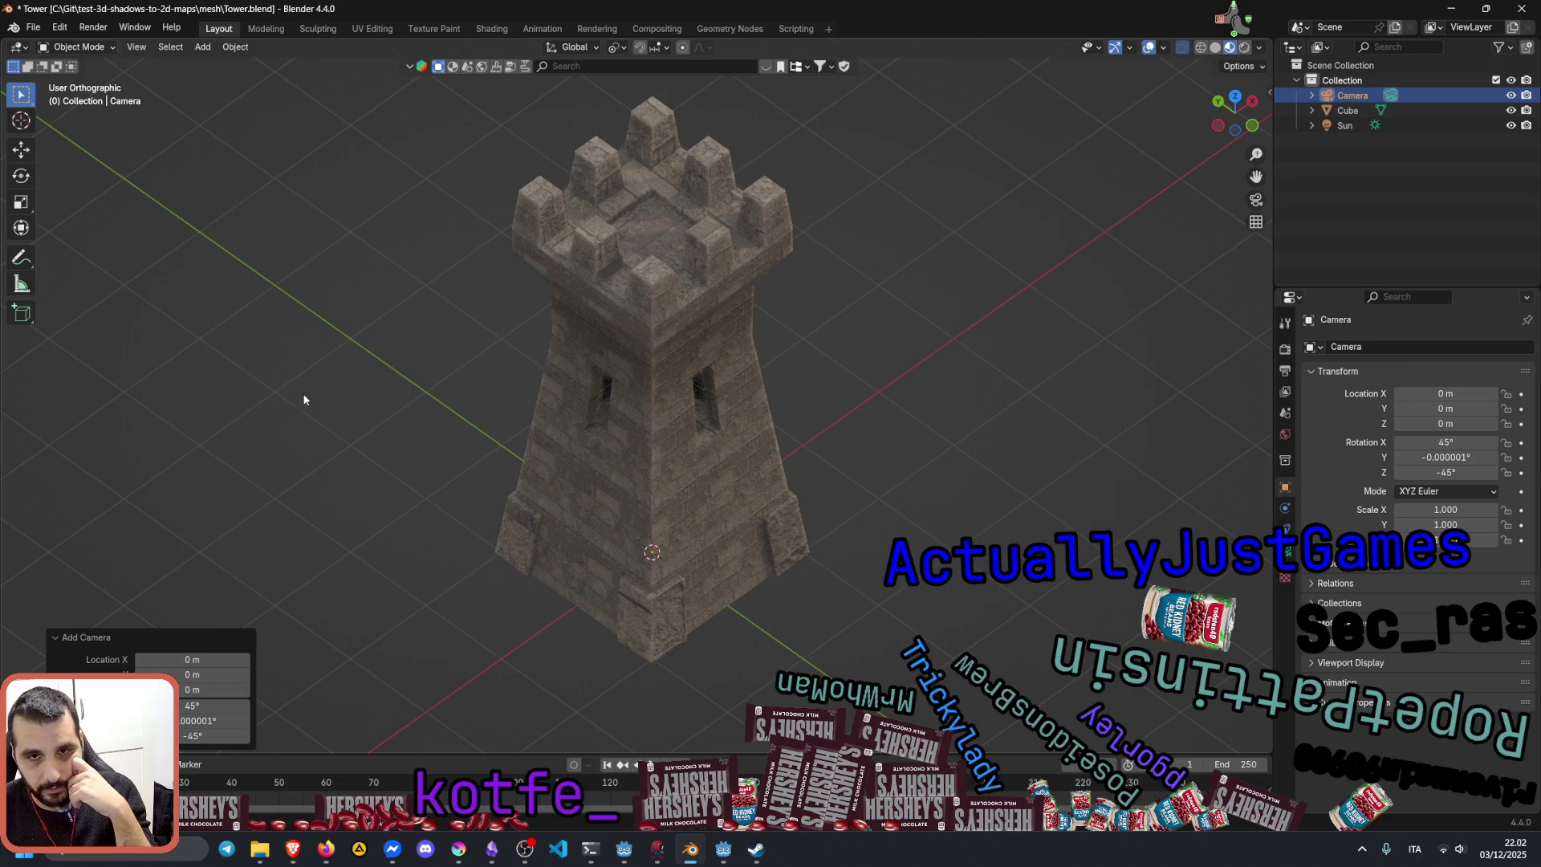
scroll(417, 442, down, 1)
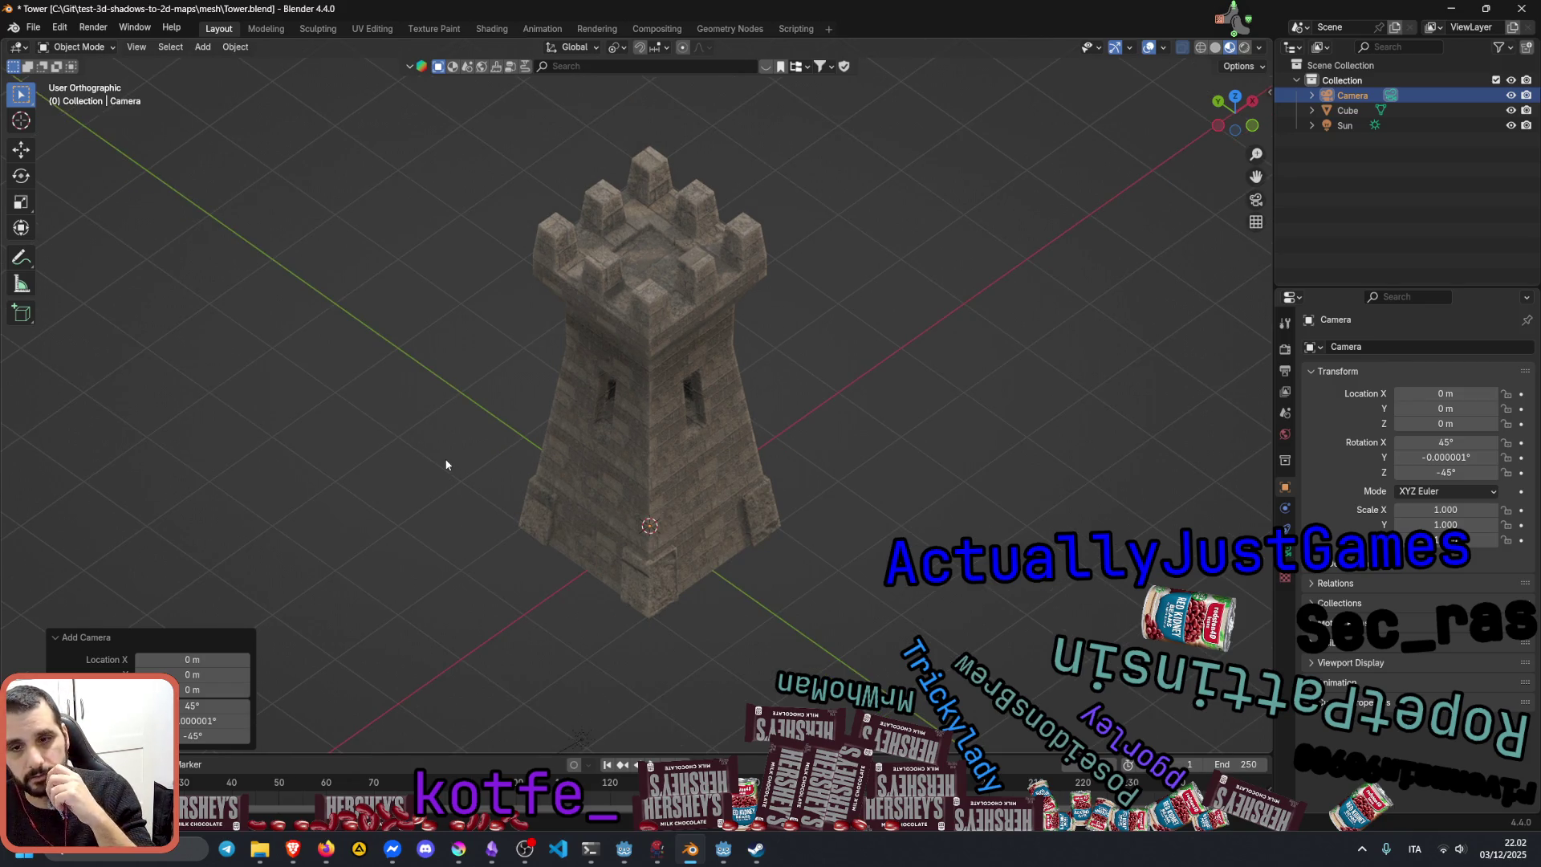
click(106, 642)
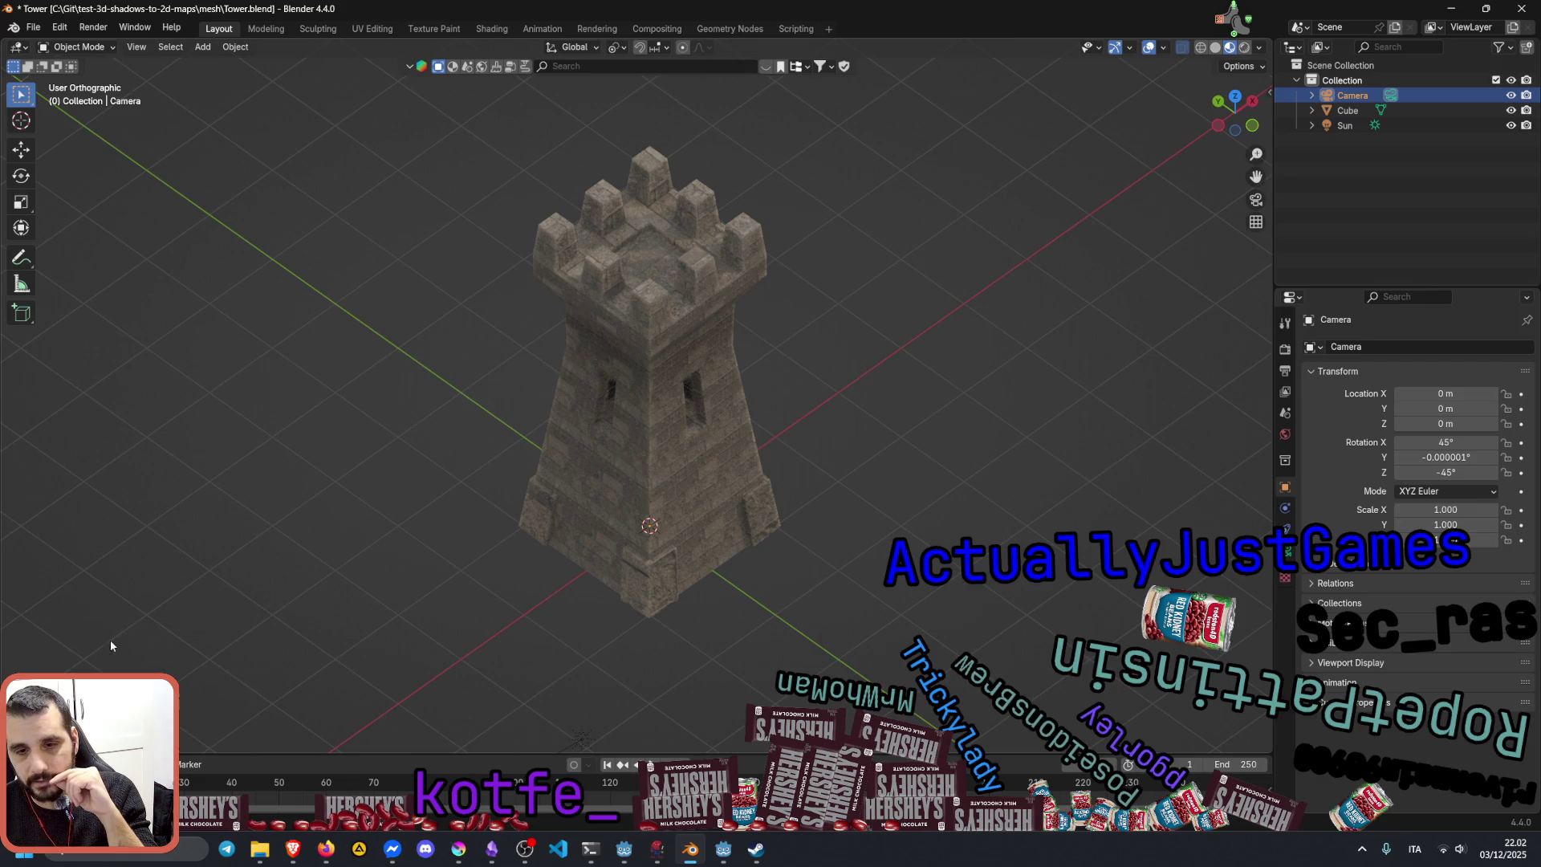
Step: Reselect the camera and orbit so it is visible at the tower's base
click(384, 537)
right_click(385, 537)
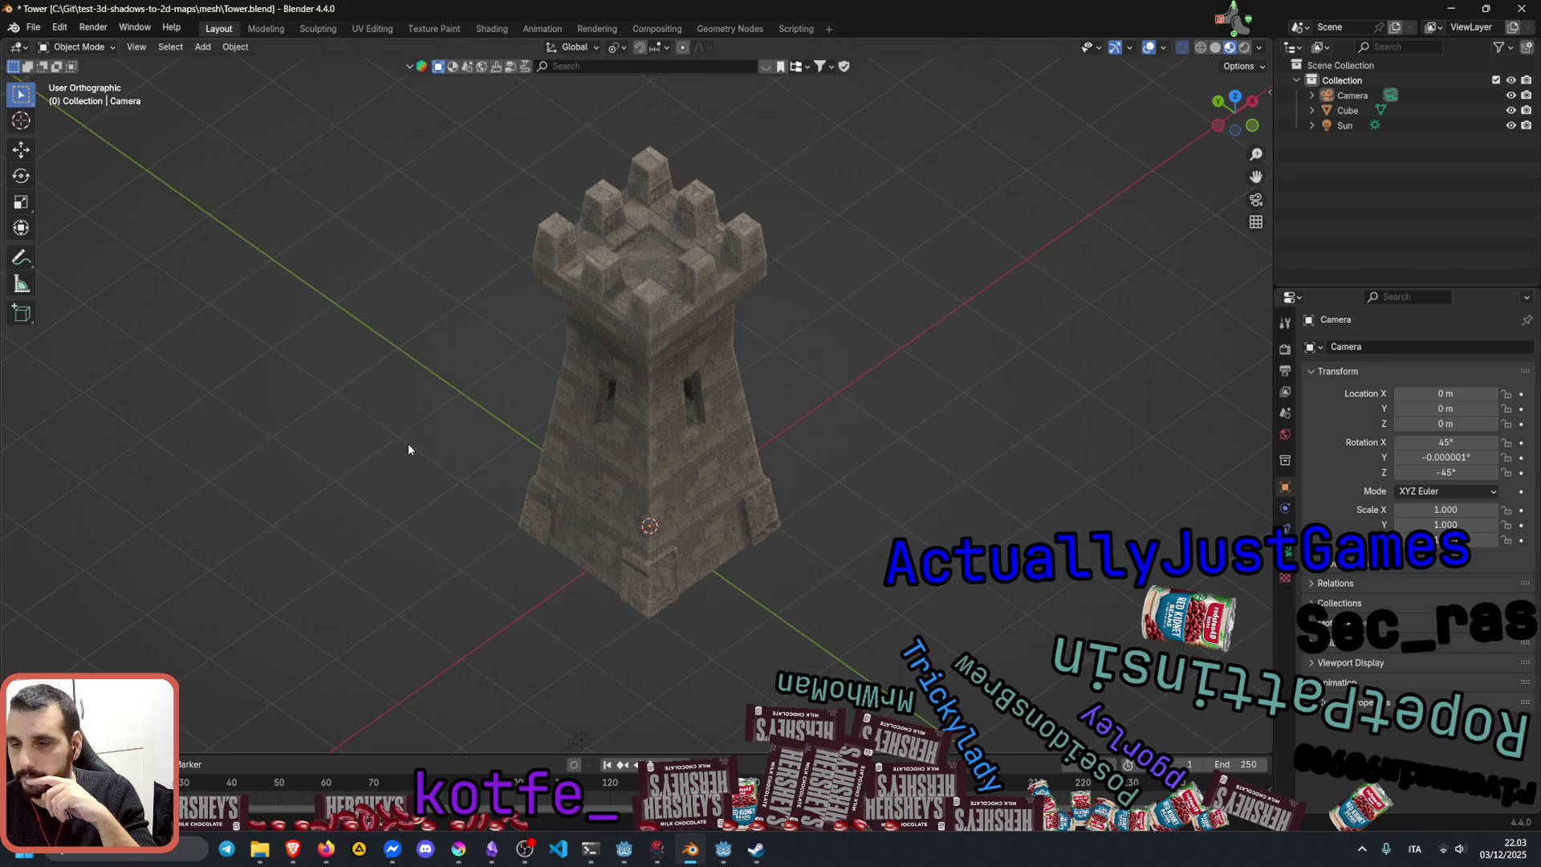
scroll(408, 449, down, 5)
scroll(408, 449, up, 1)
scroll(408, 449, up, 2)
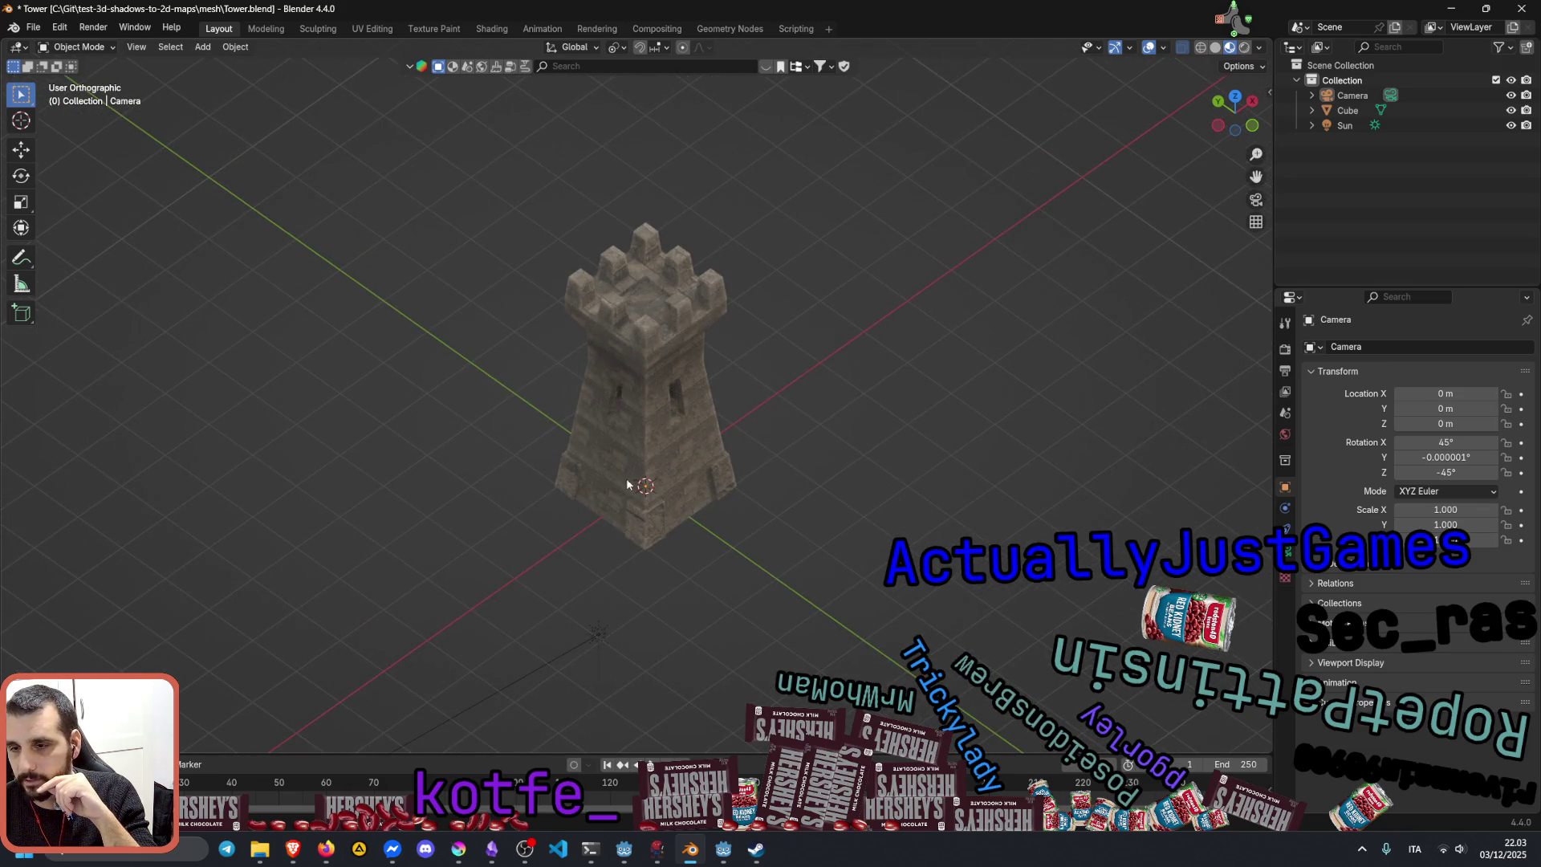
key(ctrl+z)
mouse_move(811, 480)
middle_down()
mouse_move(600, 373)
mouse_move(700, 448)
mouse_move(776, 448)
mouse_move(890, 374)
mouse_move(817, 334)
mouse_move(759, 412)
mouse_move(791, 415)
middle_up()
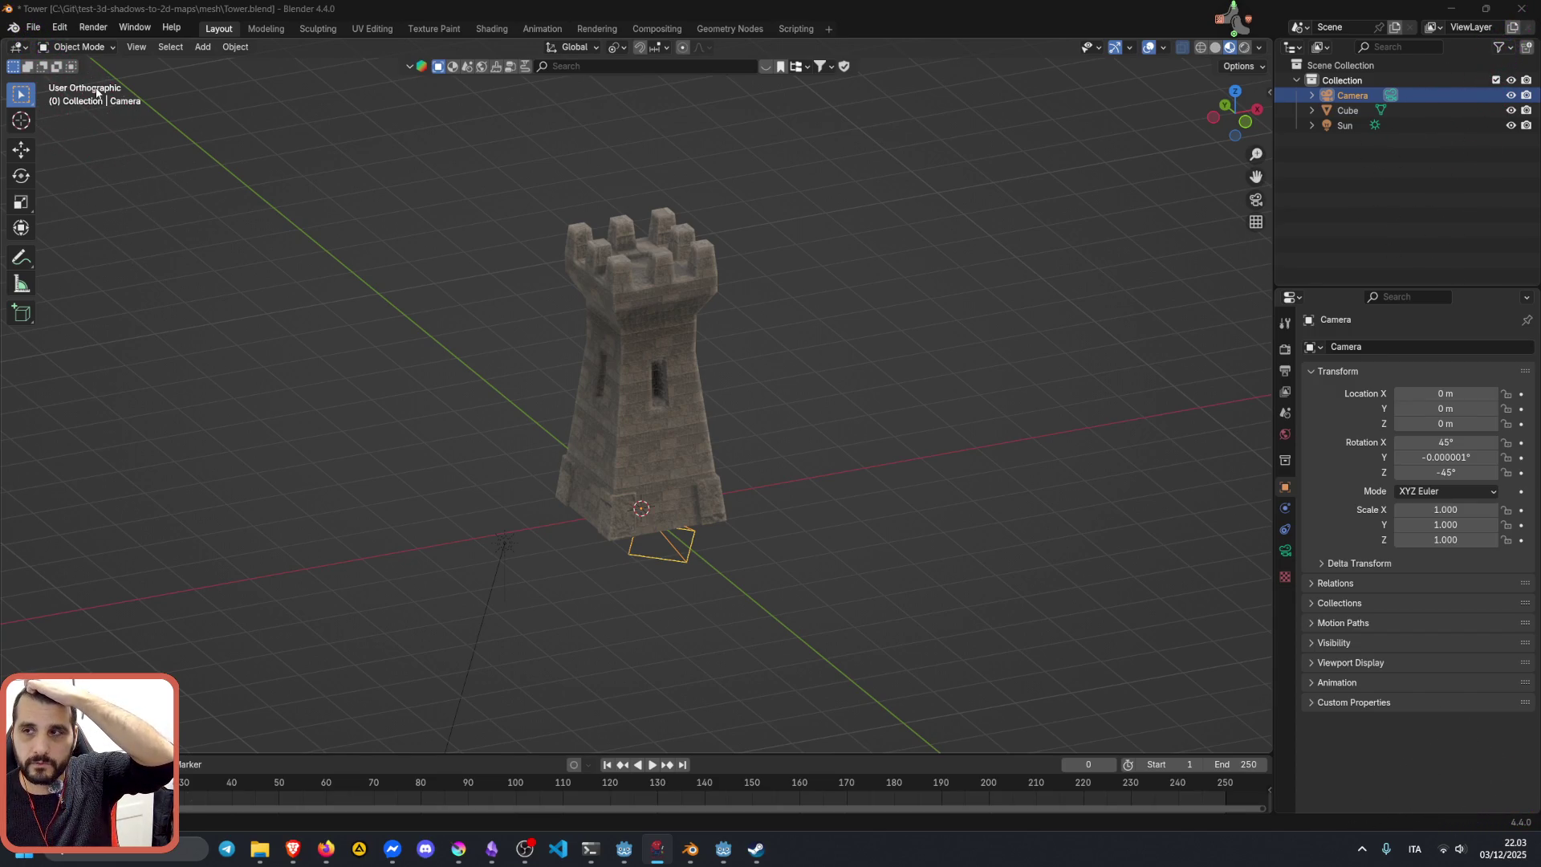
Step: Move the camera with G X -5, G Y -5, G Z 5 to sit diagonally above the tower
click(1088, 48)
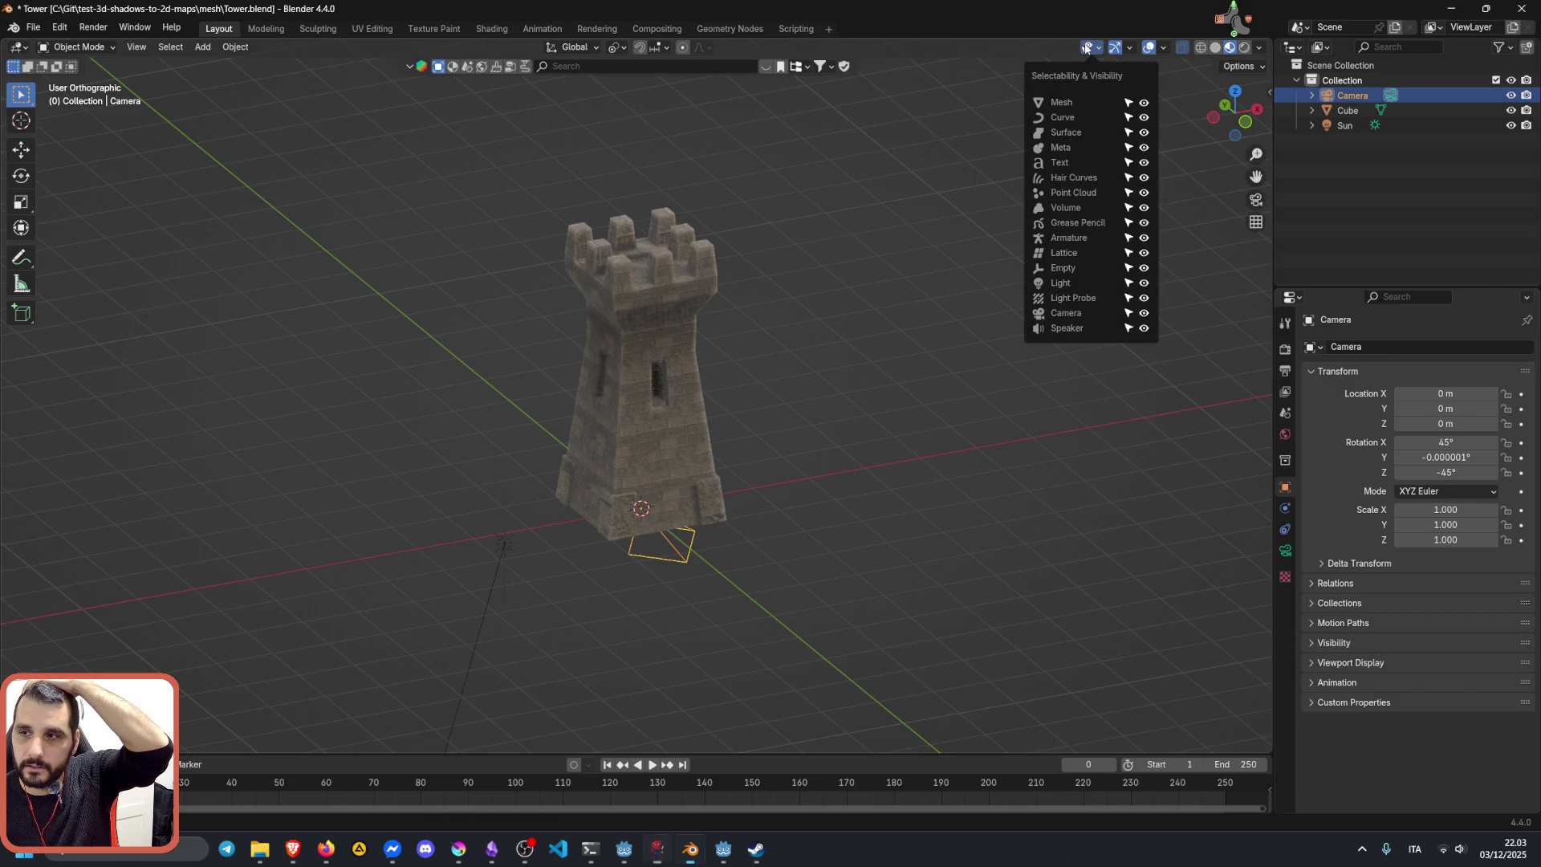
mouse_move(762, 492)
middle_down()
mouse_move(806, 501)
mouse_move(682, 514)
middle_up()
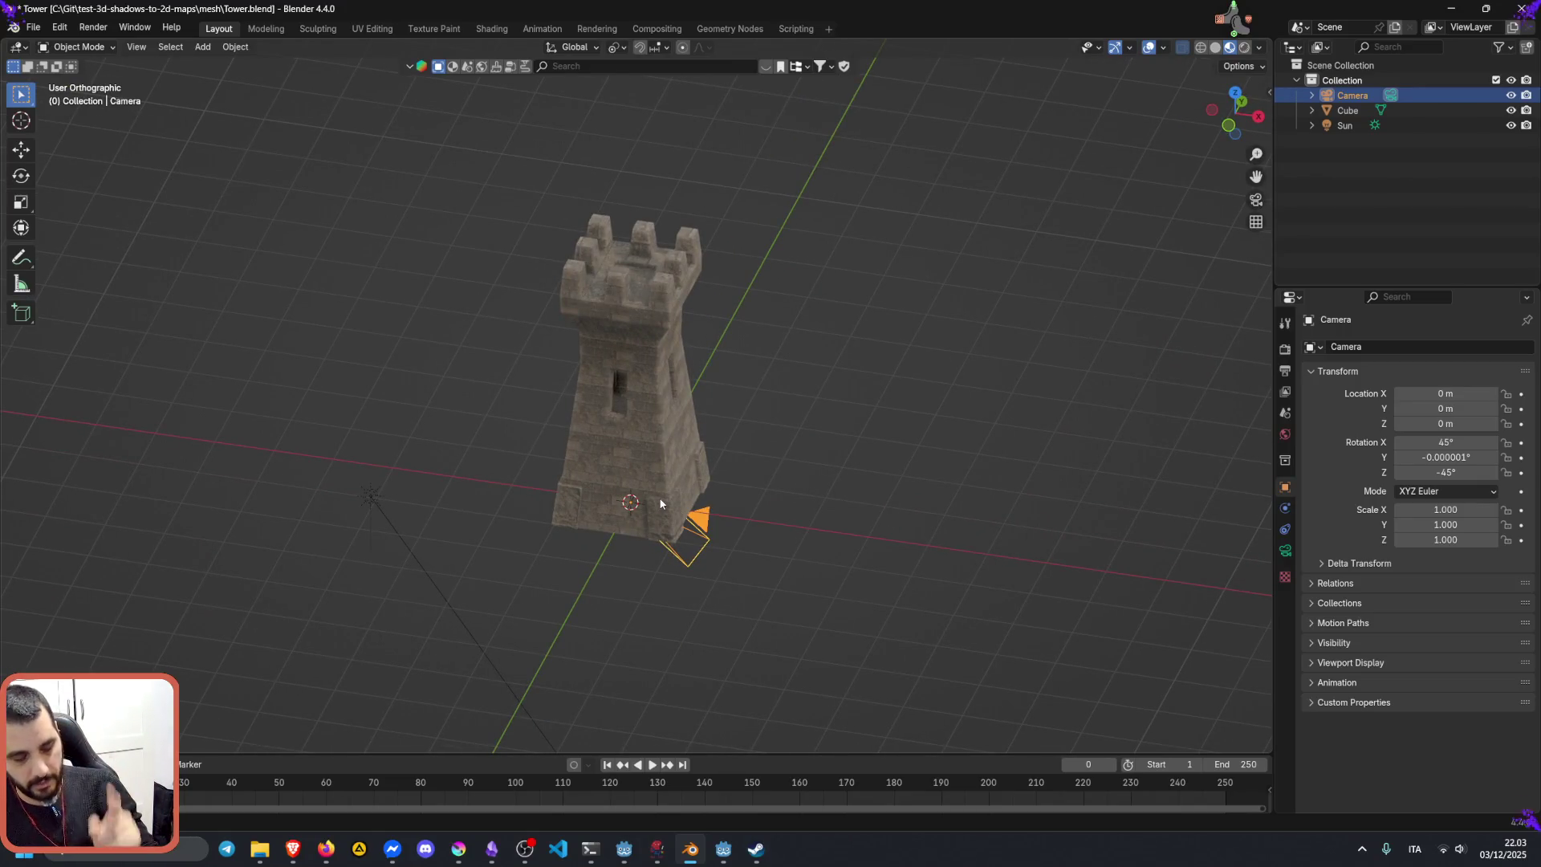
key(g)
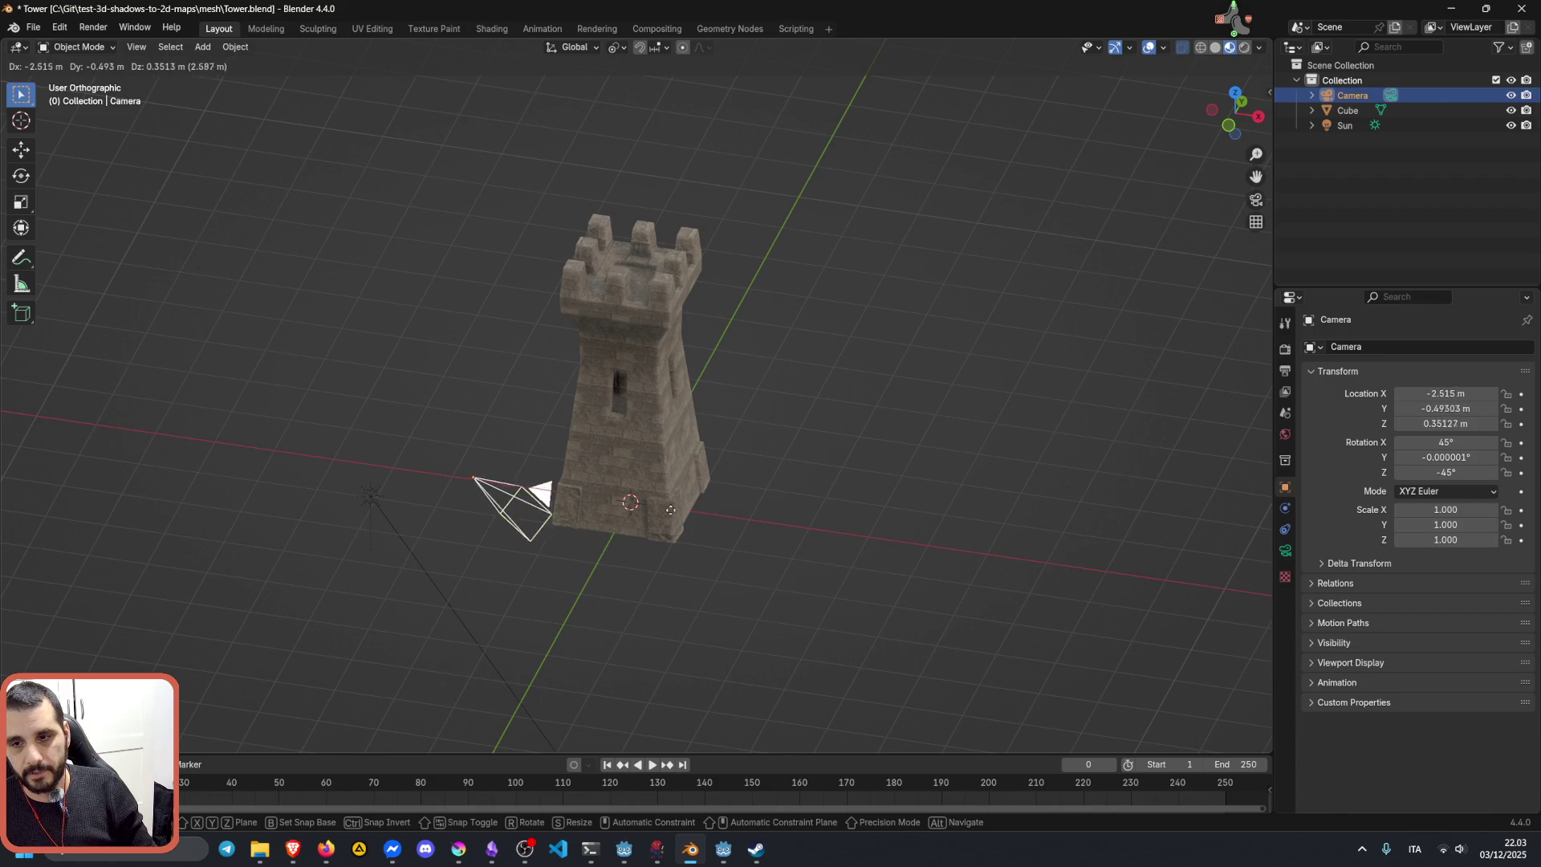
text(x)
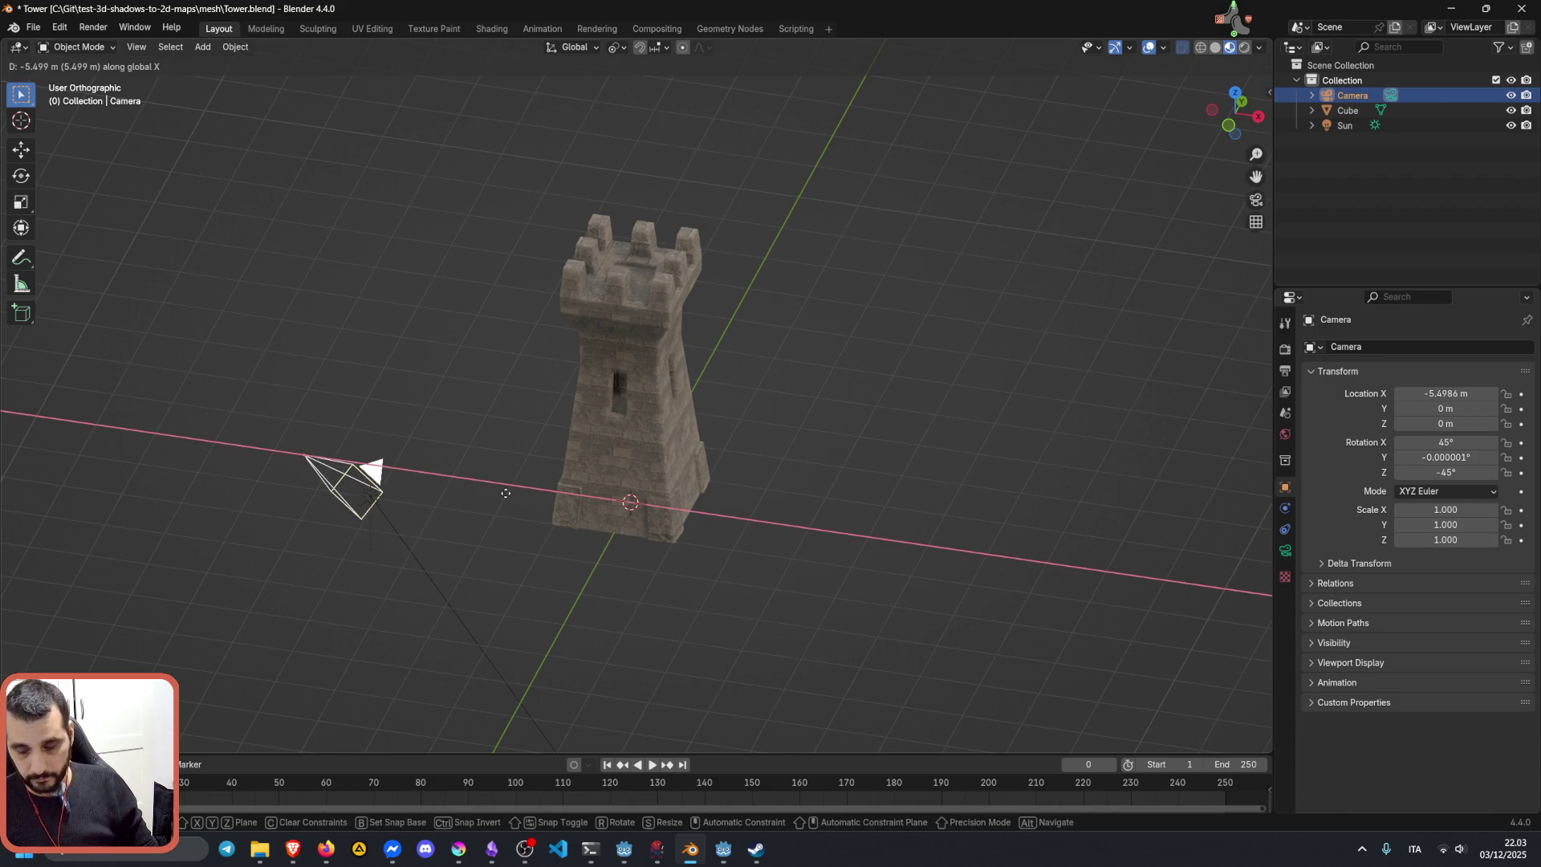
text(5)
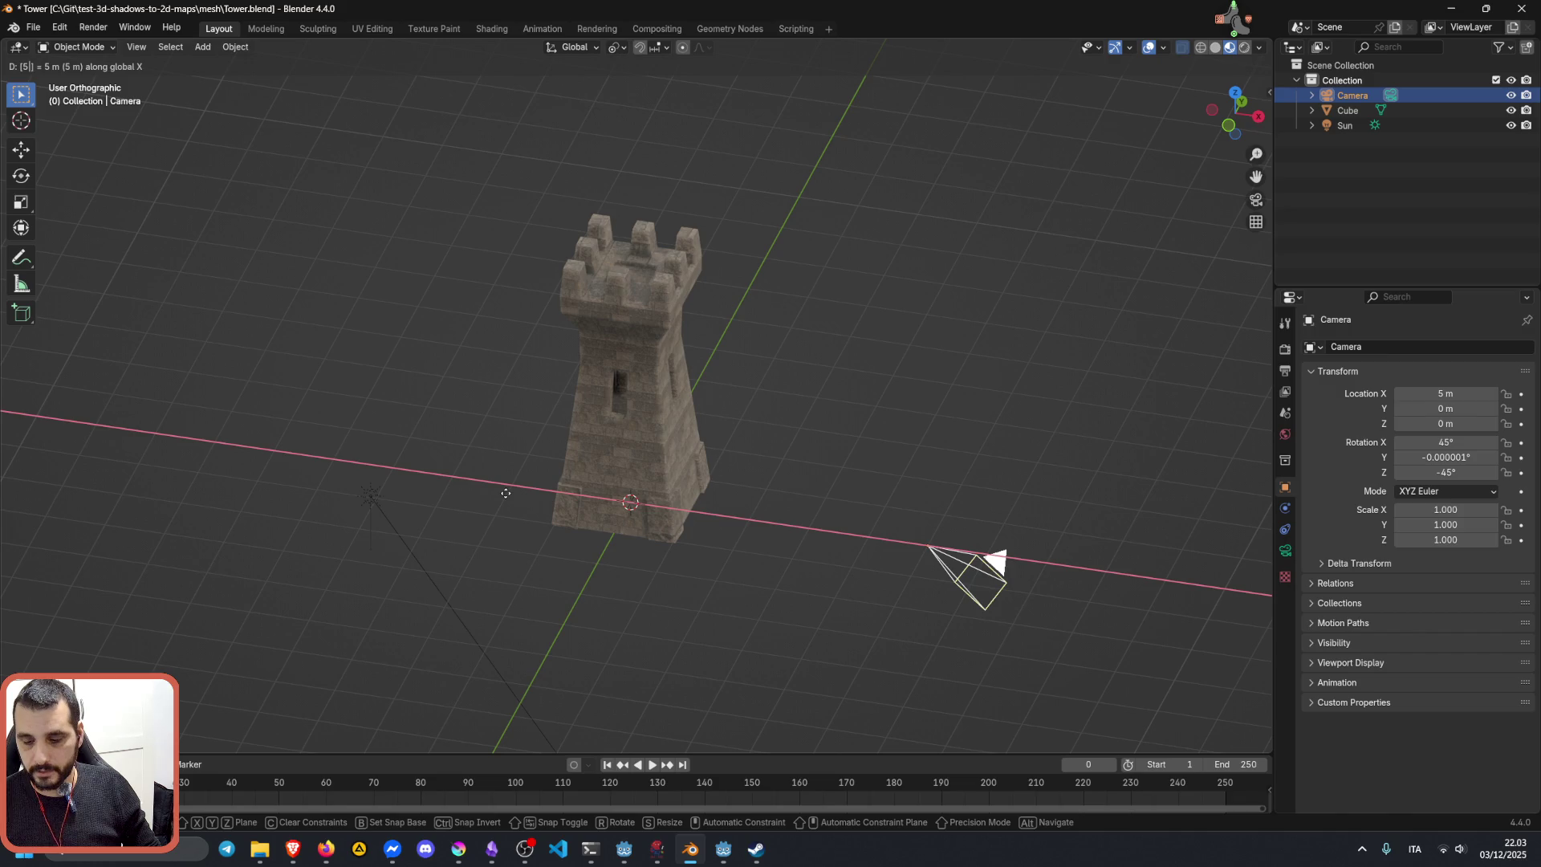
key(minus)
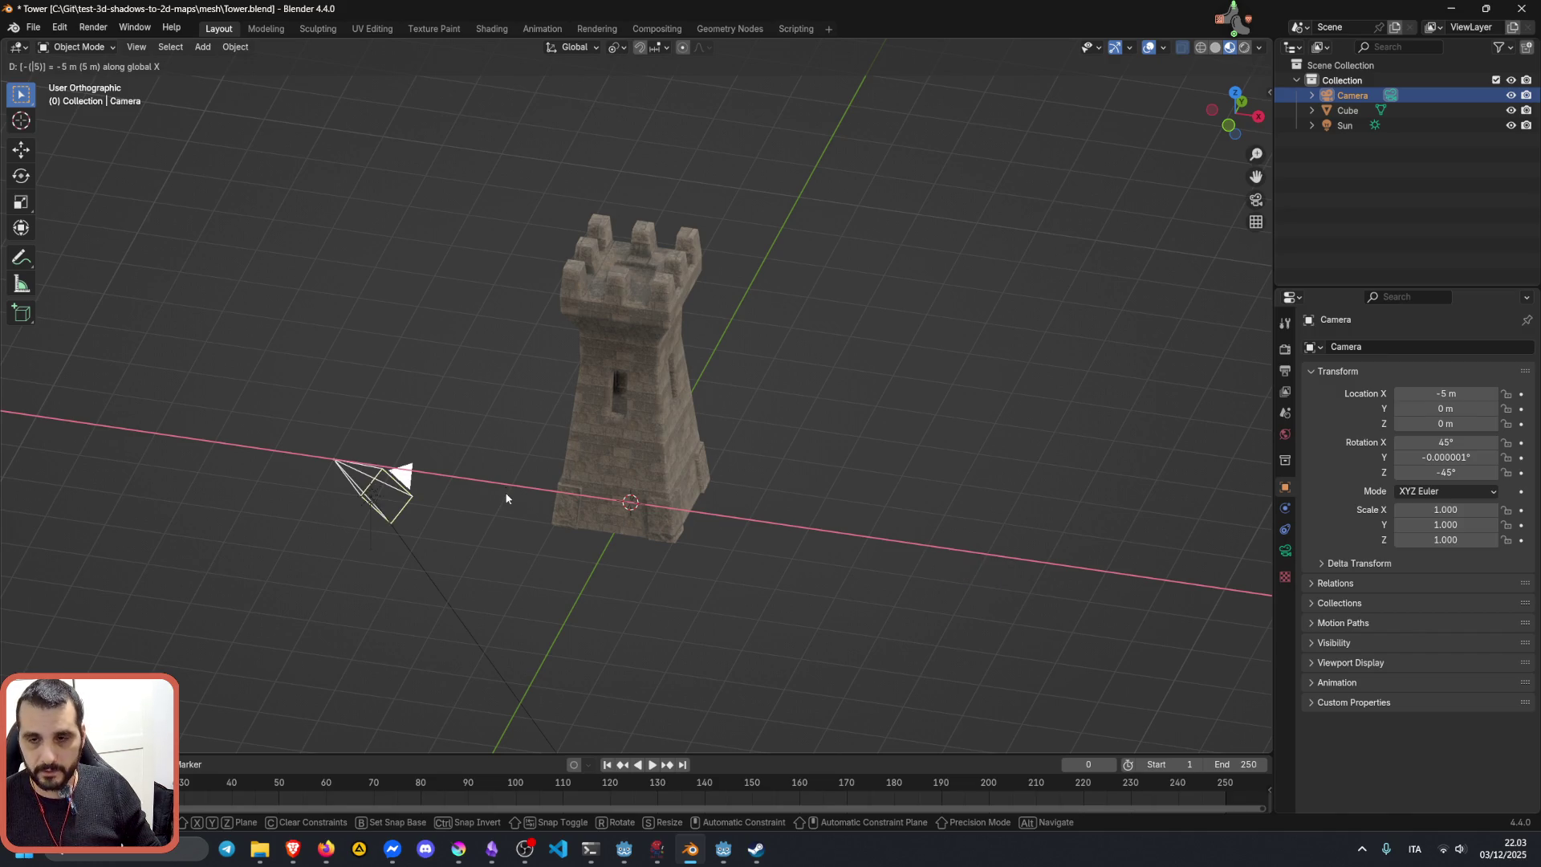
key(Return)
key(g)
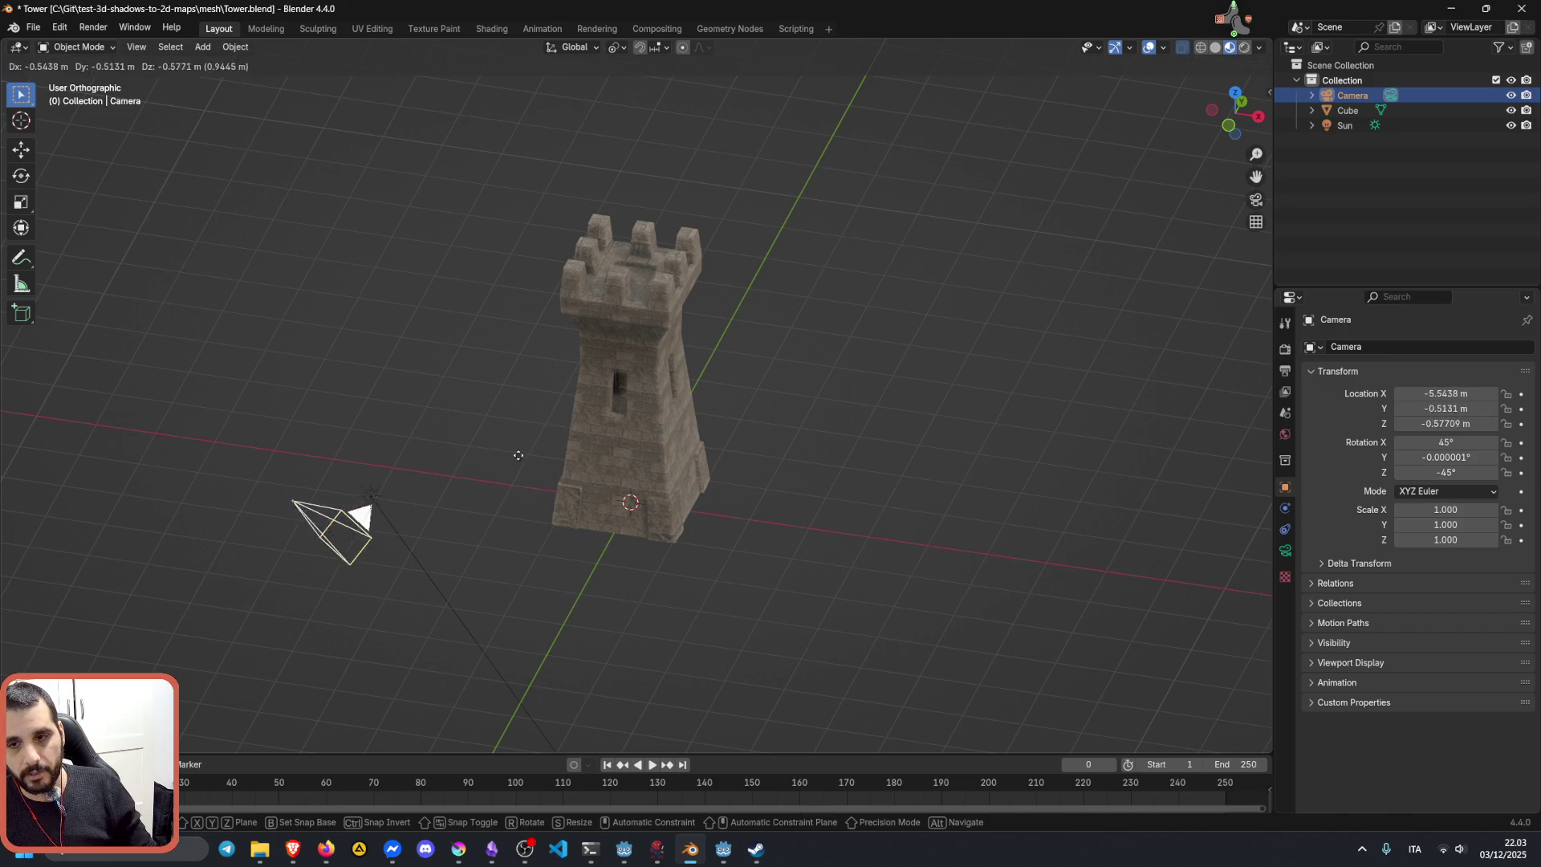
text(y)
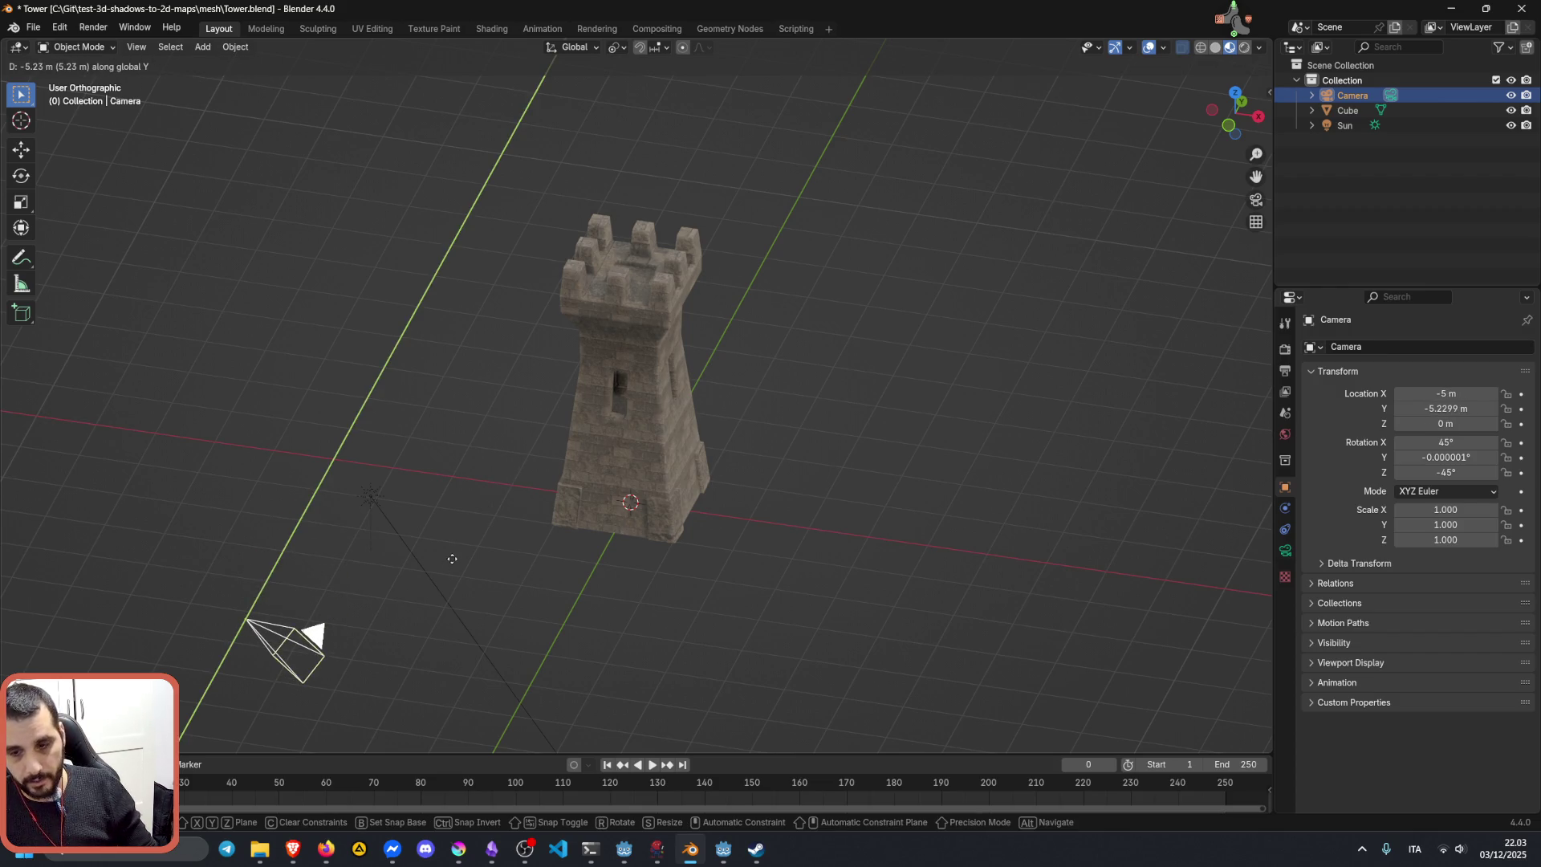
text(5)
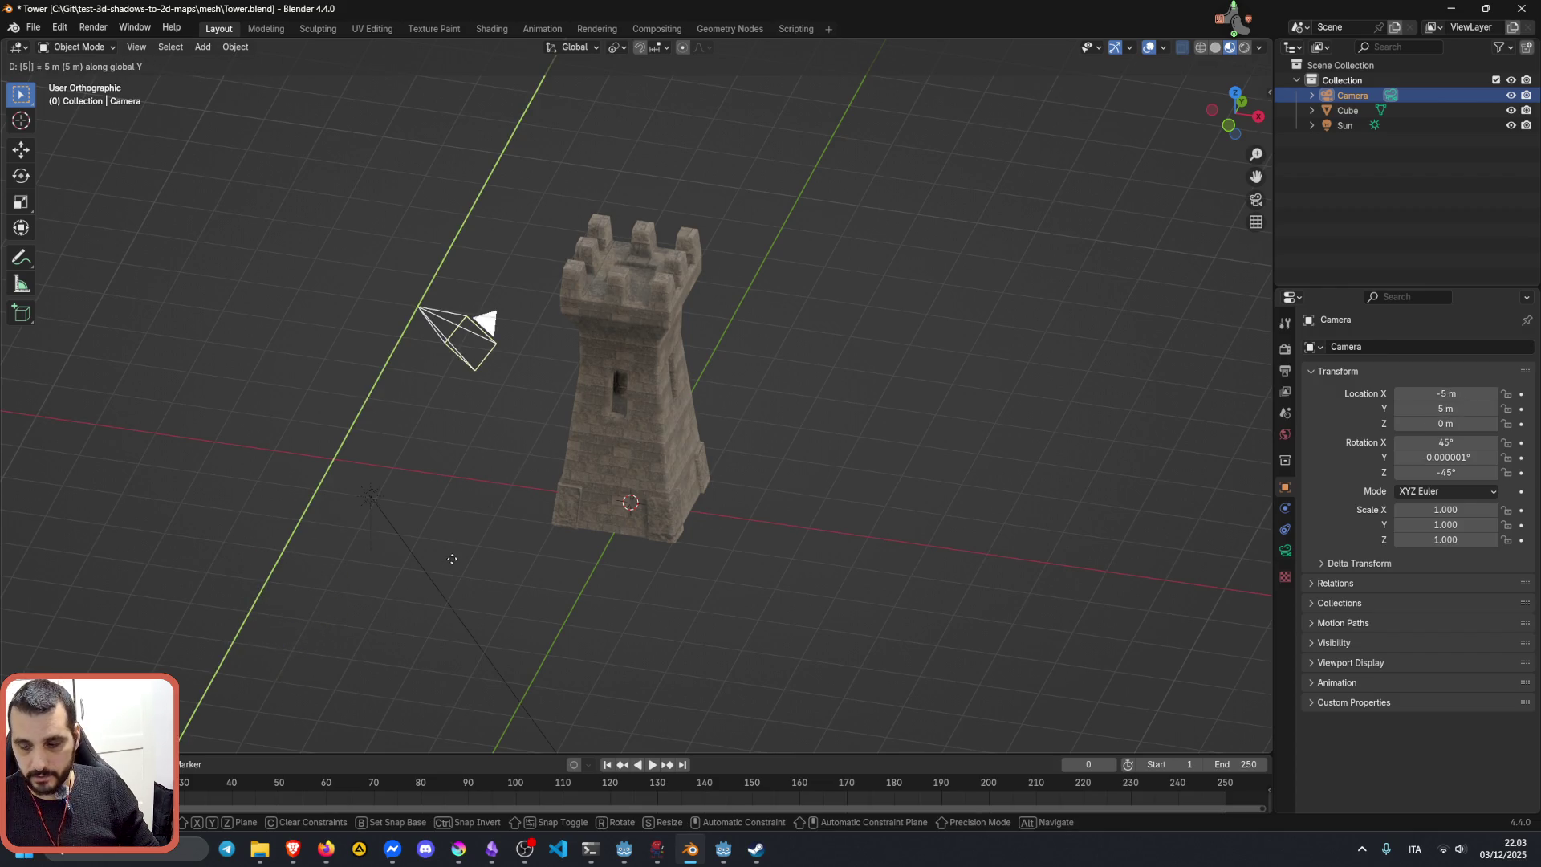
text(-(|5)
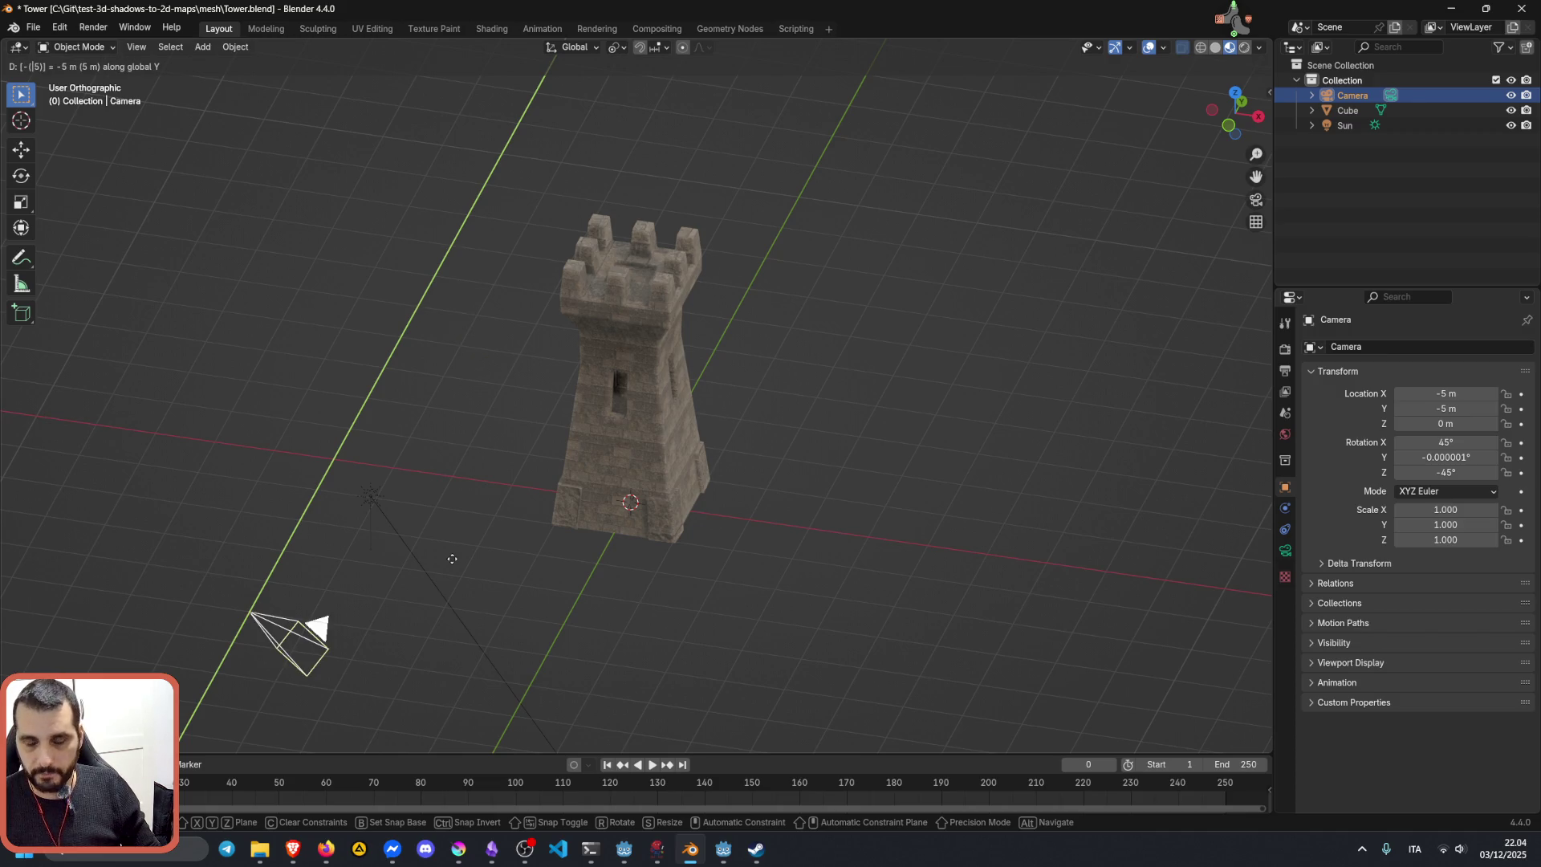
key(Return)
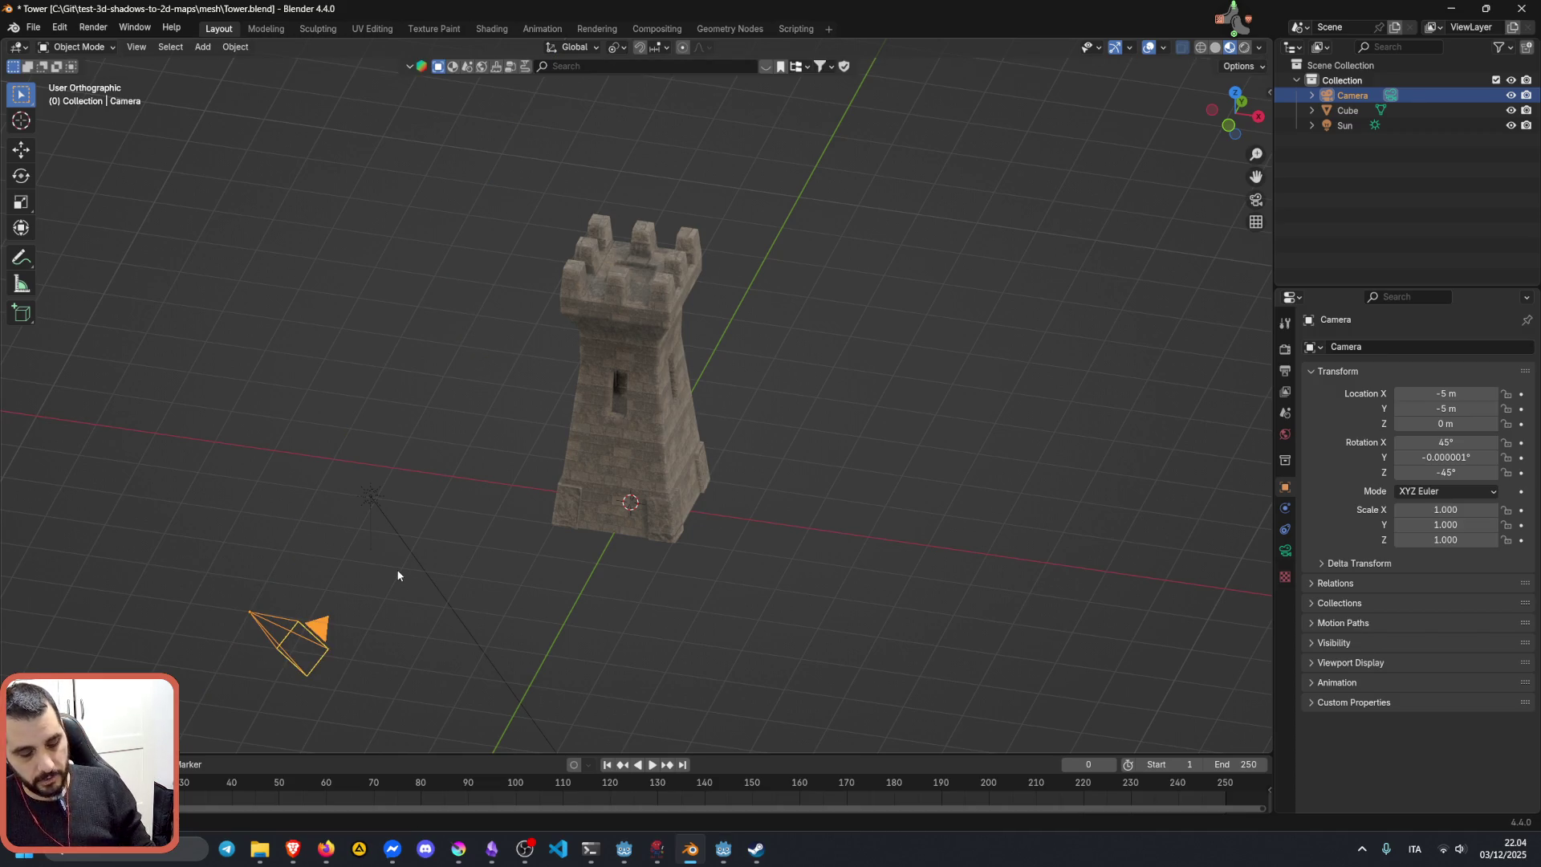
key(g)
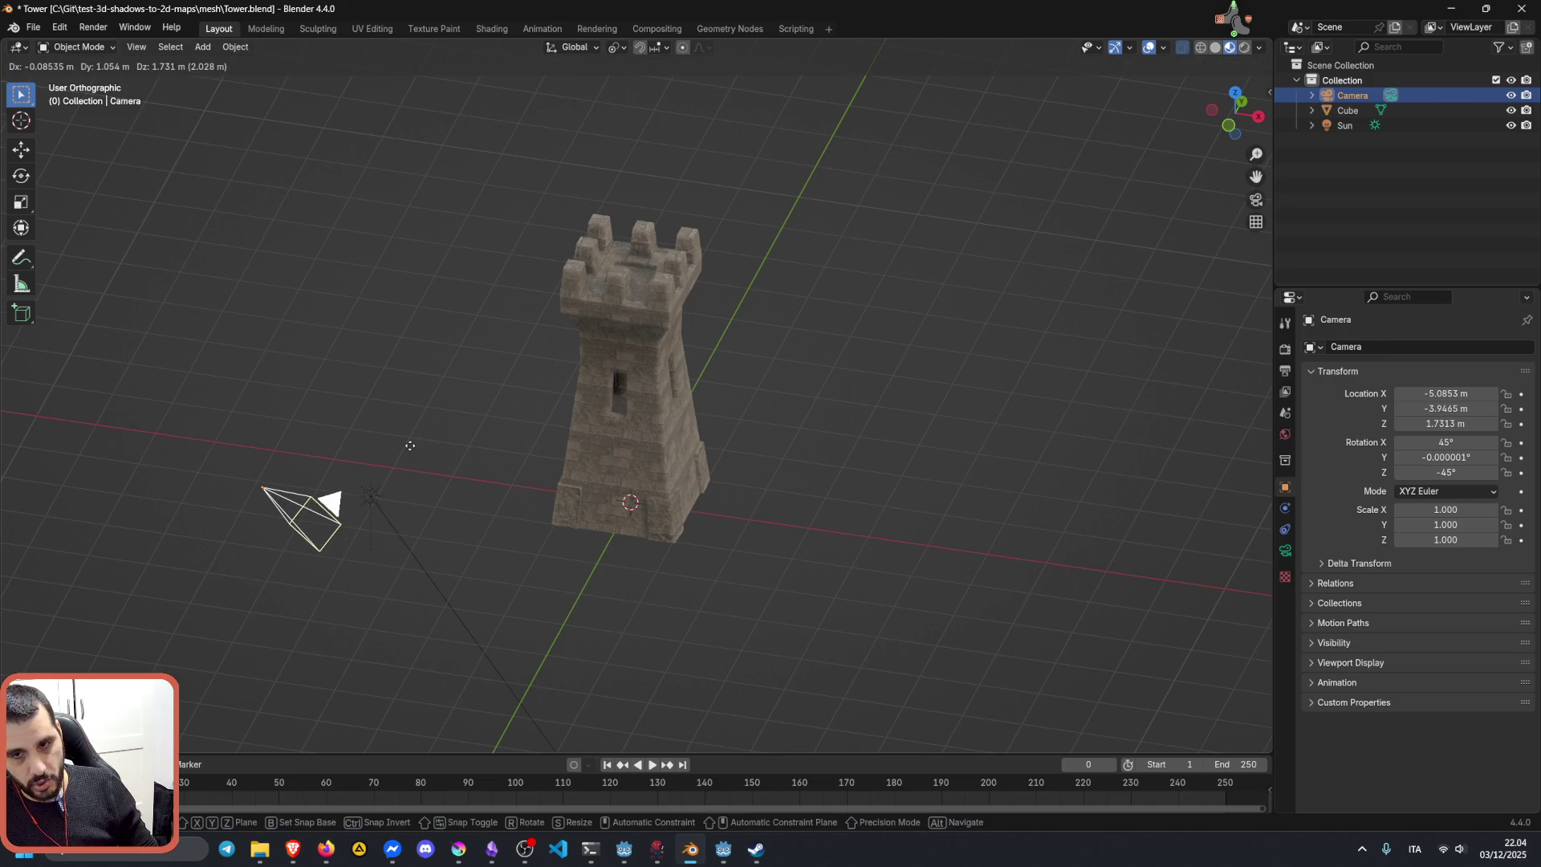
text(z)
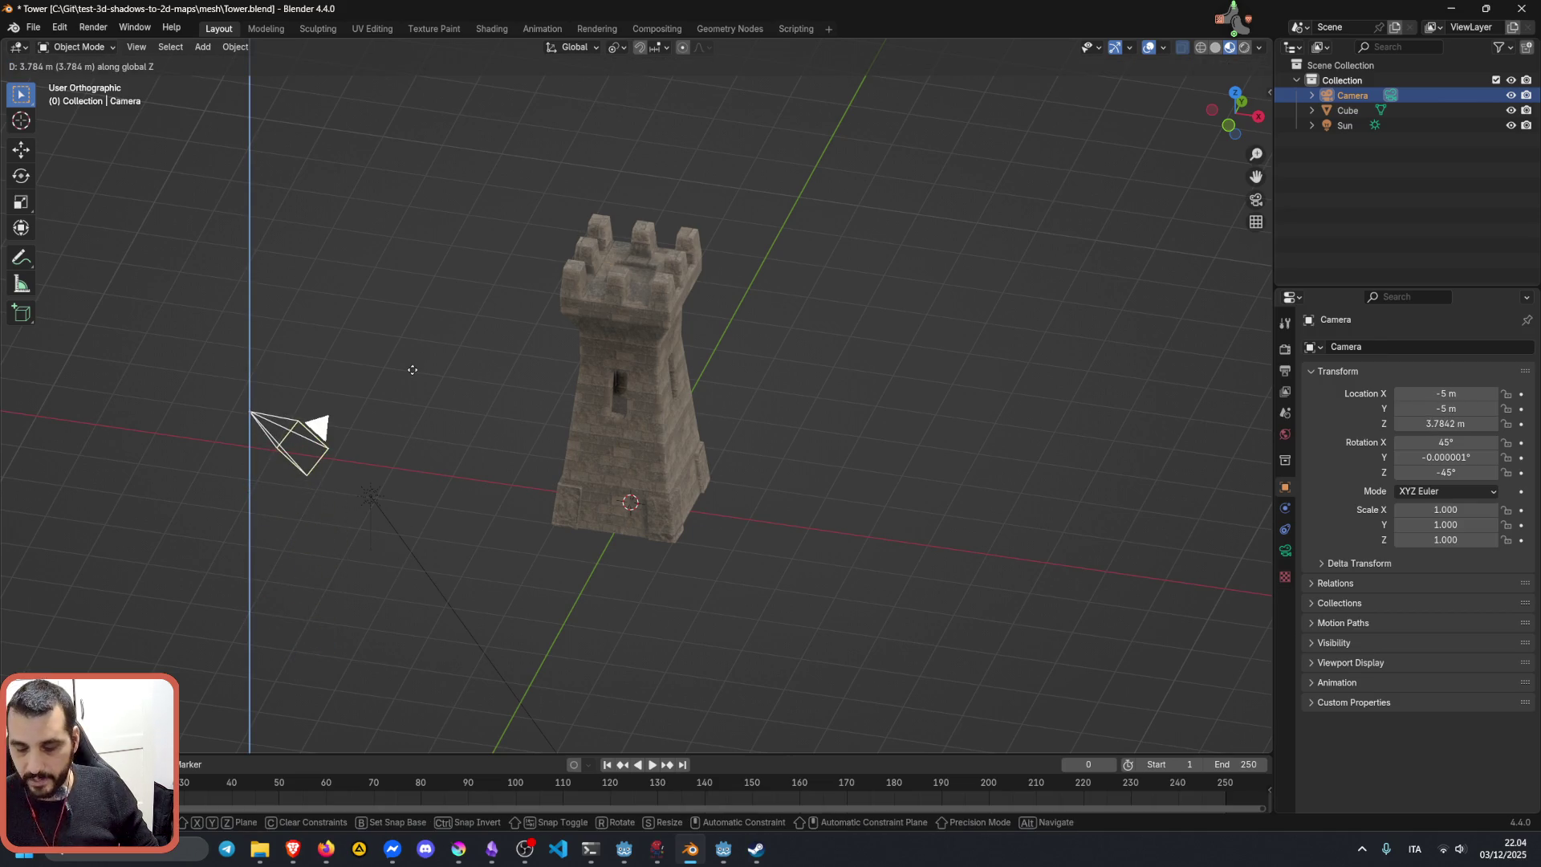
text(5)
key(Return)
mouse_move(351, 404)
middle_down()
mouse_move(408, 422)
mouse_move(475, 382)
mouse_move(465, 410)
mouse_move(496, 435)
middle_up()
scroll(685, 447, down, 4)
scroll(685, 450, up, 4)
scroll(654, 594, up, 4)
scroll(655, 598, down, 5)
scroll(666, 485, up, 4)
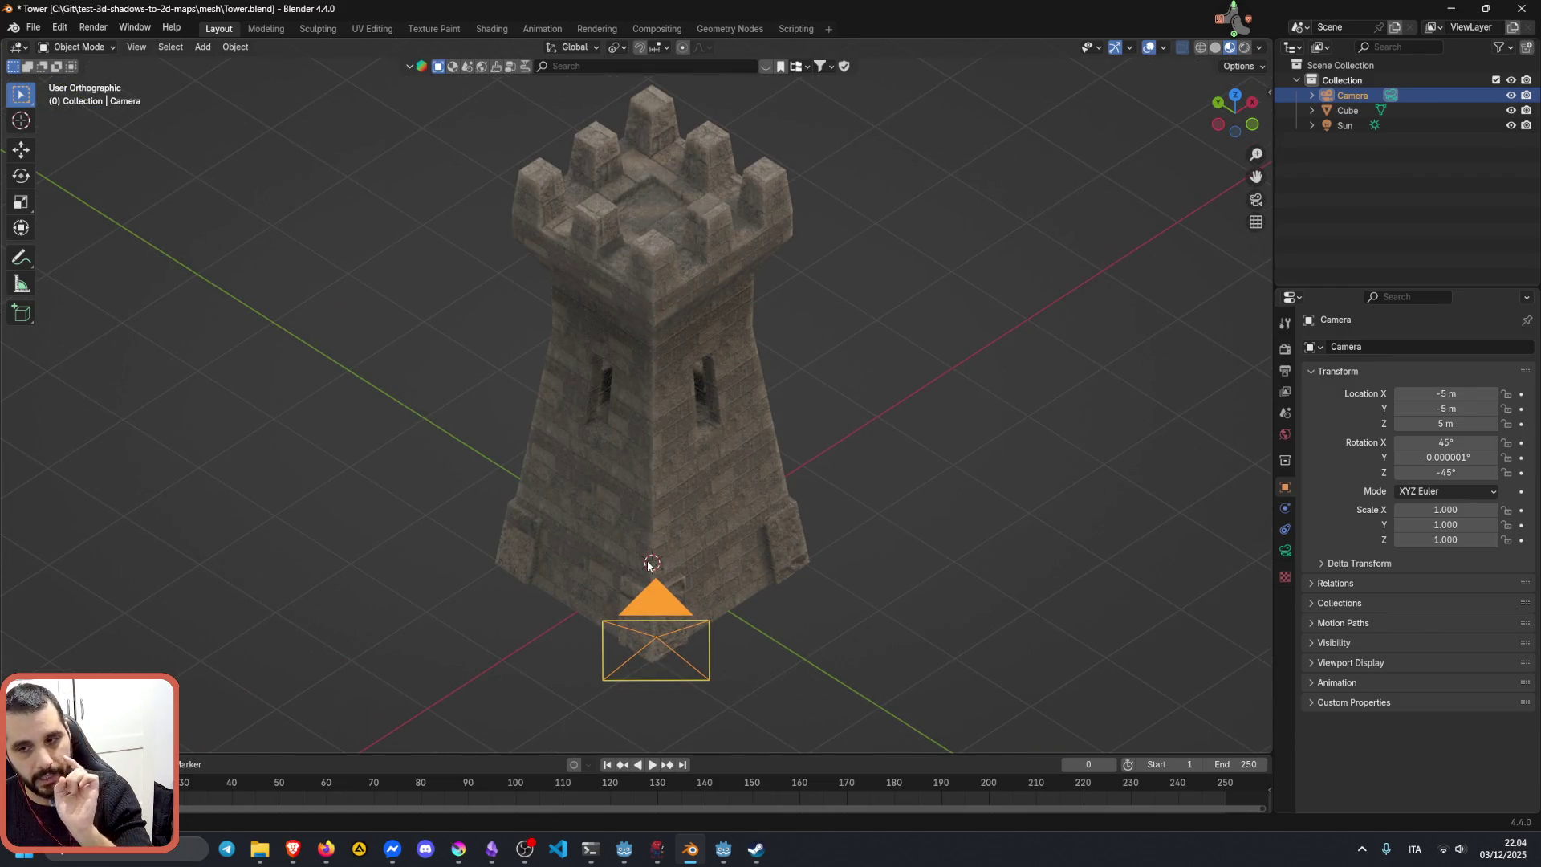
scroll(650, 564, down, 2)
scroll(647, 560, down, 1)
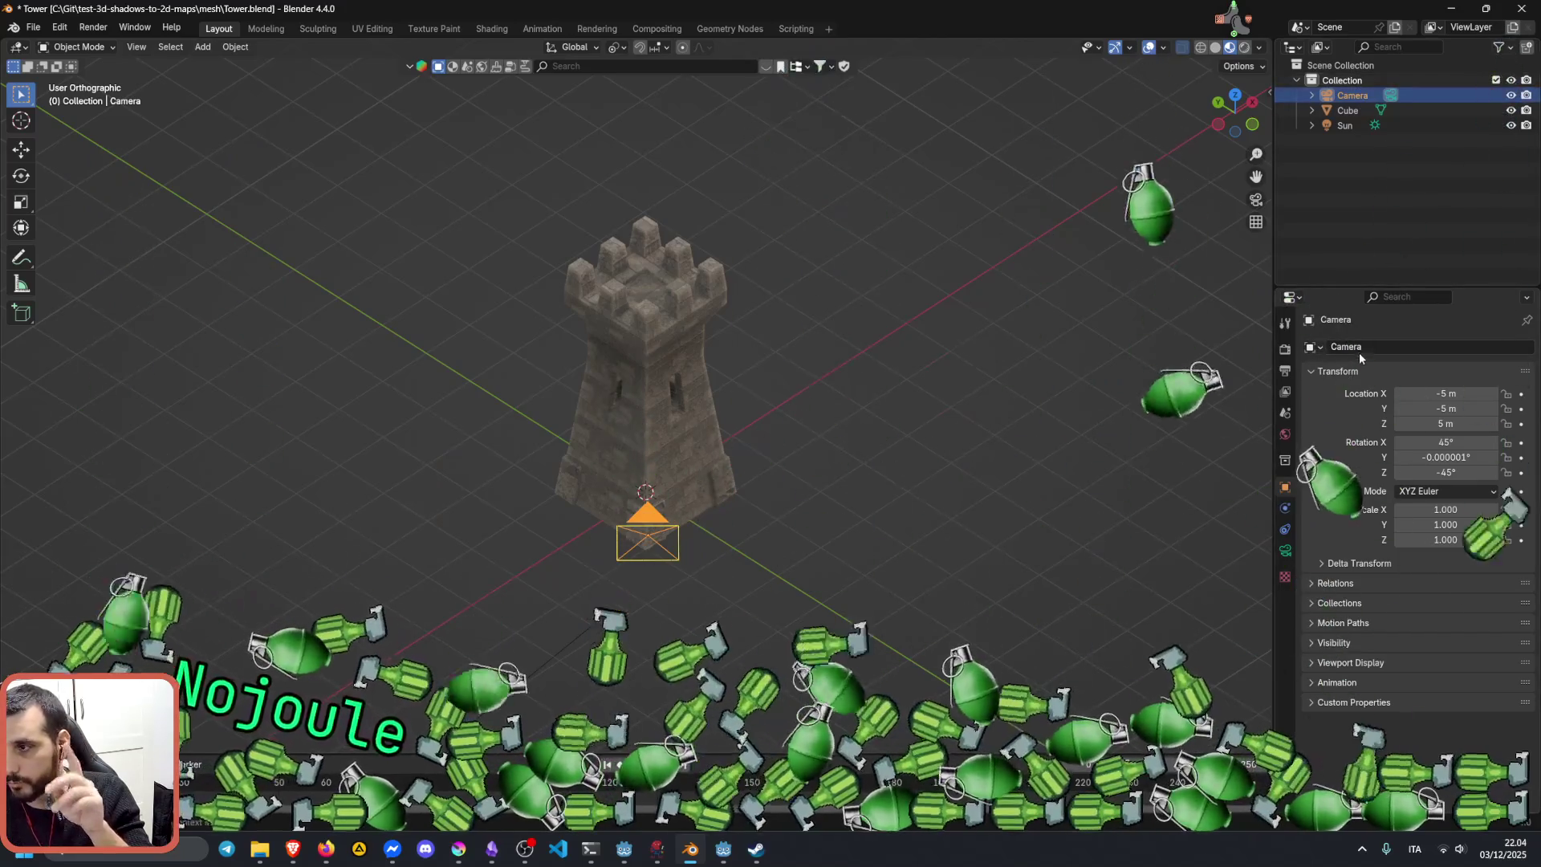
Step: In the camera's Lens settings, change its projection type to Orthographic
click(1357, 371)
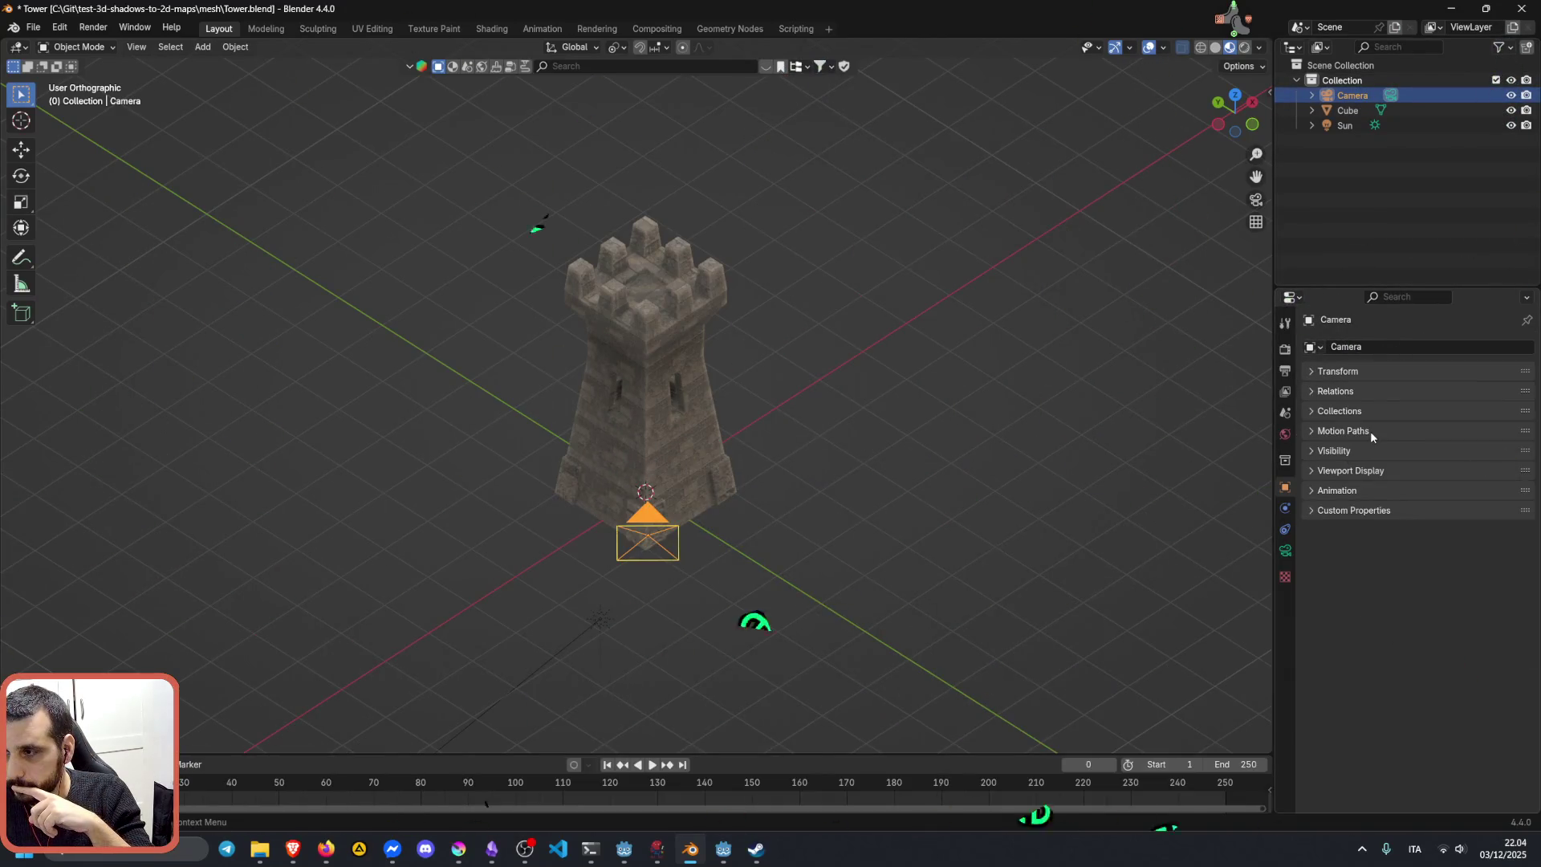
click(1347, 412)
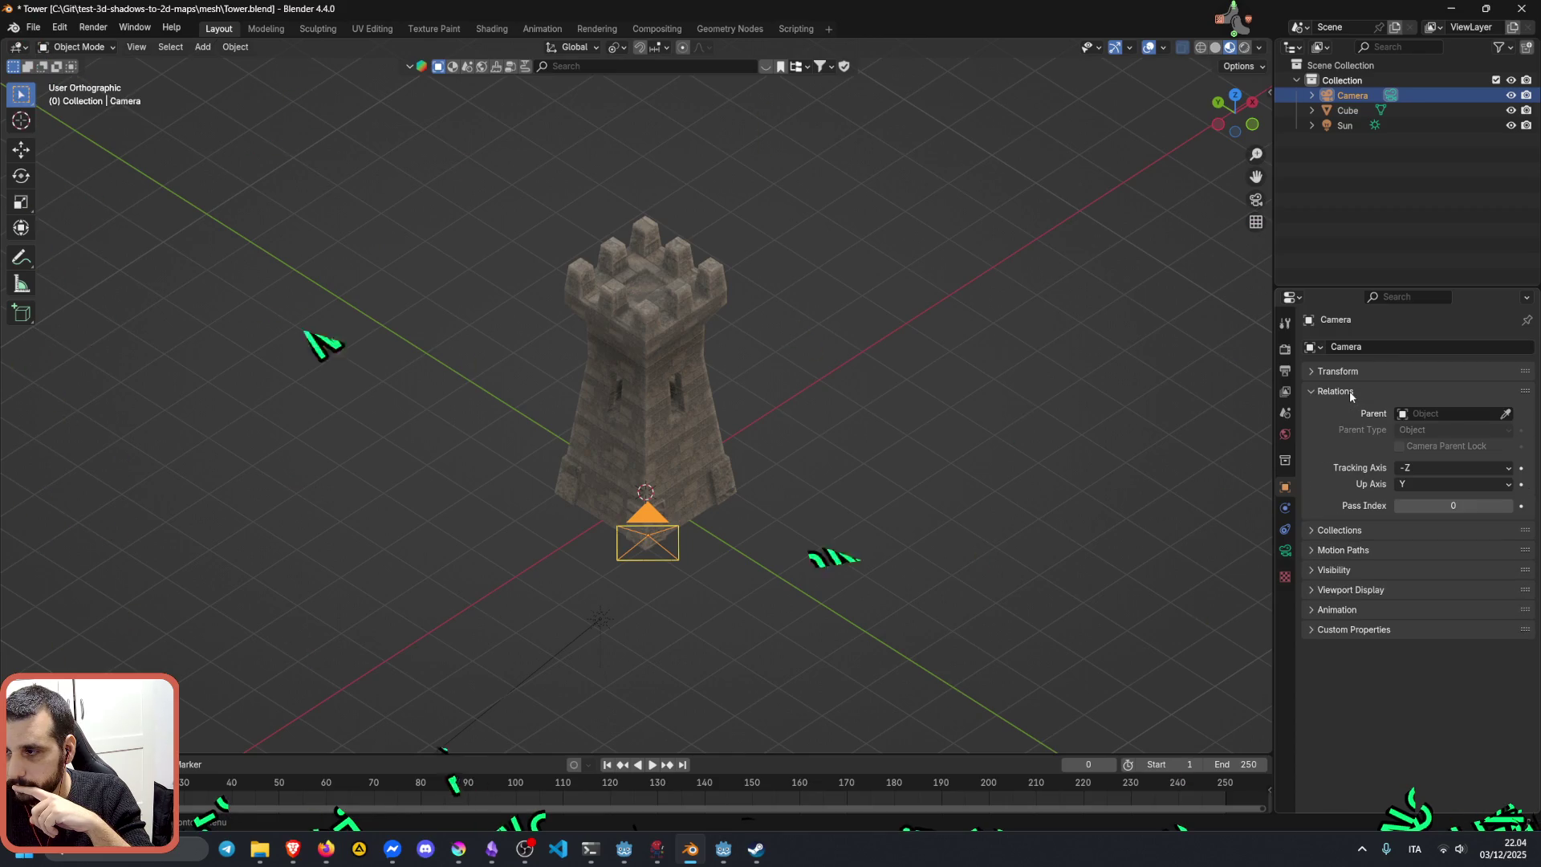
click(1350, 391)
click(1283, 552)
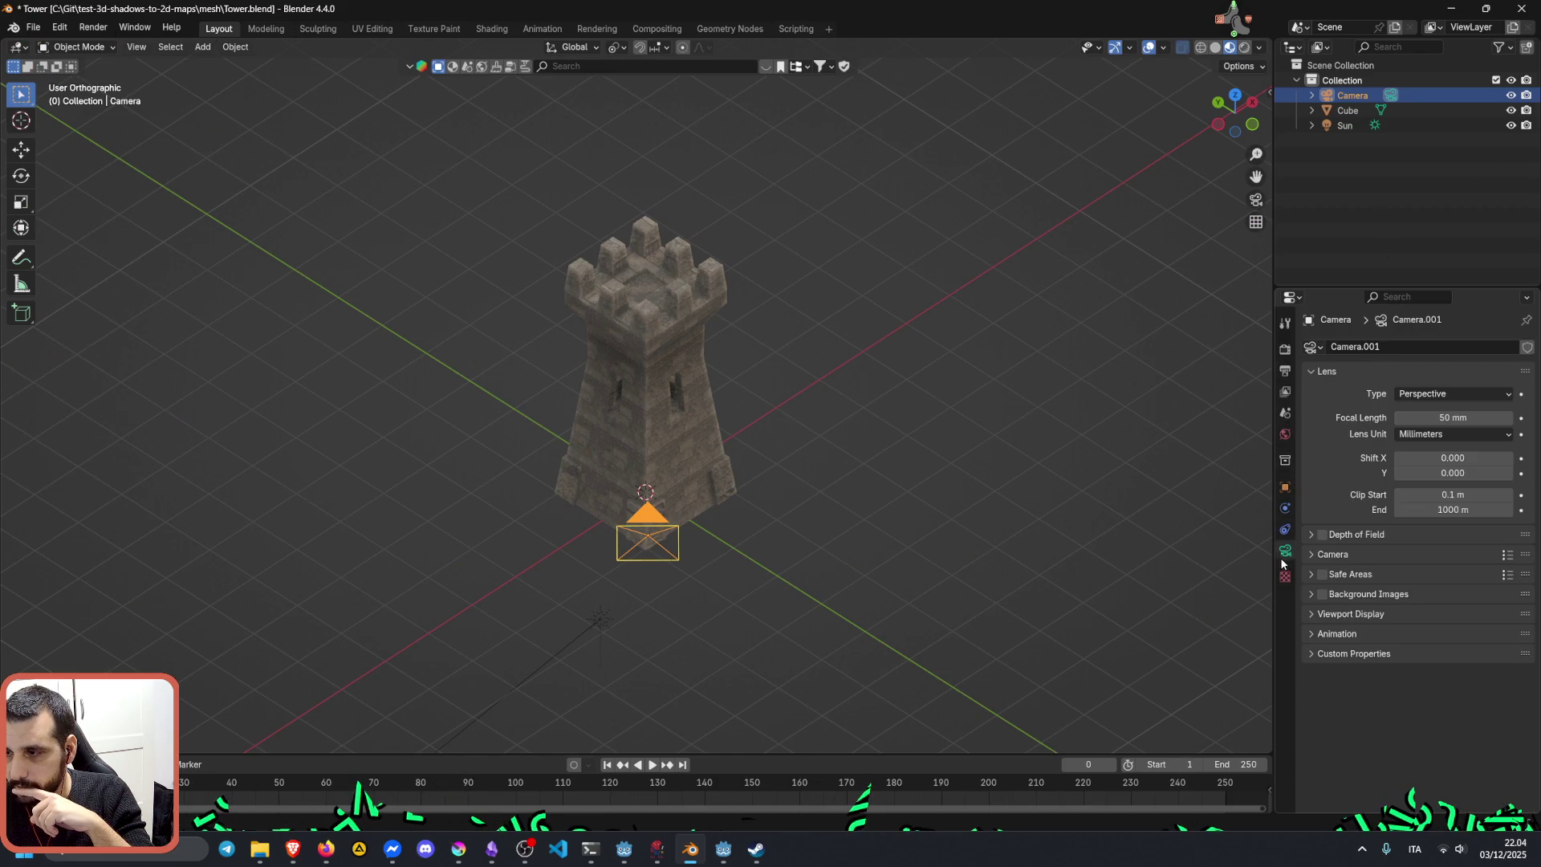
click(1438, 406)
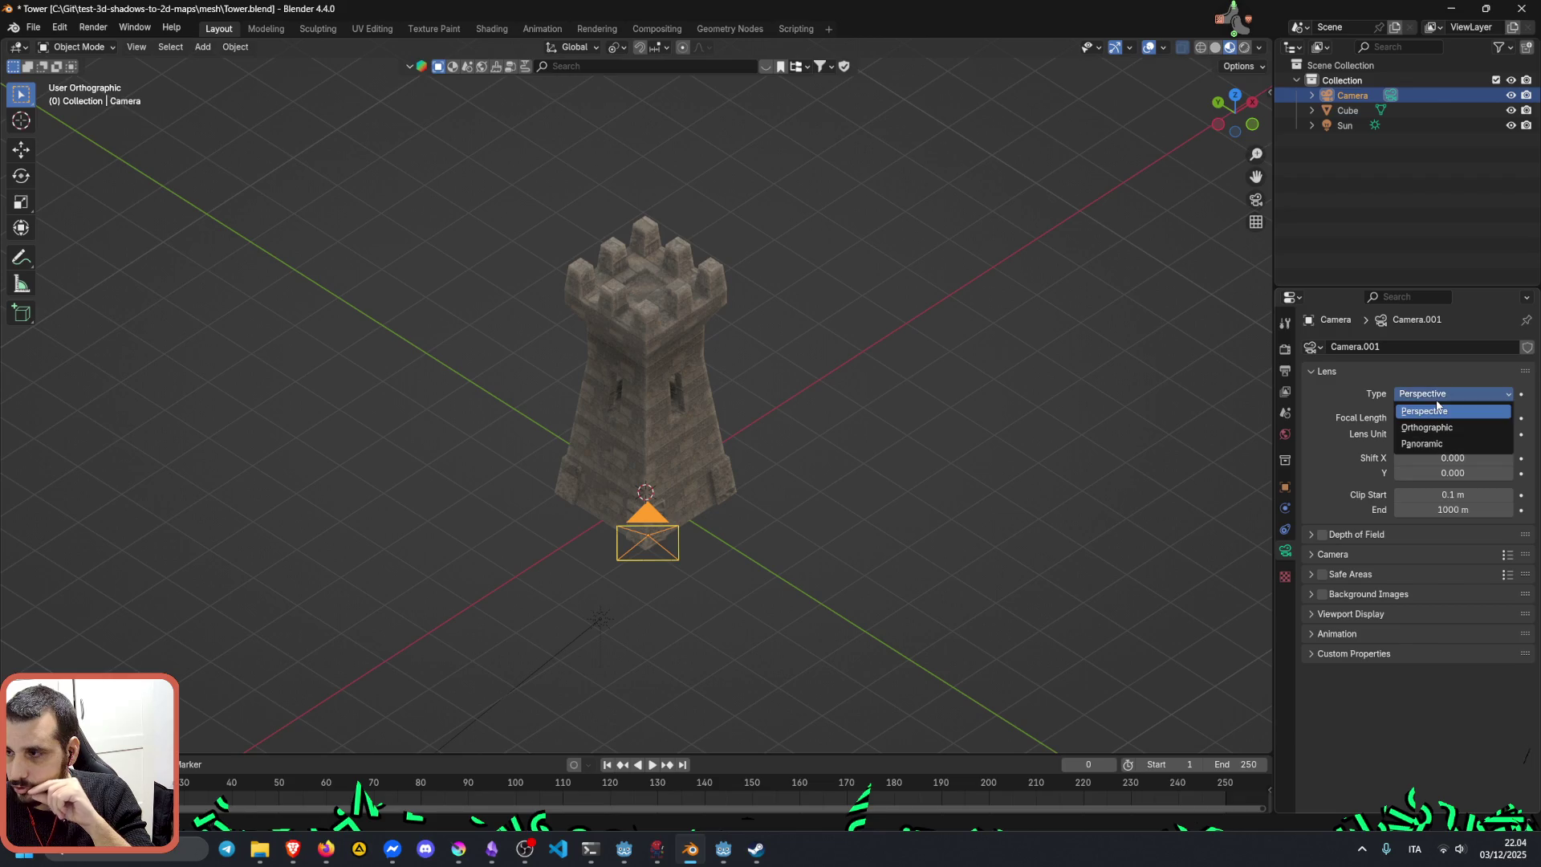
click(1414, 438)
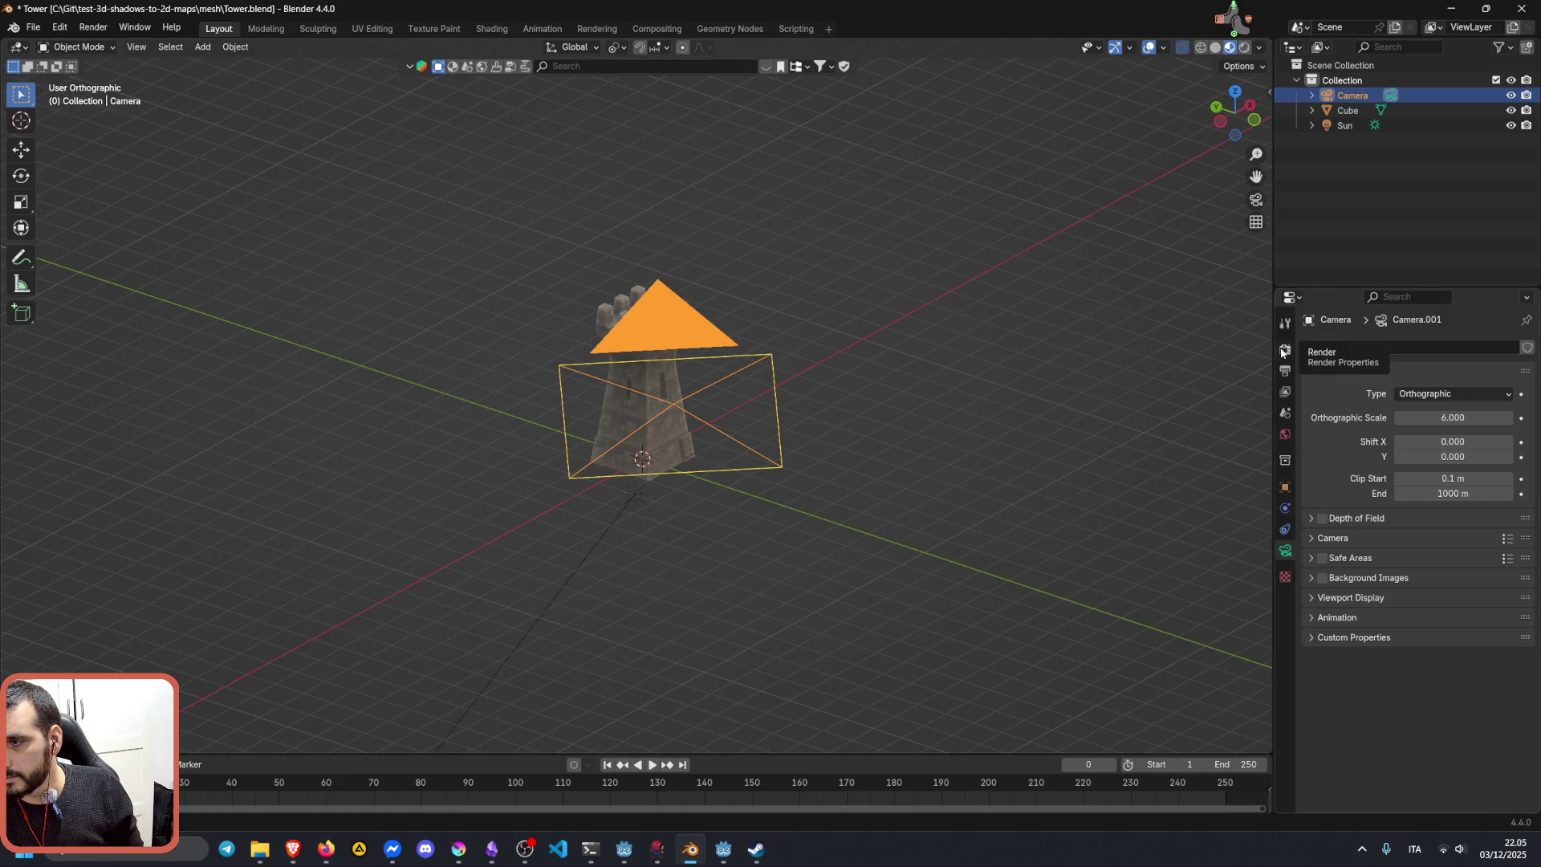
middle_drag(913, 276, 945, 276)
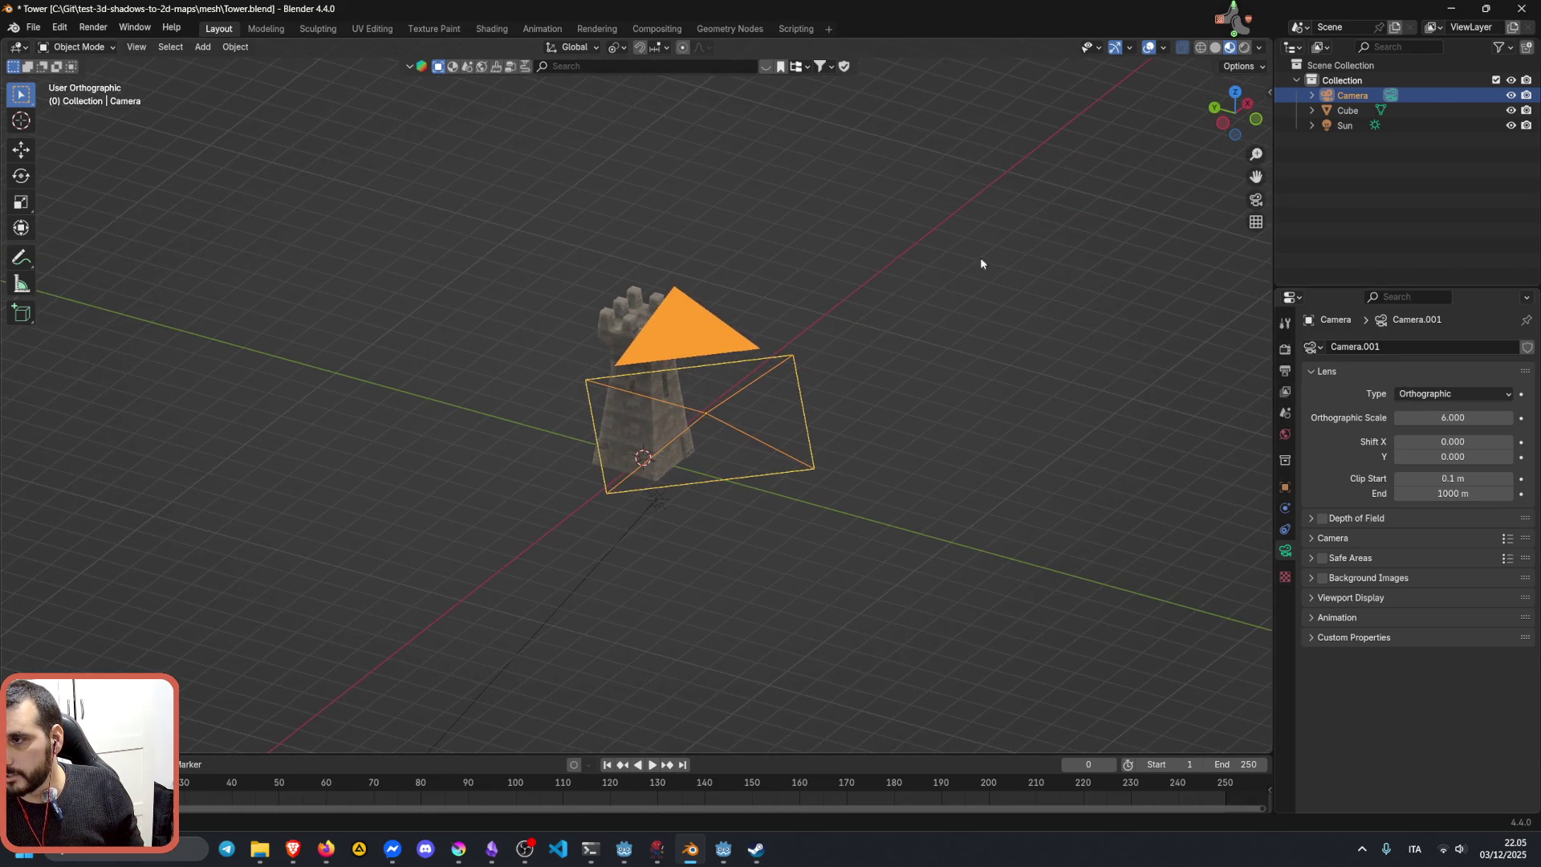
Step: Look through the camera and drag its orthographic scale up to 22.8 so the whole tower fits
click(1255, 199)
click(1256, 200)
click(1255, 200)
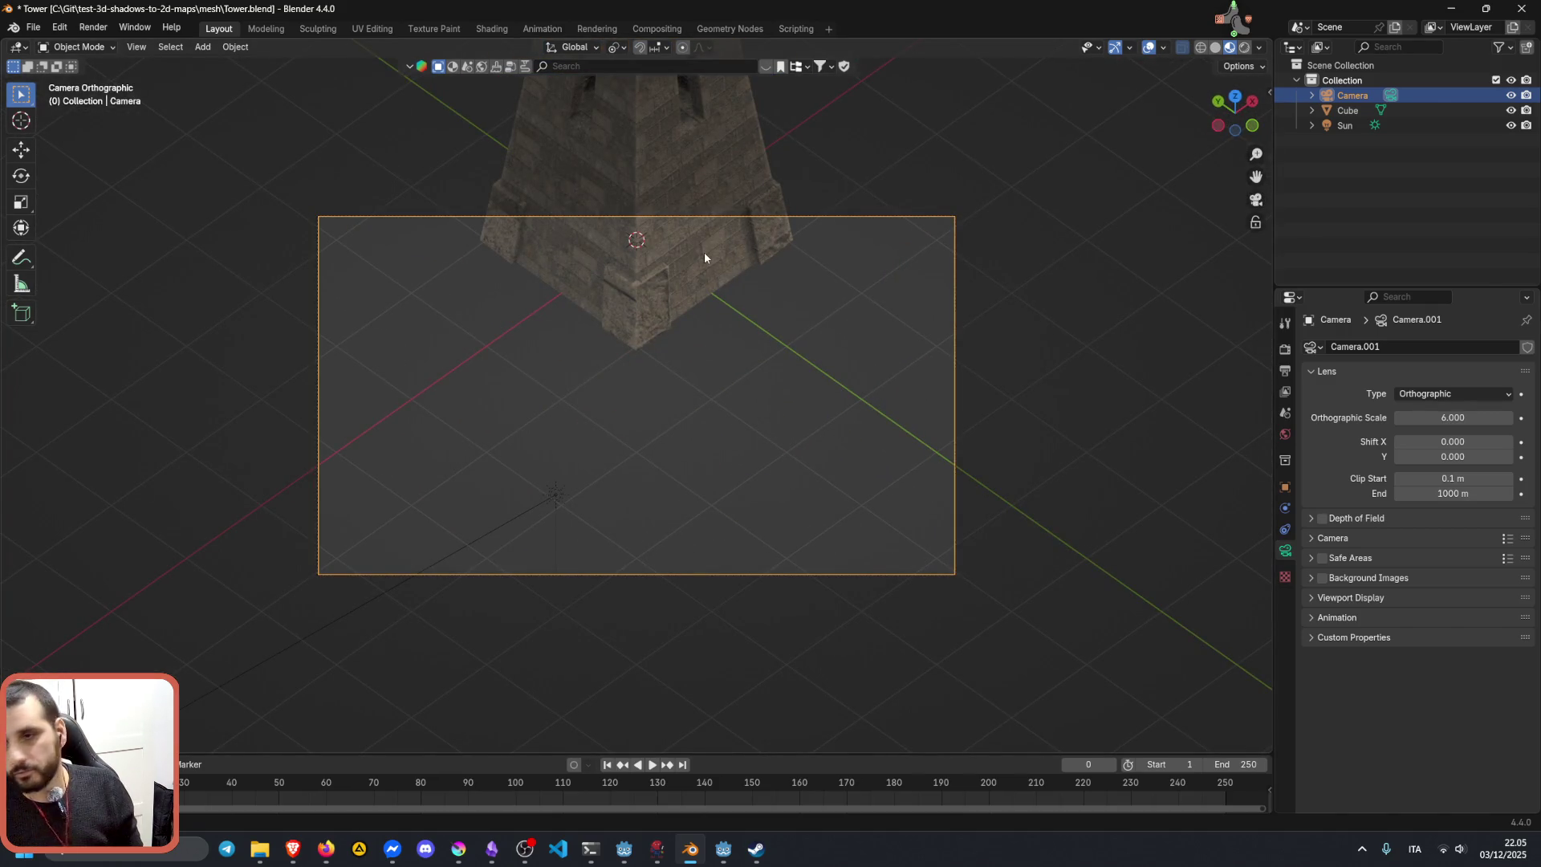
scroll(704, 251, down, 4)
scroll(705, 252, up, 2)
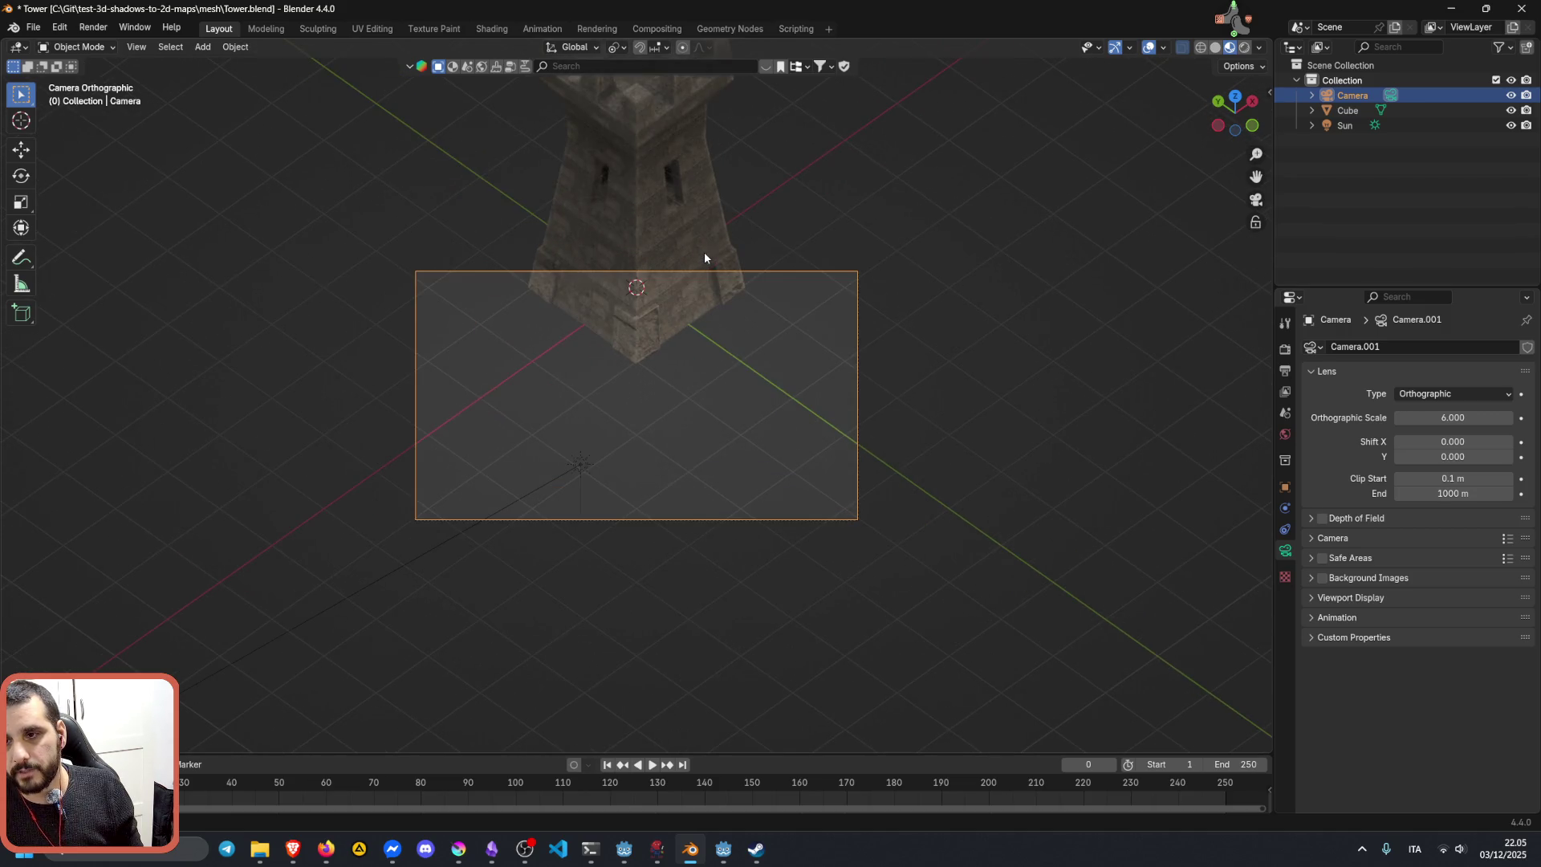
scroll(704, 252, up, 5)
scroll(704, 252, up, 1)
scroll(705, 252, down, 1)
scroll(704, 252, down, 5)
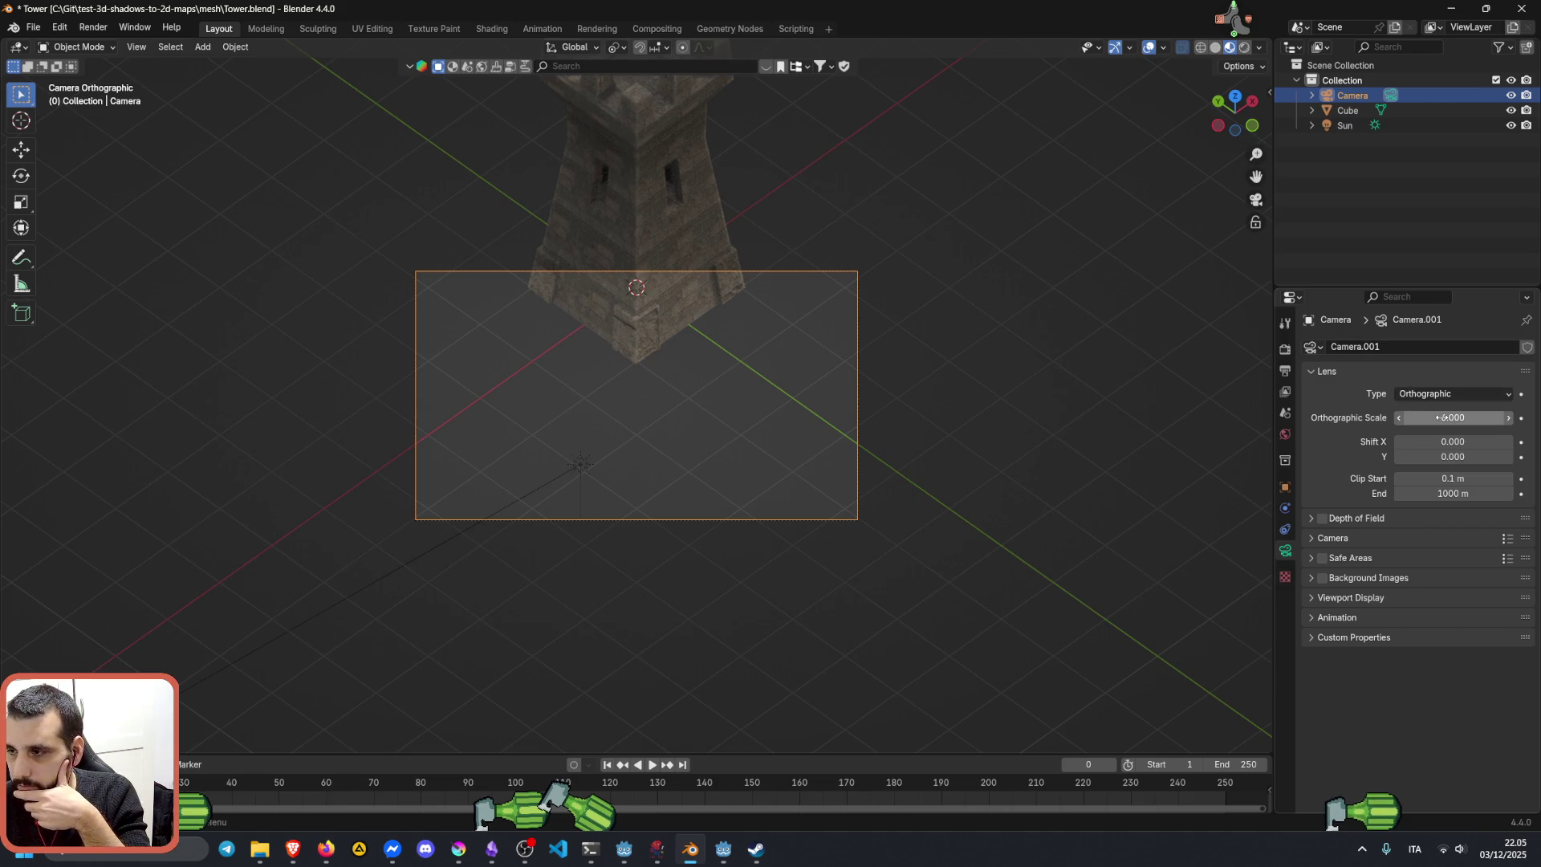
drag(1454, 417, 1515, 417)
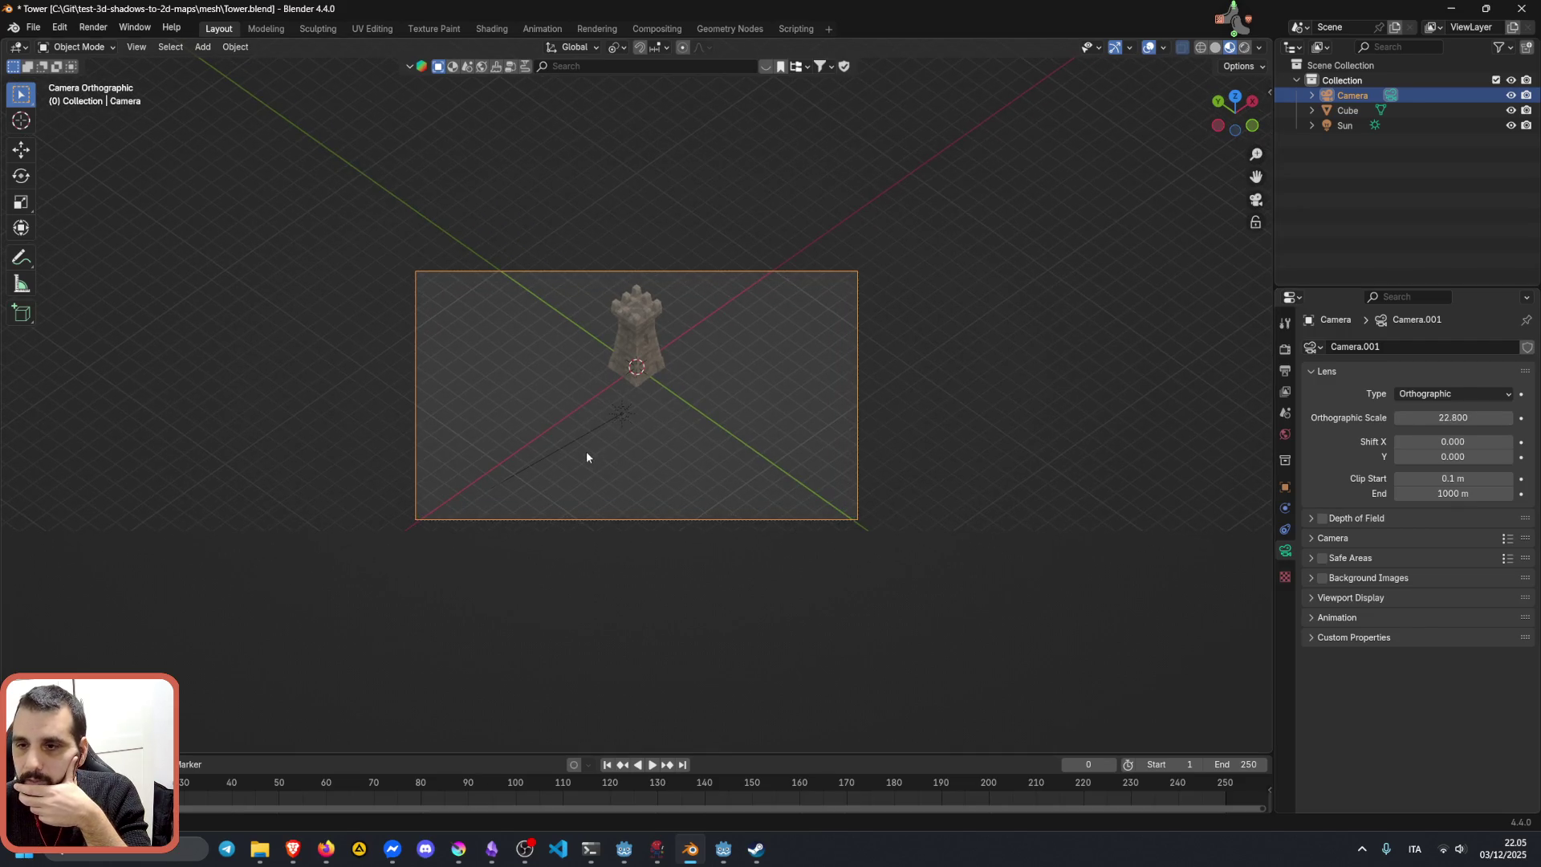
scroll(646, 402, up, 5)
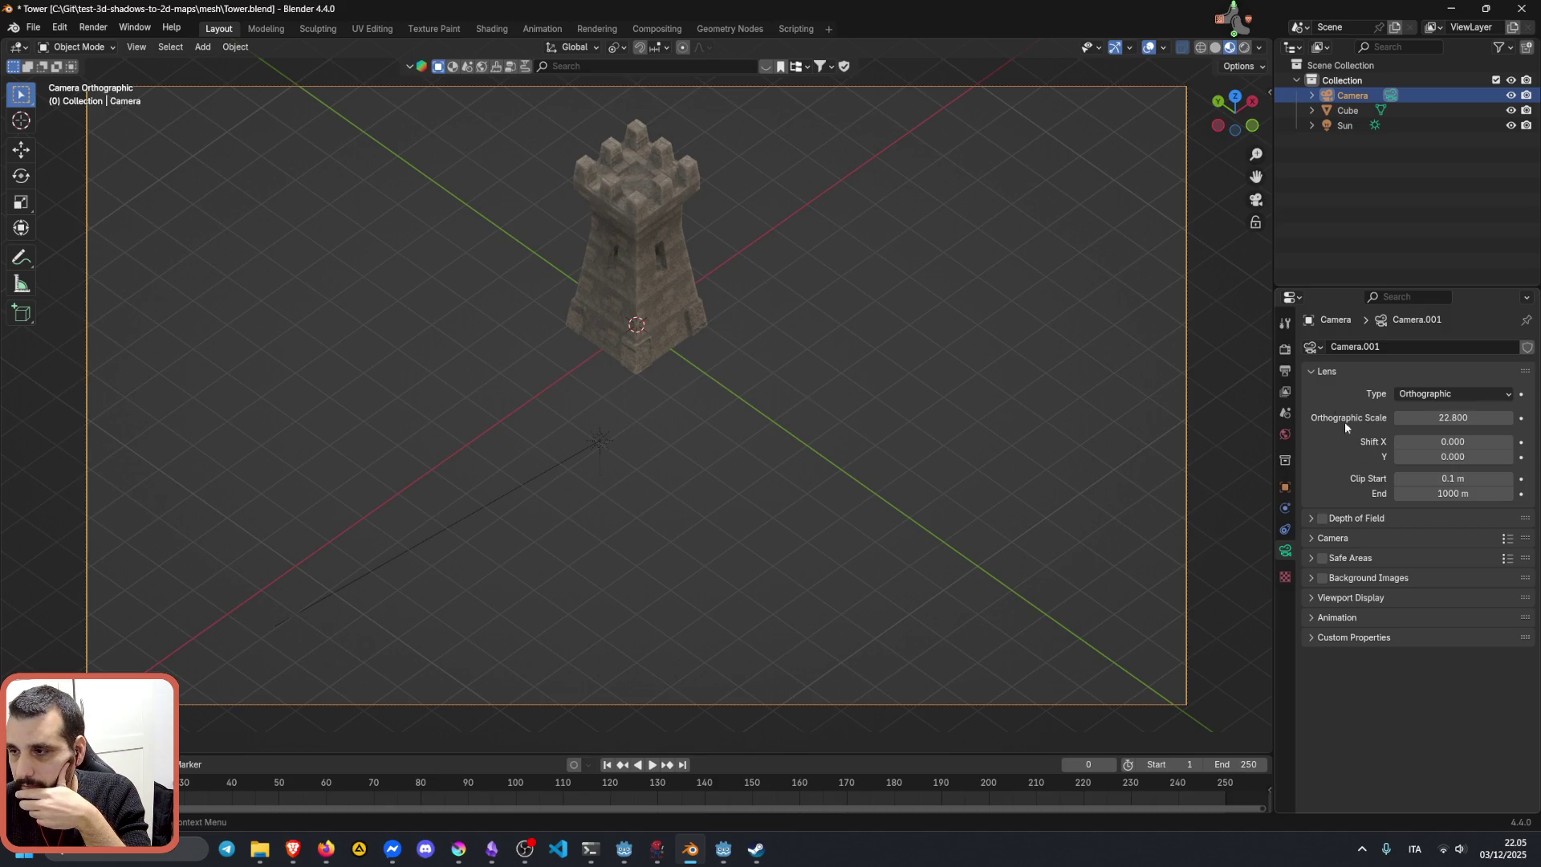
click(1341, 373)
click(1377, 407)
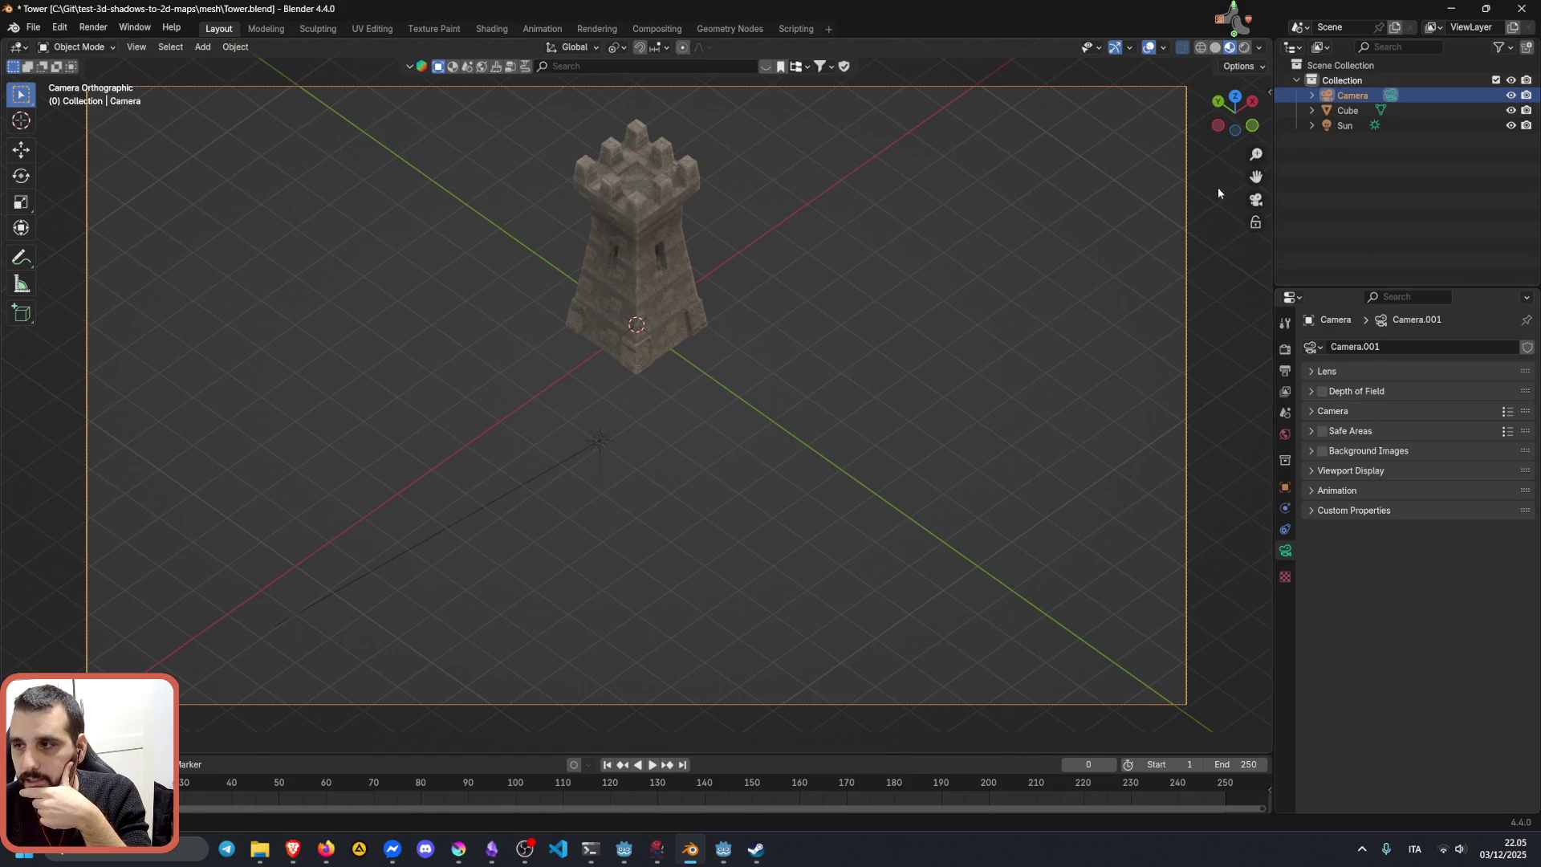
Step: In the N sidebar set the camera's Y rotation to 0°, then view the camera from outside
key(n)
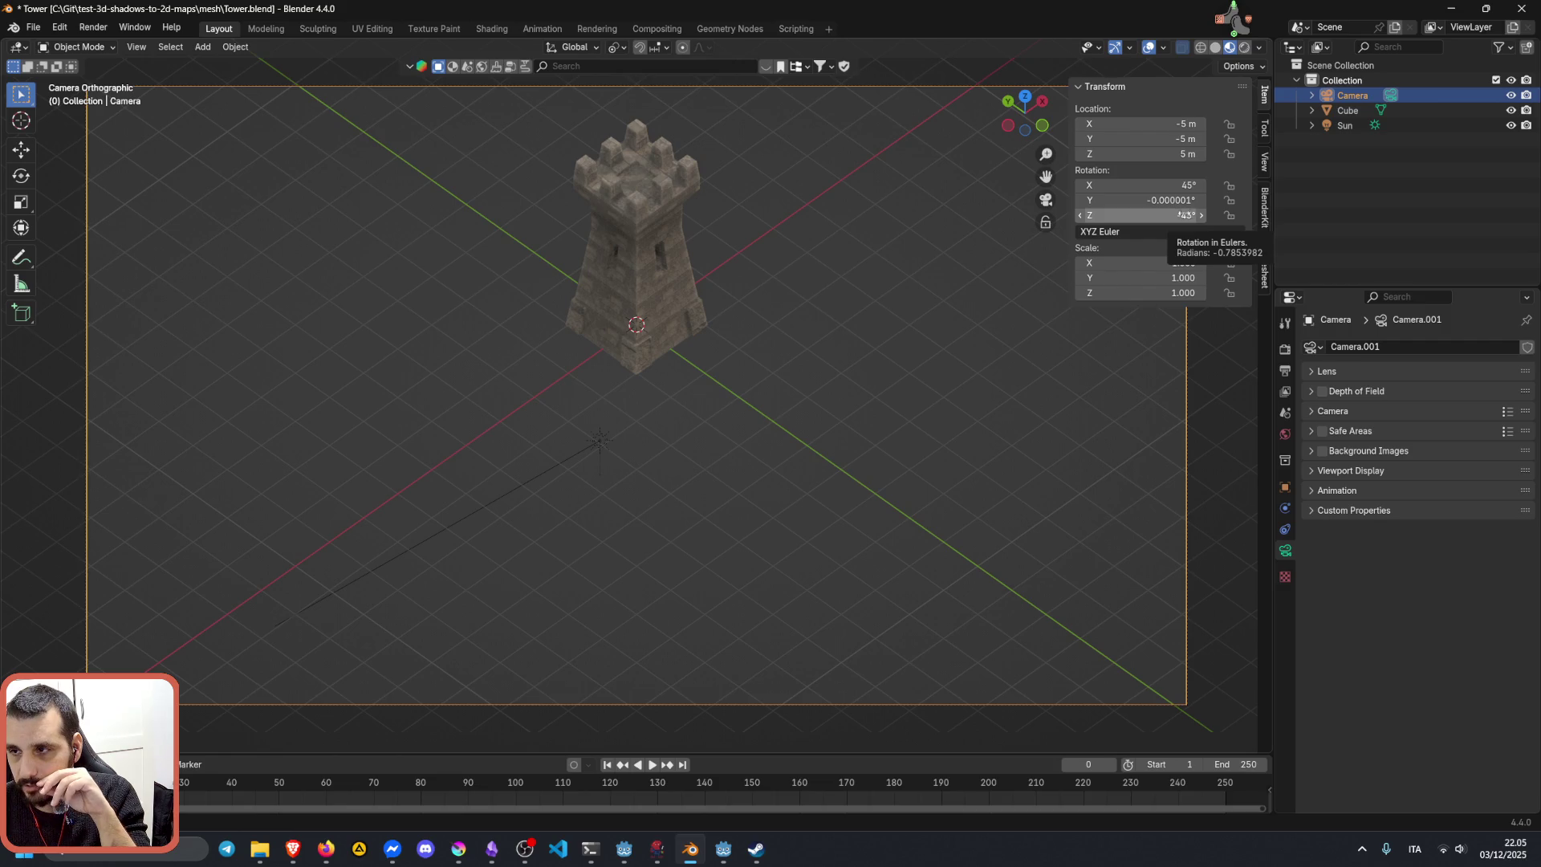
click(1175, 201)
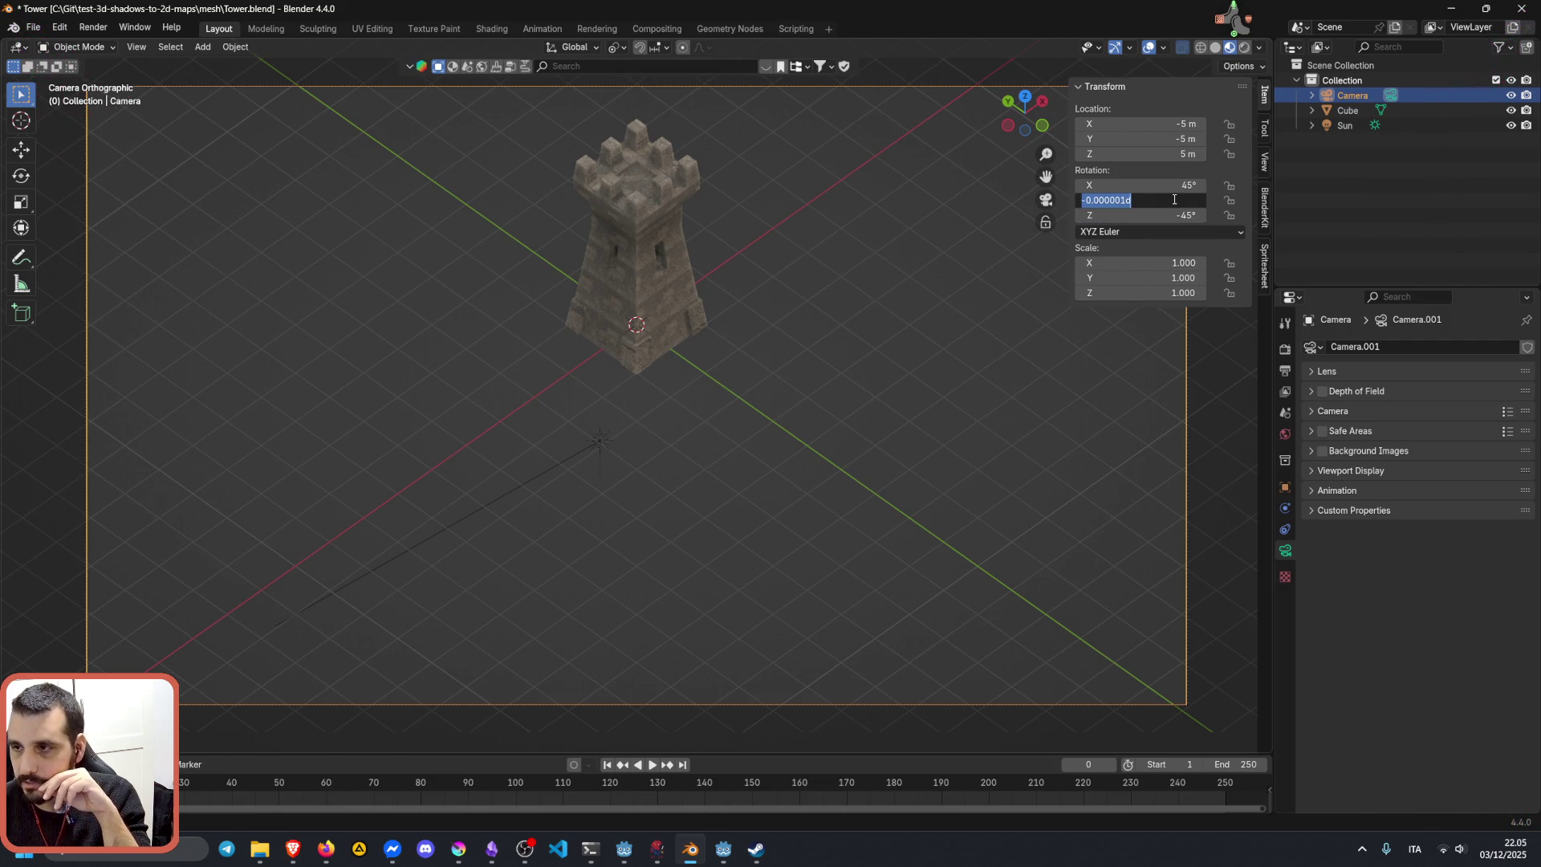
text(0)
key(Return)
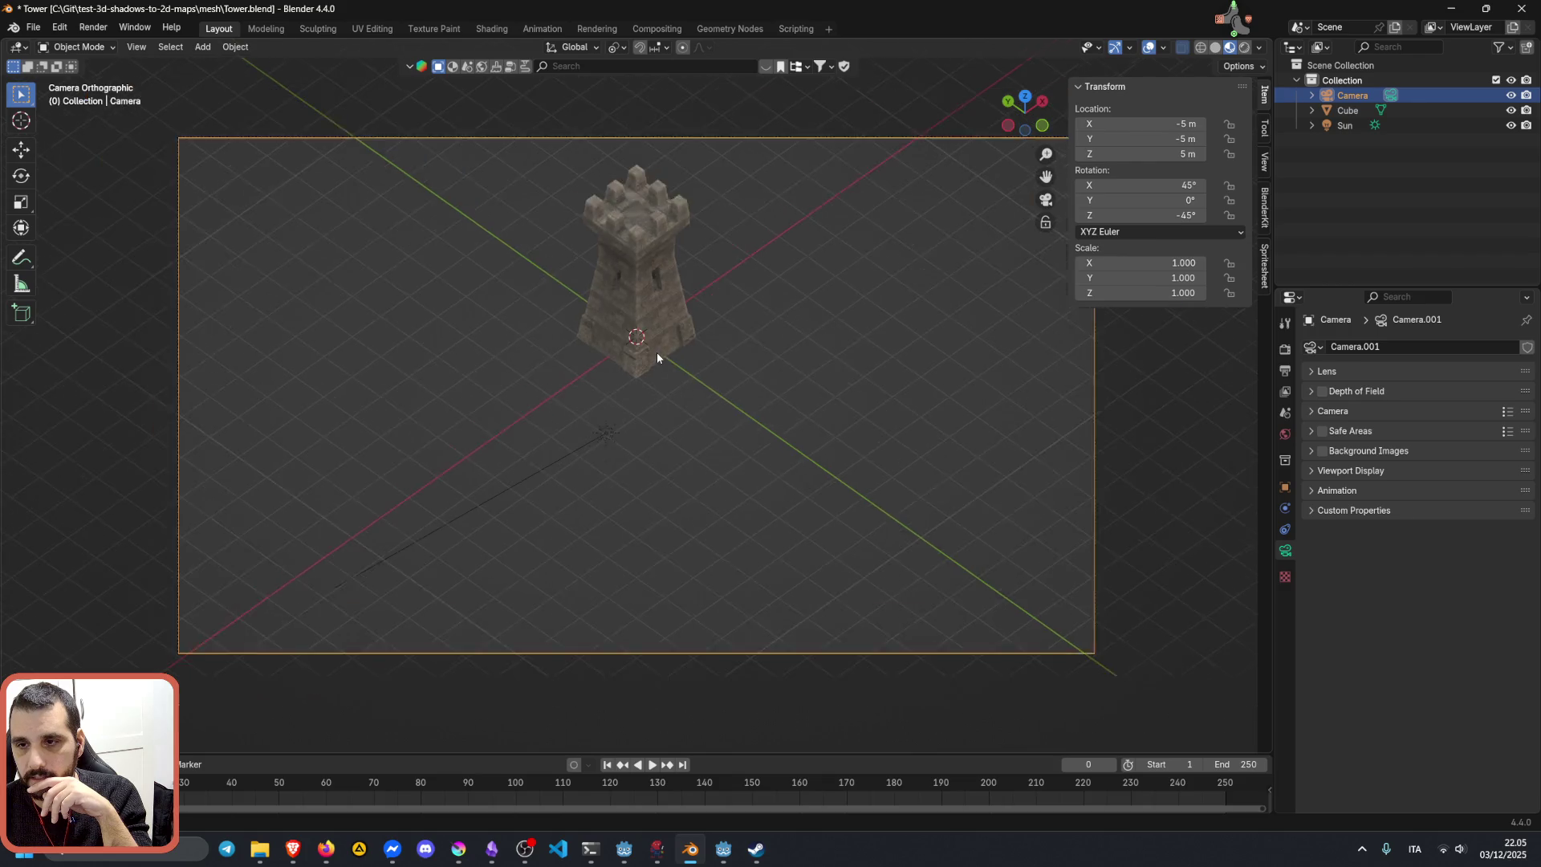
scroll(657, 352, down, 5)
scroll(637, 376, up, 1)
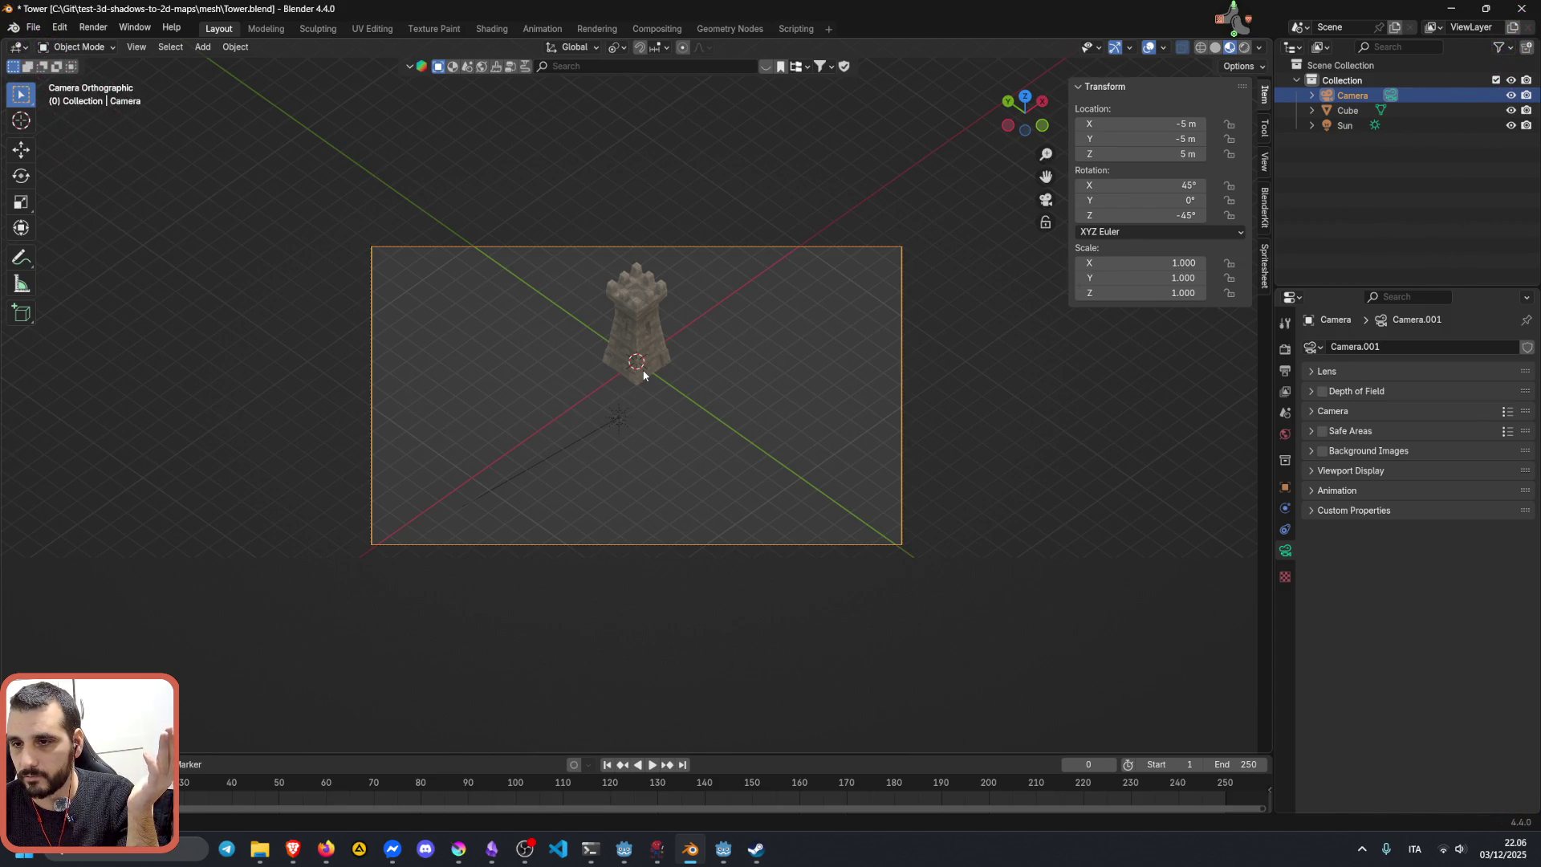
scroll(643, 375, up, 2)
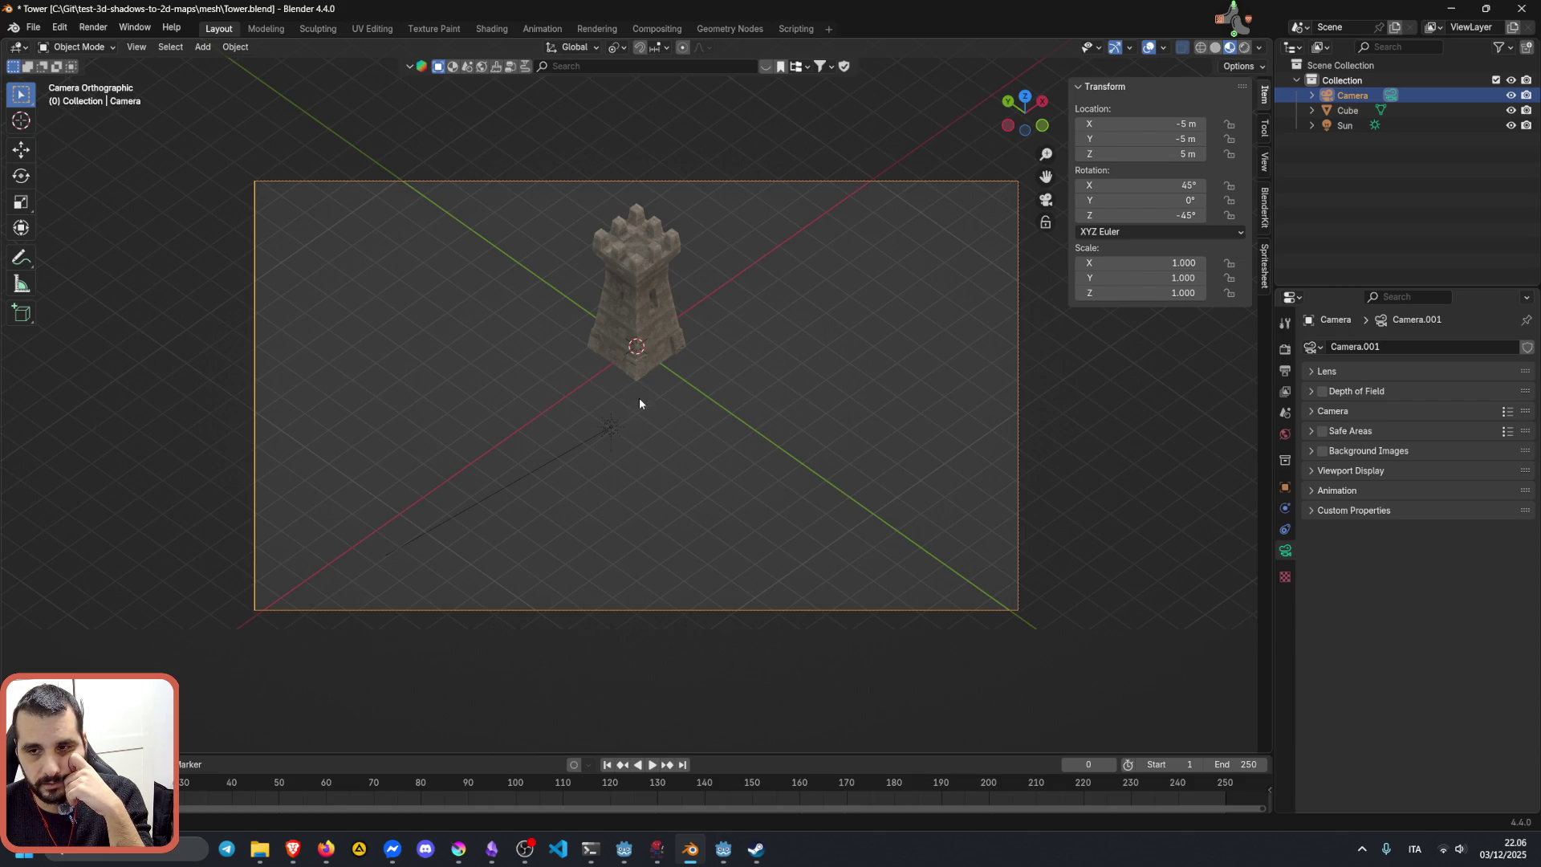
scroll(638, 399, up, 5)
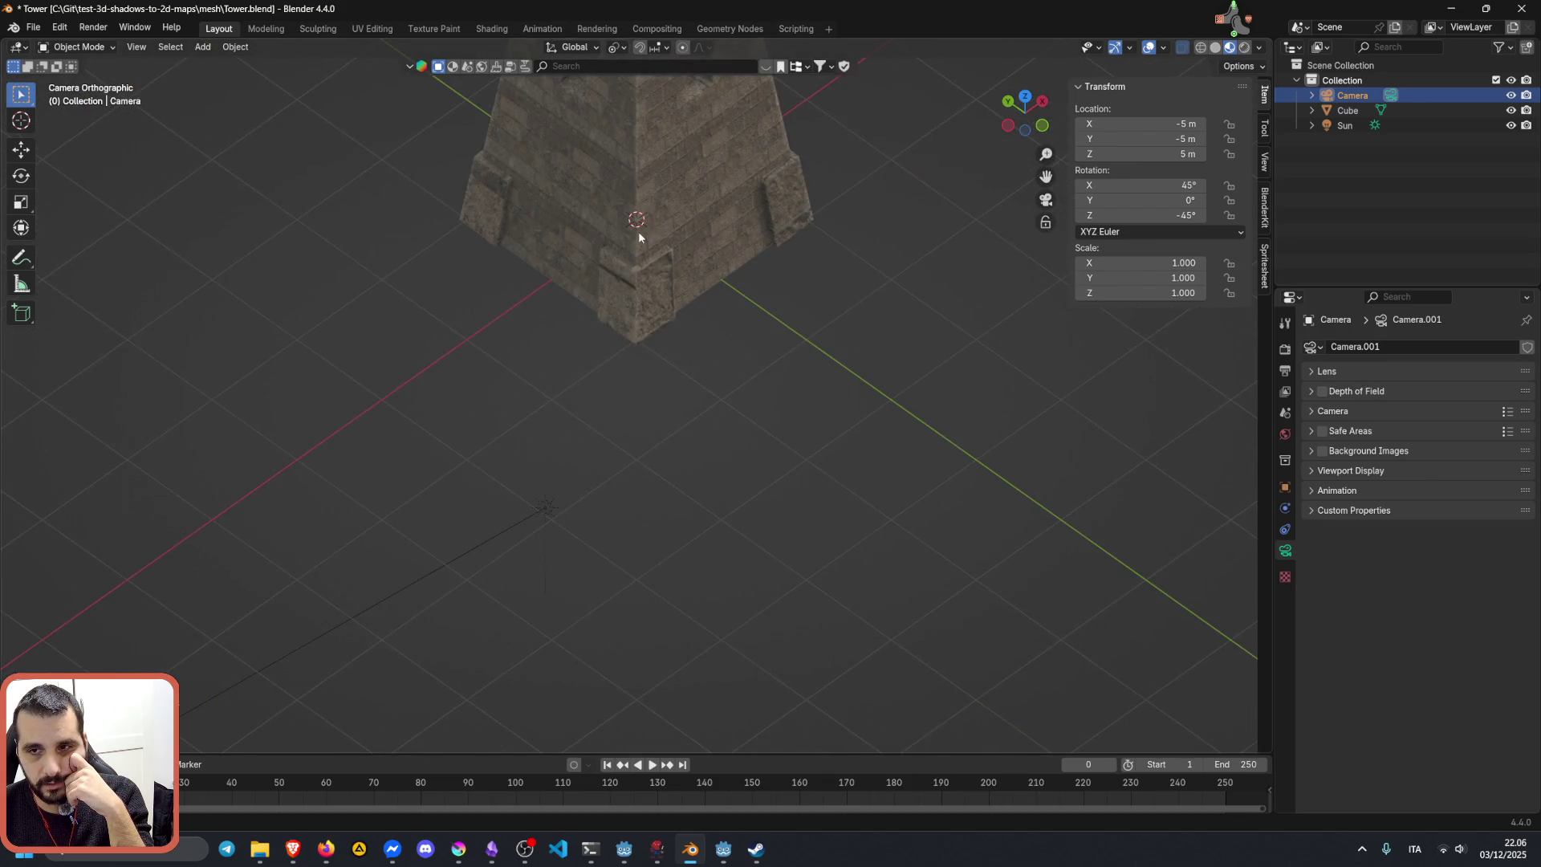
key(Home)
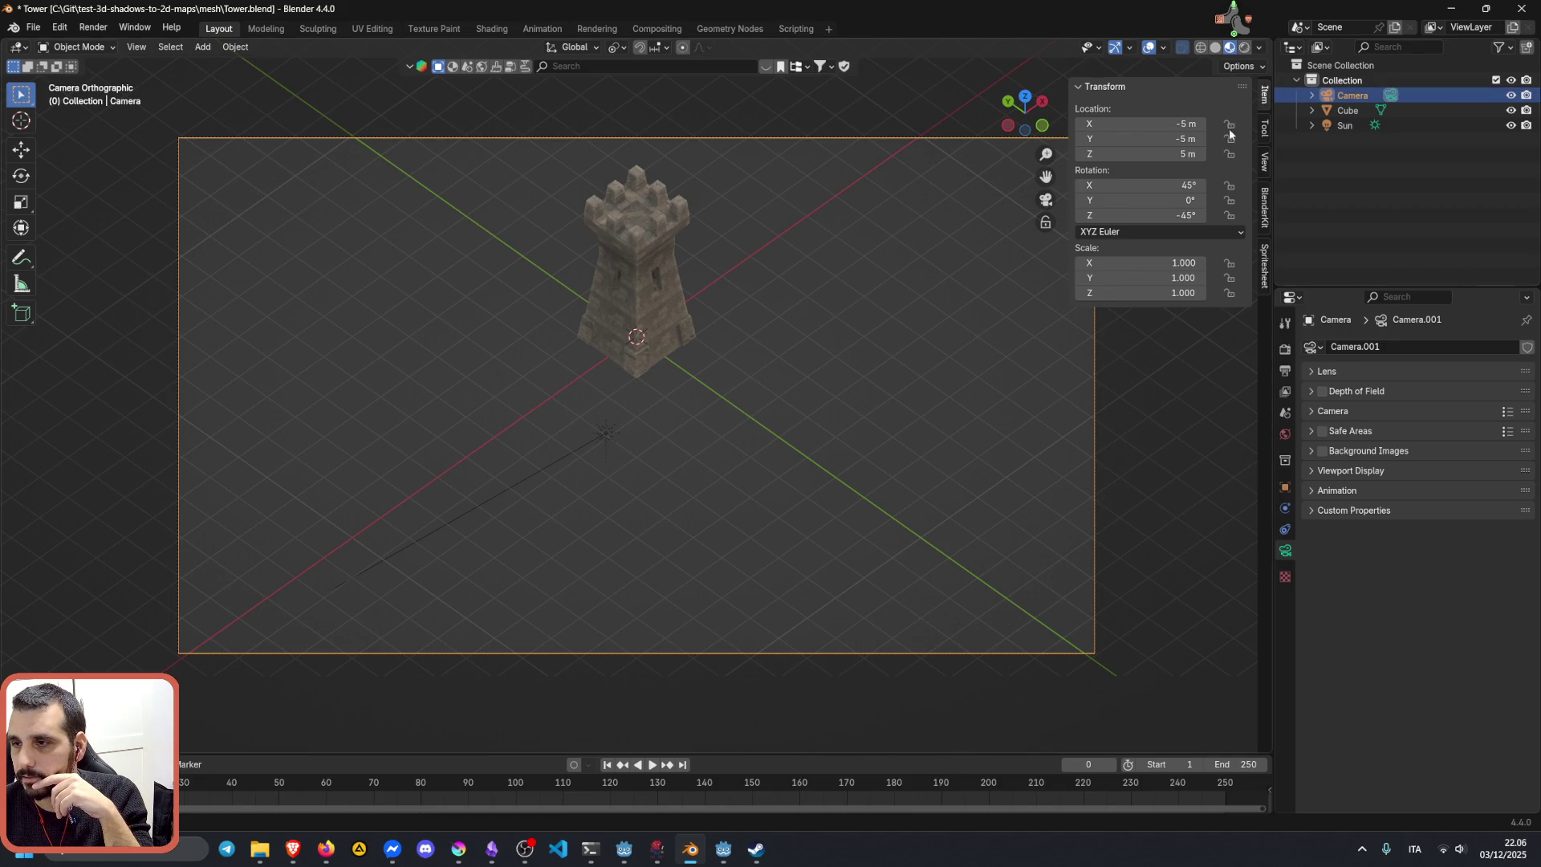
click(1045, 200)
click(1046, 200)
mouse_move(813, 303)
middle_down()
mouse_move(652, 304)
mouse_move(736, 389)
mouse_move(771, 378)
middle_up()
scroll(737, 392, up, 2)
scroll(737, 393, up, 1)
Step: Orbit around the camera frustum, return to camera view and enable navigation moving the camera
click(623, 268)
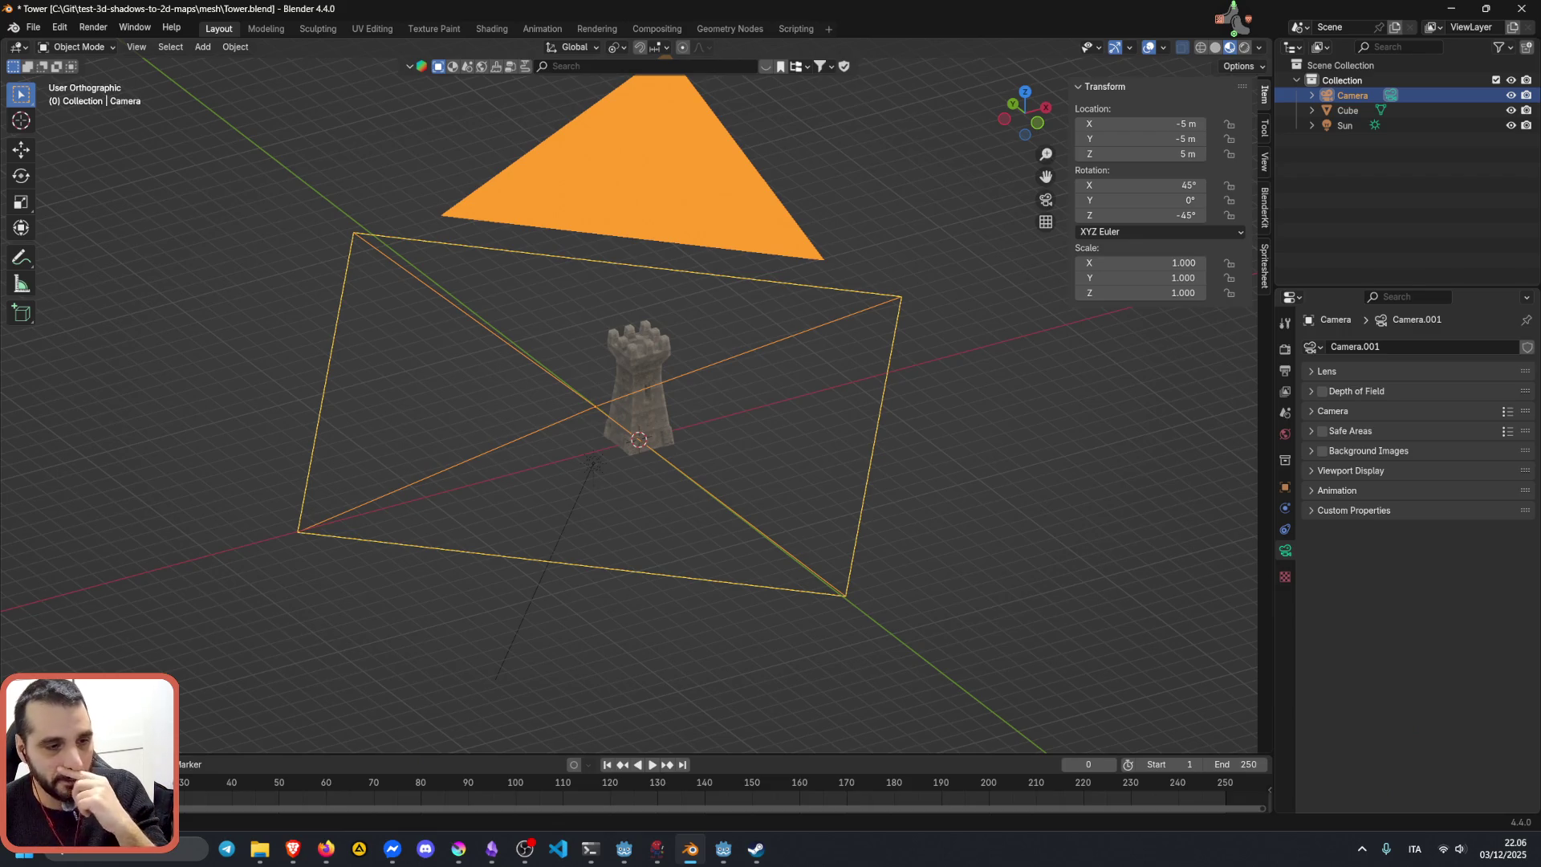
mouse_move(507, 476)
middle_down()
mouse_move(550, 489)
mouse_move(506, 550)
mouse_move(533, 506)
mouse_move(772, 425)
mouse_move(724, 420)
mouse_move(771, 341)
middle_up()
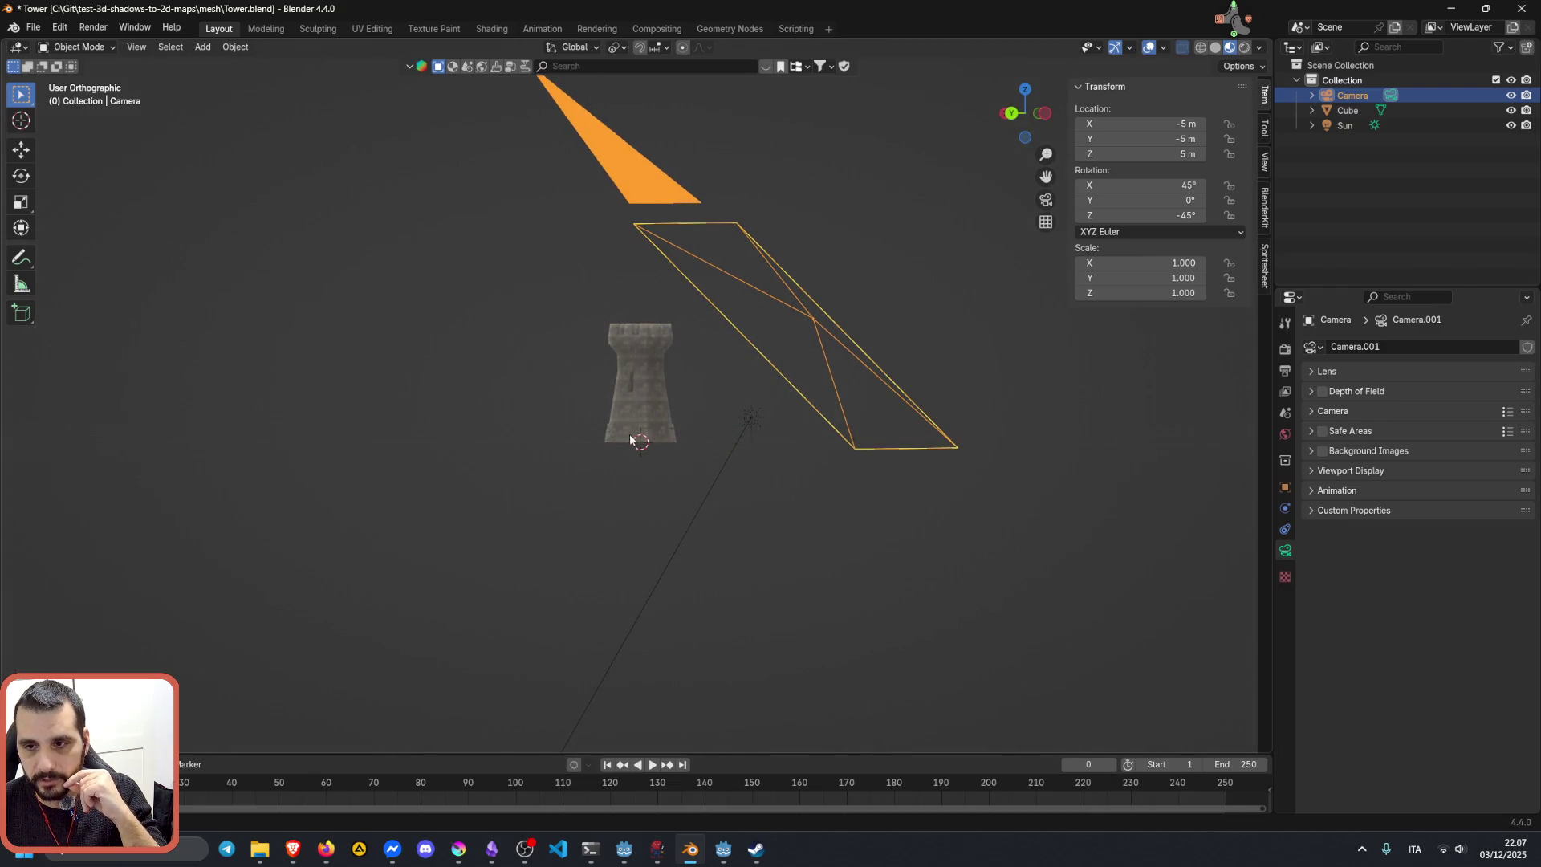
mouse_move(667, 428)
middle_down()
mouse_move(752, 398)
mouse_move(654, 399)
mouse_move(602, 422)
mouse_move(560, 452)
mouse_move(570, 490)
middle_up()
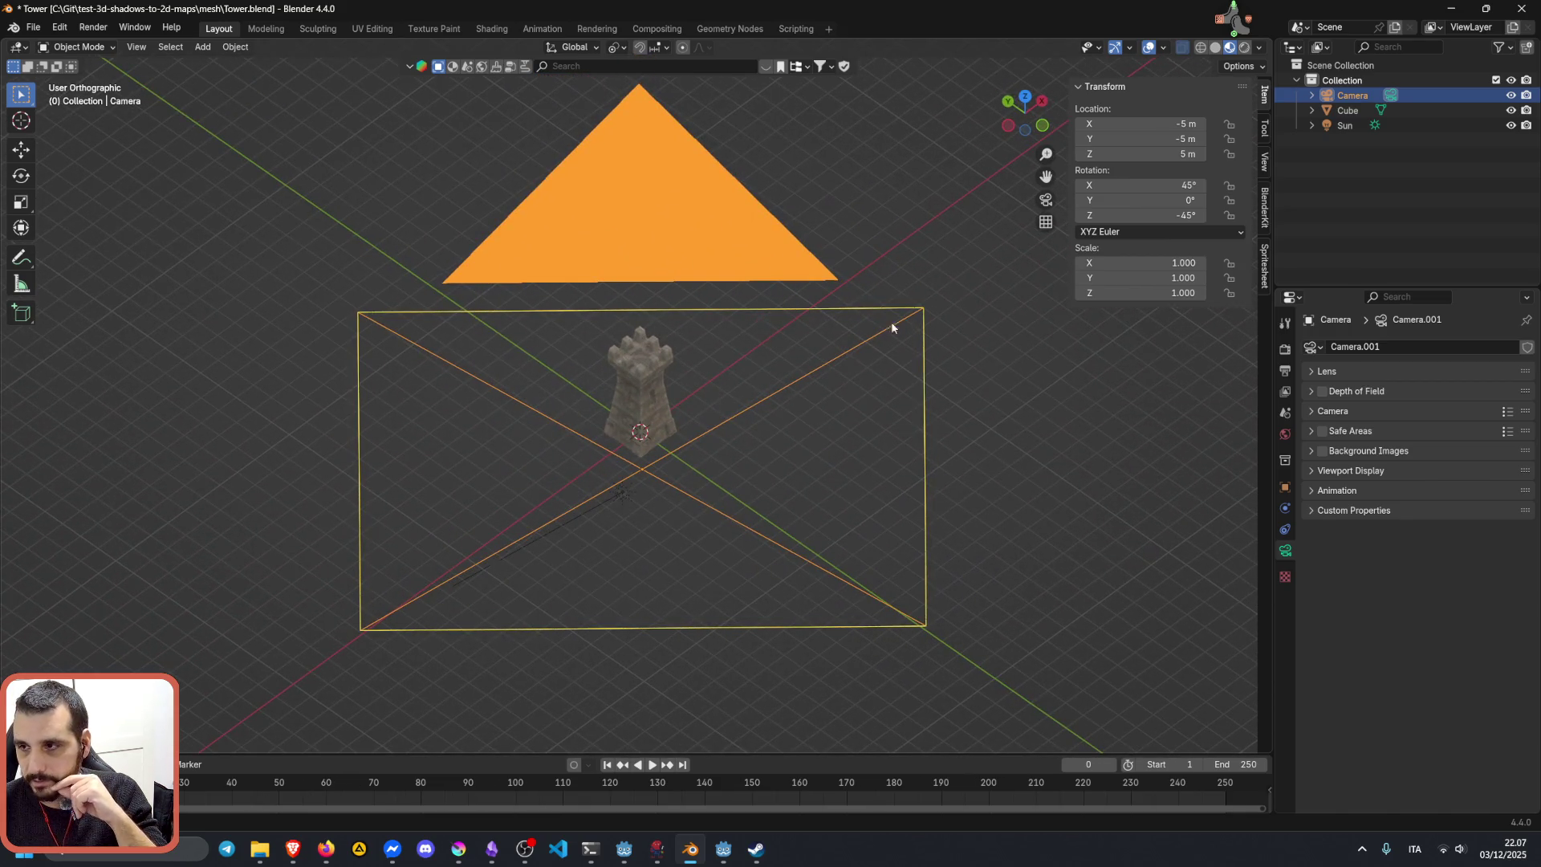
click(1045, 198)
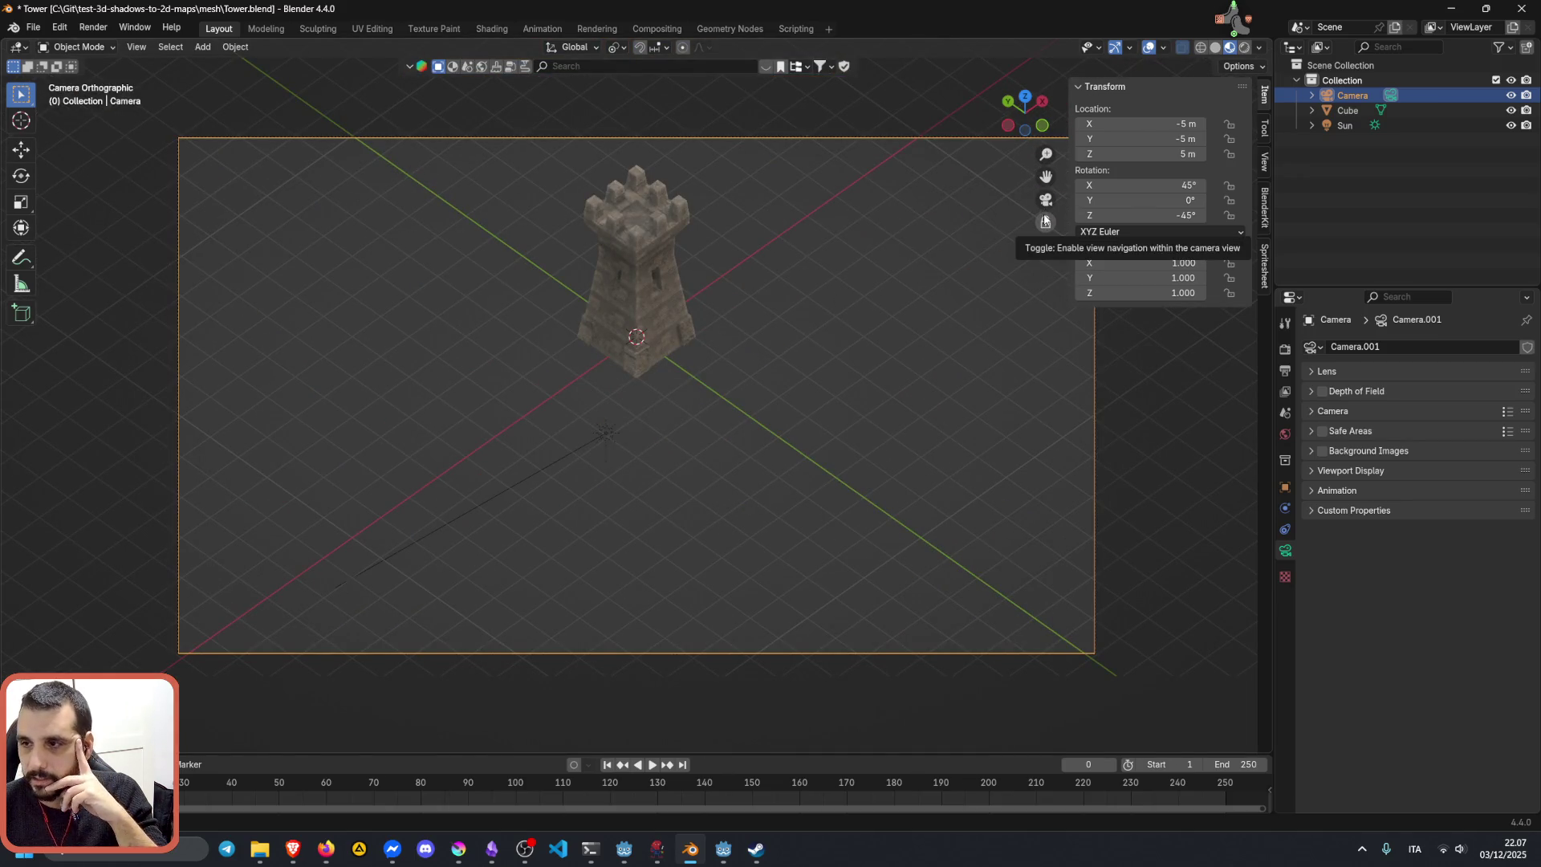
click(1045, 221)
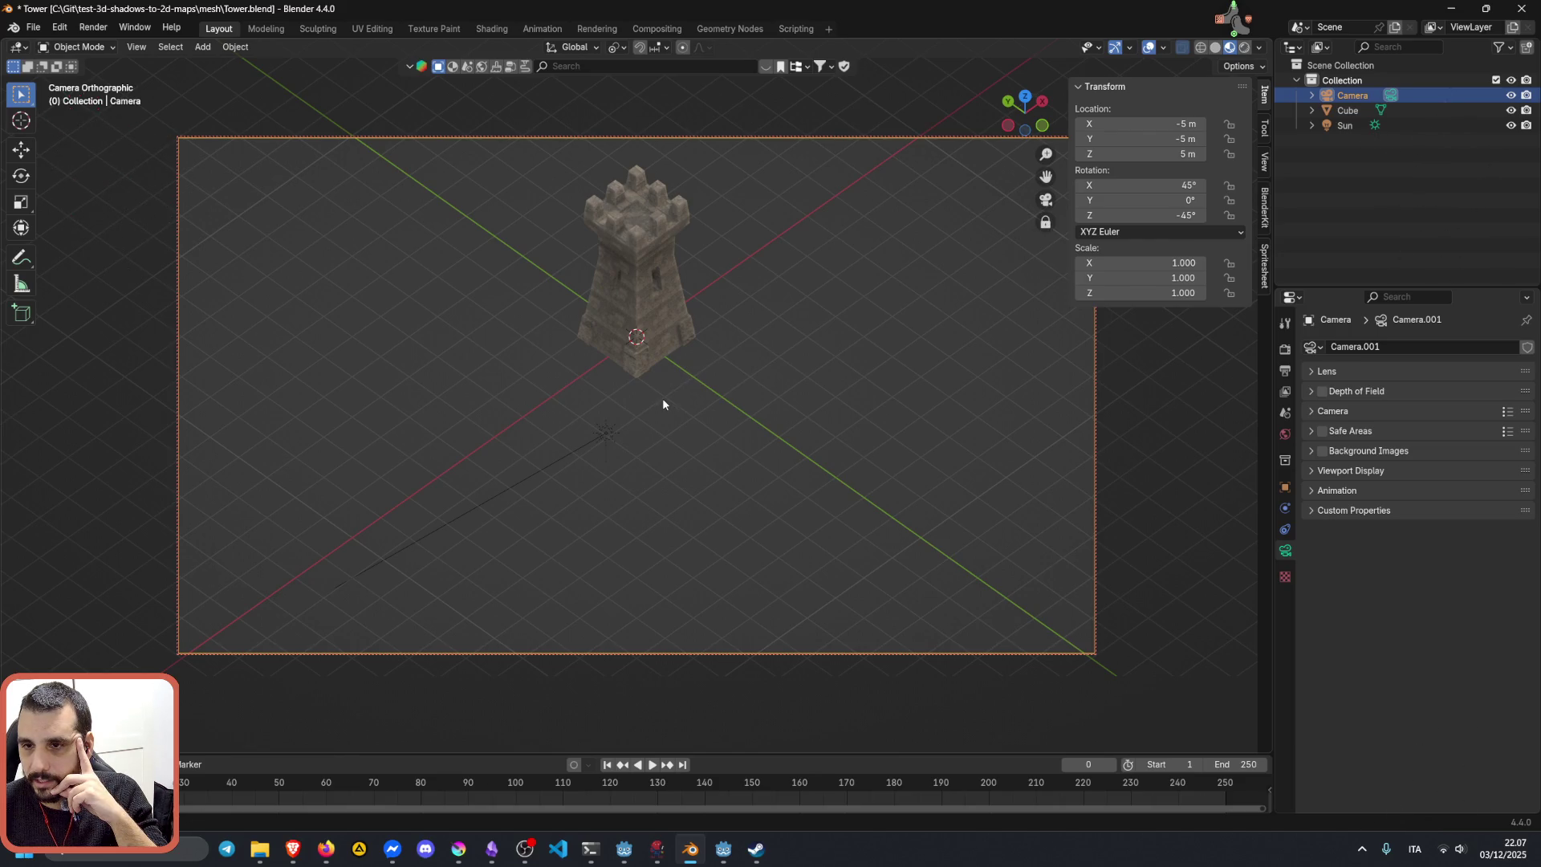
Step: Undo an accidental orbit, then pan the locked camera down so the tower sits lower in frame
middle_drag(646, 340, 645, 375)
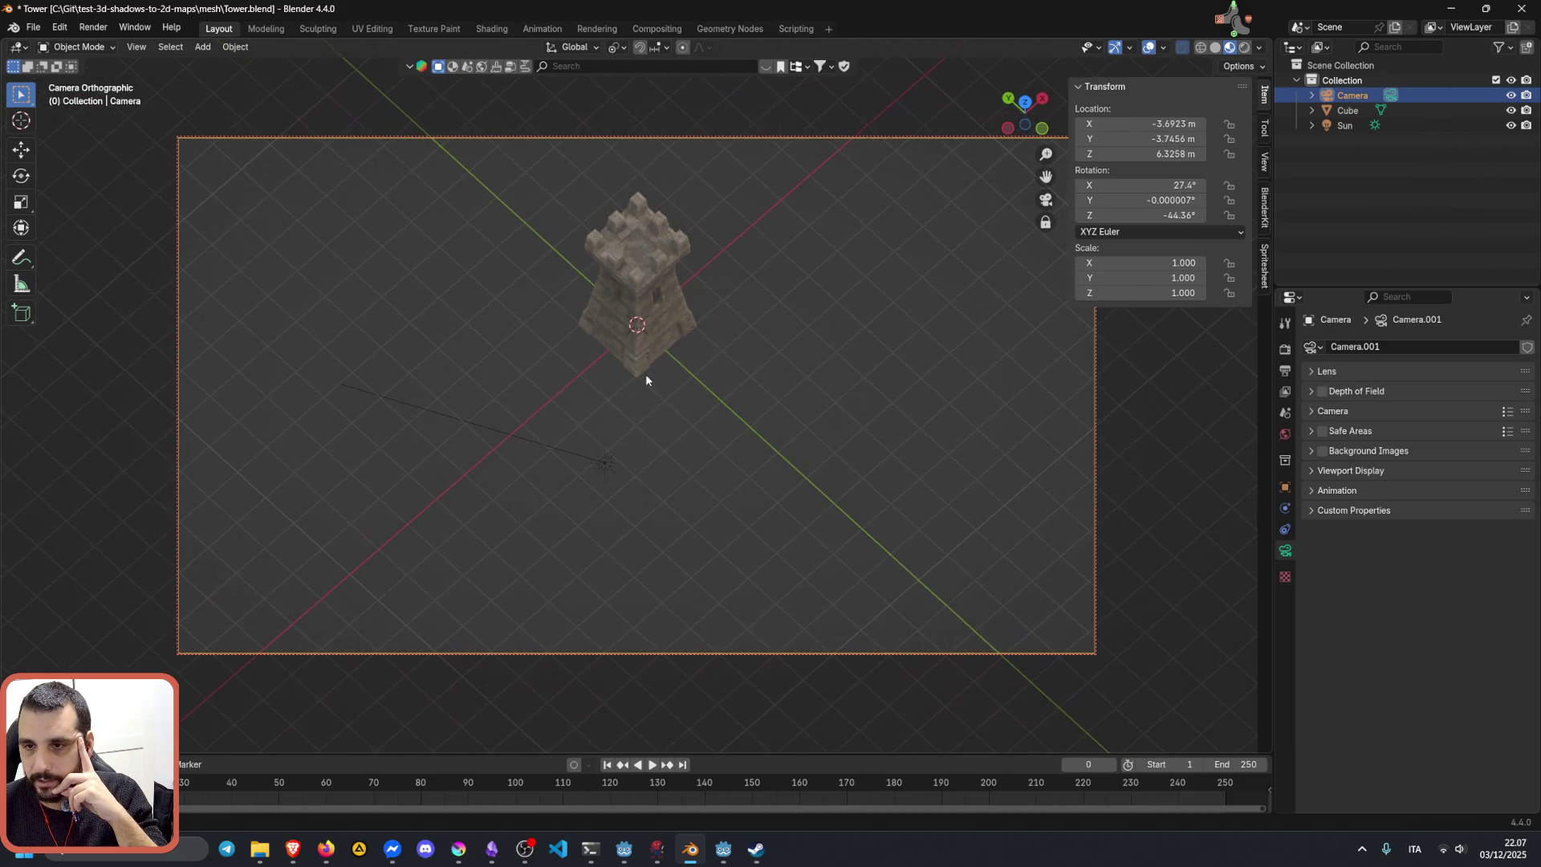
key(ctrl+z)
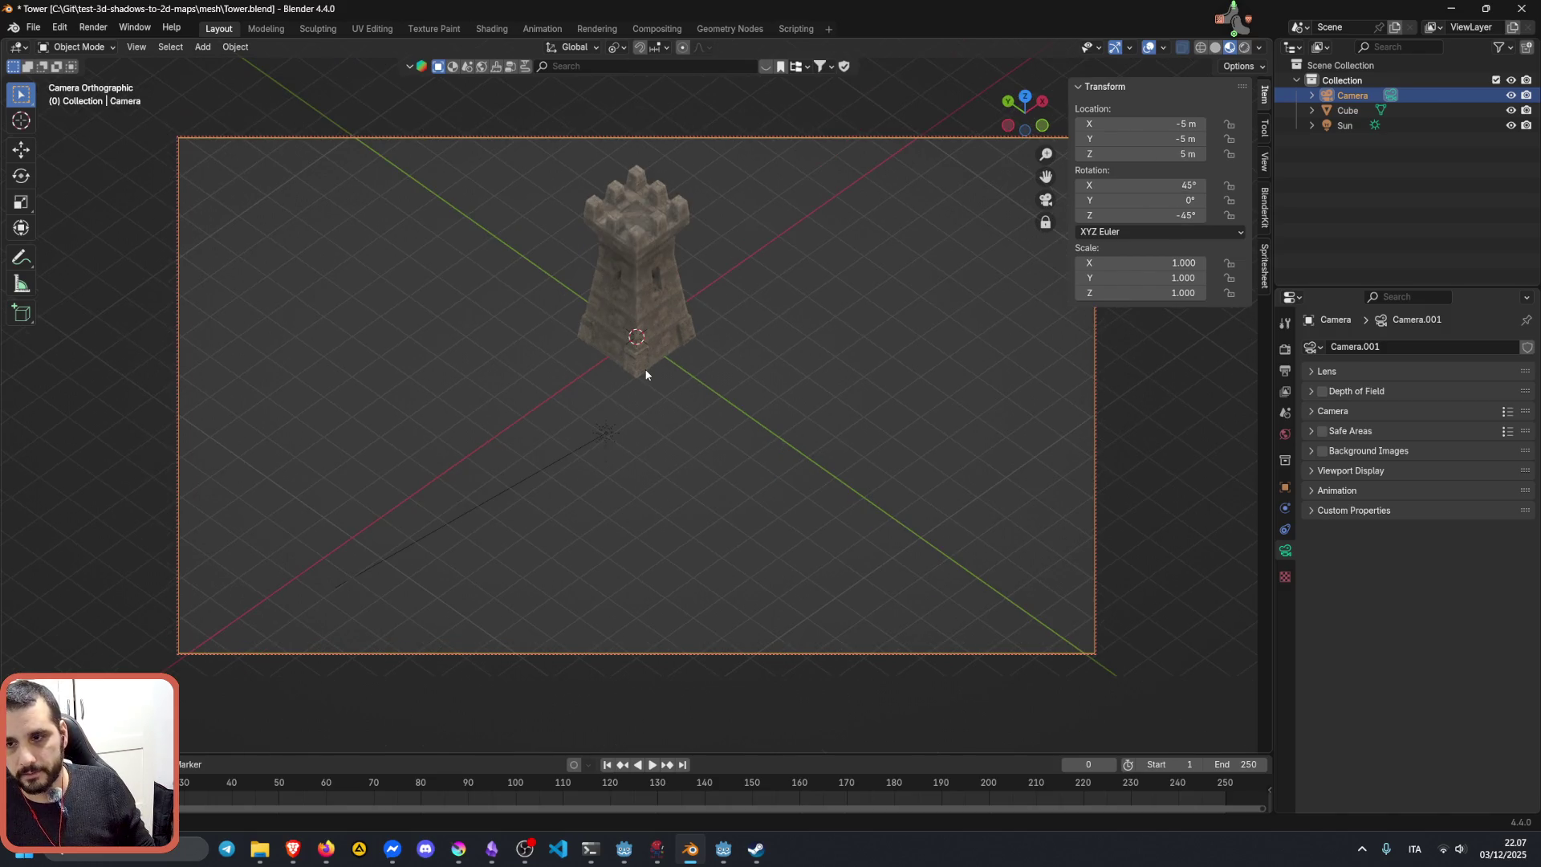
shift+middle_drag(642, 392, 640, 406)
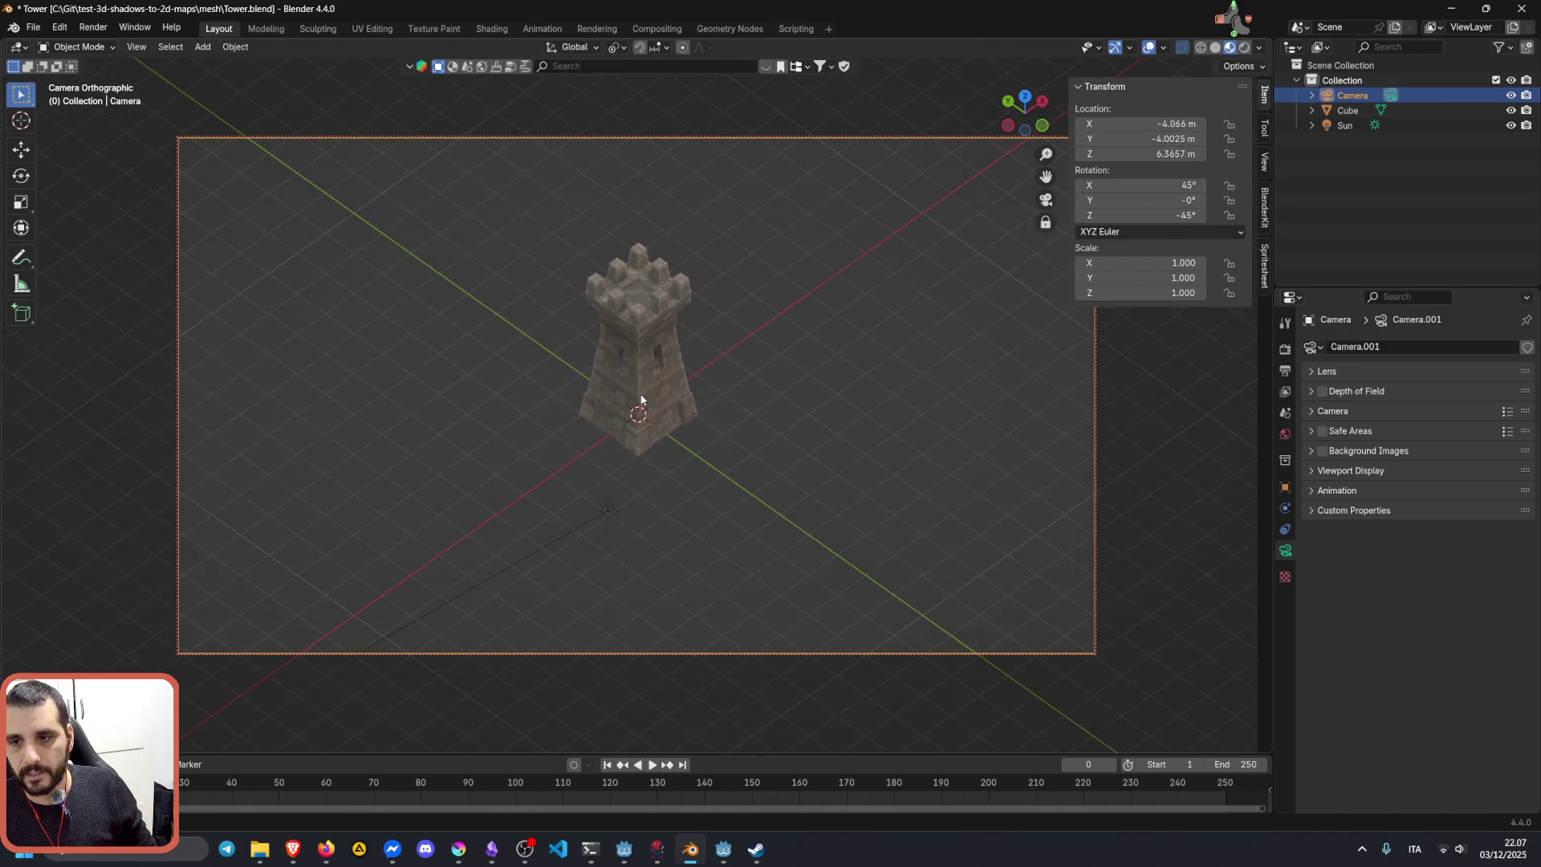
shift+middle_drag(640, 406, 634, 425)
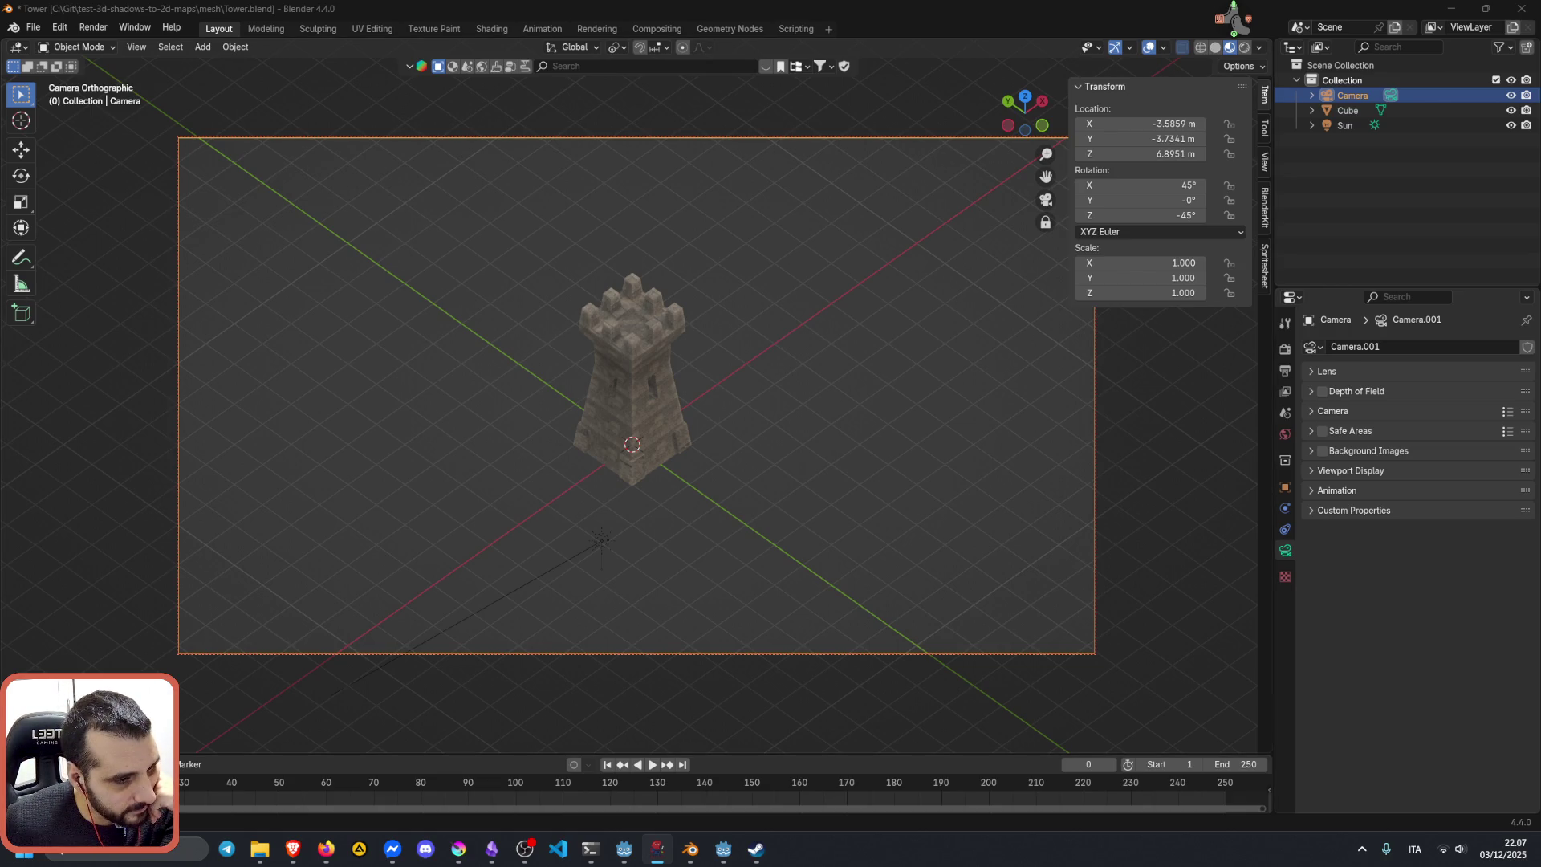
key(alt+Tab)
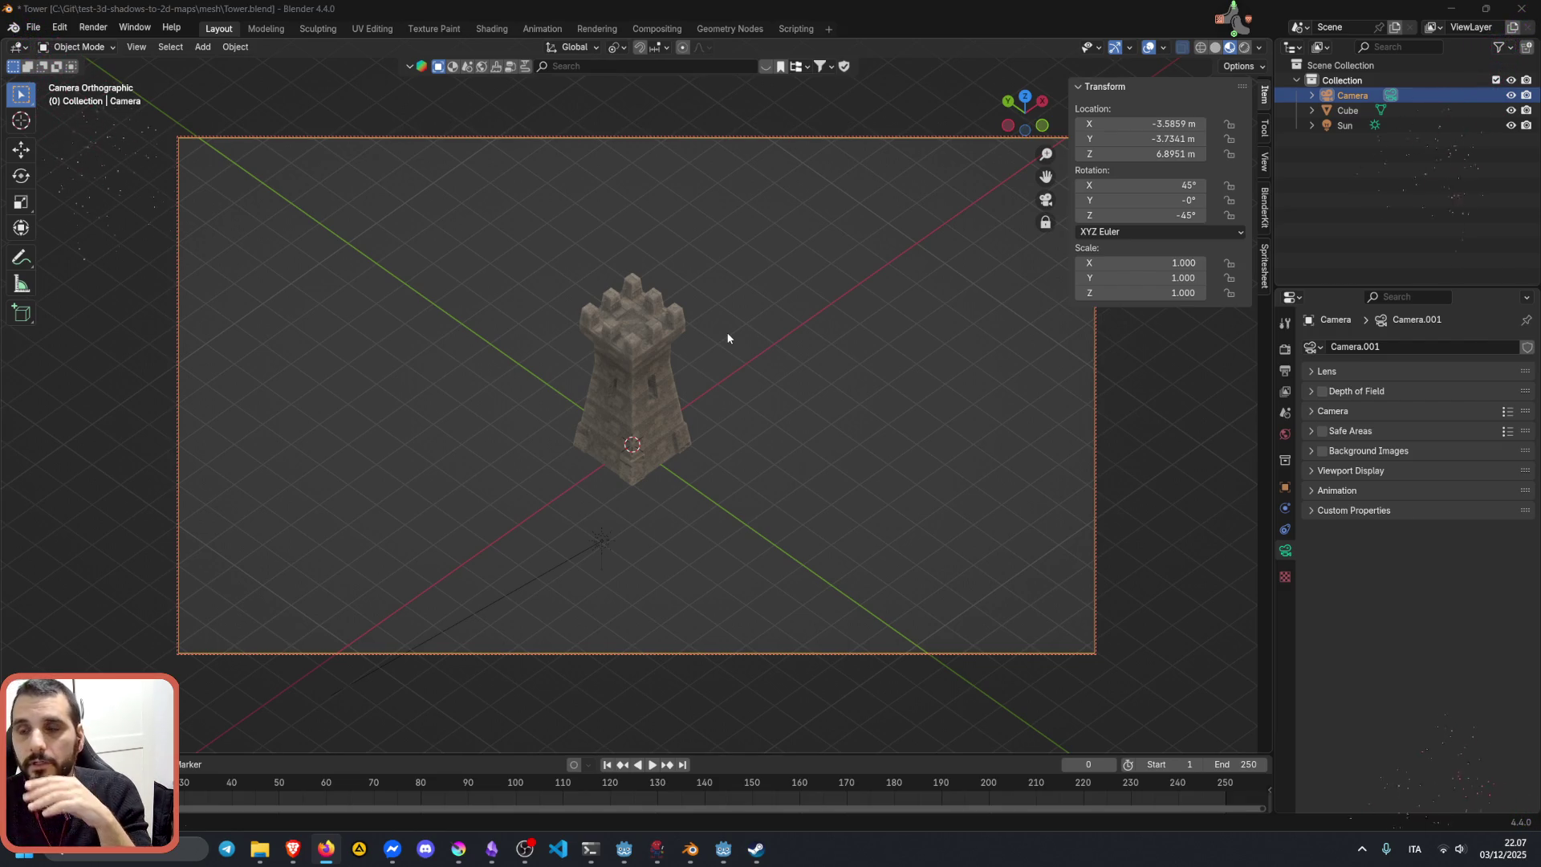
Step: Switch to the Rendering workspace and fold up the EEVEE sampling and performance panels
click(591, 29)
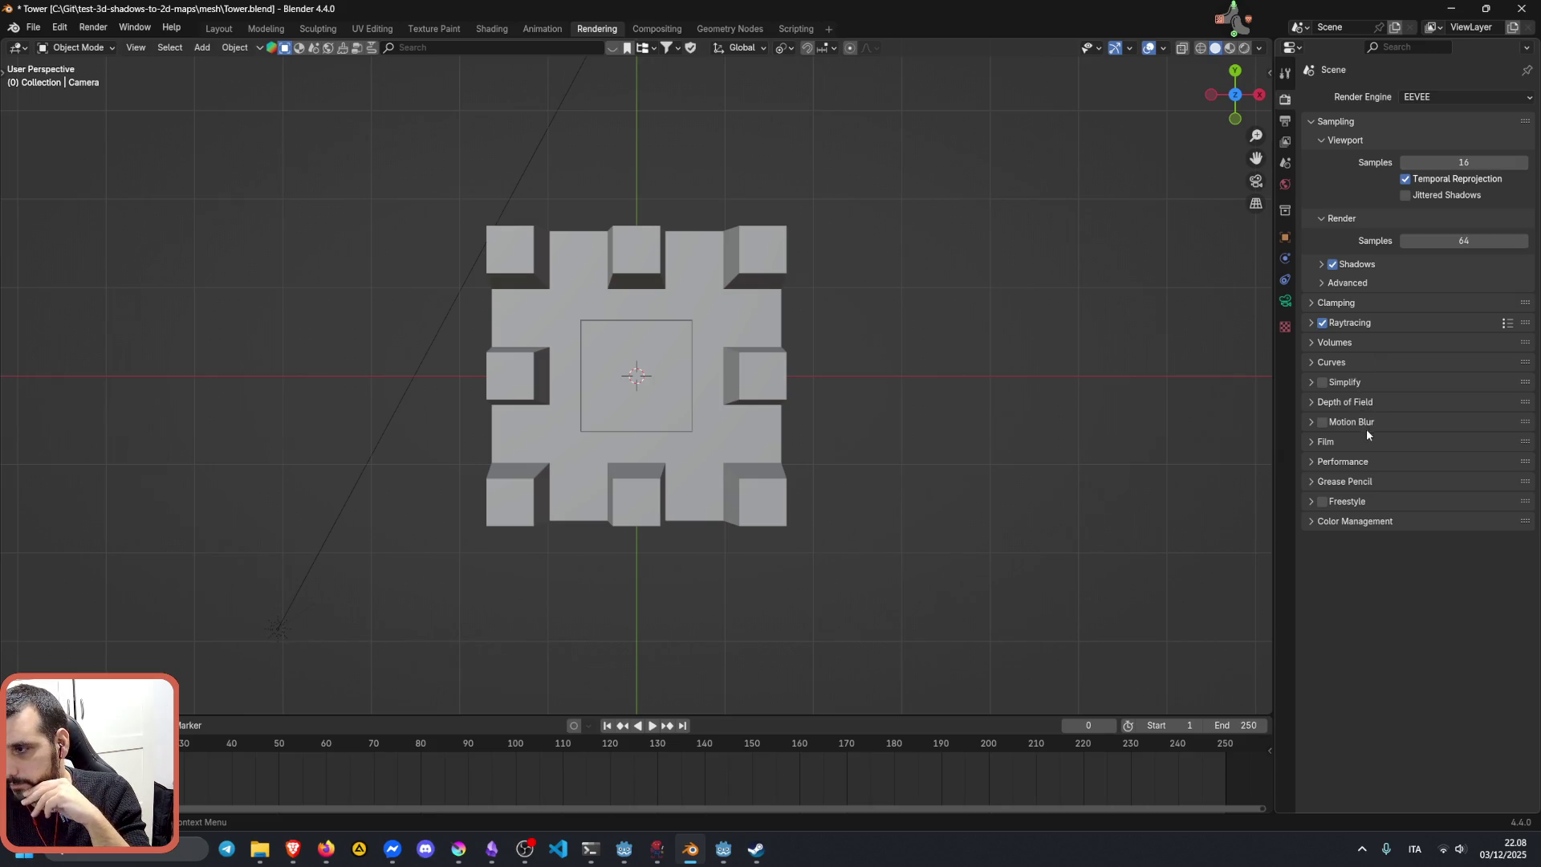
click(1352, 463)
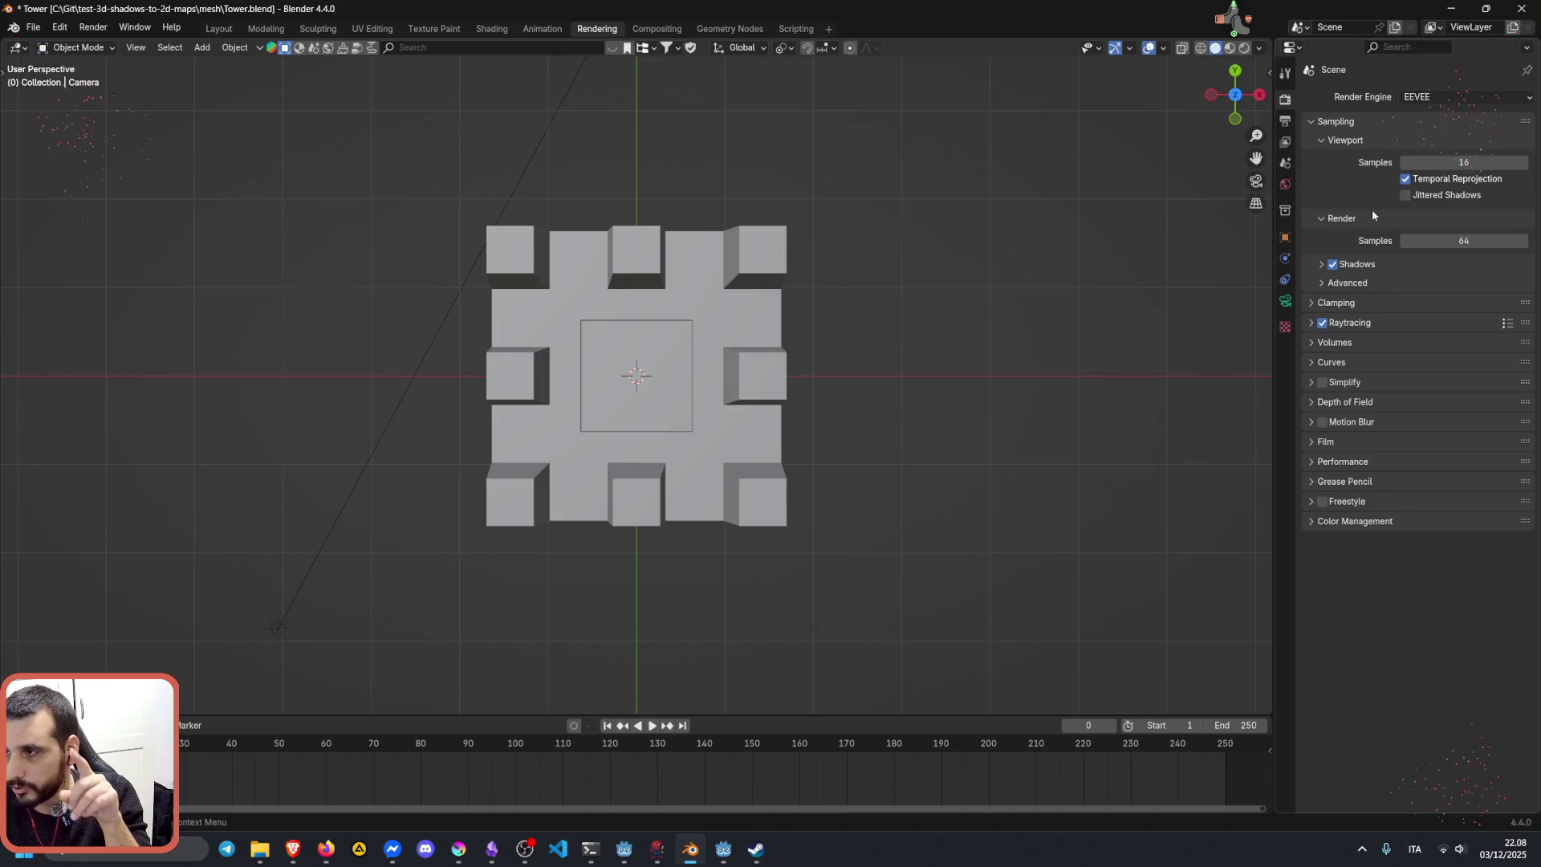
click(1335, 143)
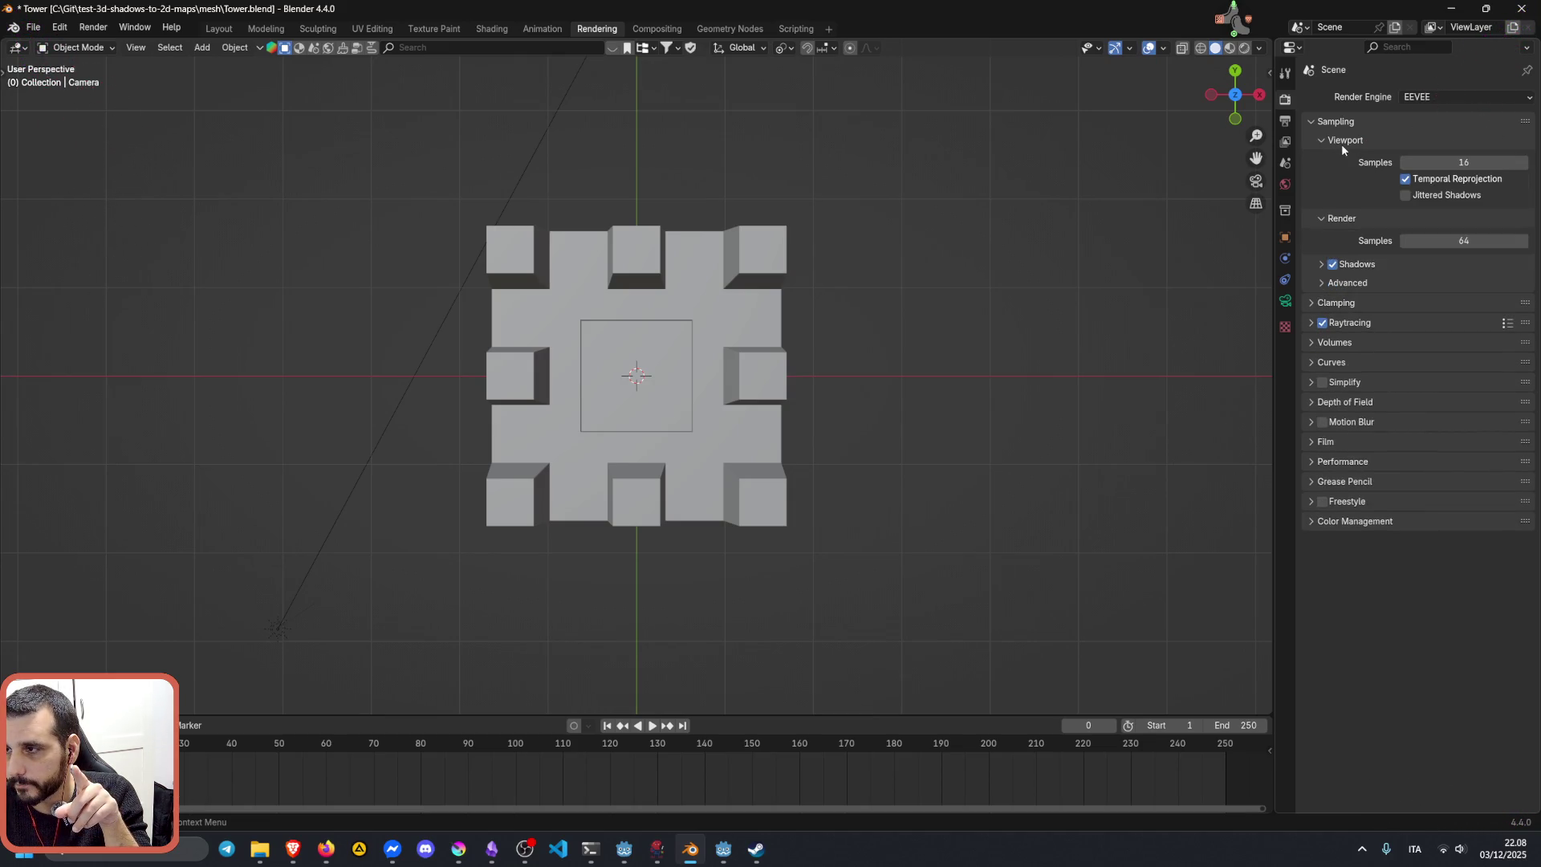
click(1341, 144)
Step: Glance at advanced sampling and clamping, collapse them, and go to Output Properties
click(1361, 197)
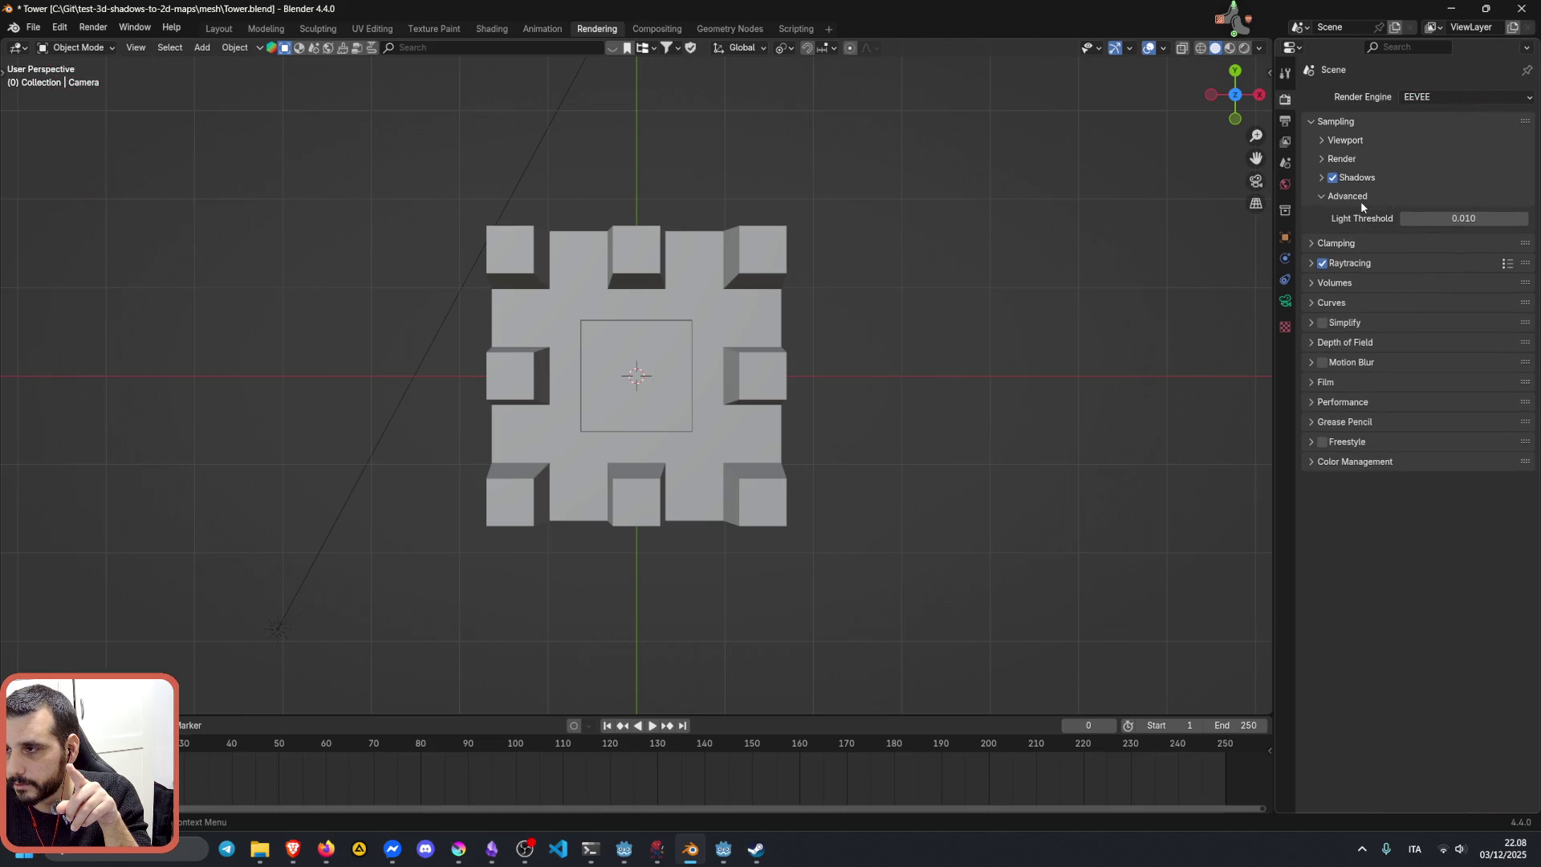
click(1350, 218)
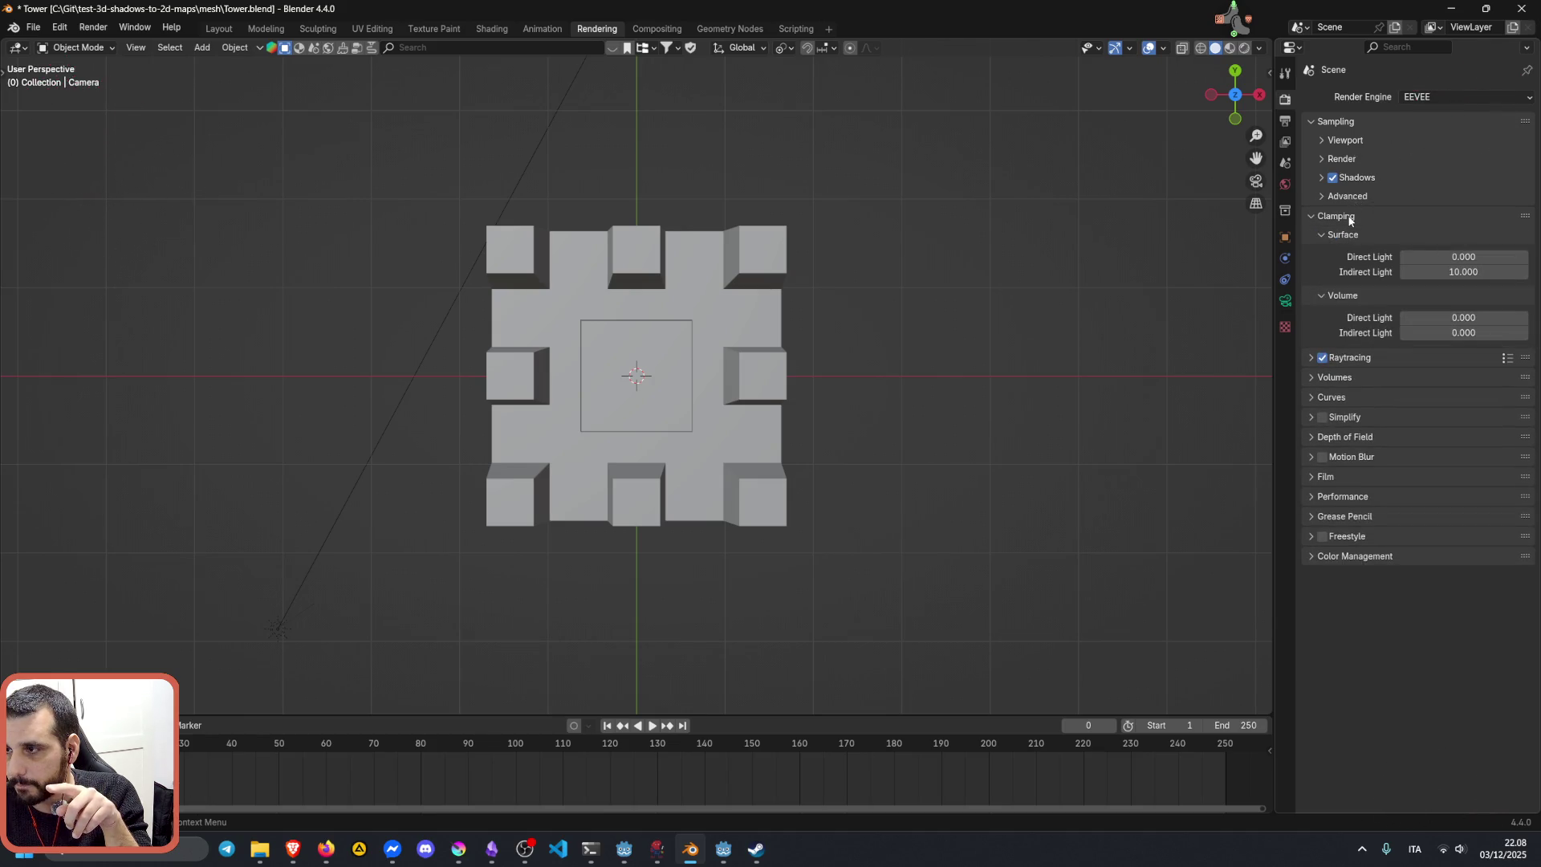
click(1349, 217)
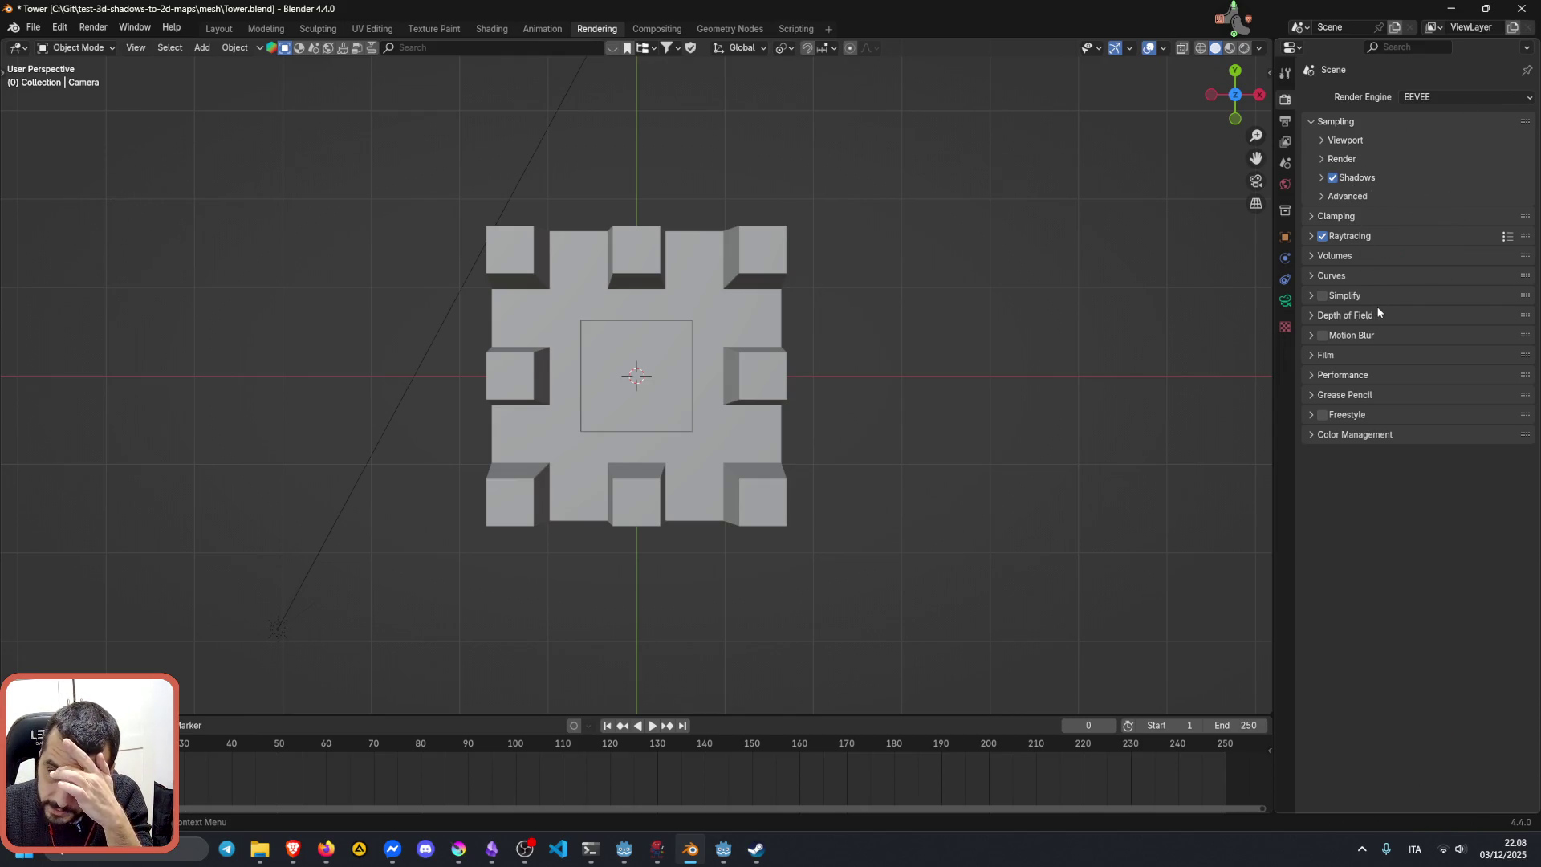
click(1285, 122)
Step: Set the render resolution to 128 px wide with a doubled height at 100%, and end the frame range at 1
click(1464, 116)
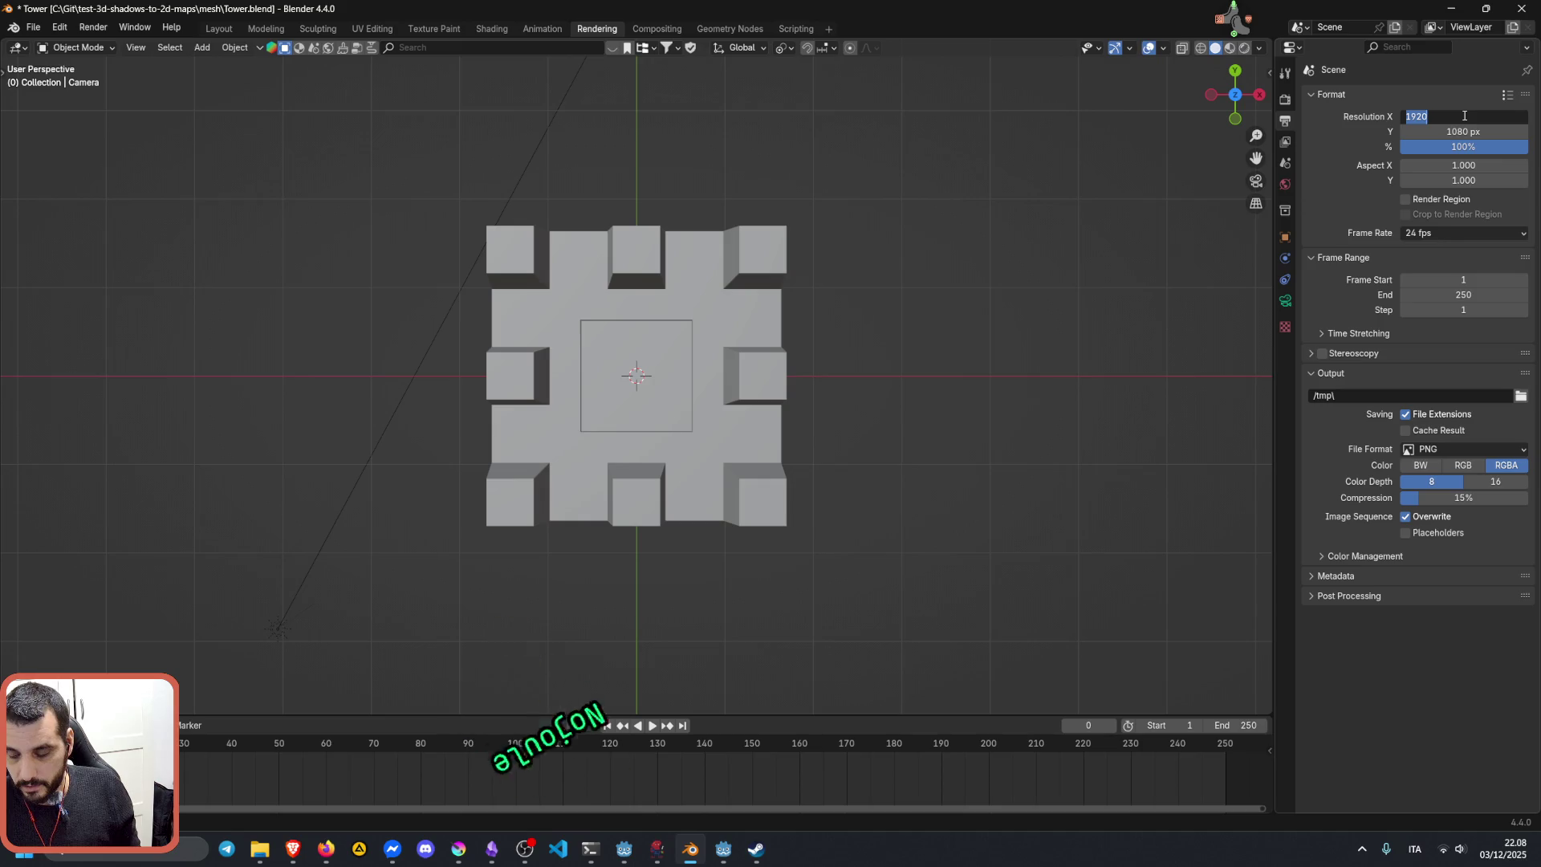
text(168)
key(BackSpace)
key(BackSpace)
key(BackSpace)
text(128)
key(Tab)
text(128)
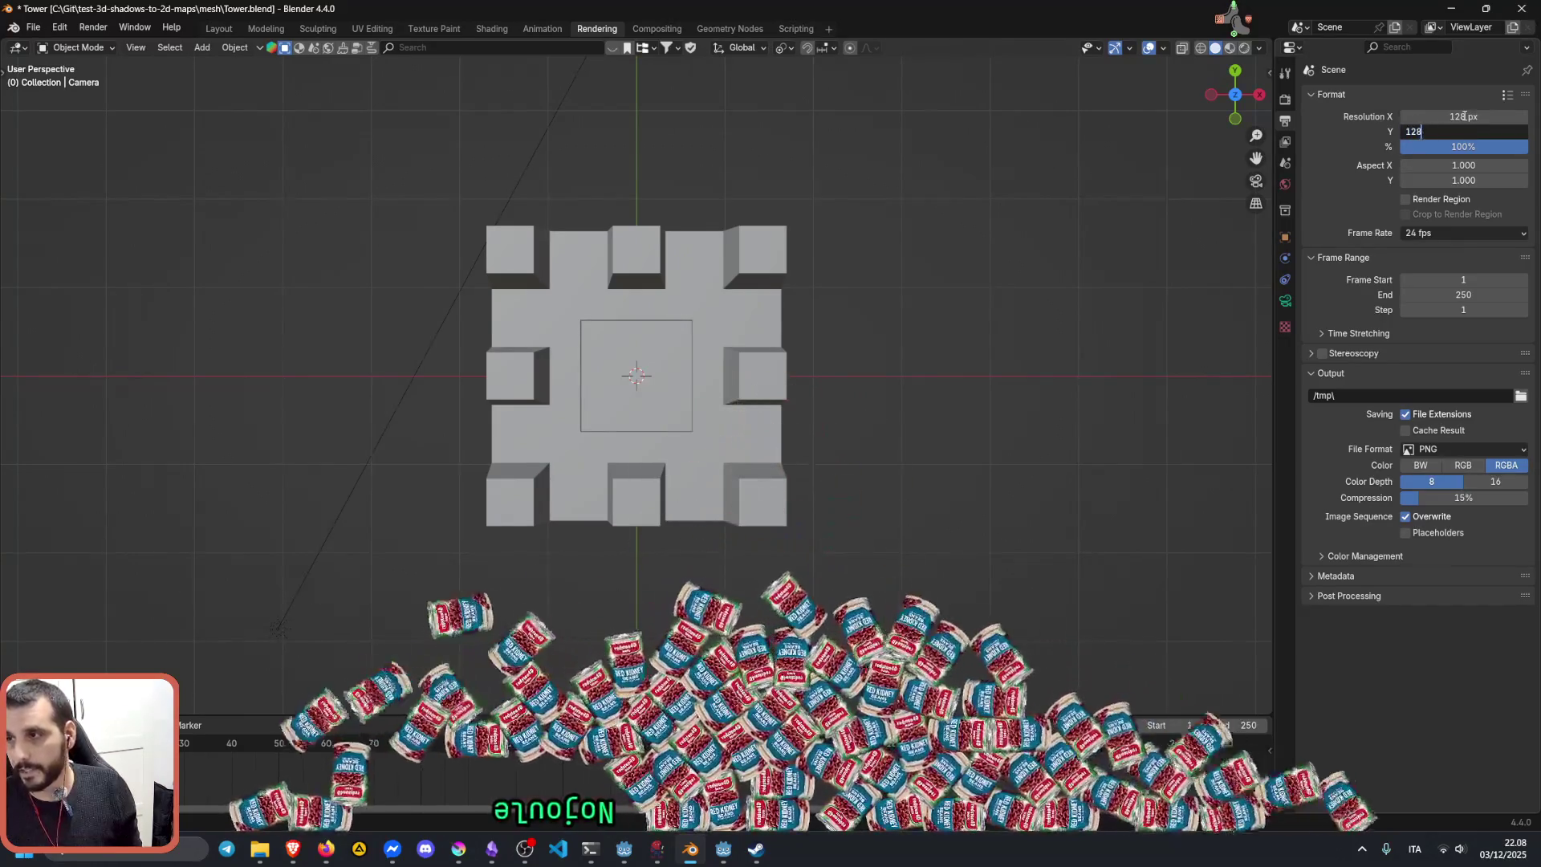
key(Return)
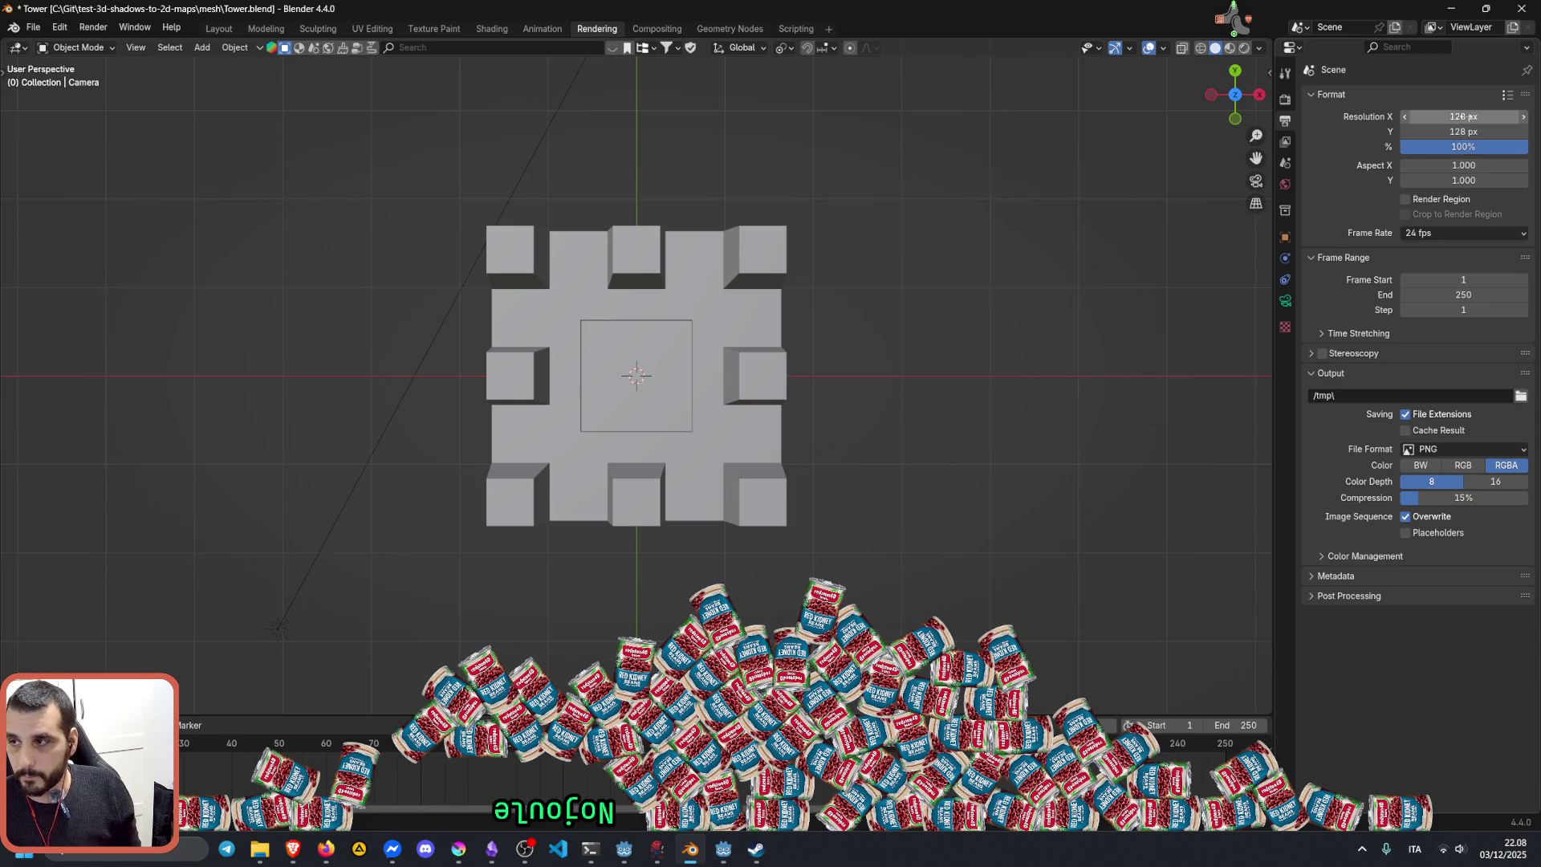
click(1503, 125)
key(End)
text(*)
key(Return)
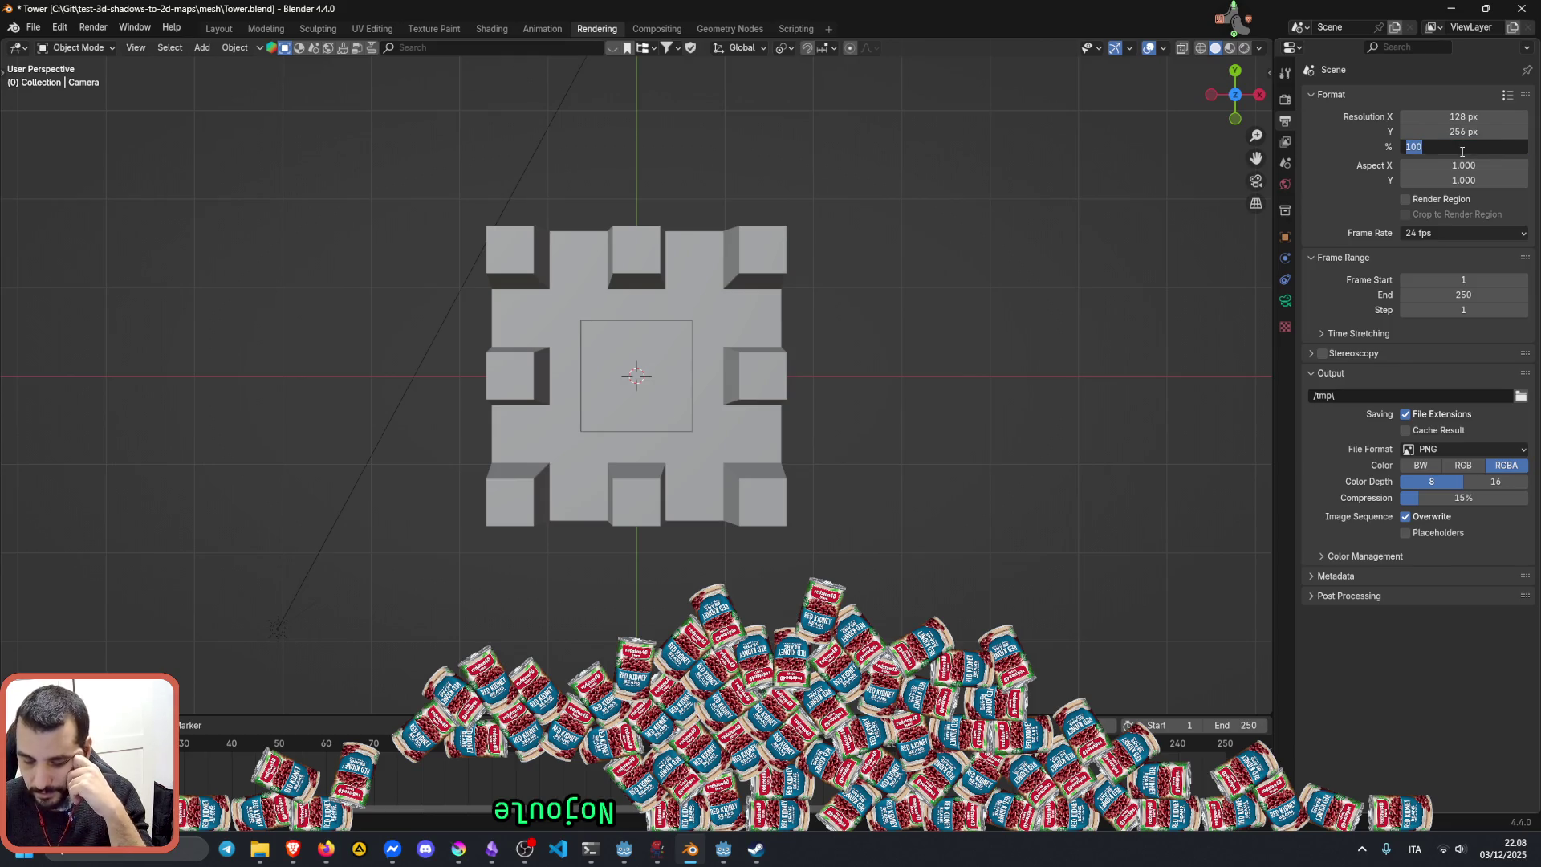
key(Return)
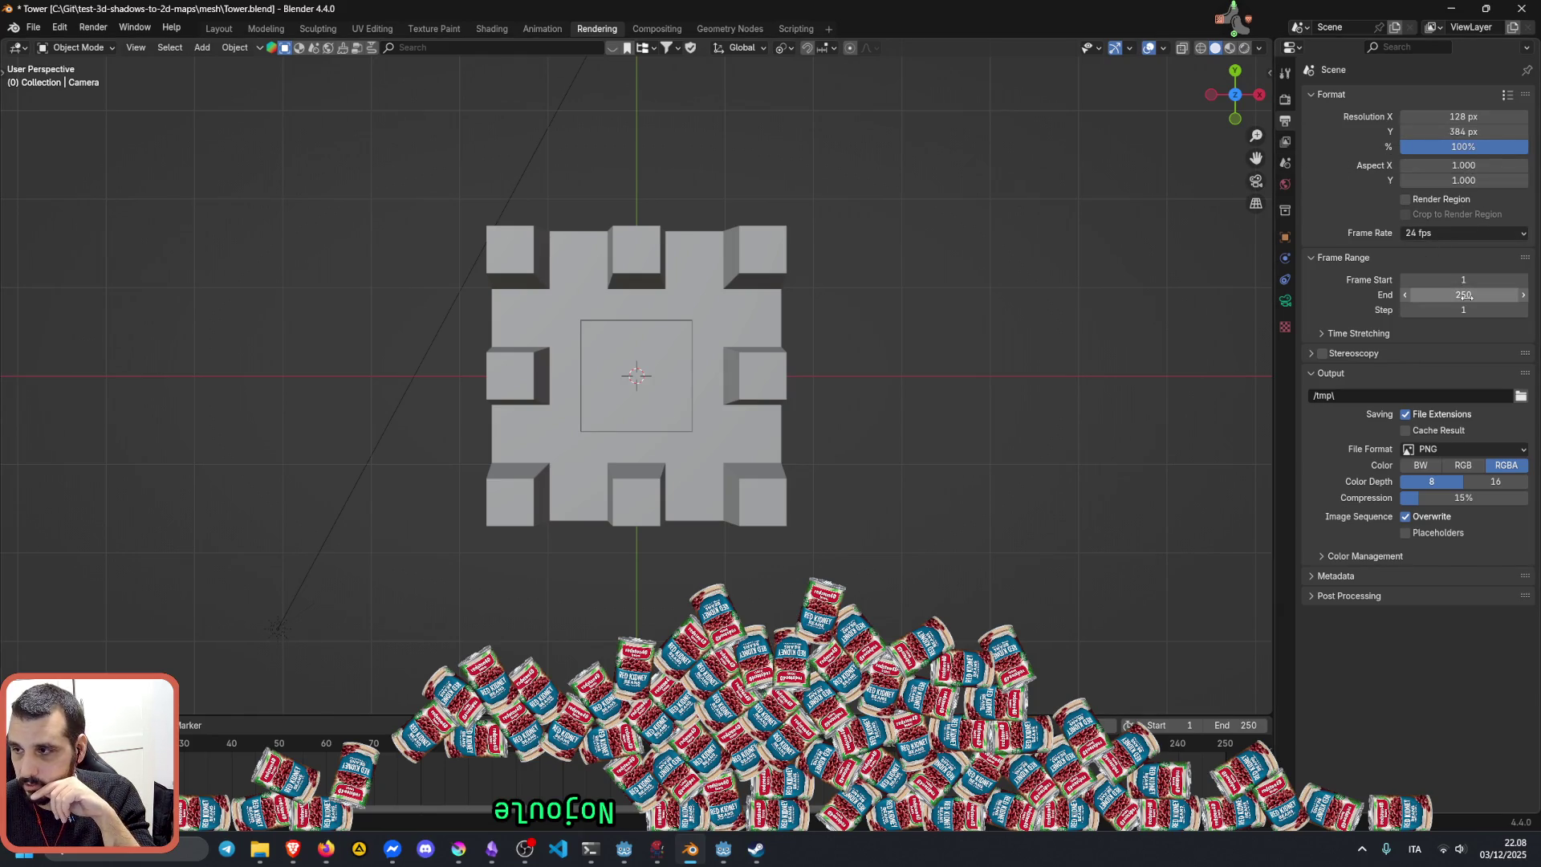
key(Return)
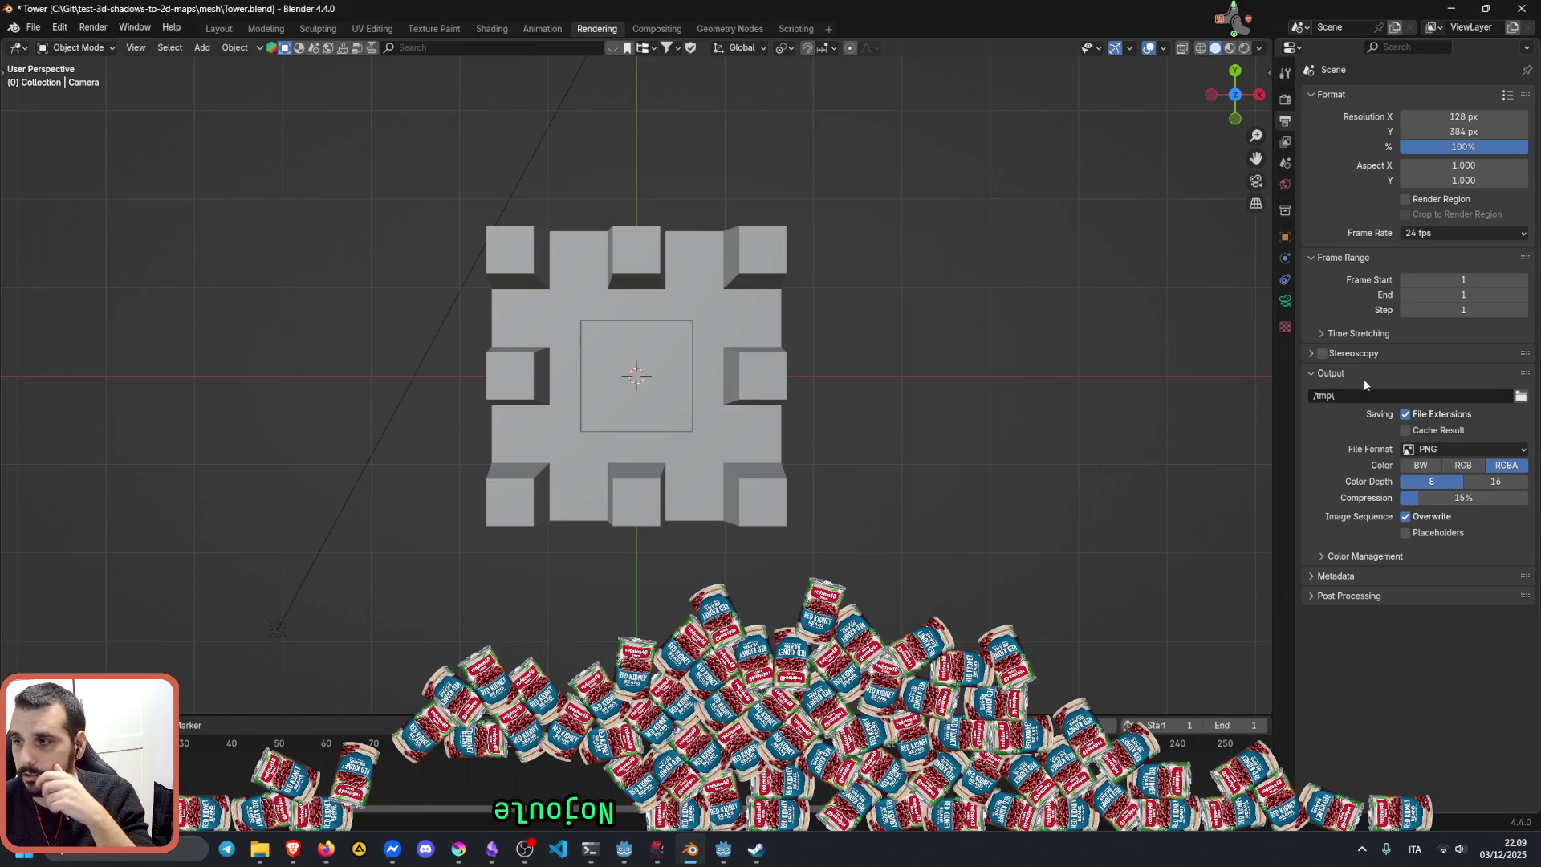
Step: Show the camera's lens settings and look through it (Numpad 0), centring its frame on the tower
click(1285, 302)
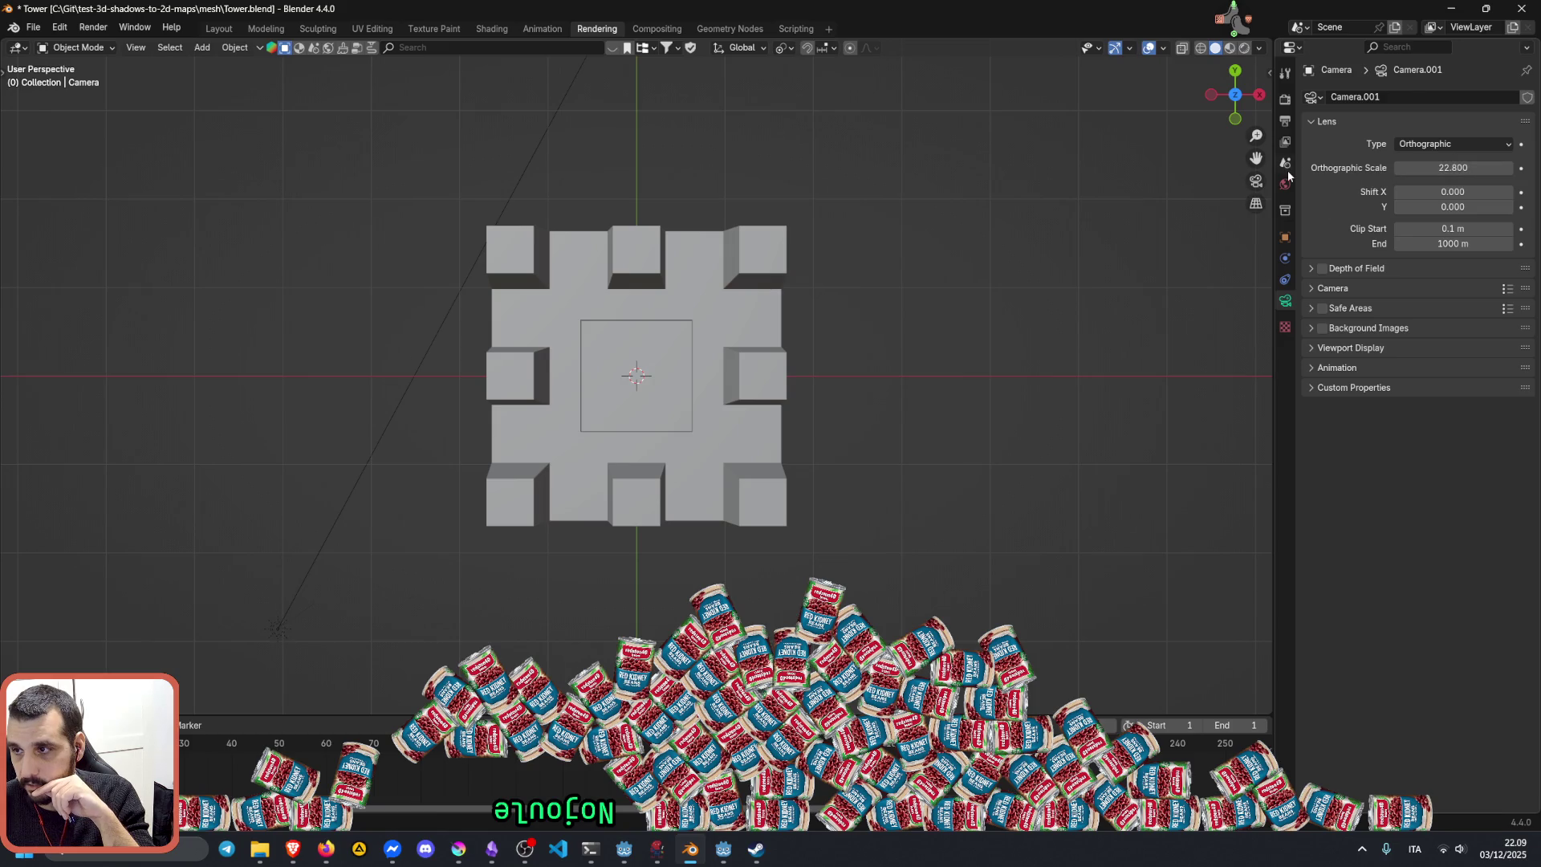
key(KP_0)
scroll(704, 331, down, 3)
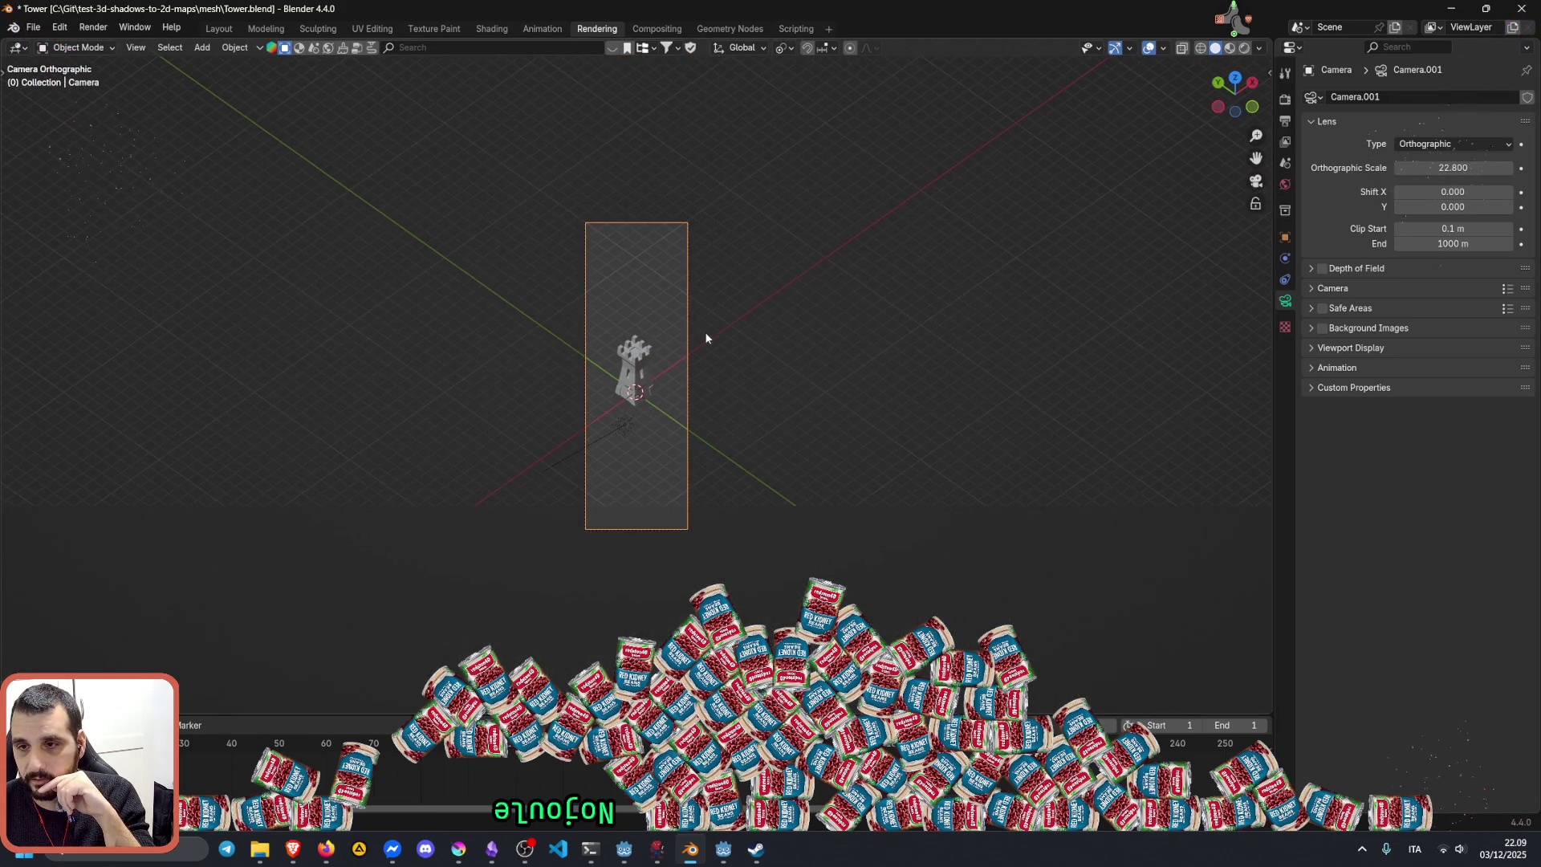
scroll(640, 383, up, 2)
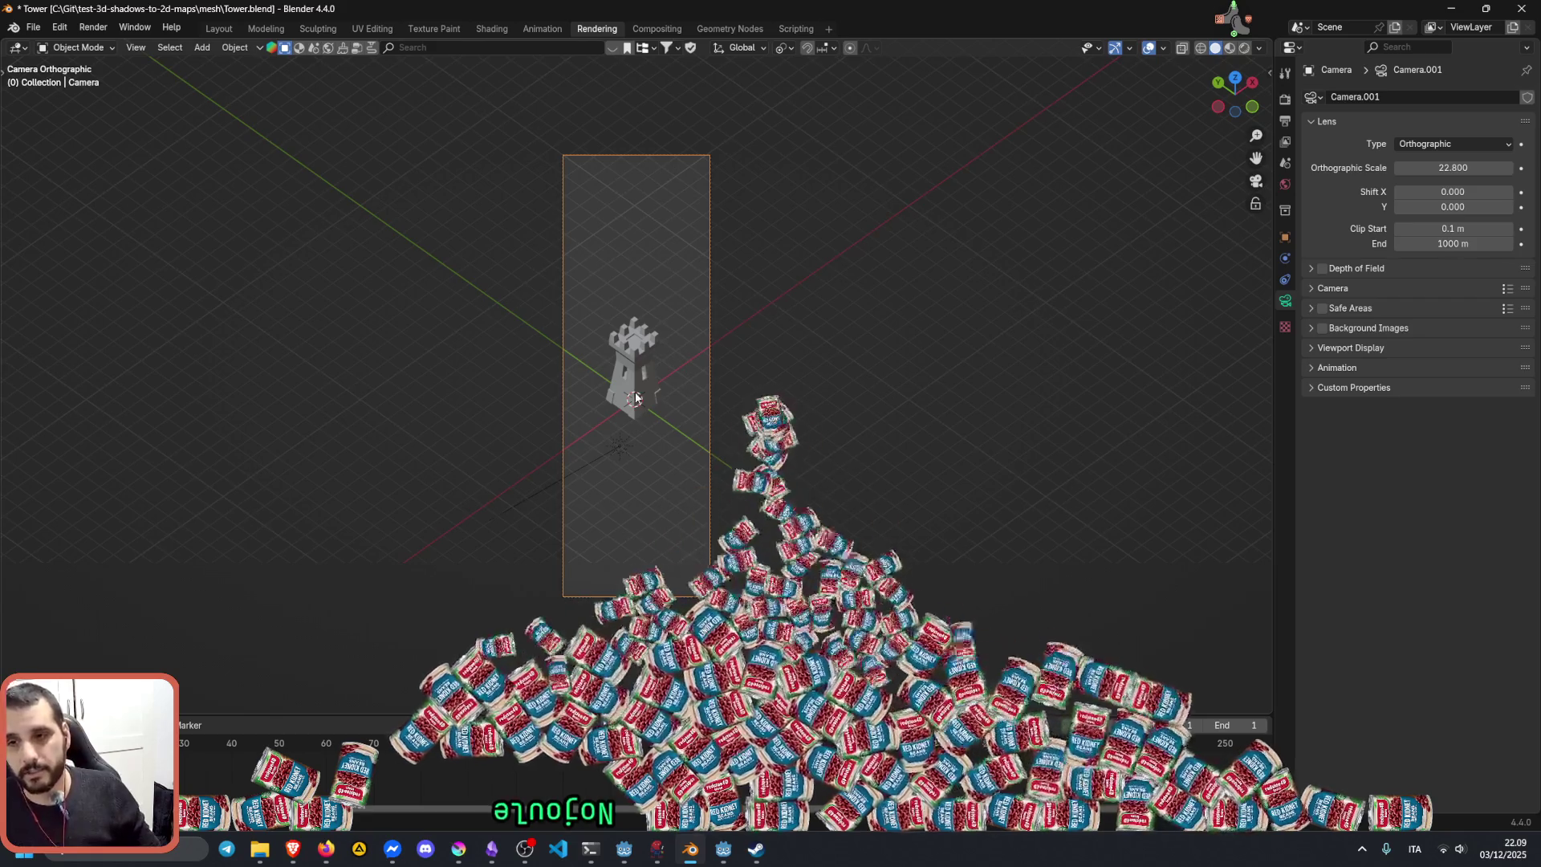
shift+middle_drag(638, 418, 631, 389)
scroll(631, 391, up, 3)
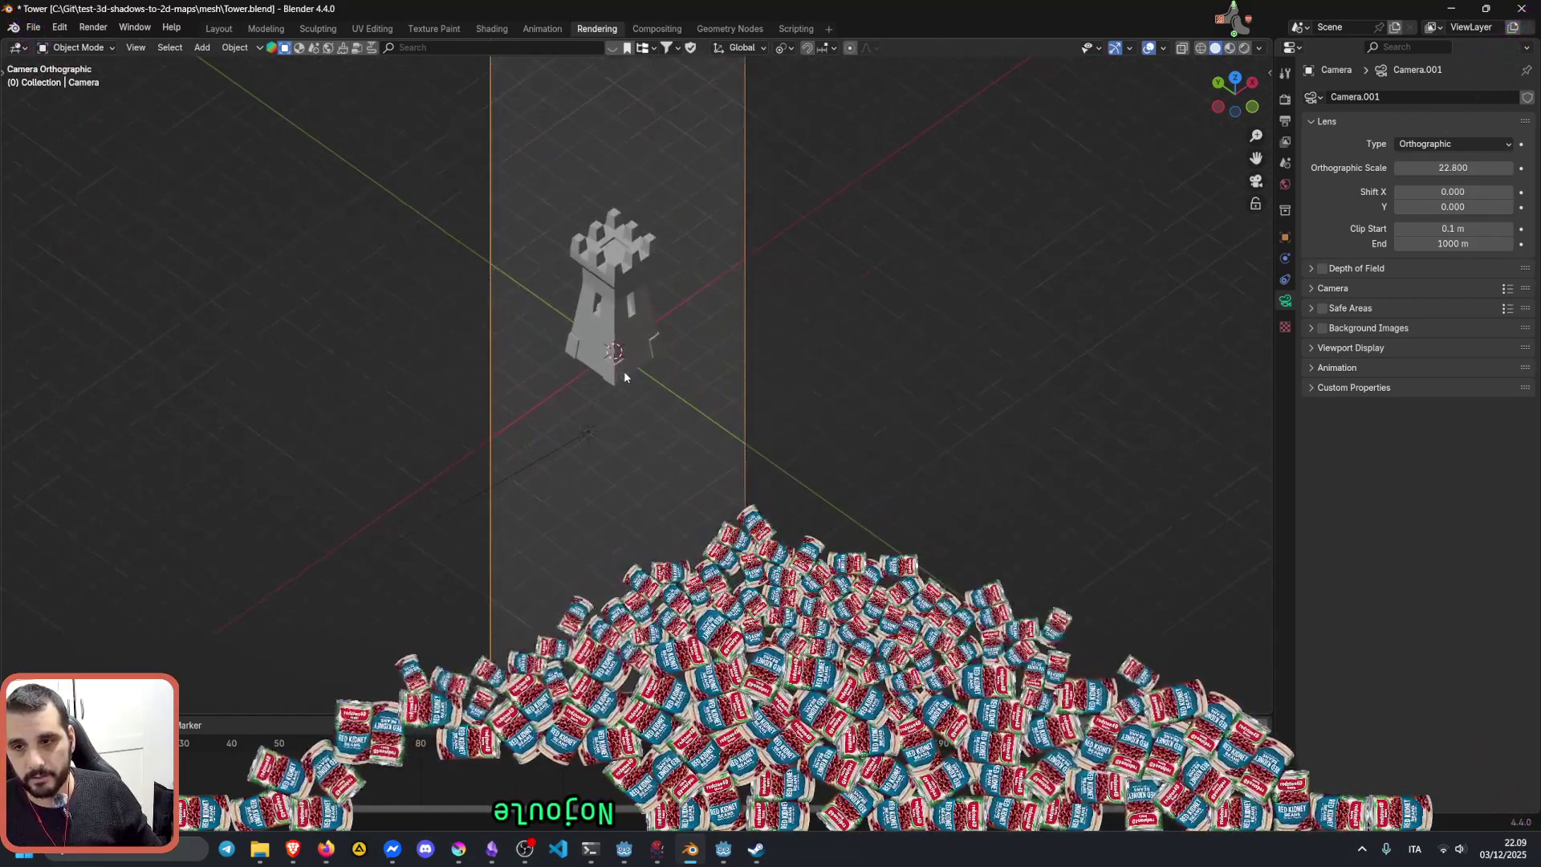
Step: Deselect the camera, orbit around the tower, check the Tool tab and return to the Layout workspace
click(1225, 202)
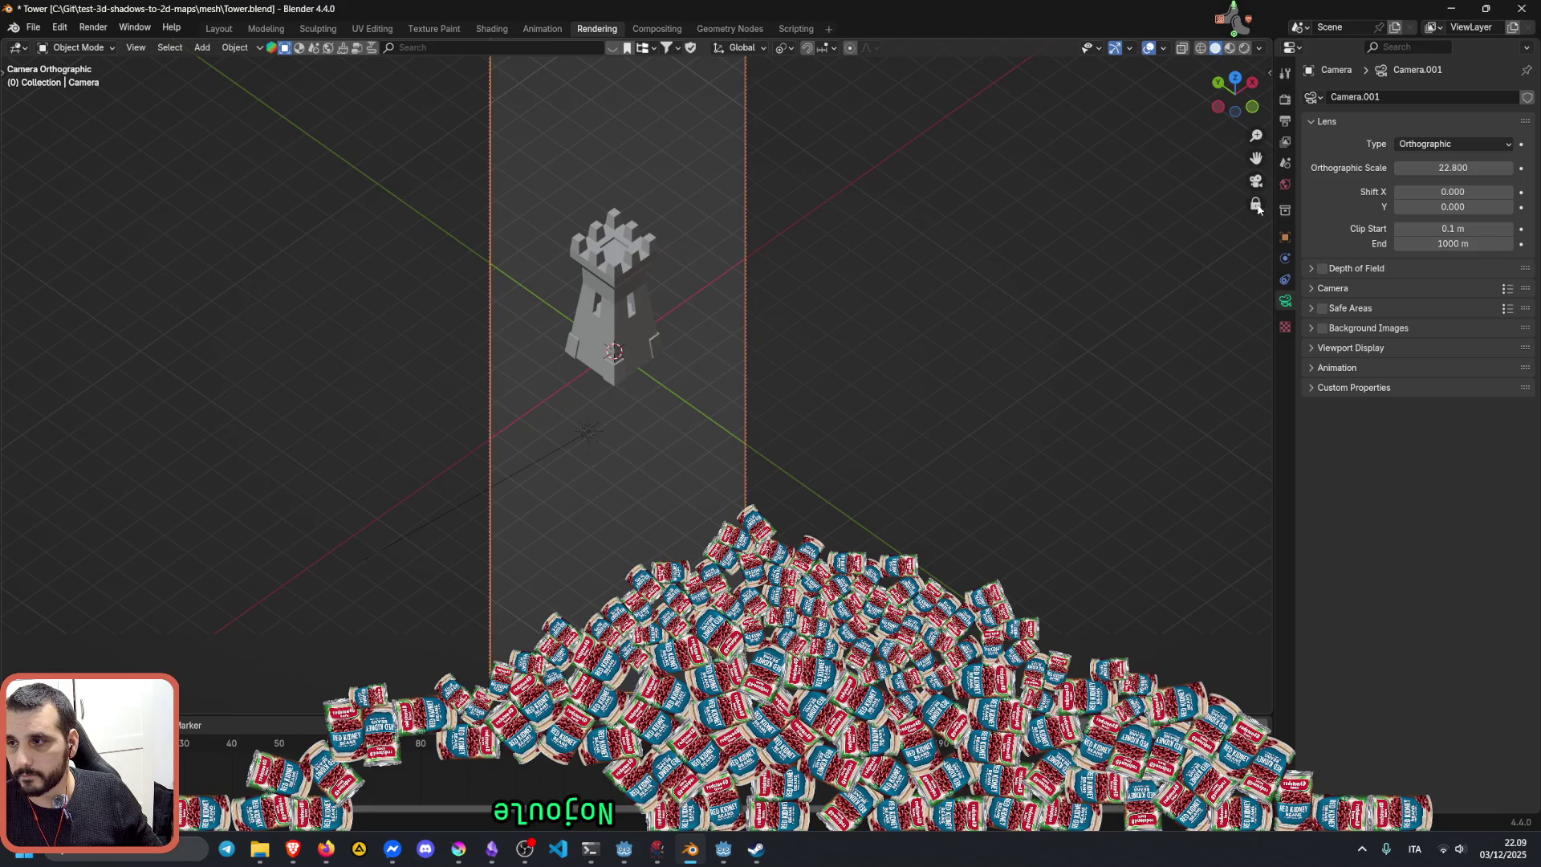
scroll(669, 299, up, 2)
scroll(653, 310, down, 2)
mouse_move(652, 311)
middle_down()
mouse_move(615, 357)
mouse_move(592, 454)
mouse_move(613, 378)
middle_up()
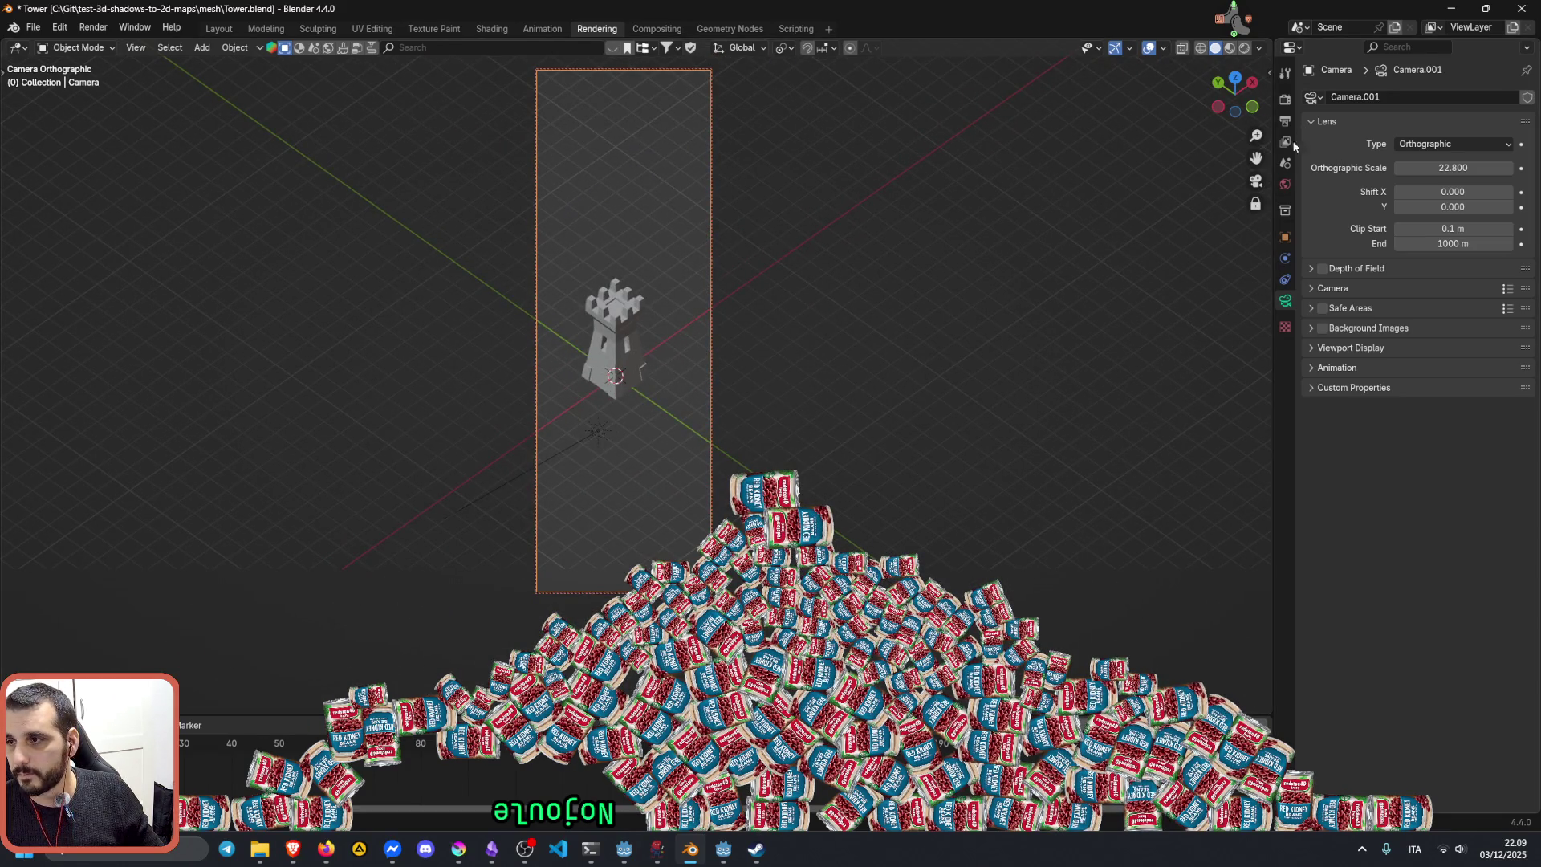
click(1285, 75)
click(1290, 48)
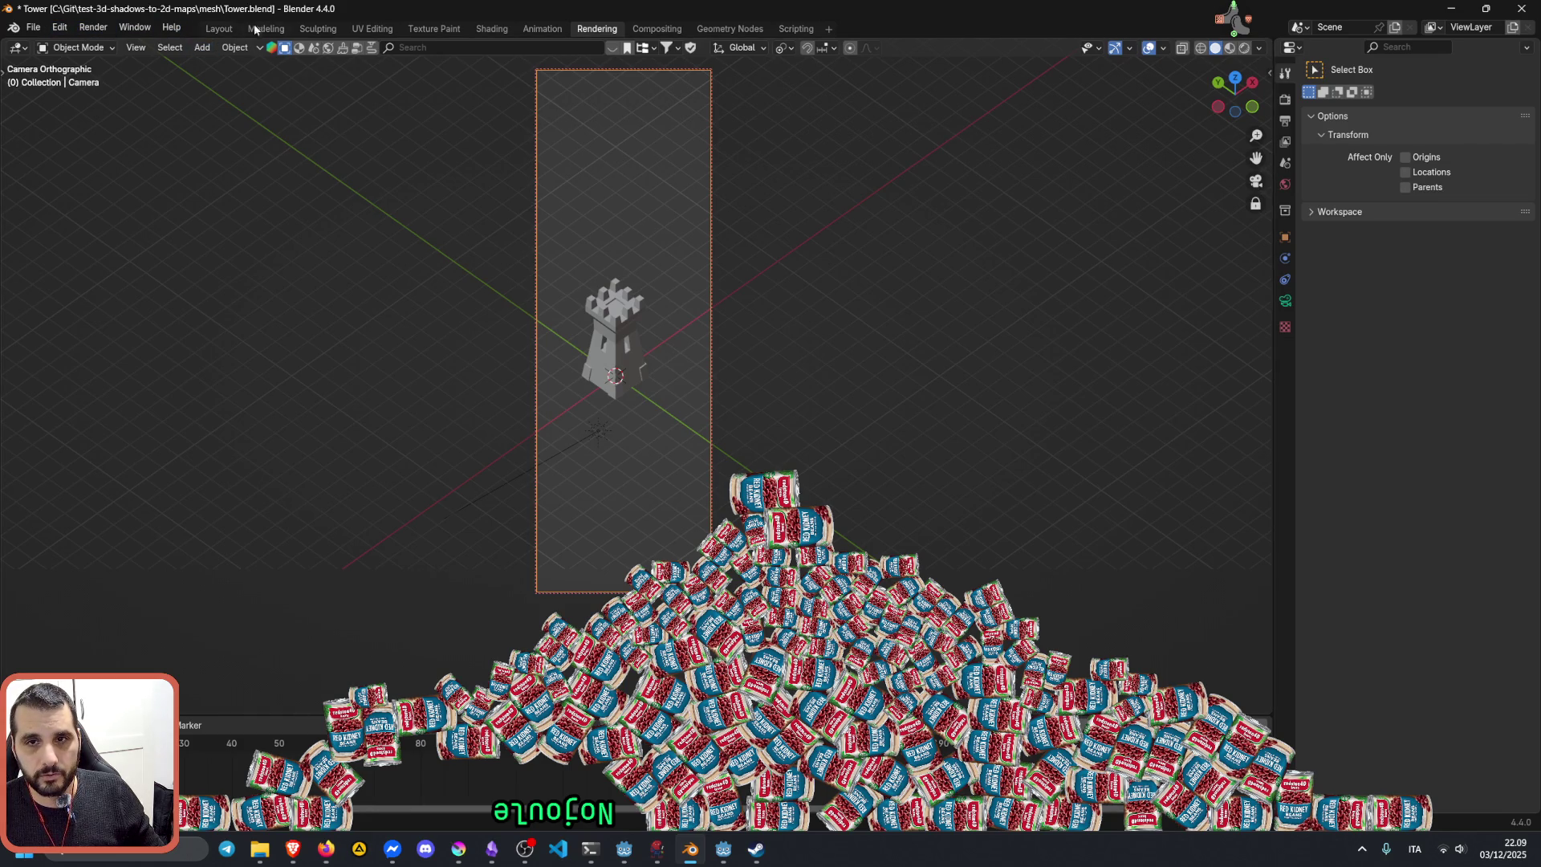
click(220, 27)
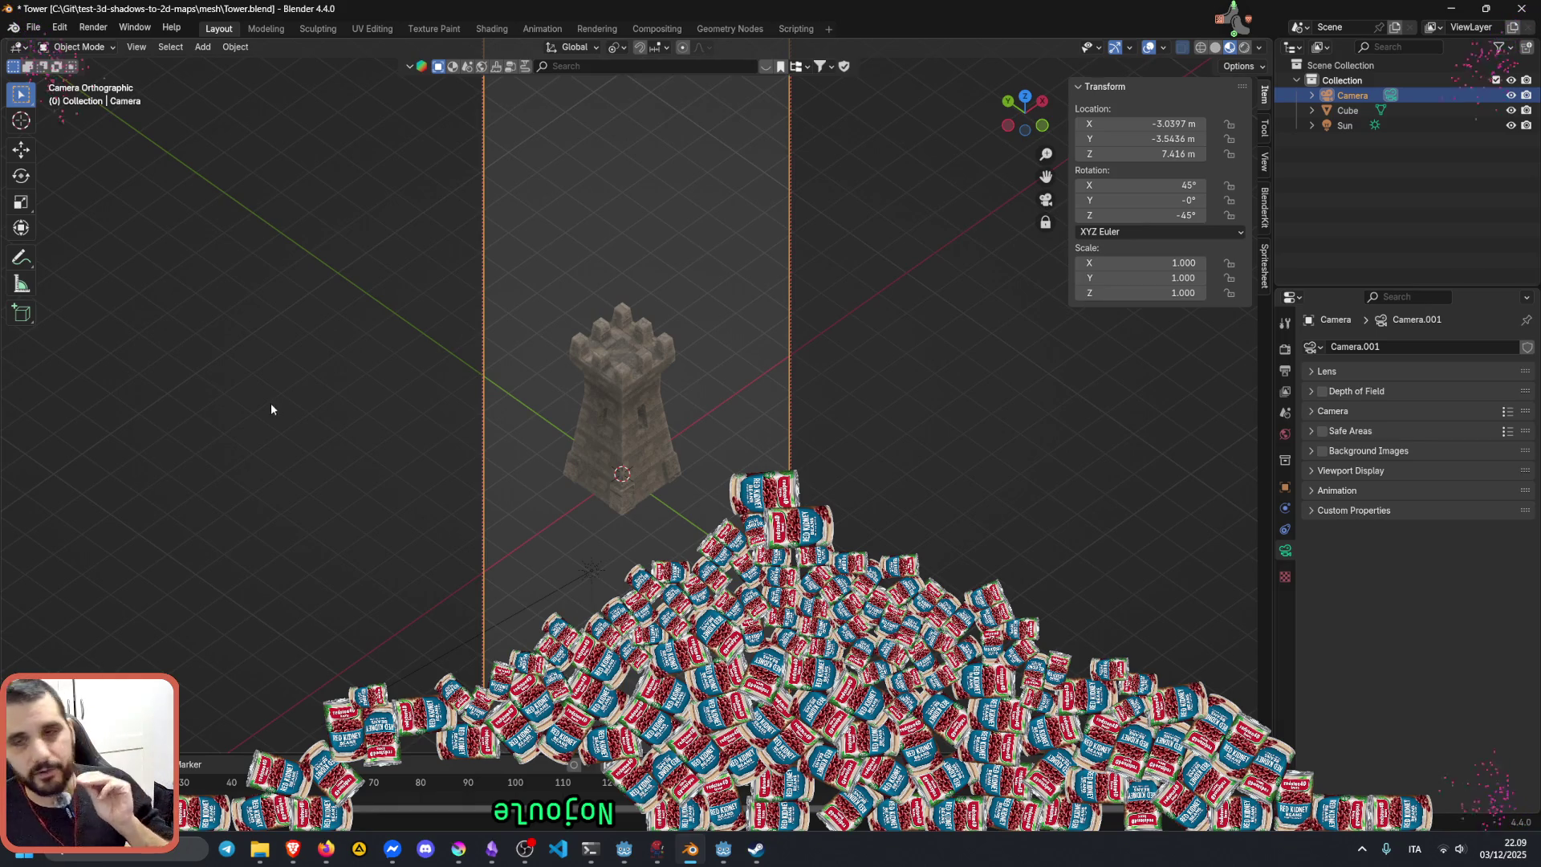
Step: In Brave, open a new tab and go to twitch.tv/annual-recap
click(293, 851)
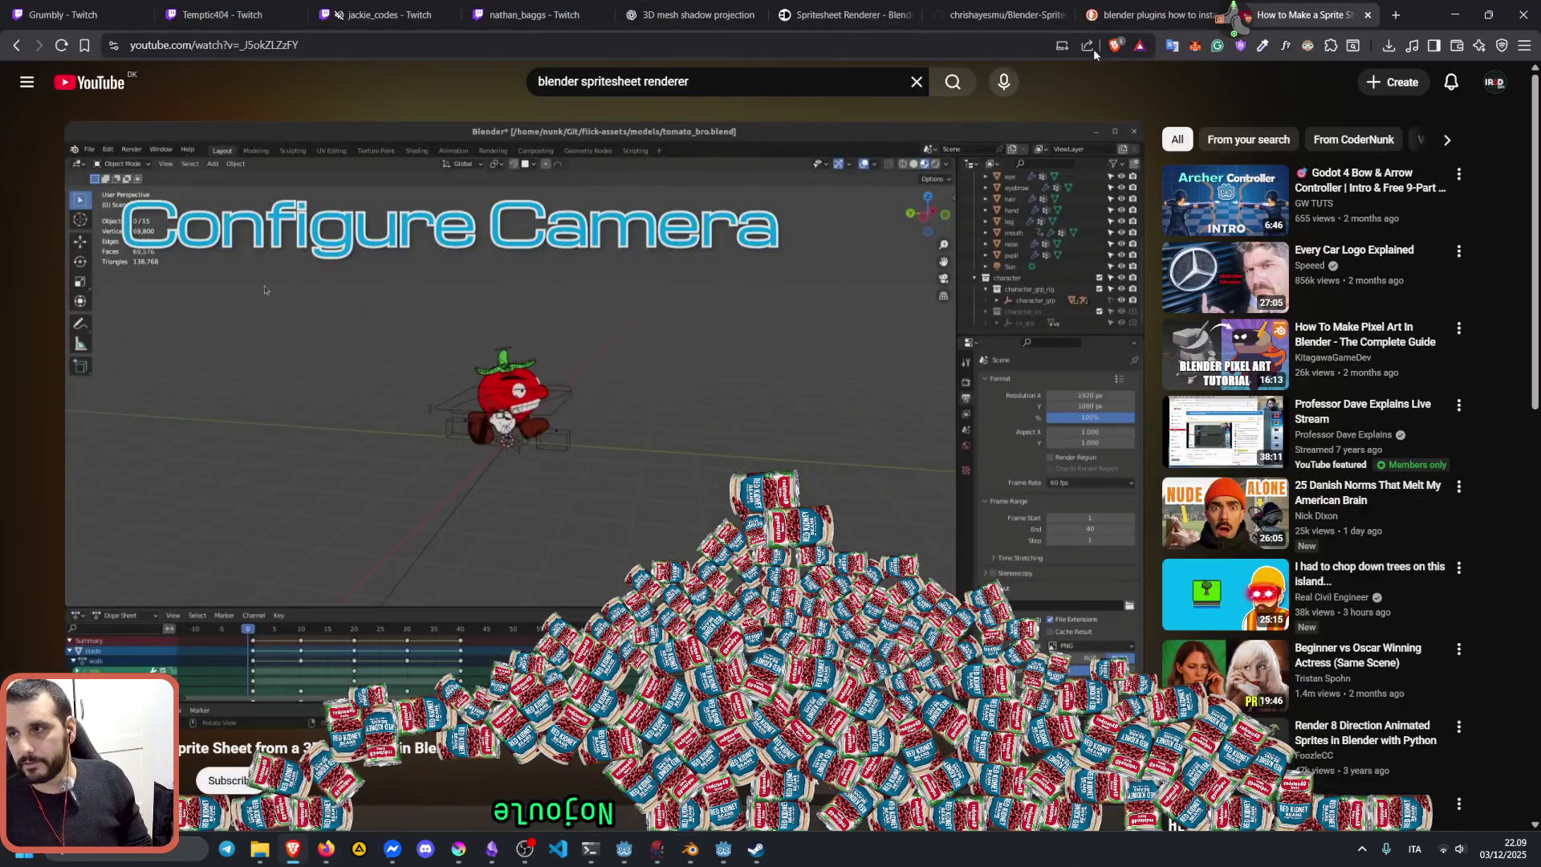
click(1395, 15)
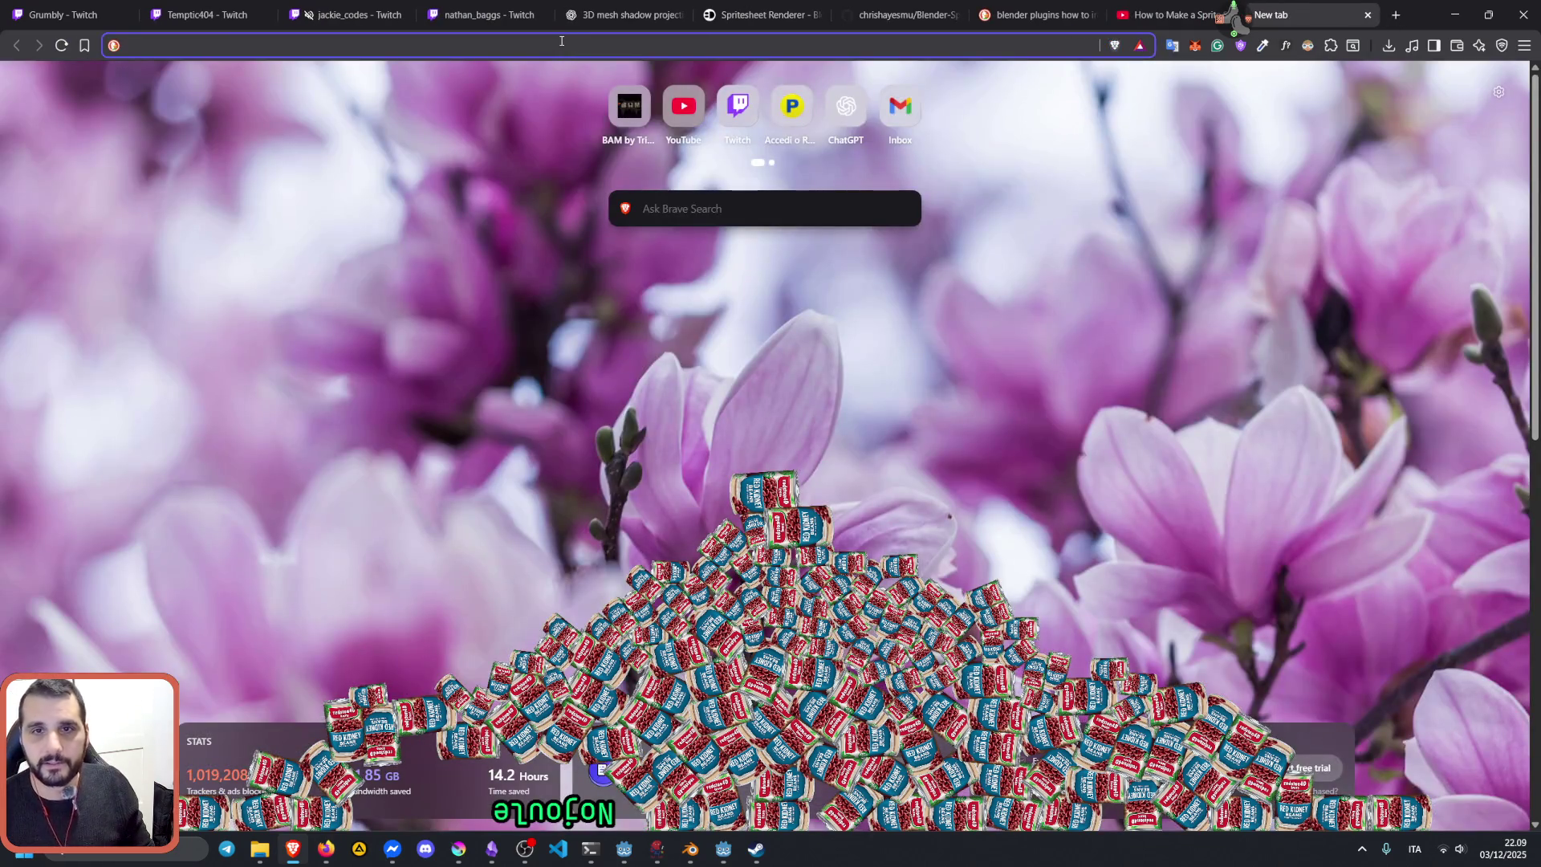
text(twit)
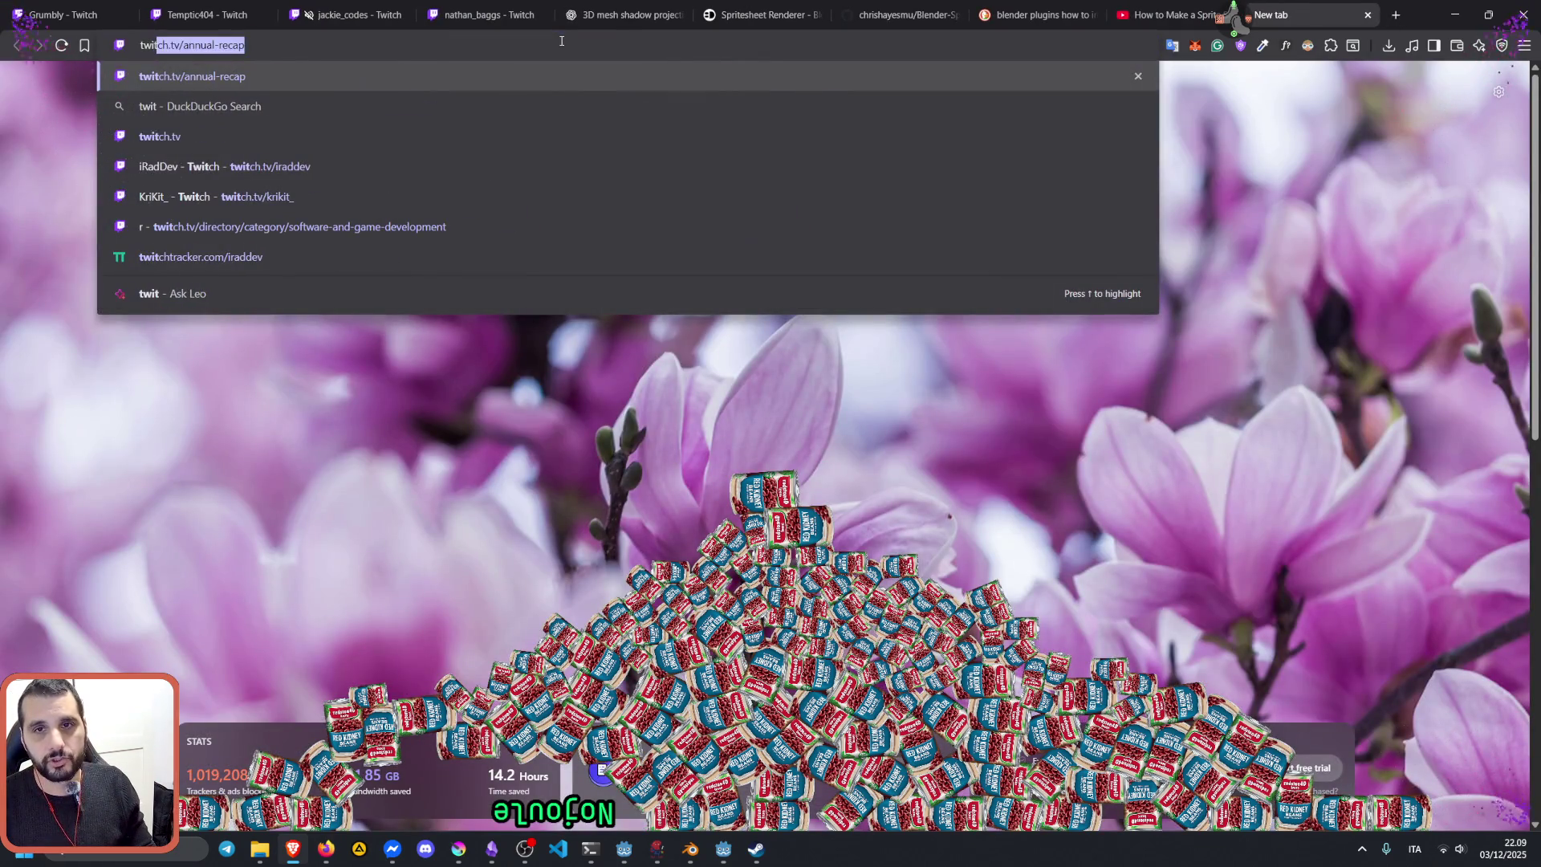
key(Return)
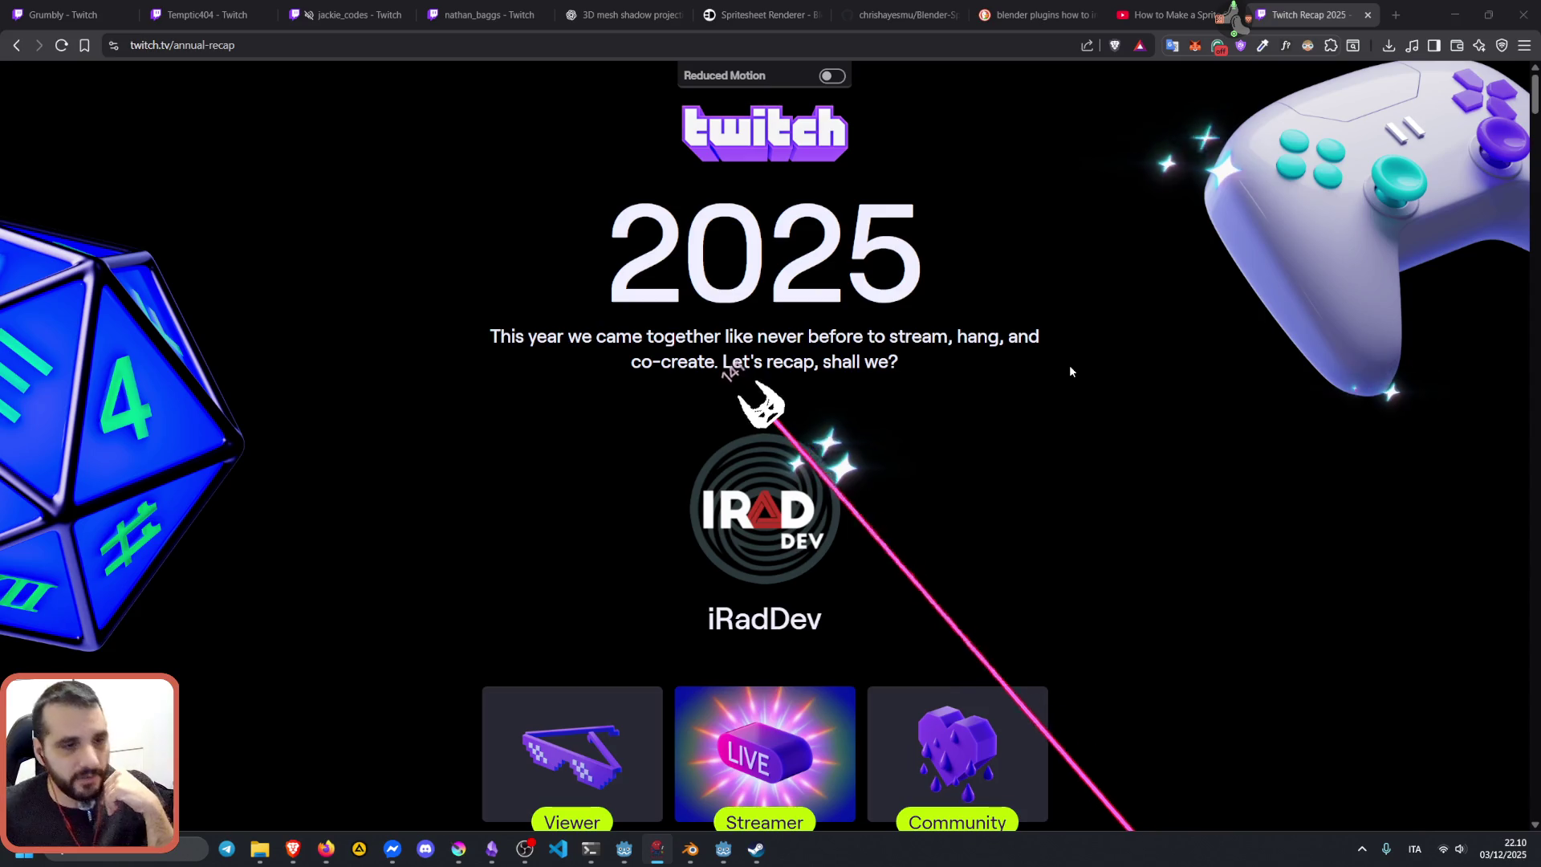
Step: Select the recap page's address, then switch the 2025 recap to the Viewer stats
click(199, 51)
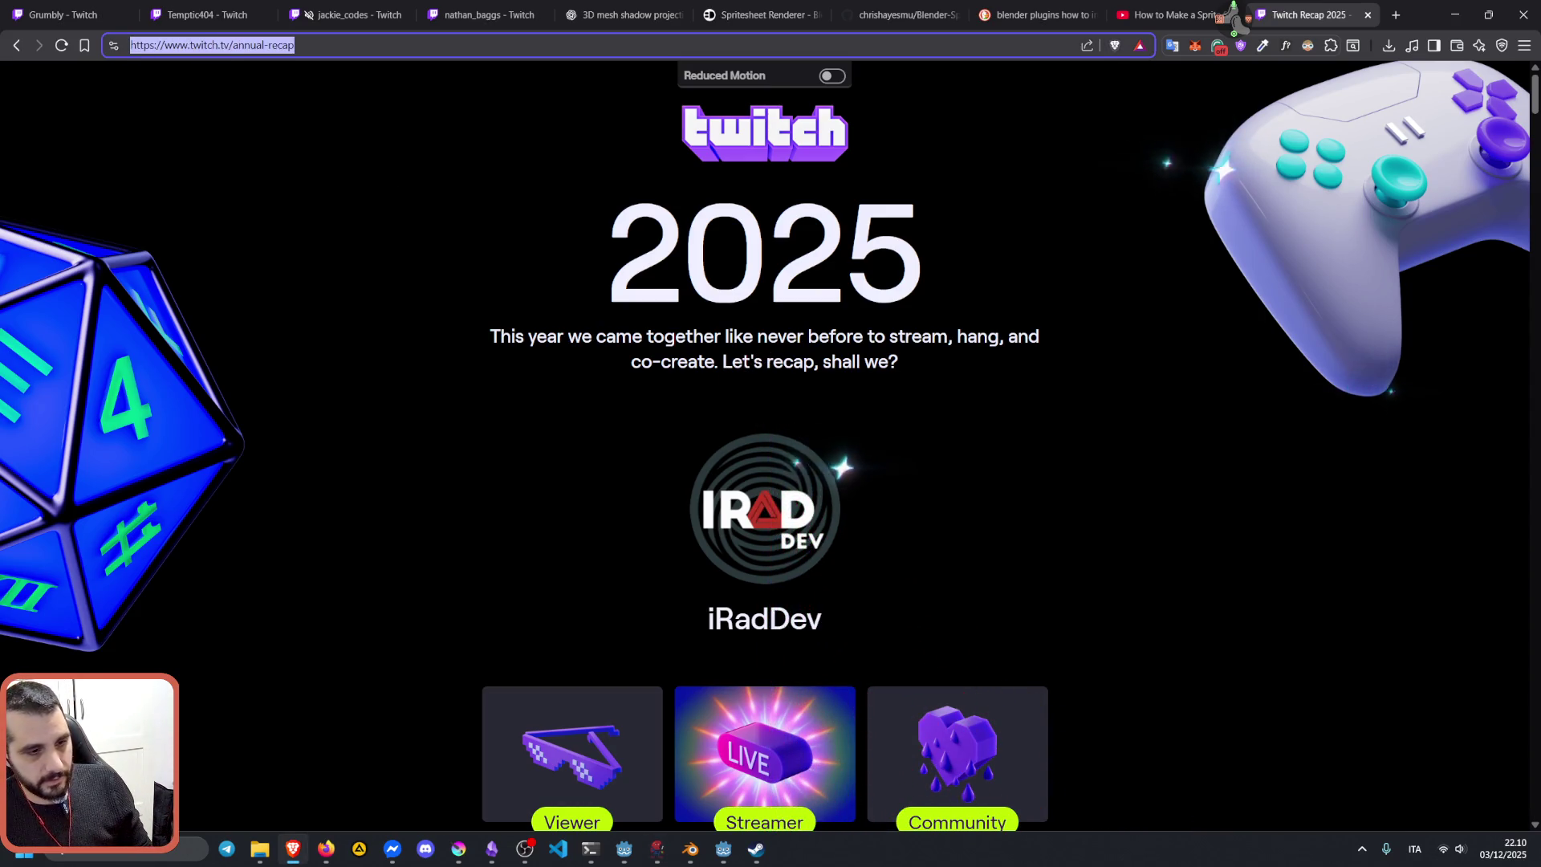
click(326, 849)
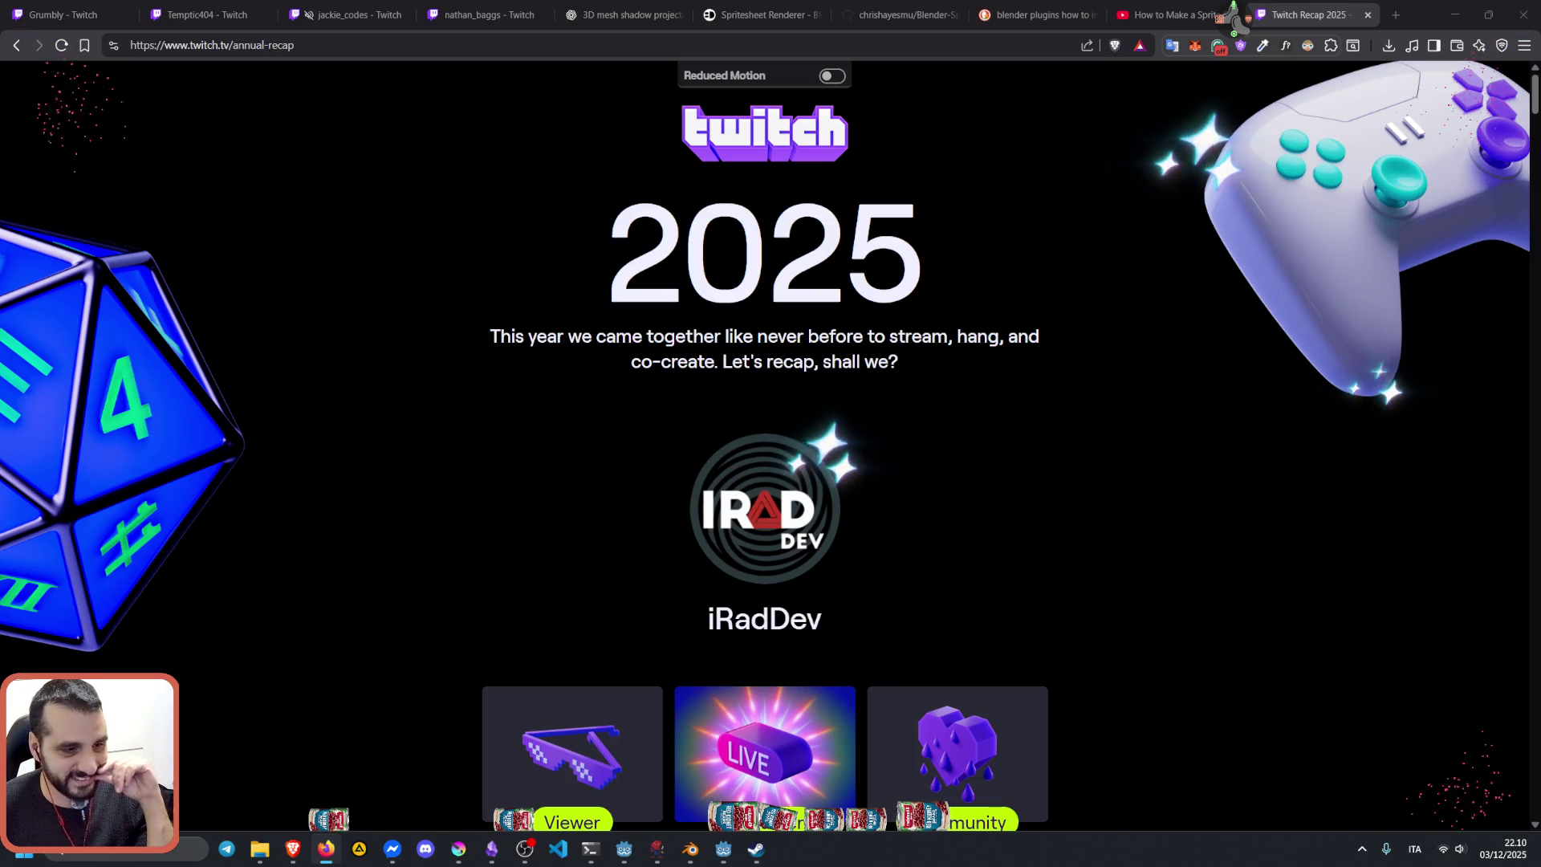
scroll(562, 614, down, 2)
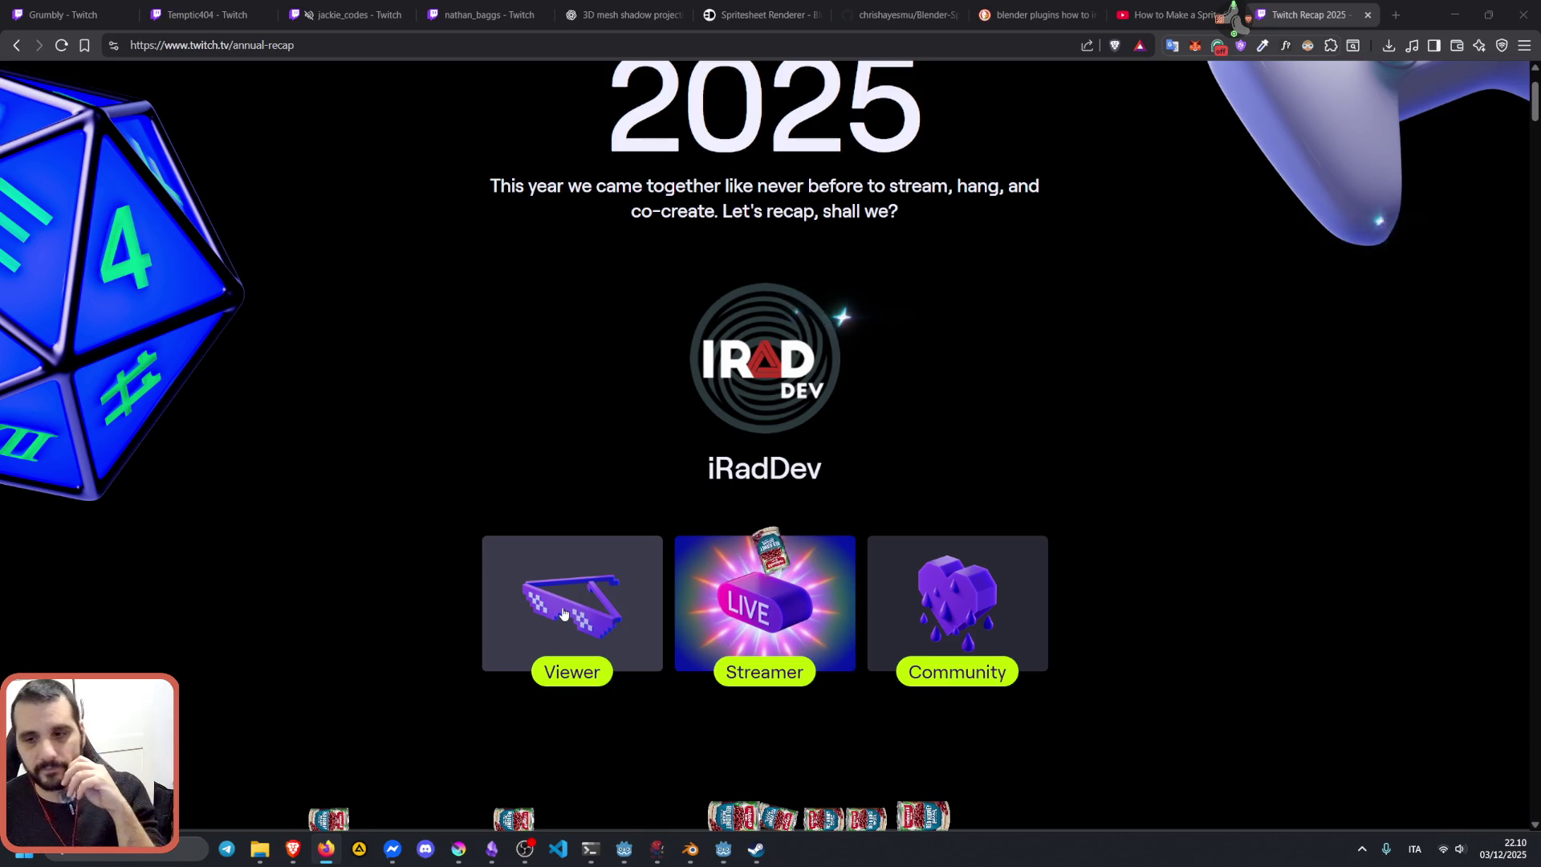
scroll(592, 540, down, 1)
click(611, 427)
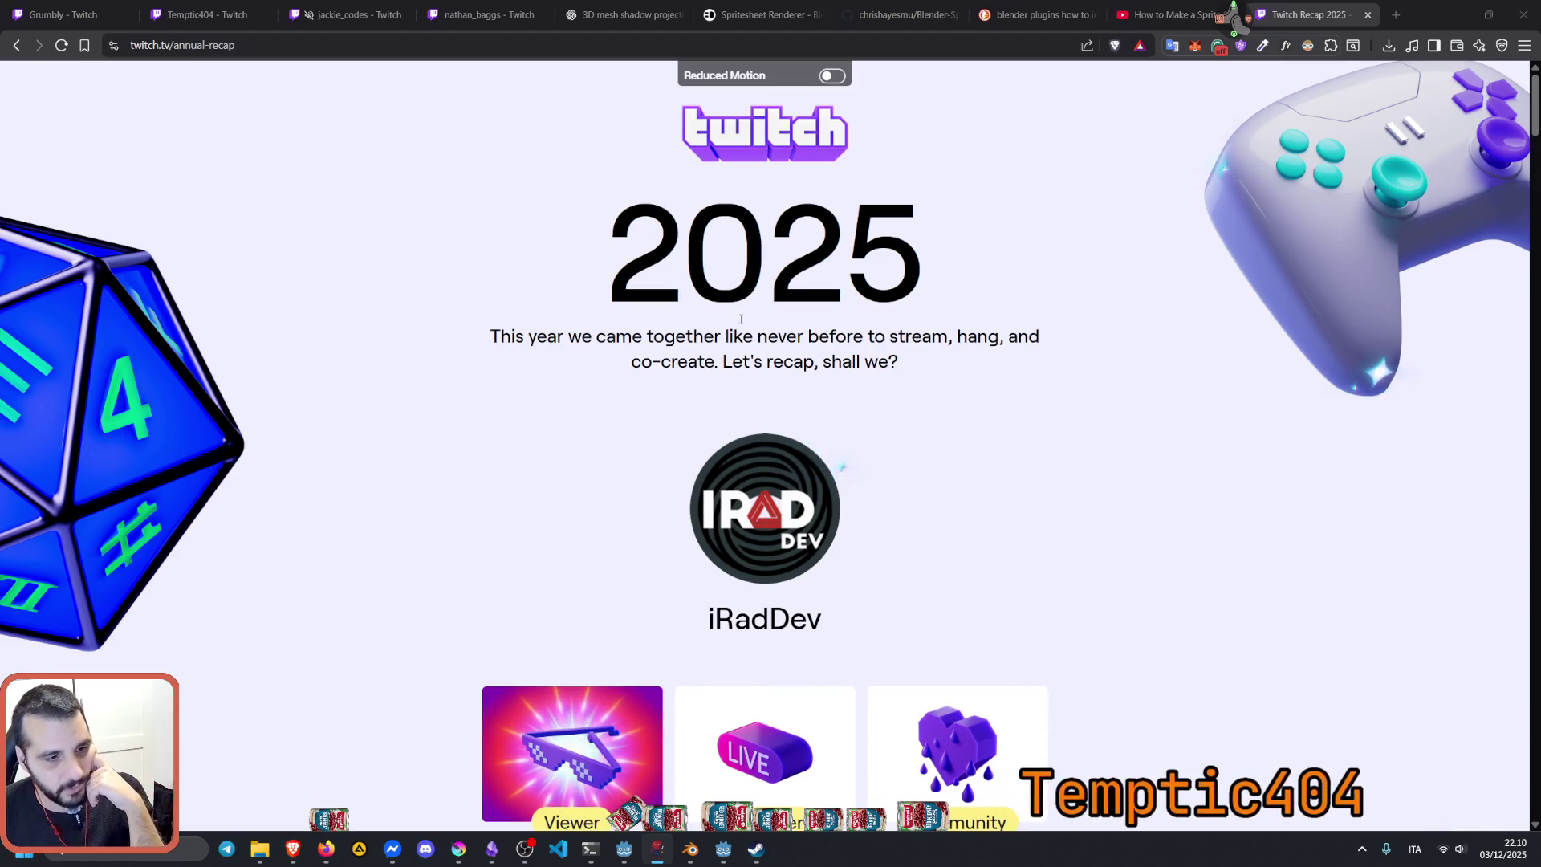
scroll(536, 471, down, 2)
scroll(536, 470, down, 3)
scroll(536, 469, down, 4)
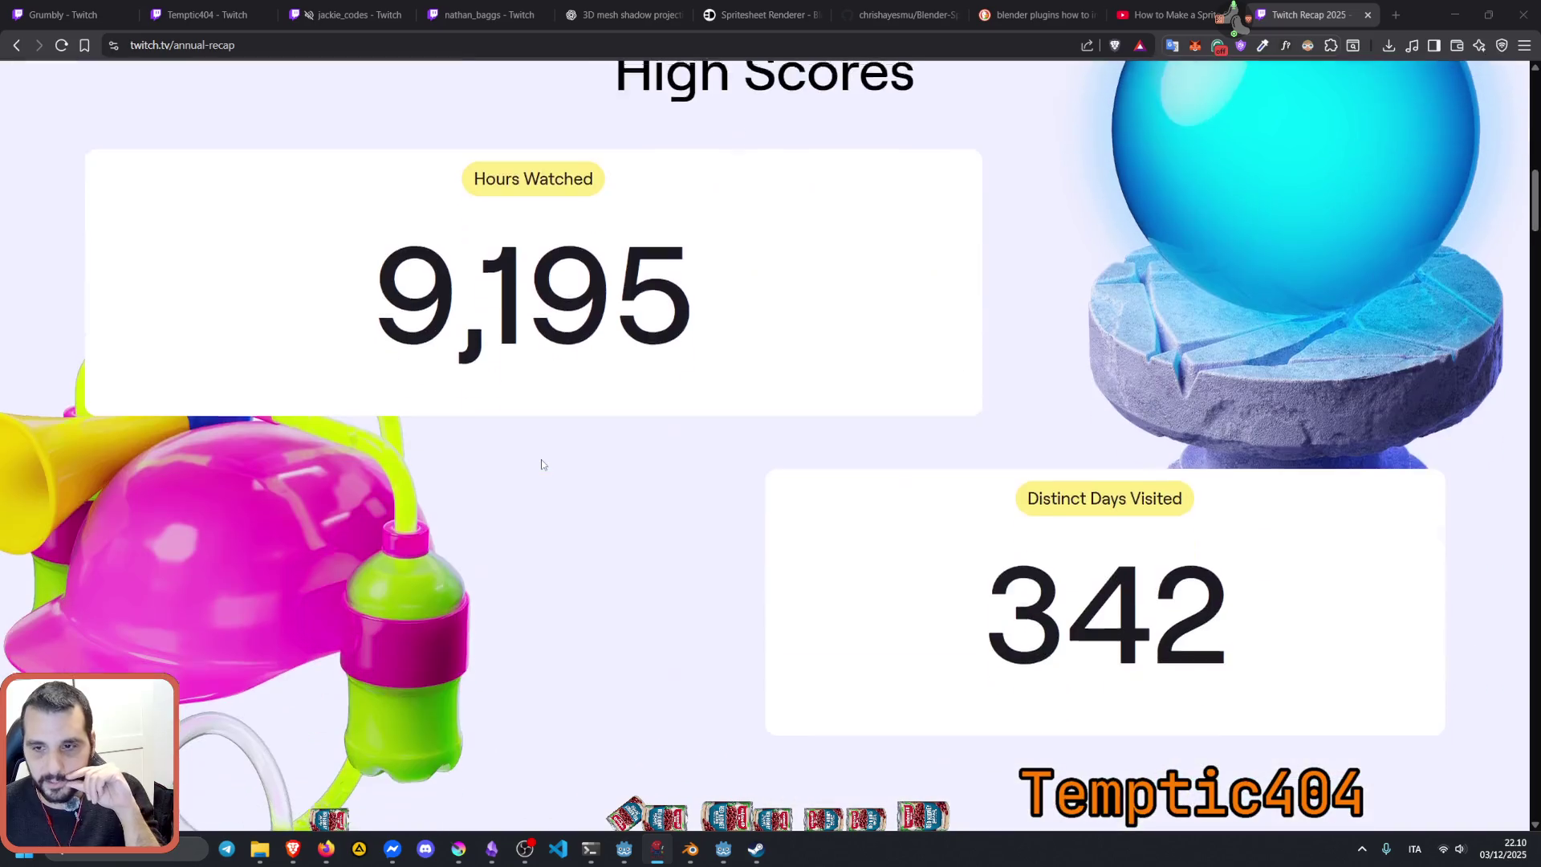
drag(419, 203, 704, 229)
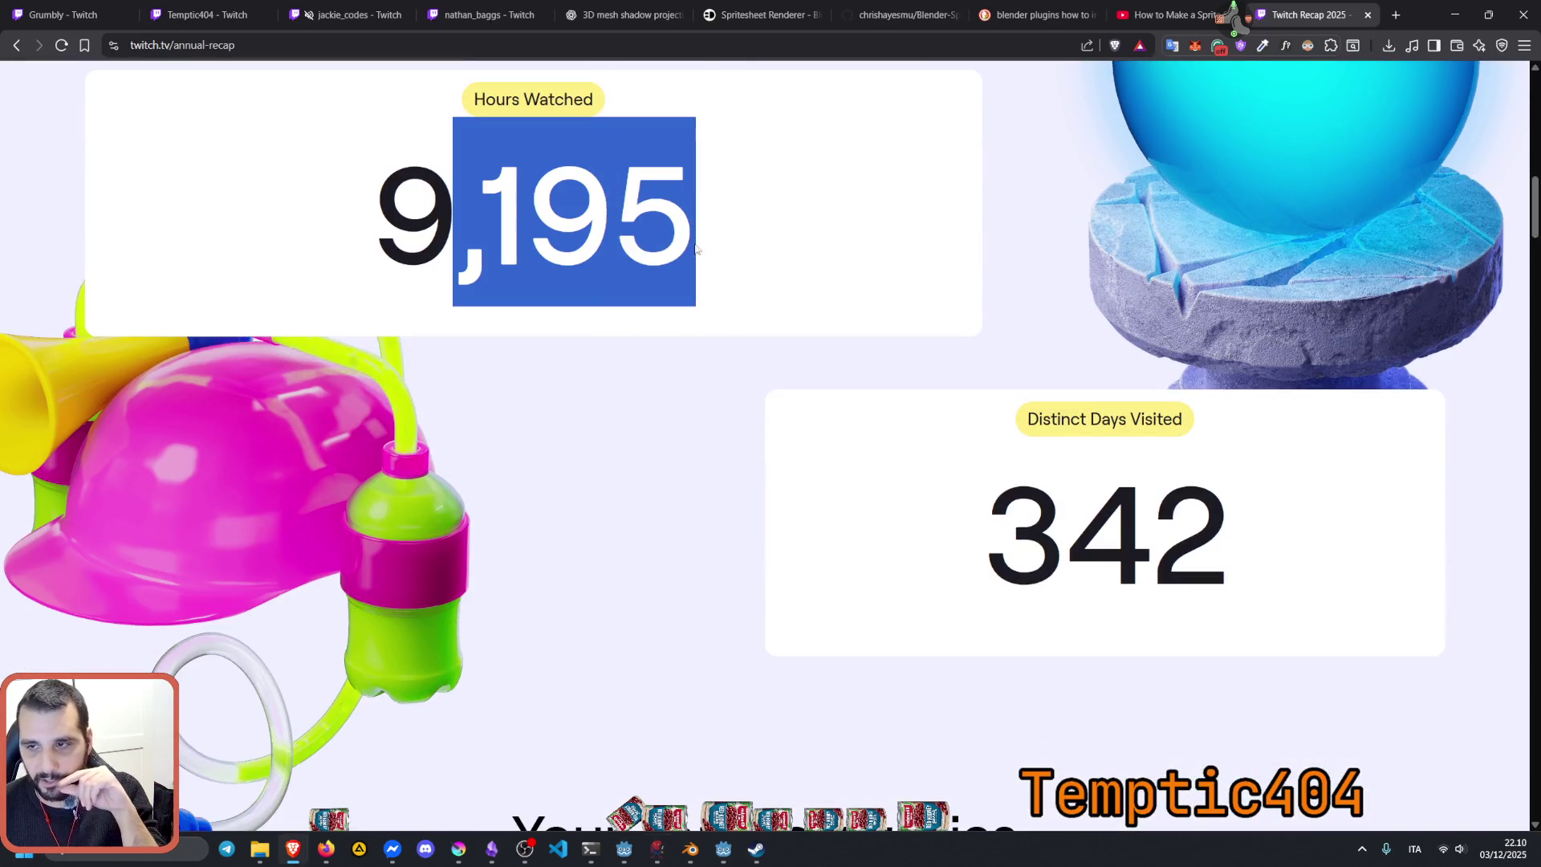
scroll(674, 278, down, 2)
scroll(674, 277, down, 3)
scroll(667, 287, down, 2)
scroll(667, 287, down, 4)
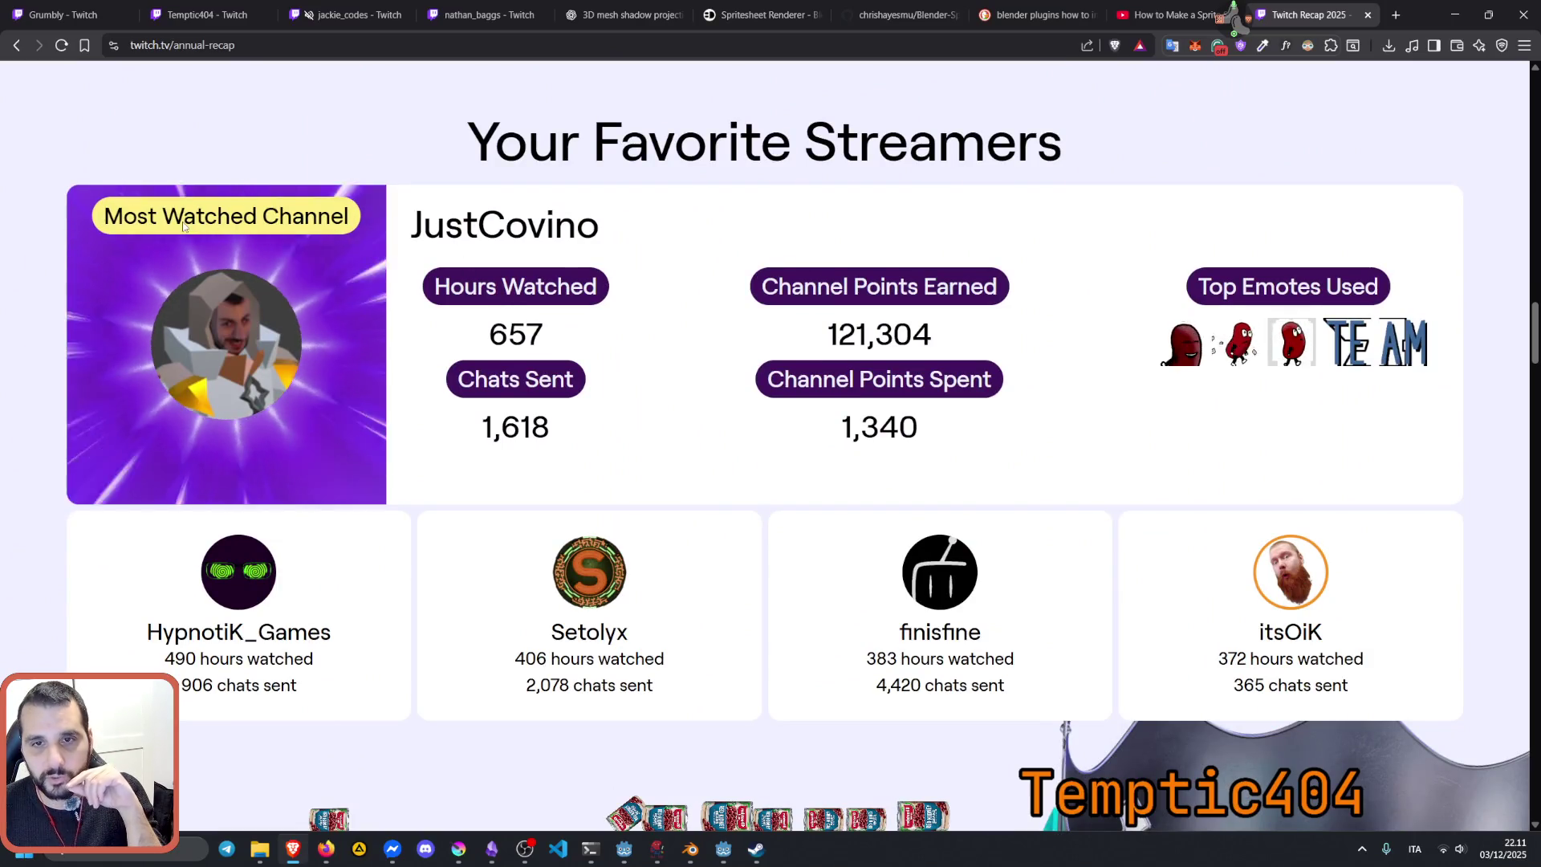
Step: Highlight the most-watched channel's name and the 657 hours, 1,618 and 4,420 chats figures
drag(424, 225, 555, 225)
double_click(516, 333)
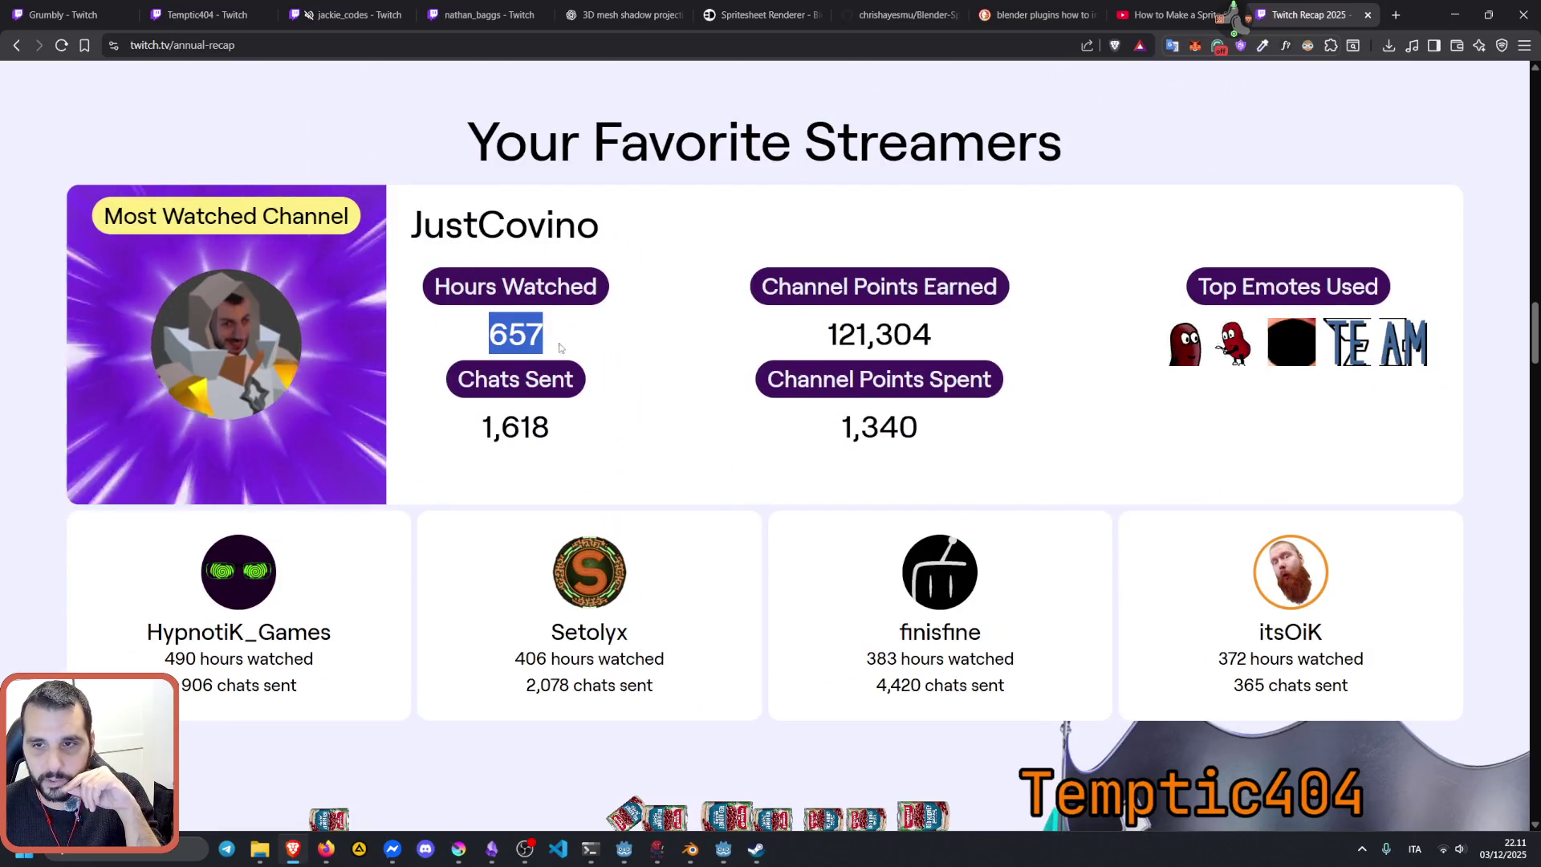
scroll(578, 301, down, 1)
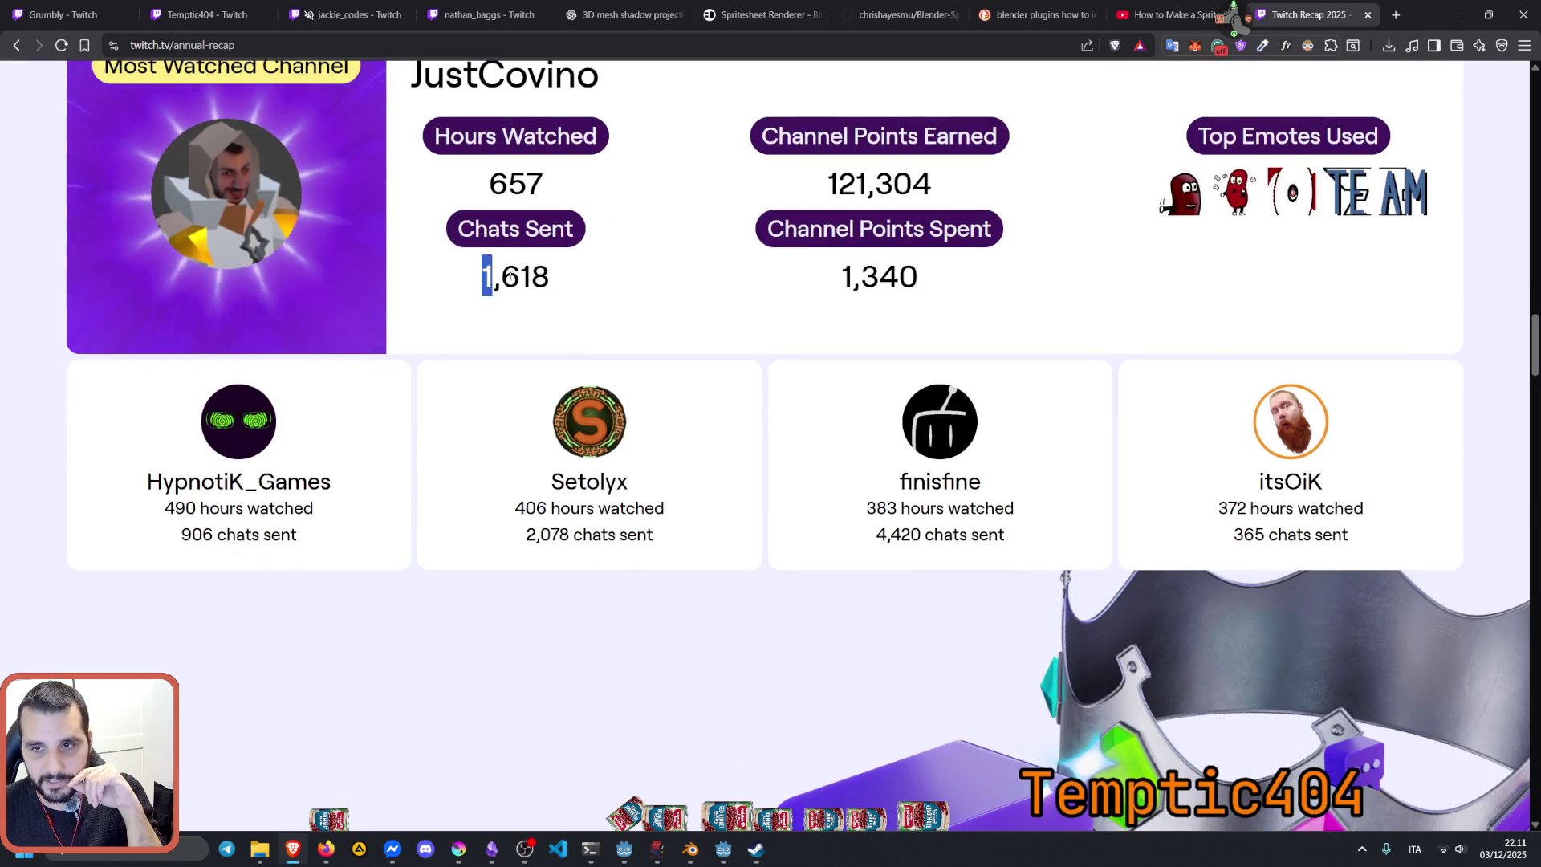
drag(486, 276, 590, 284)
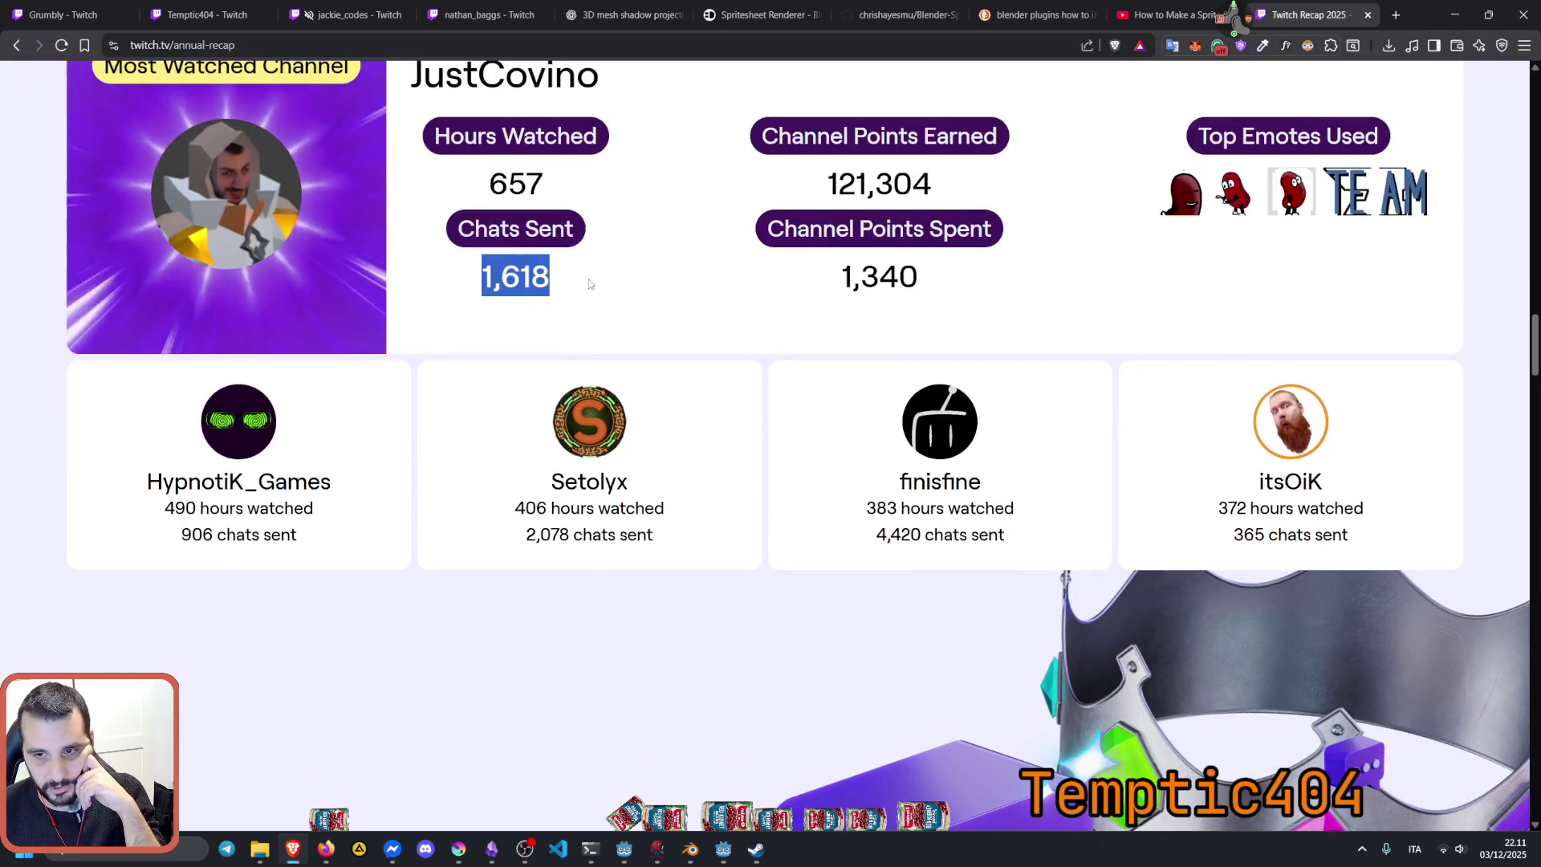
drag(887, 534, 965, 535)
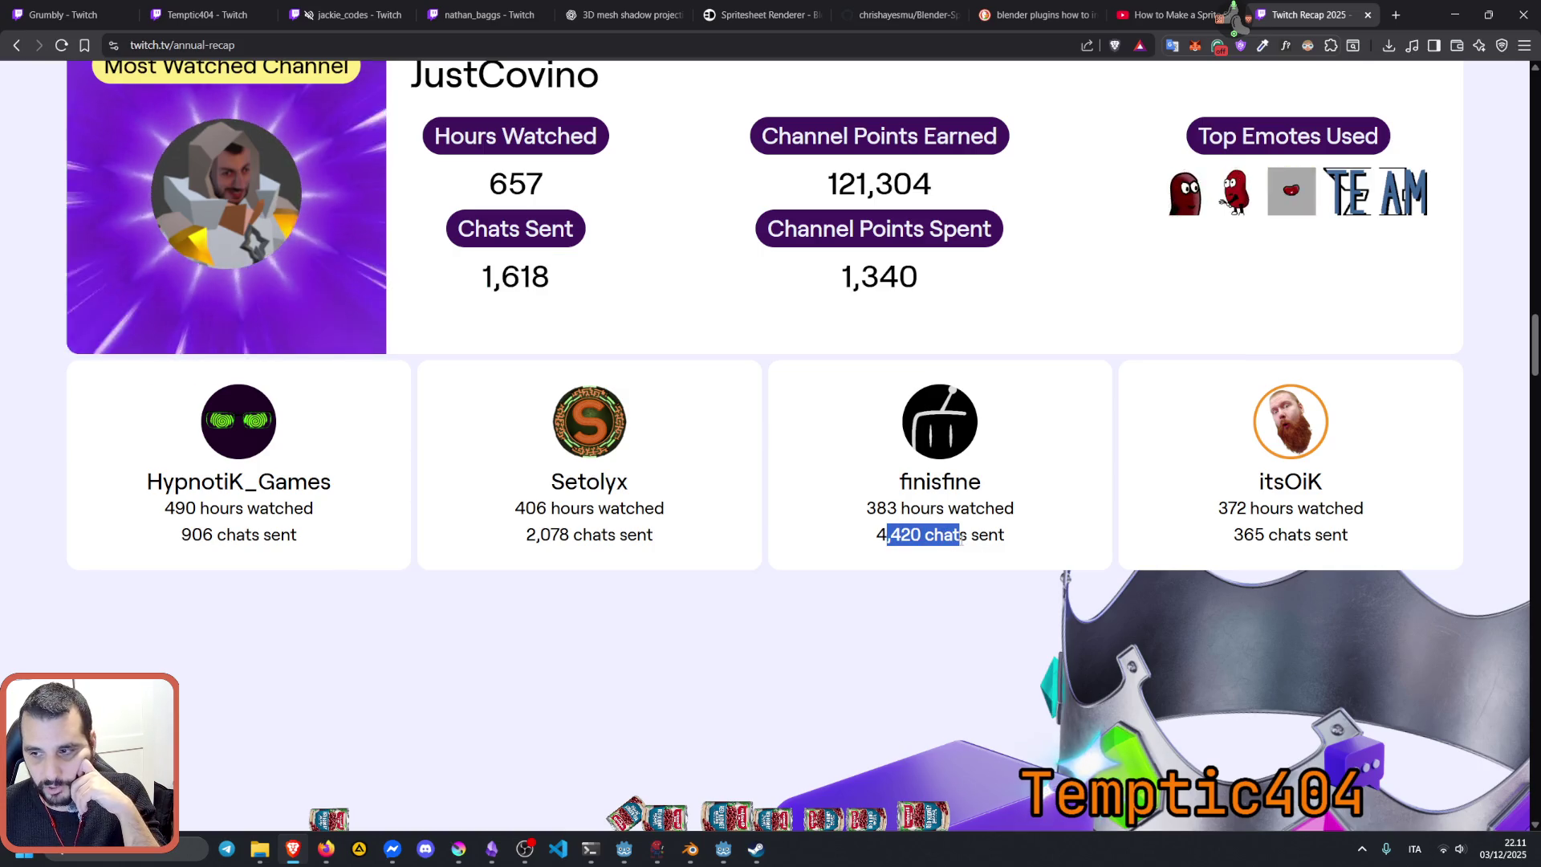
click(910, 525)
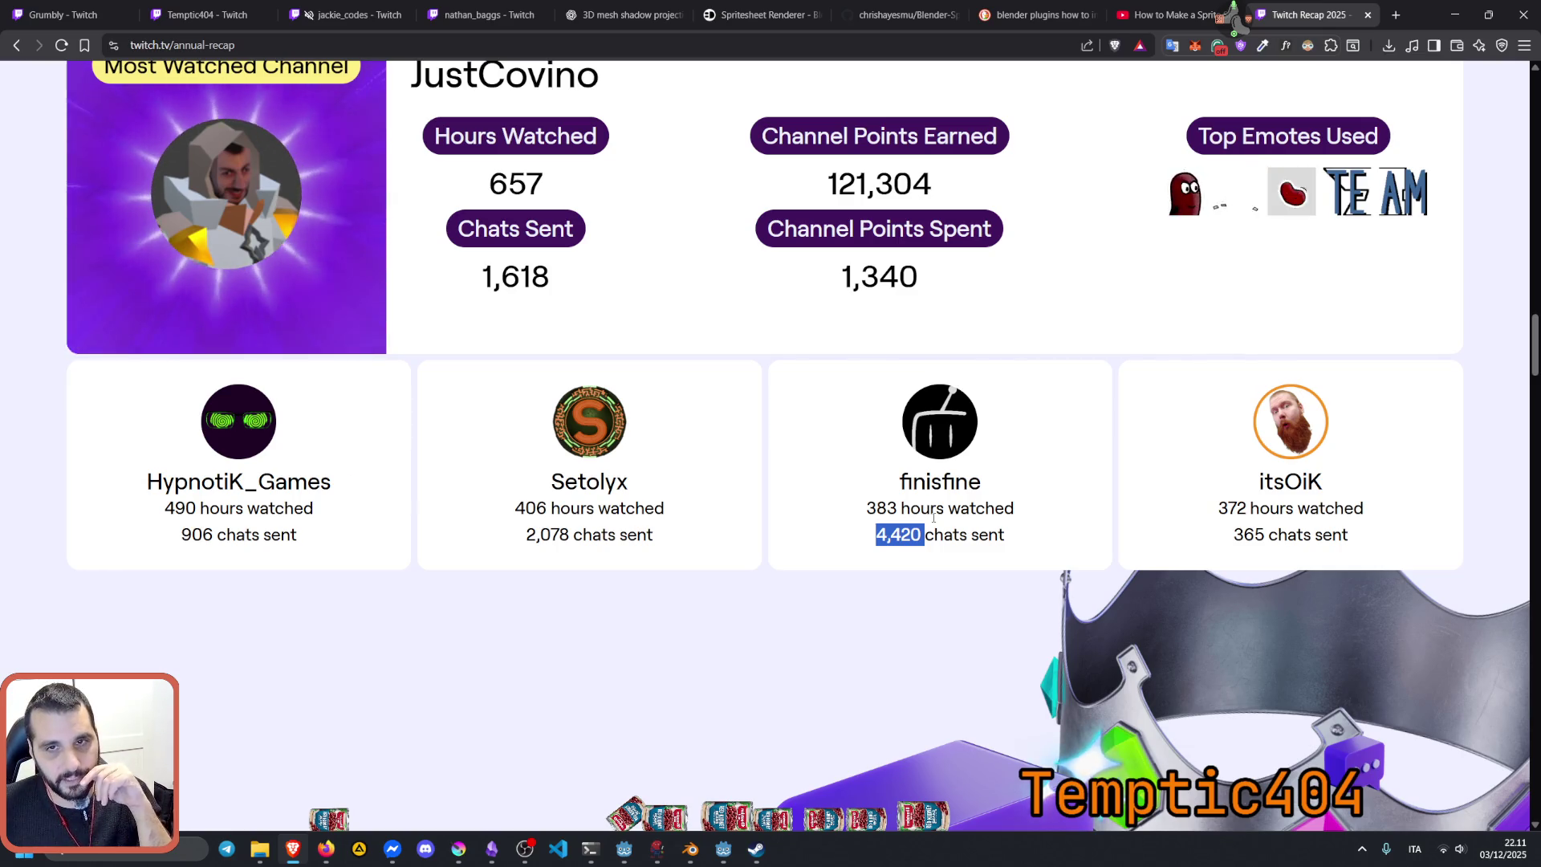
scroll(1075, 507, up, 1)
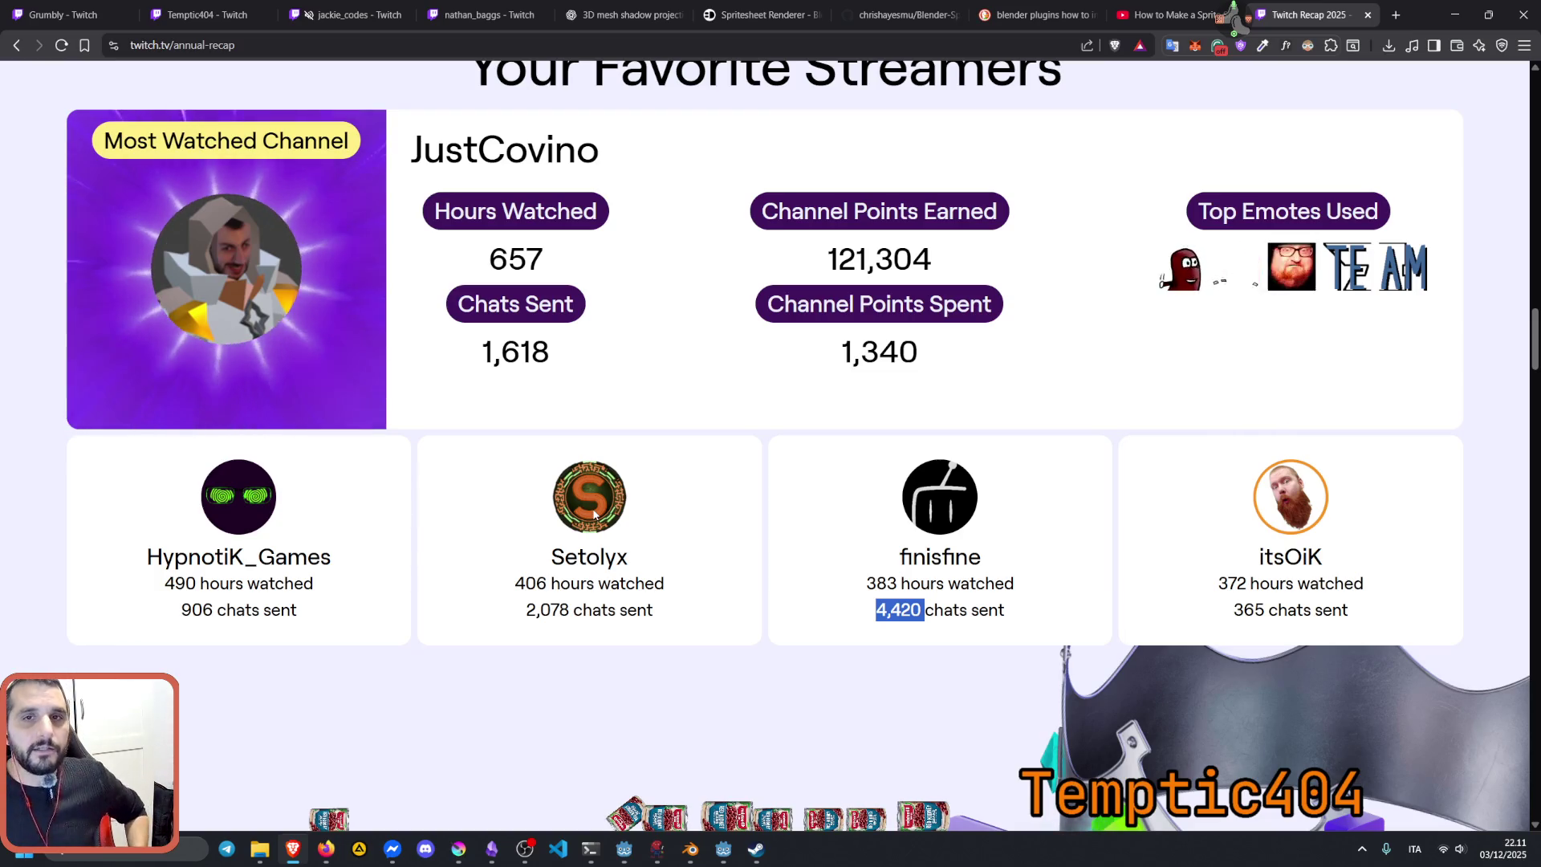
Step: Send a hello in the live stream's chat, then bring up the bot's user manager
click(193, 14)
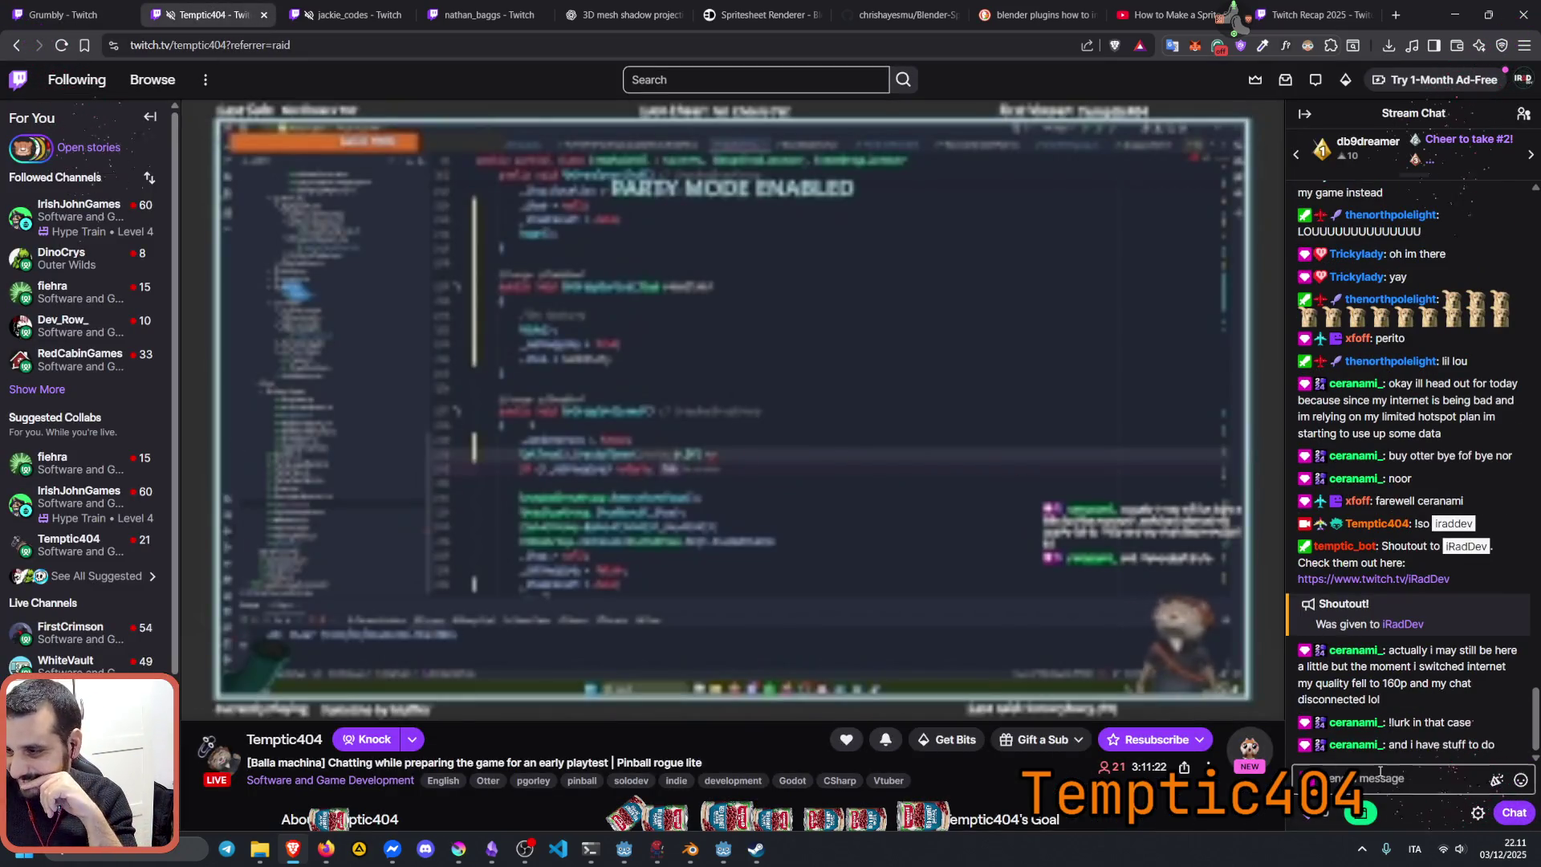
click(1379, 771)
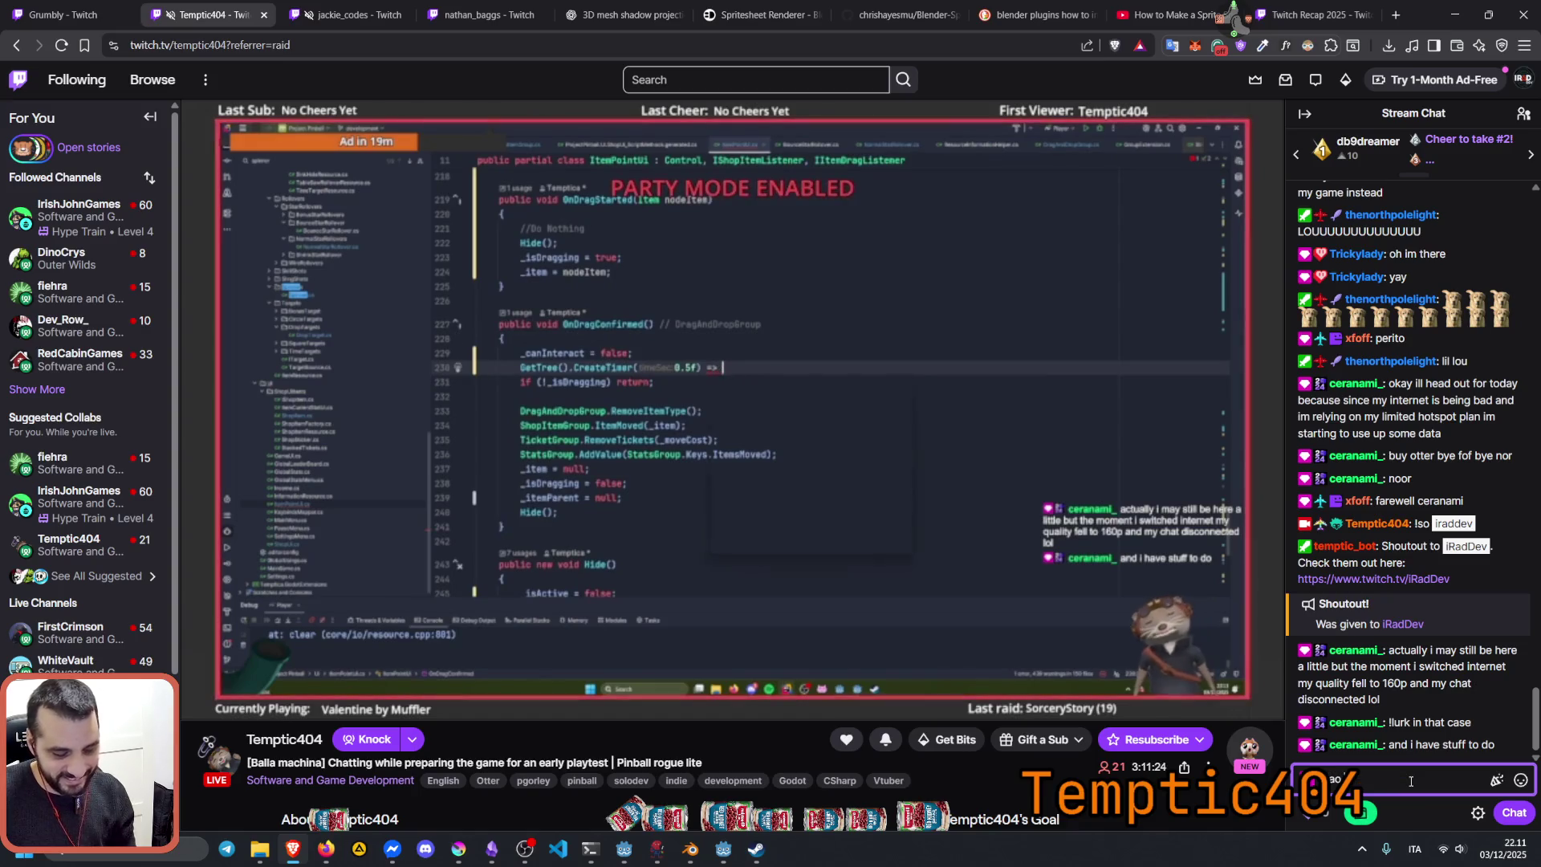
text(@temptic)
text(ino)
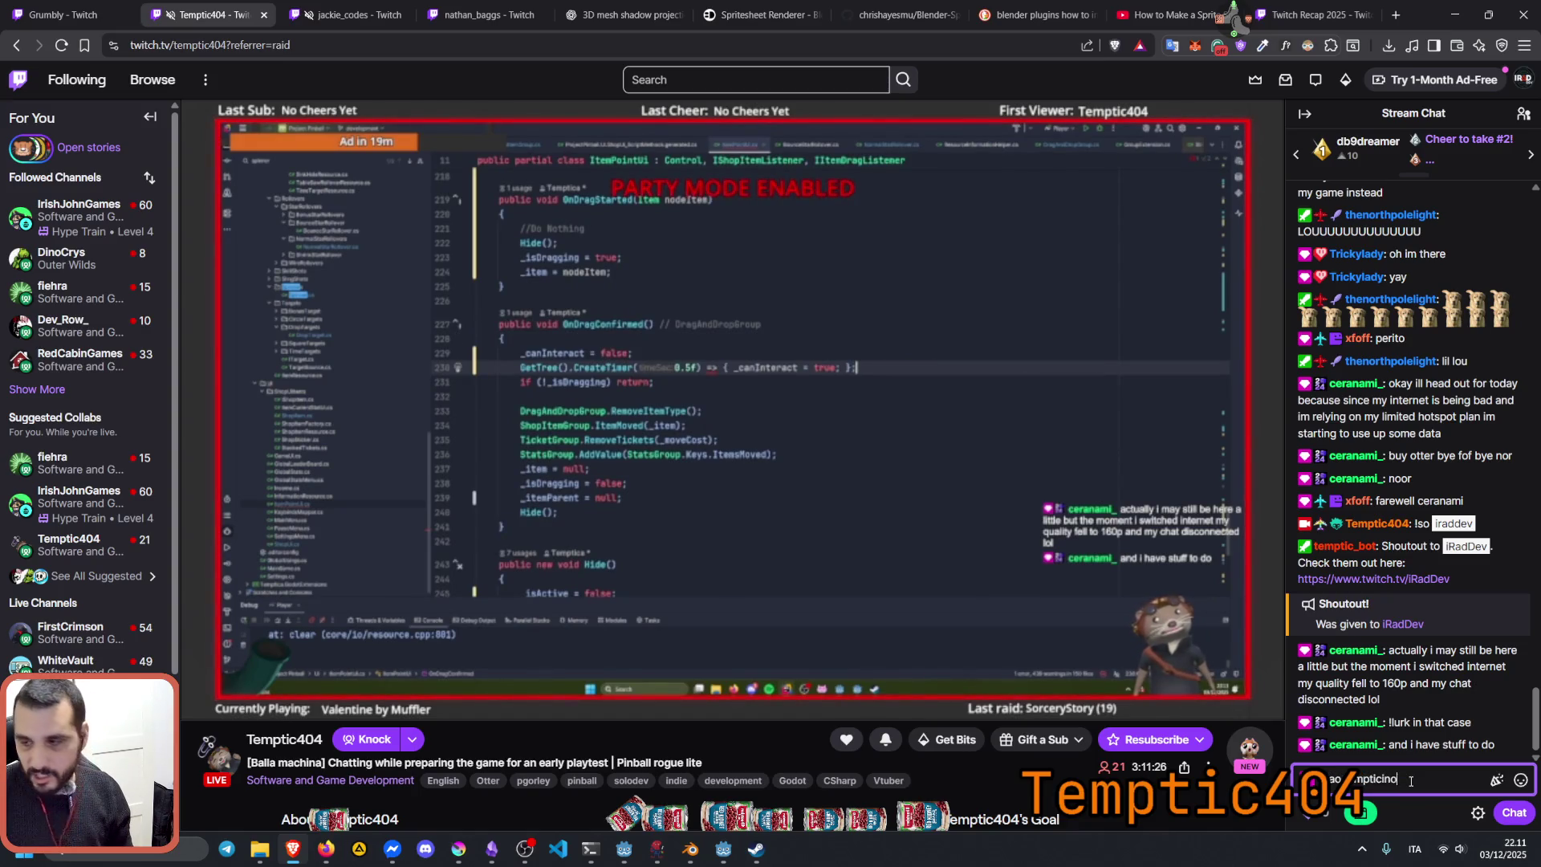
key(Return)
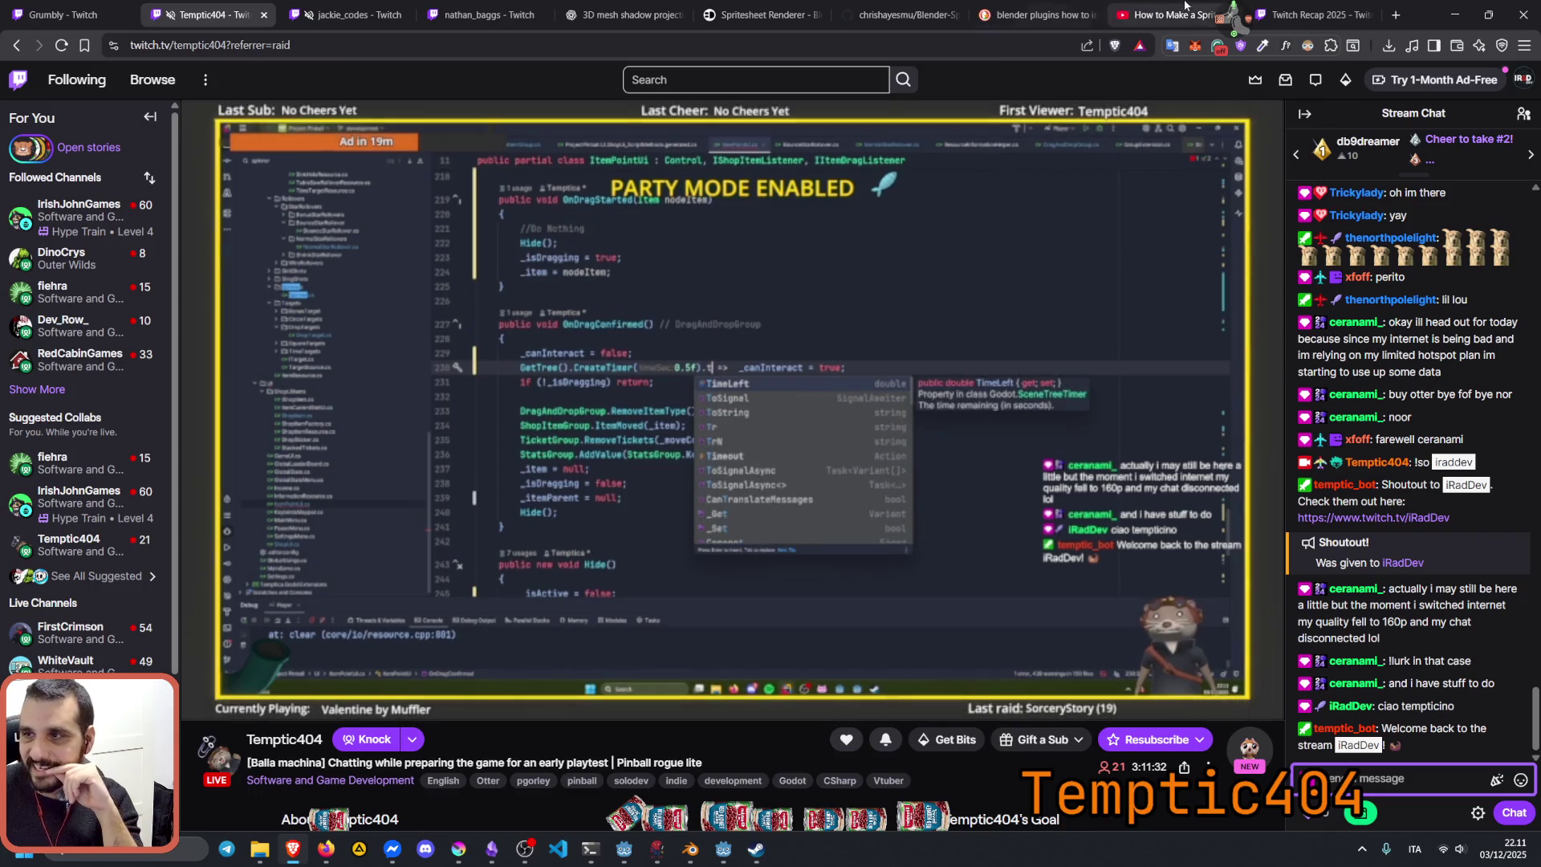
key(alt+Tab)
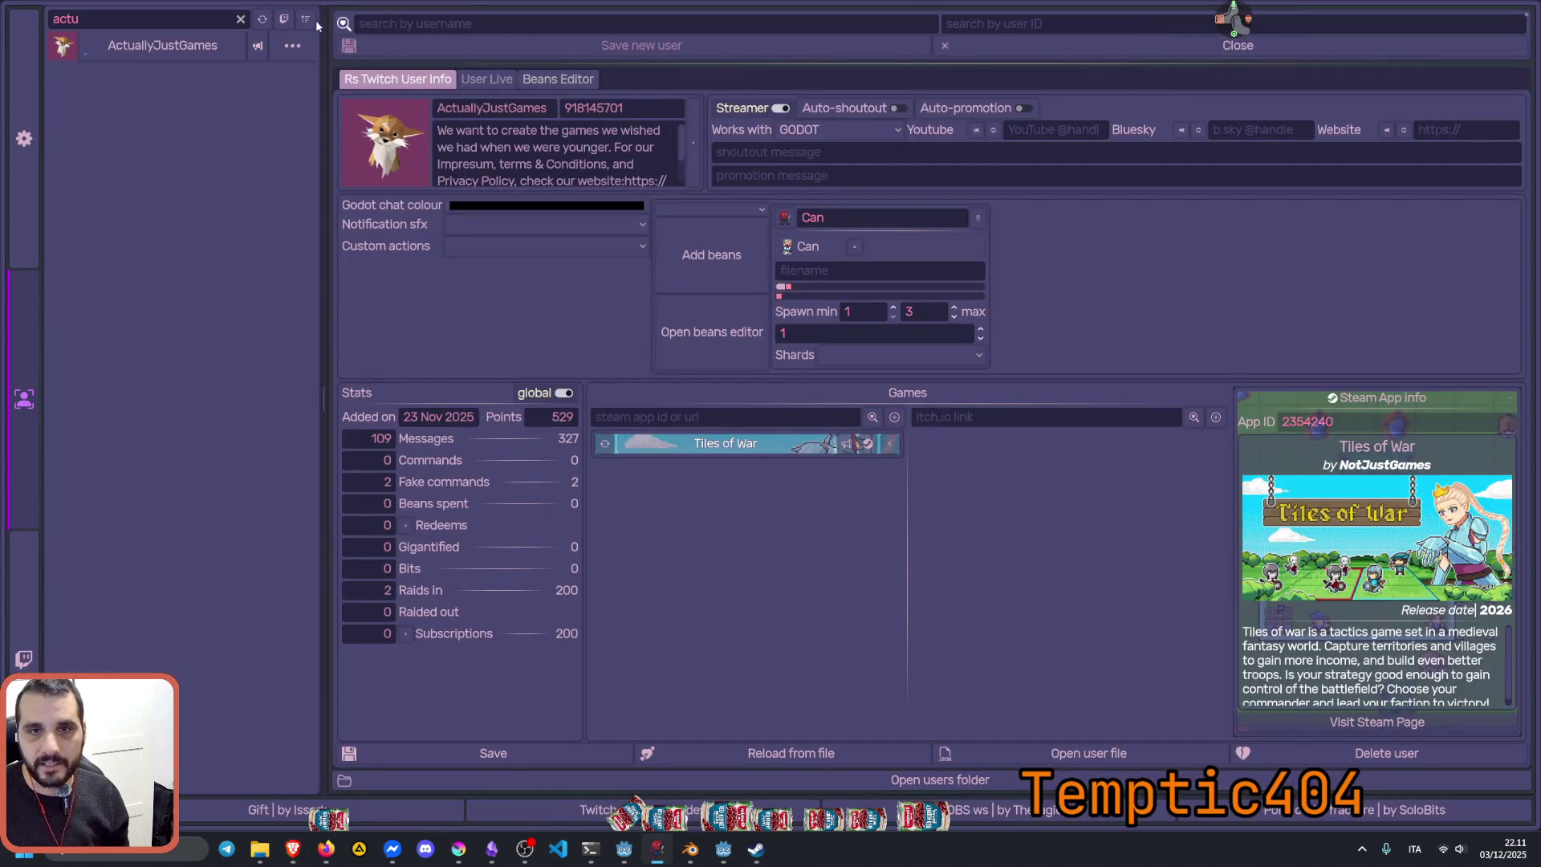
Step: Clear the bot user manager's search filter and return to the Twitch Recap tab in Brave
click(241, 21)
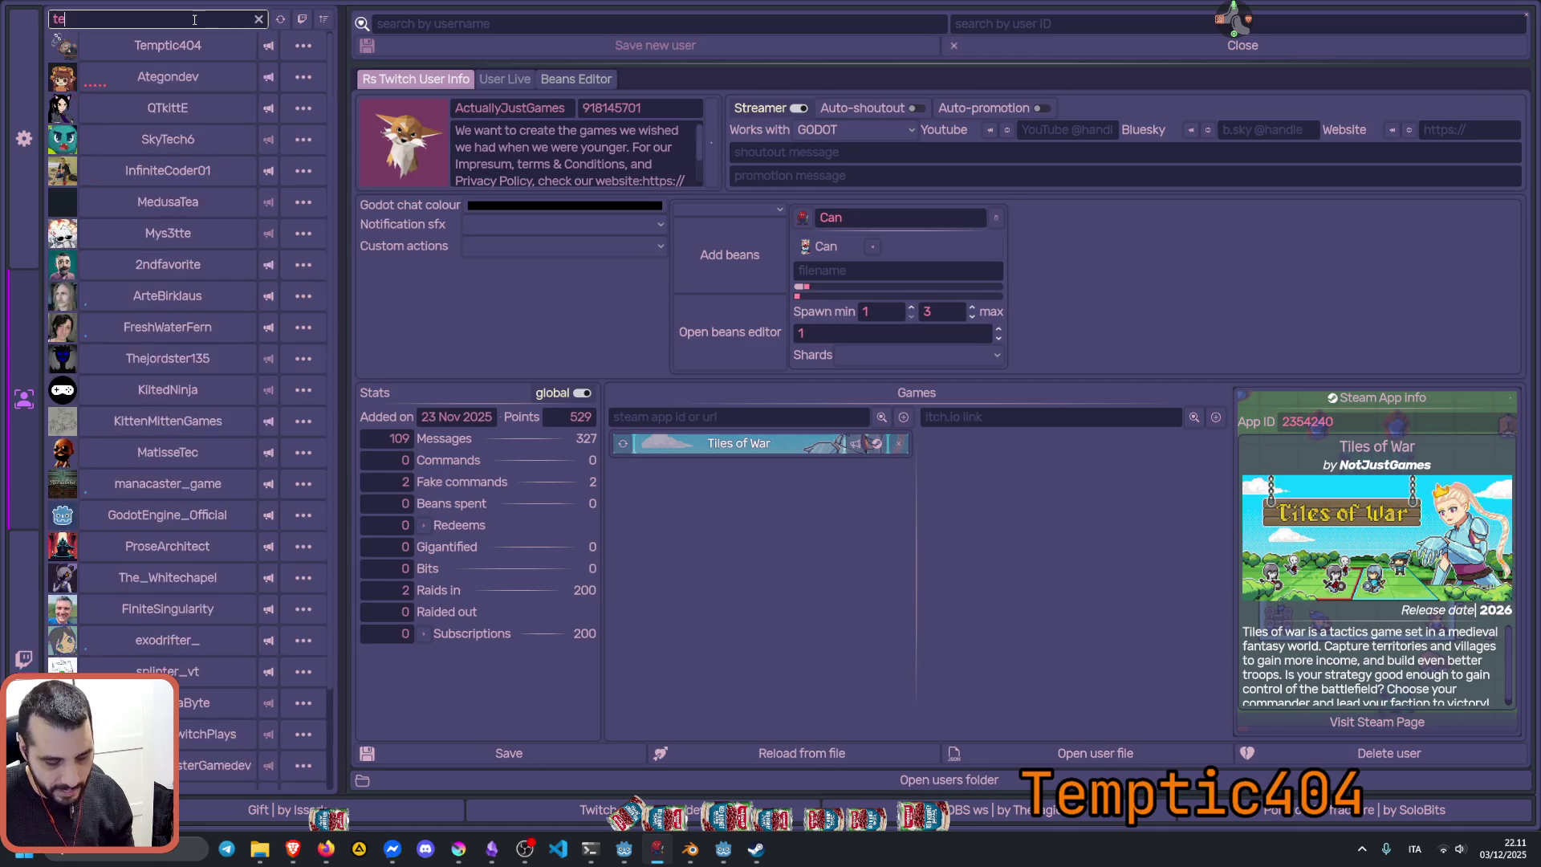
text(temp)
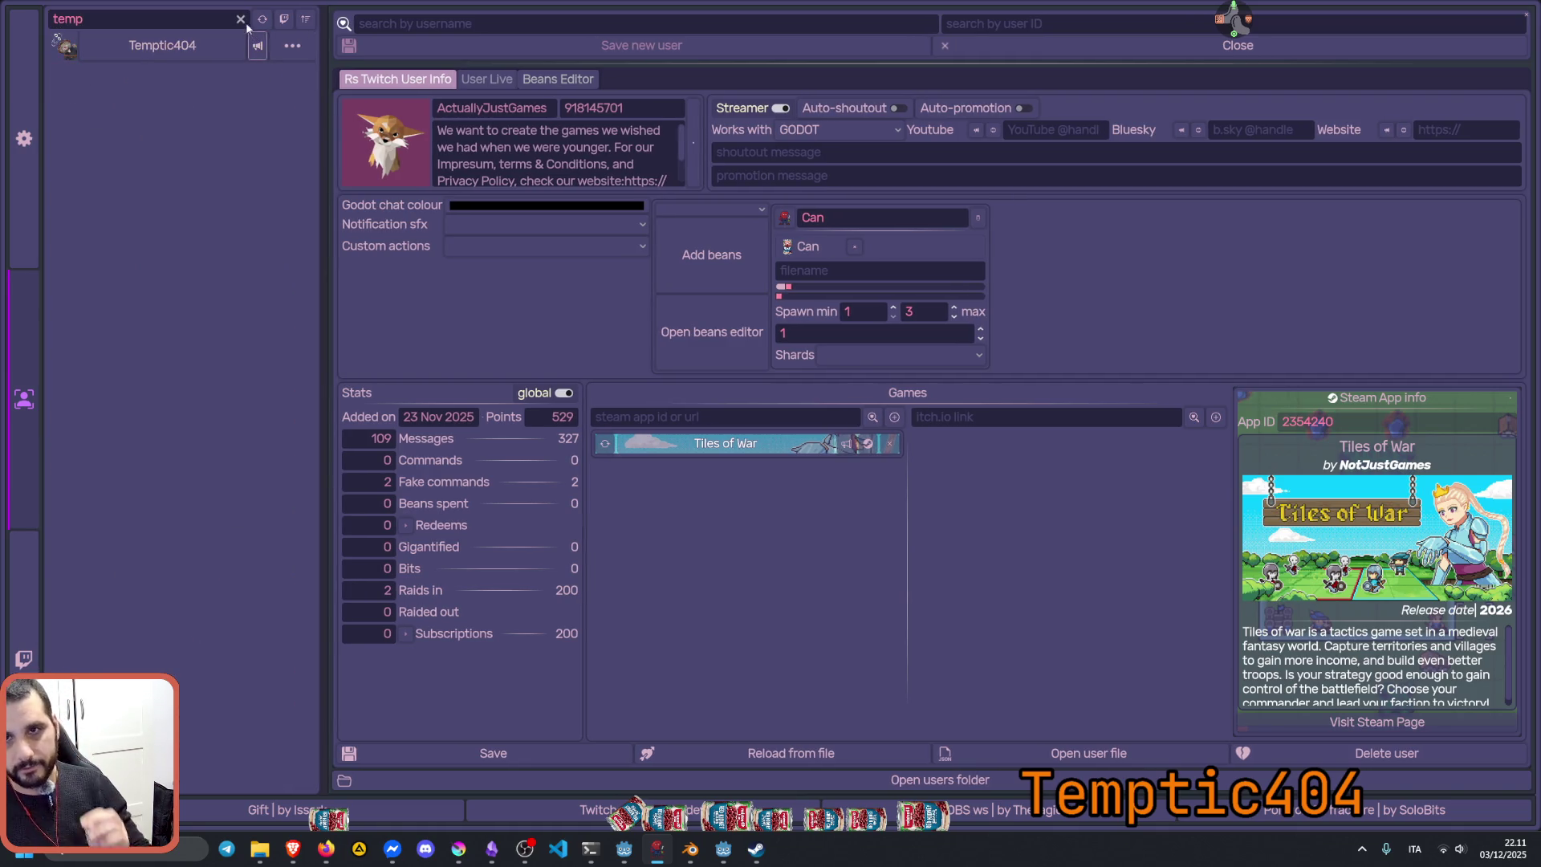
click(241, 21)
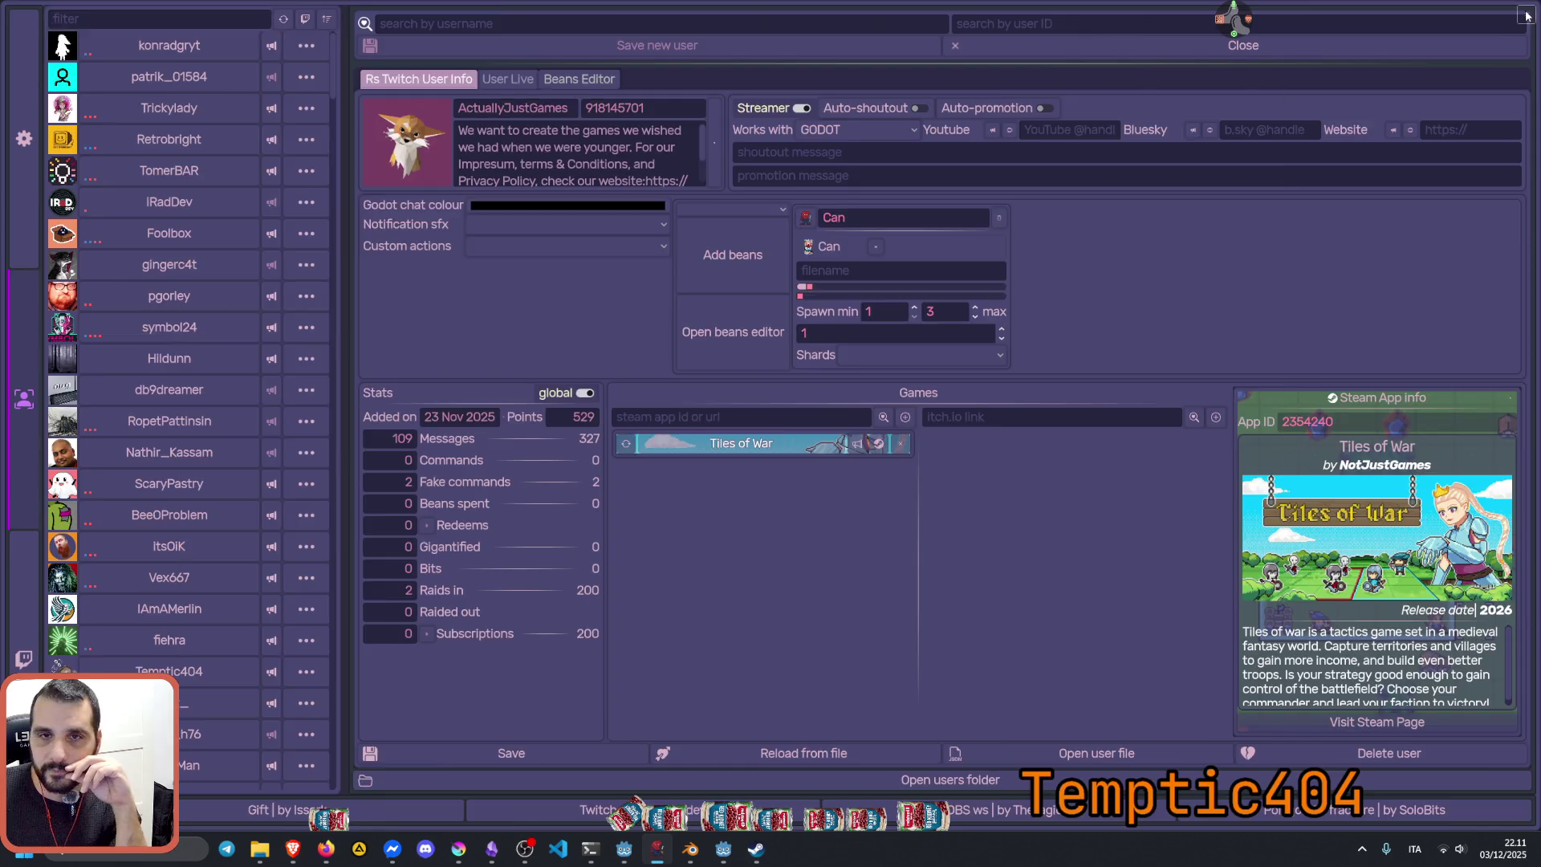
click(1526, 14)
click(1307, 14)
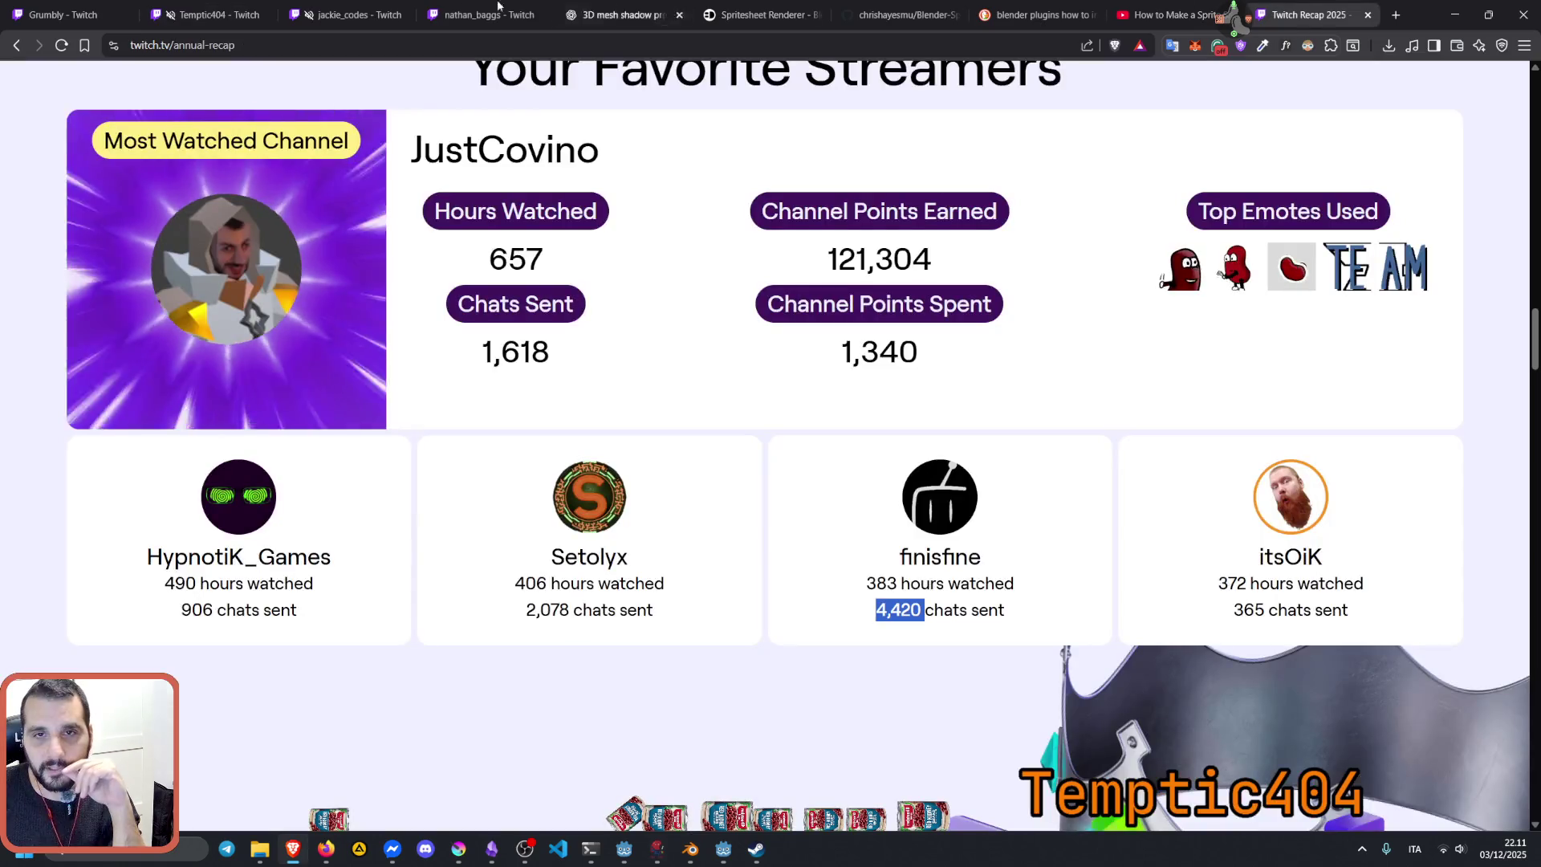
scroll(669, 329, up, 1)
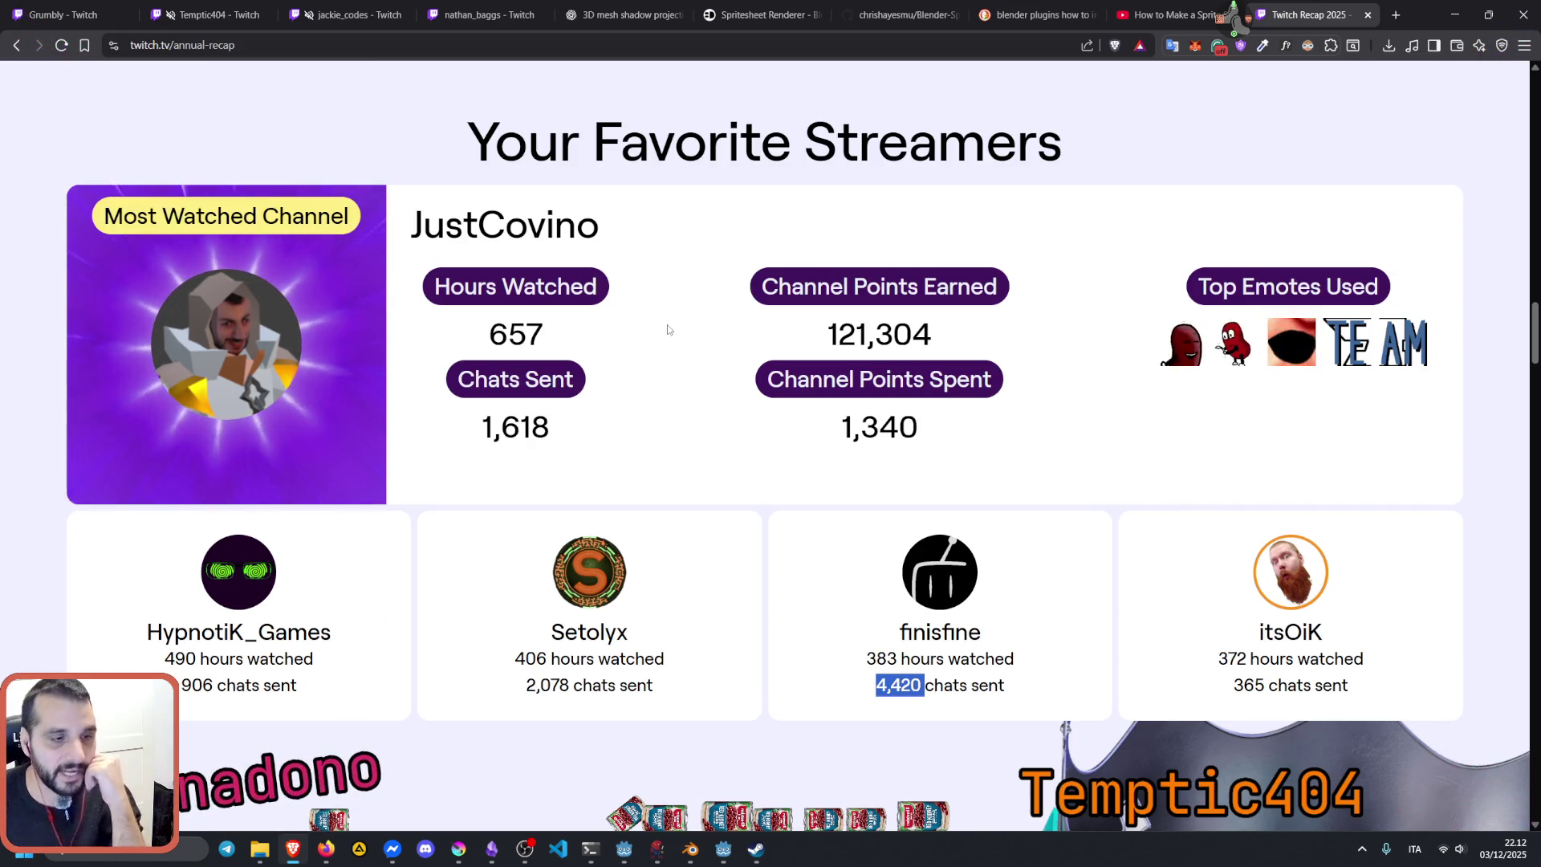
Step: Alt-Tab through the user manager and back to the recap, deselecting the 4,420 chats figure
key(alt+Tab)
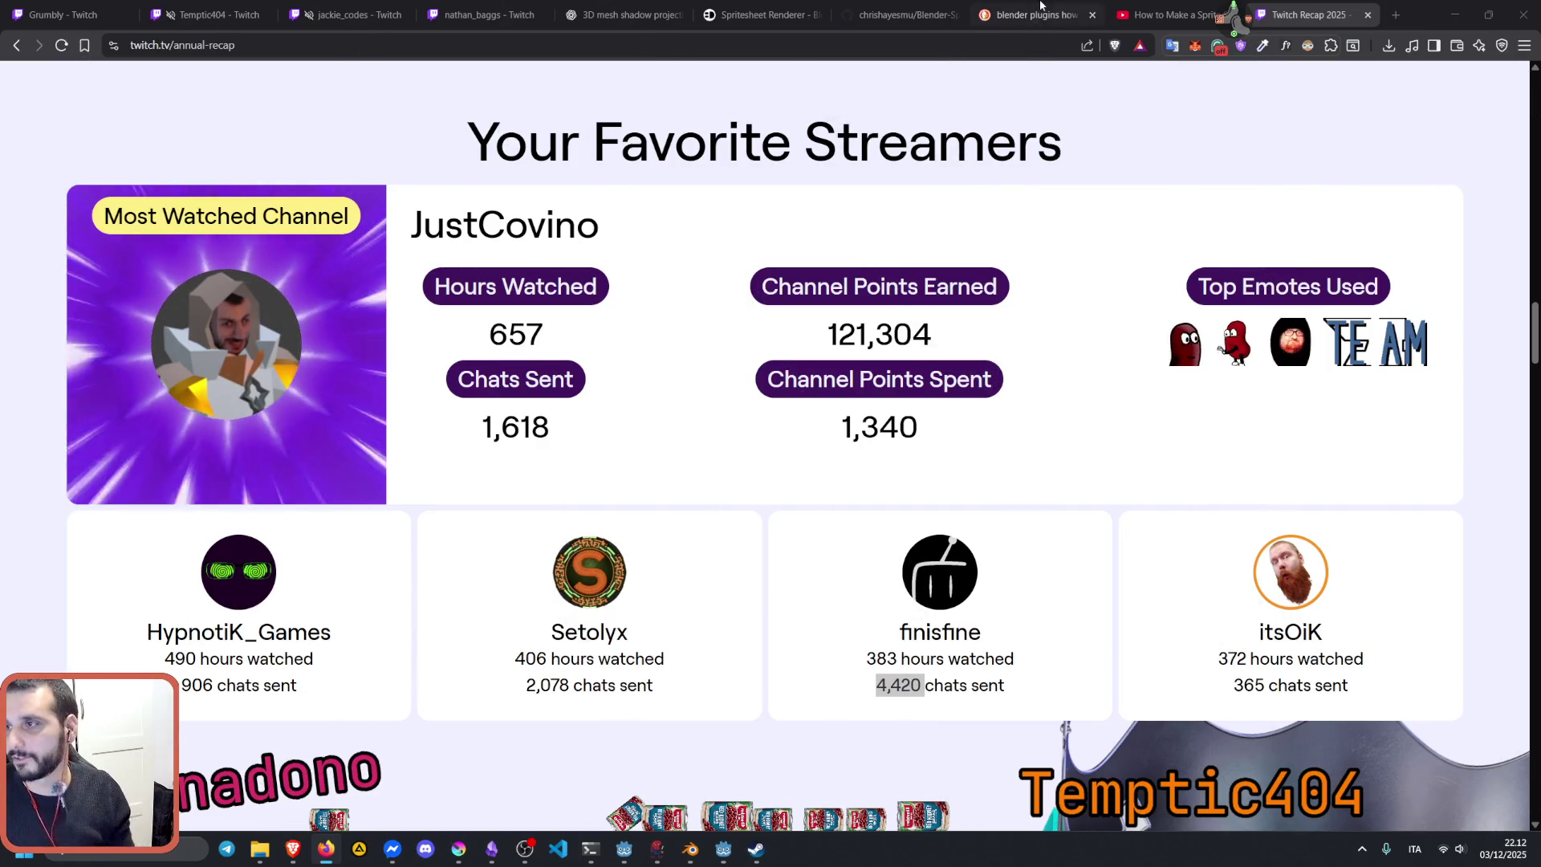
key(alt+Tab)
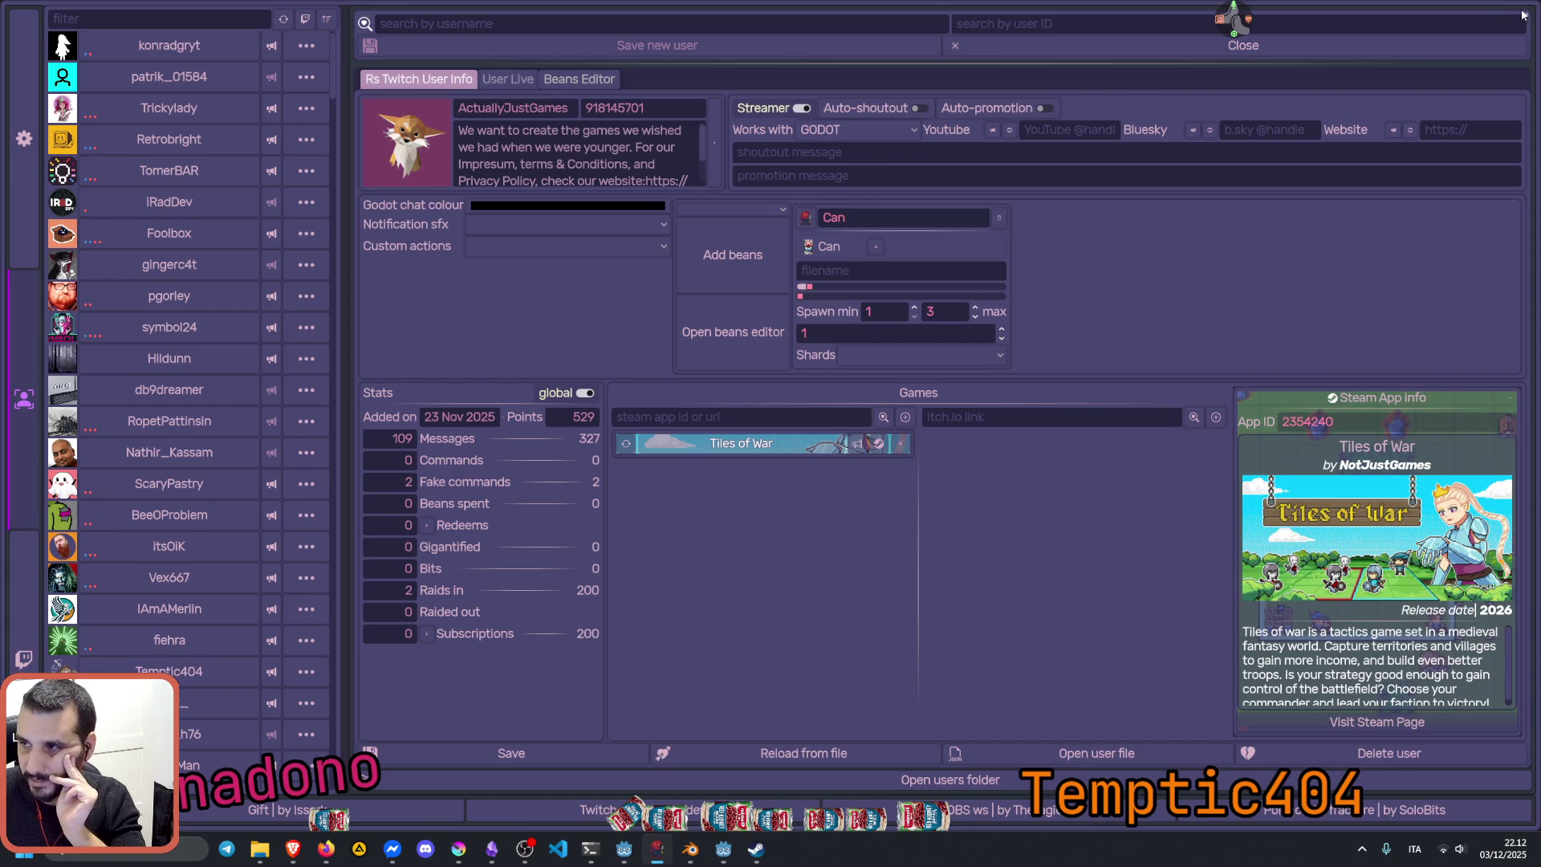
key(alt+Tab)
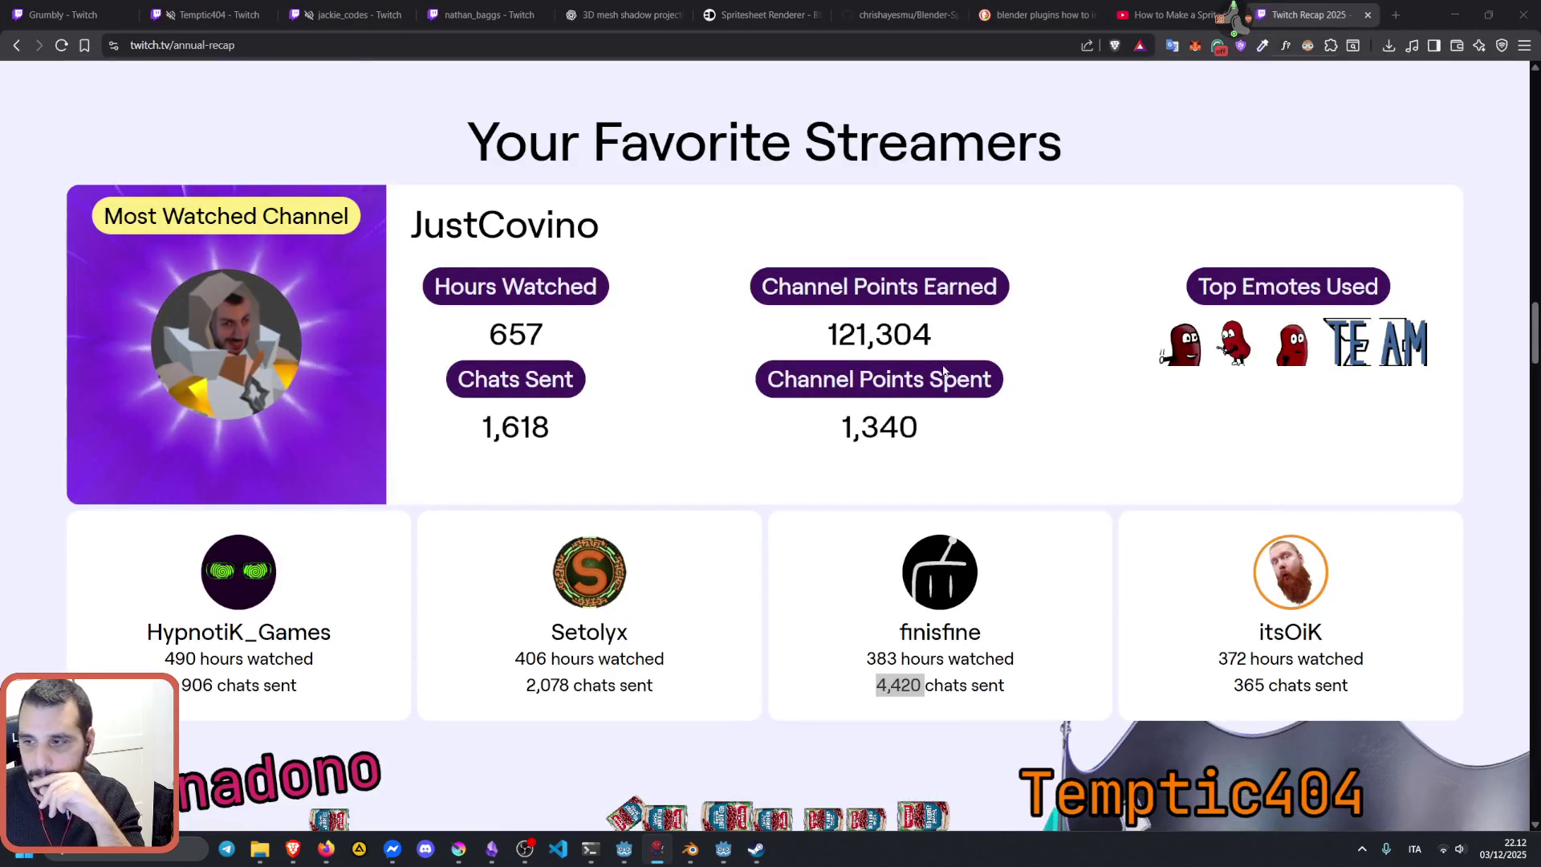
scroll(944, 375, down, 1)
click(943, 374)
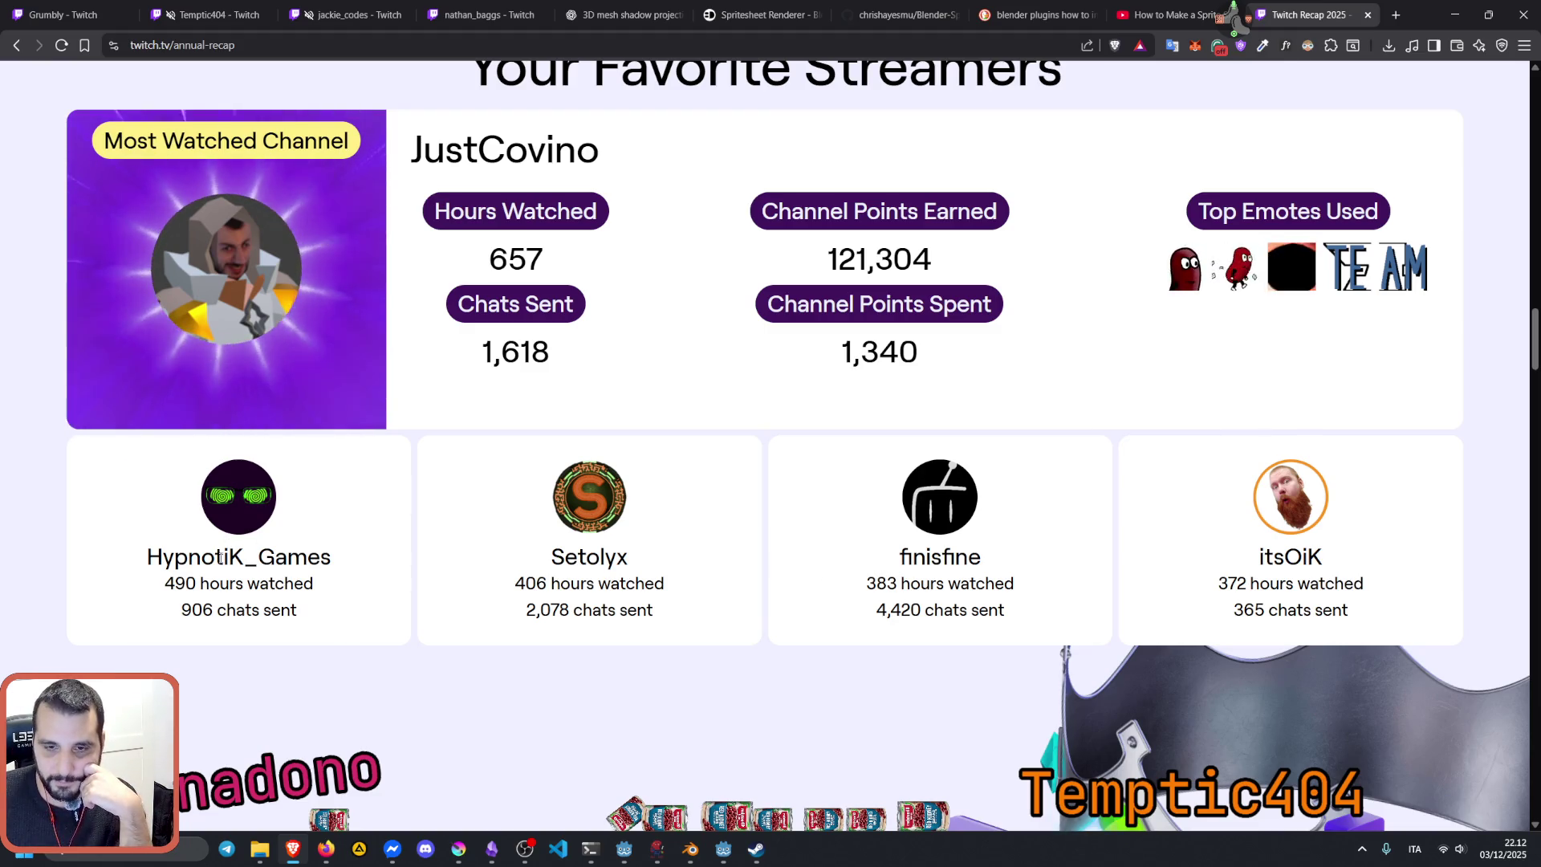
Step: Select the second and third favourite streamers' names, then open the Temptic404 live stream tab
double_click(597, 563)
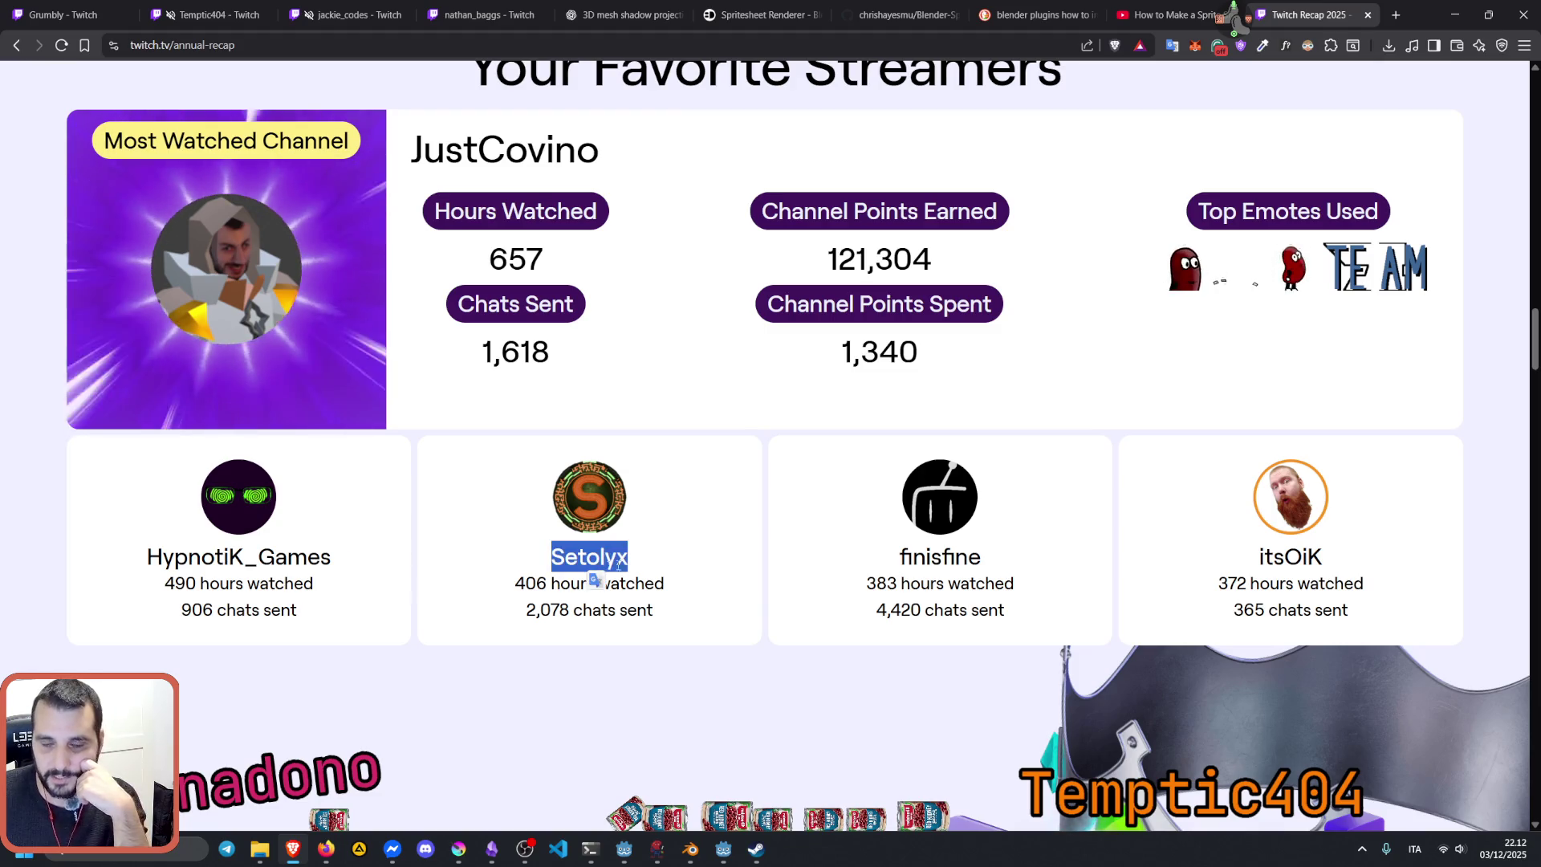
double_click(939, 556)
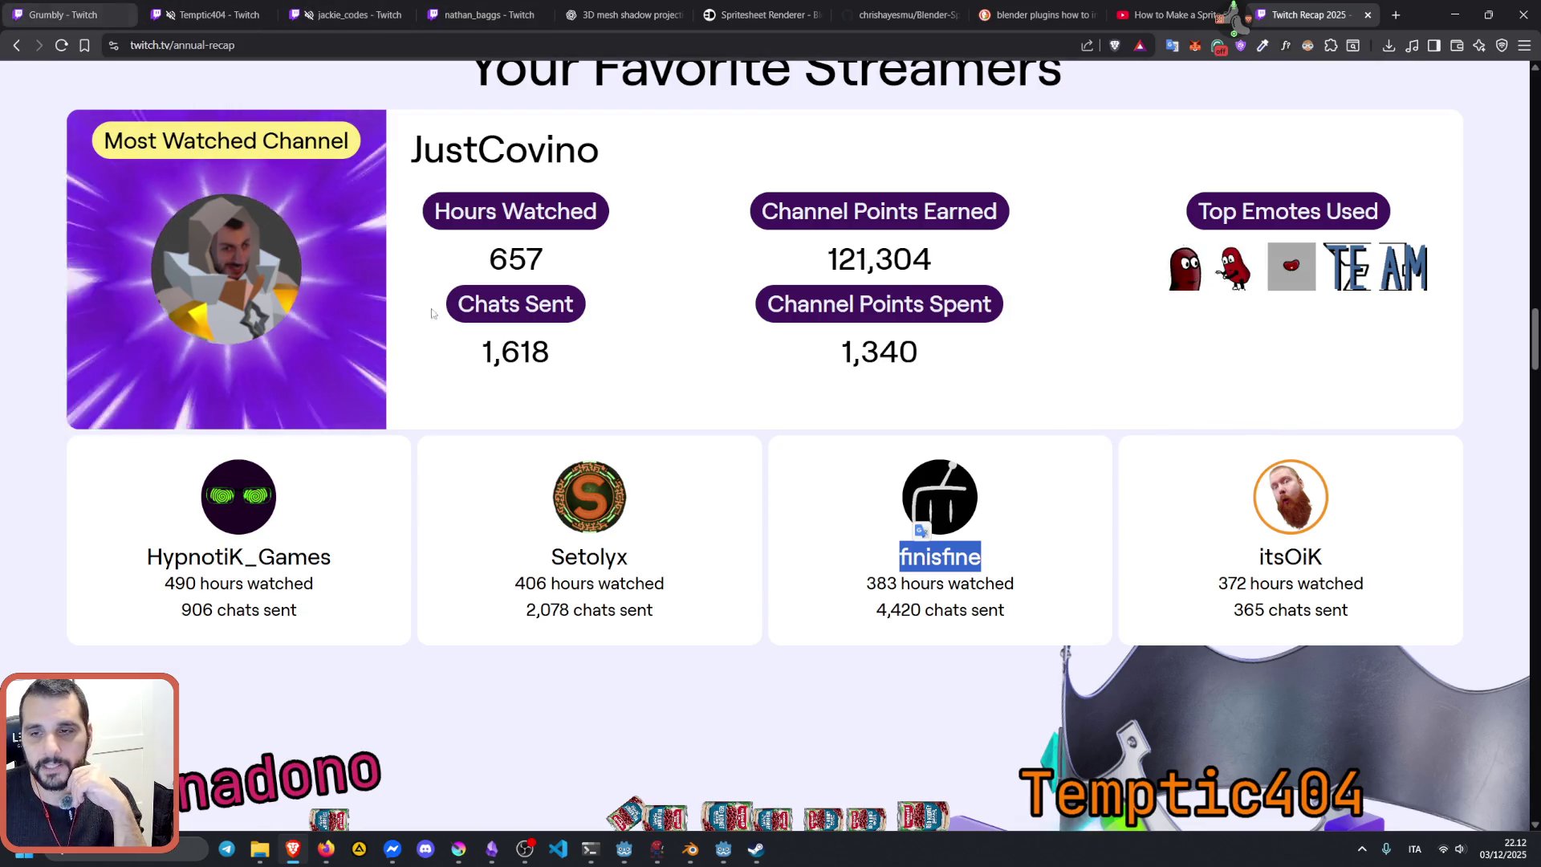
click(205, 14)
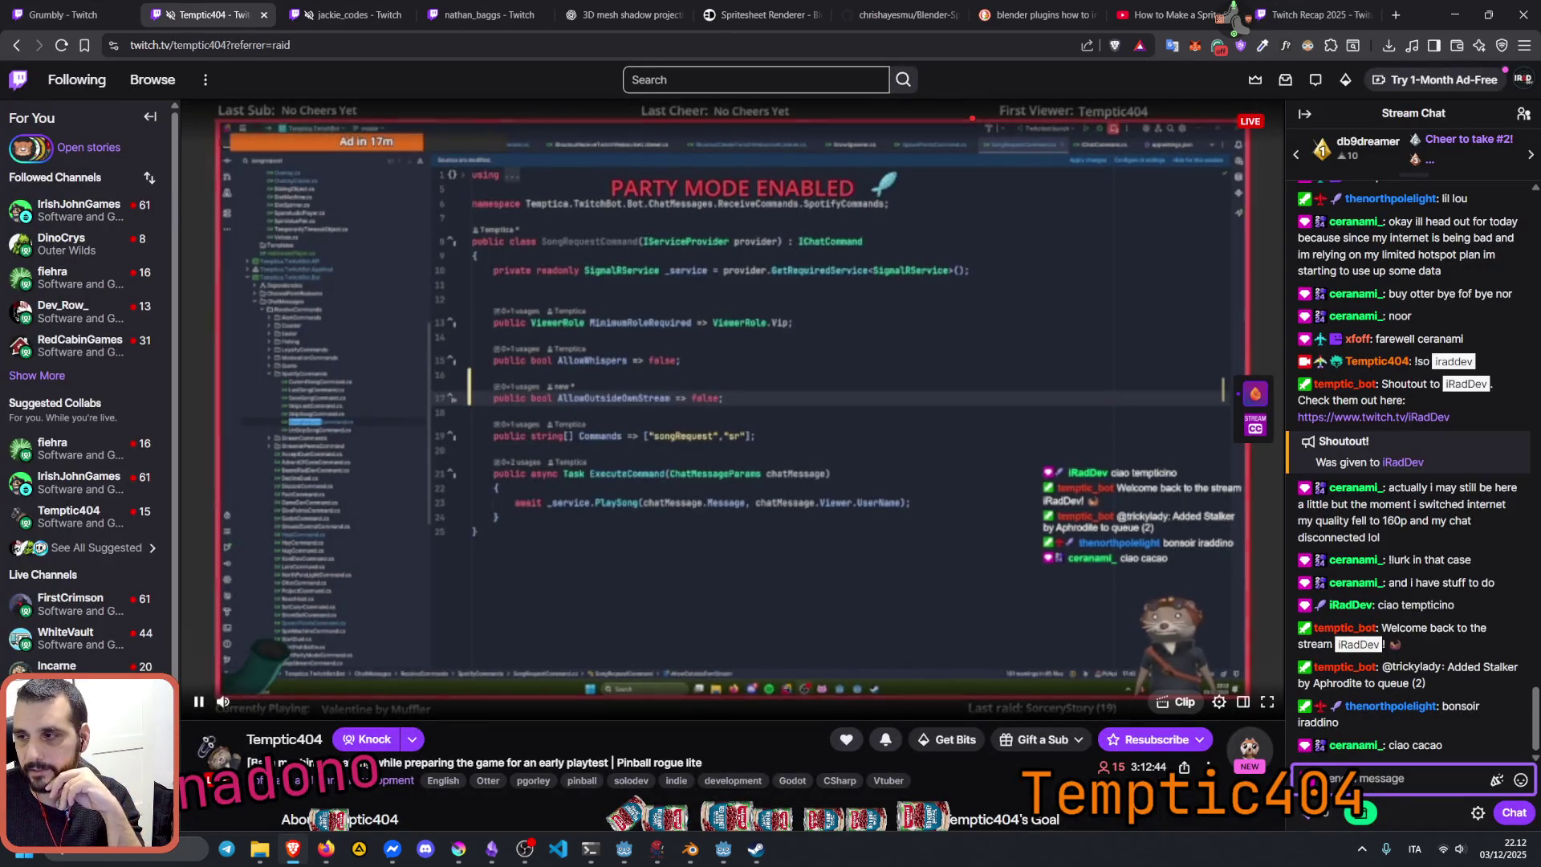
Step: Reload the channel page and hop between followed channels, including the terminal coding and Outer Wilds streams
click(229, 45)
key(Escape)
key(Escape)
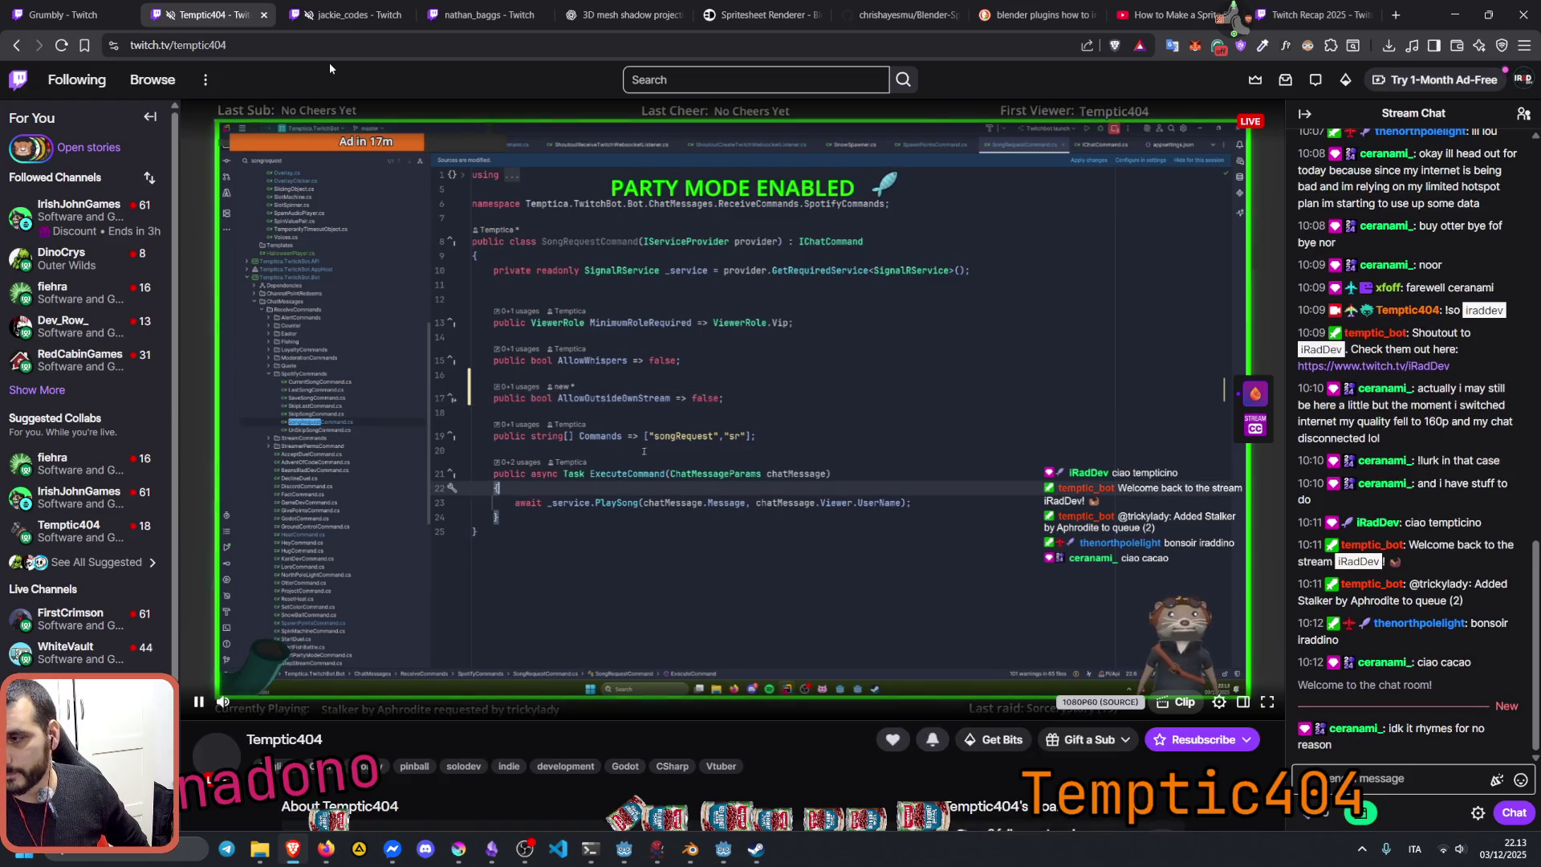
double_click(214, 45)
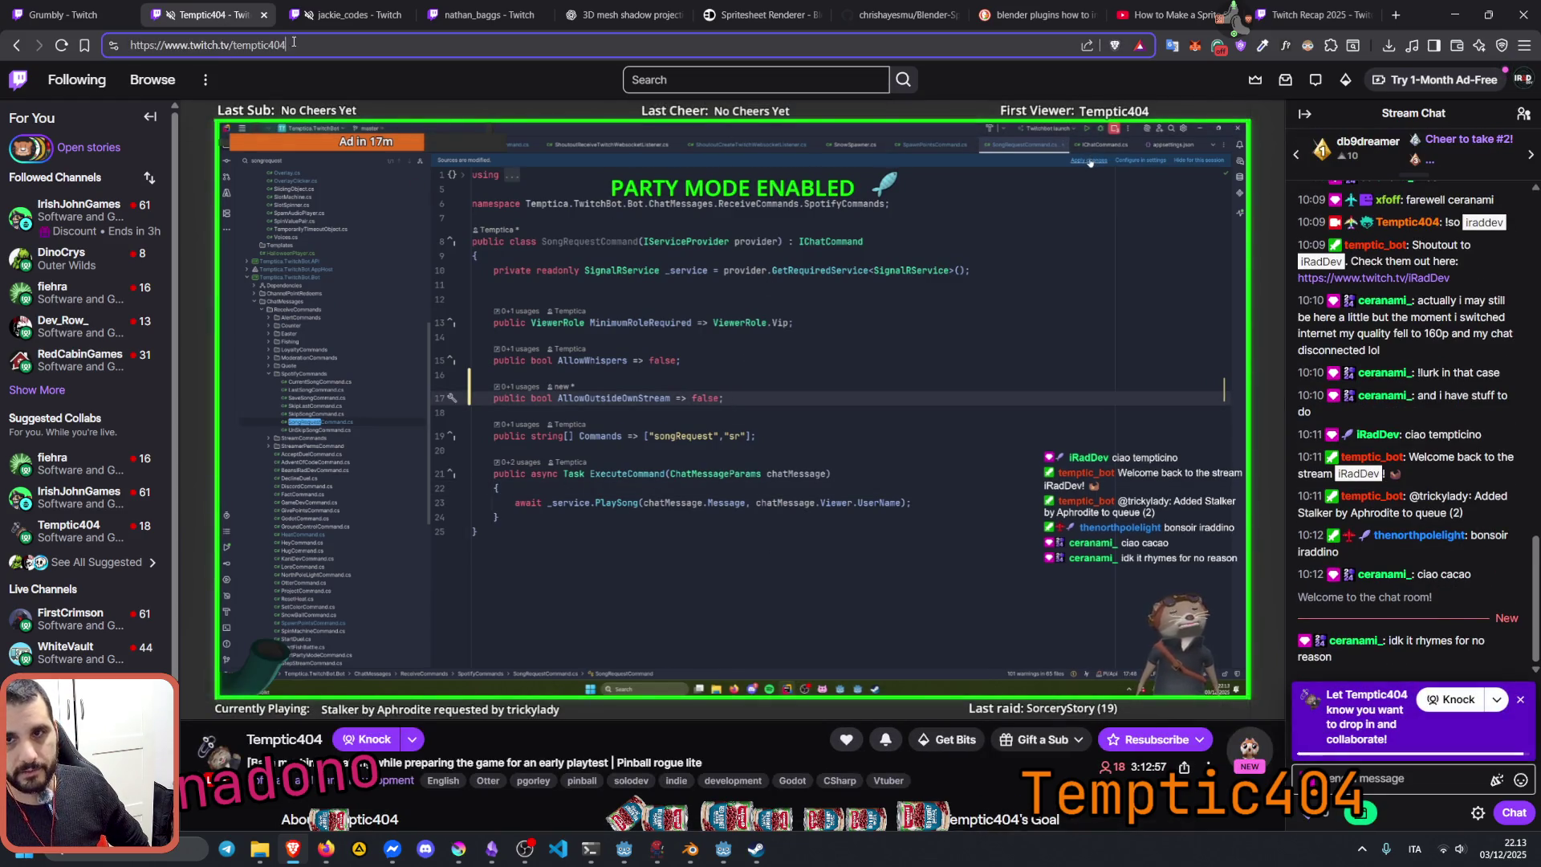
click(353, 23)
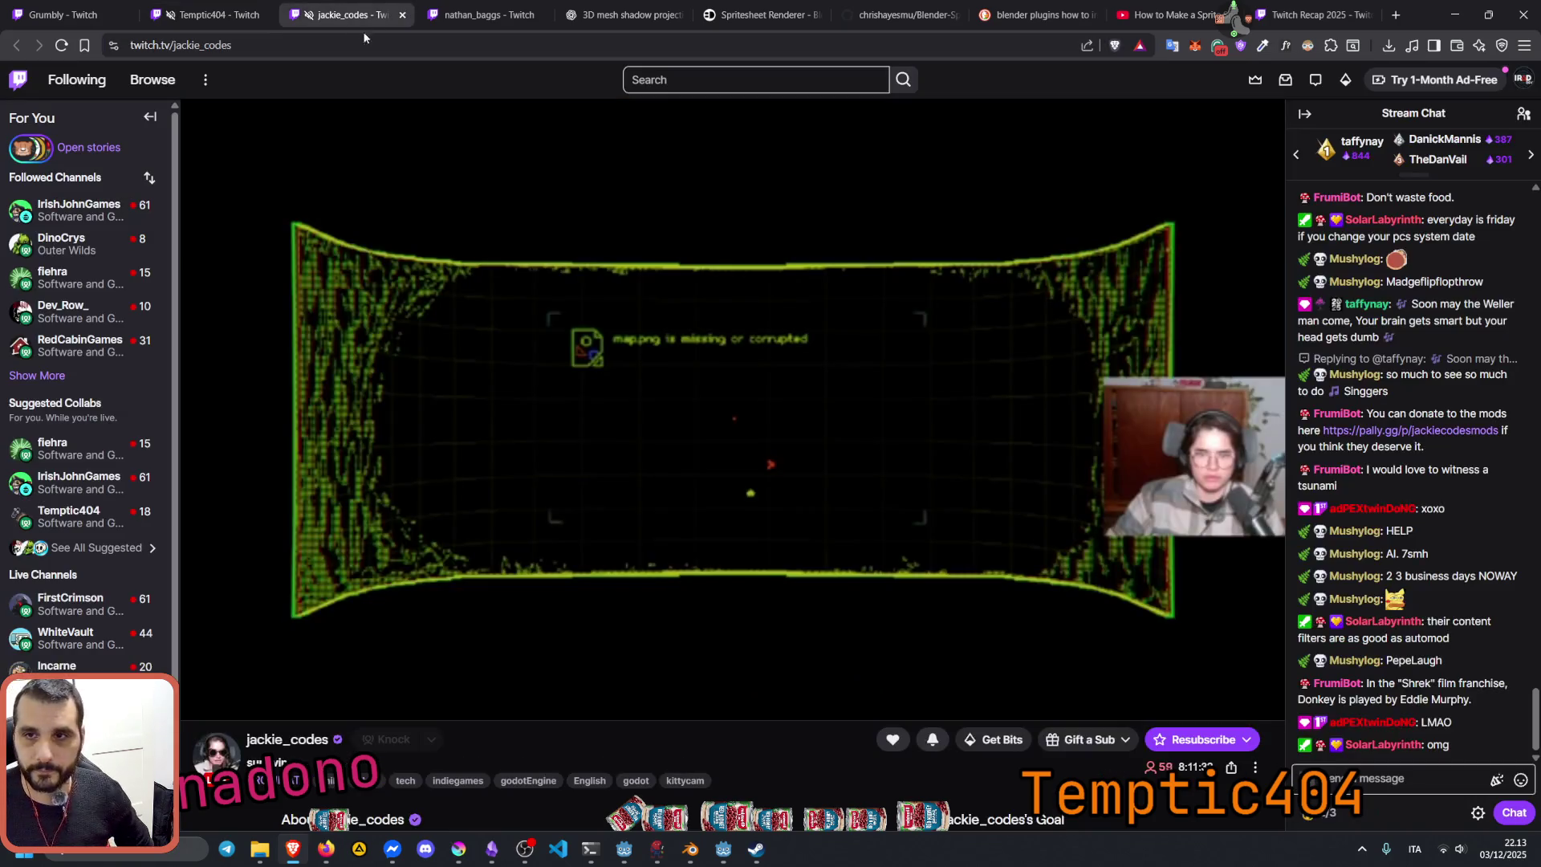
click(493, 14)
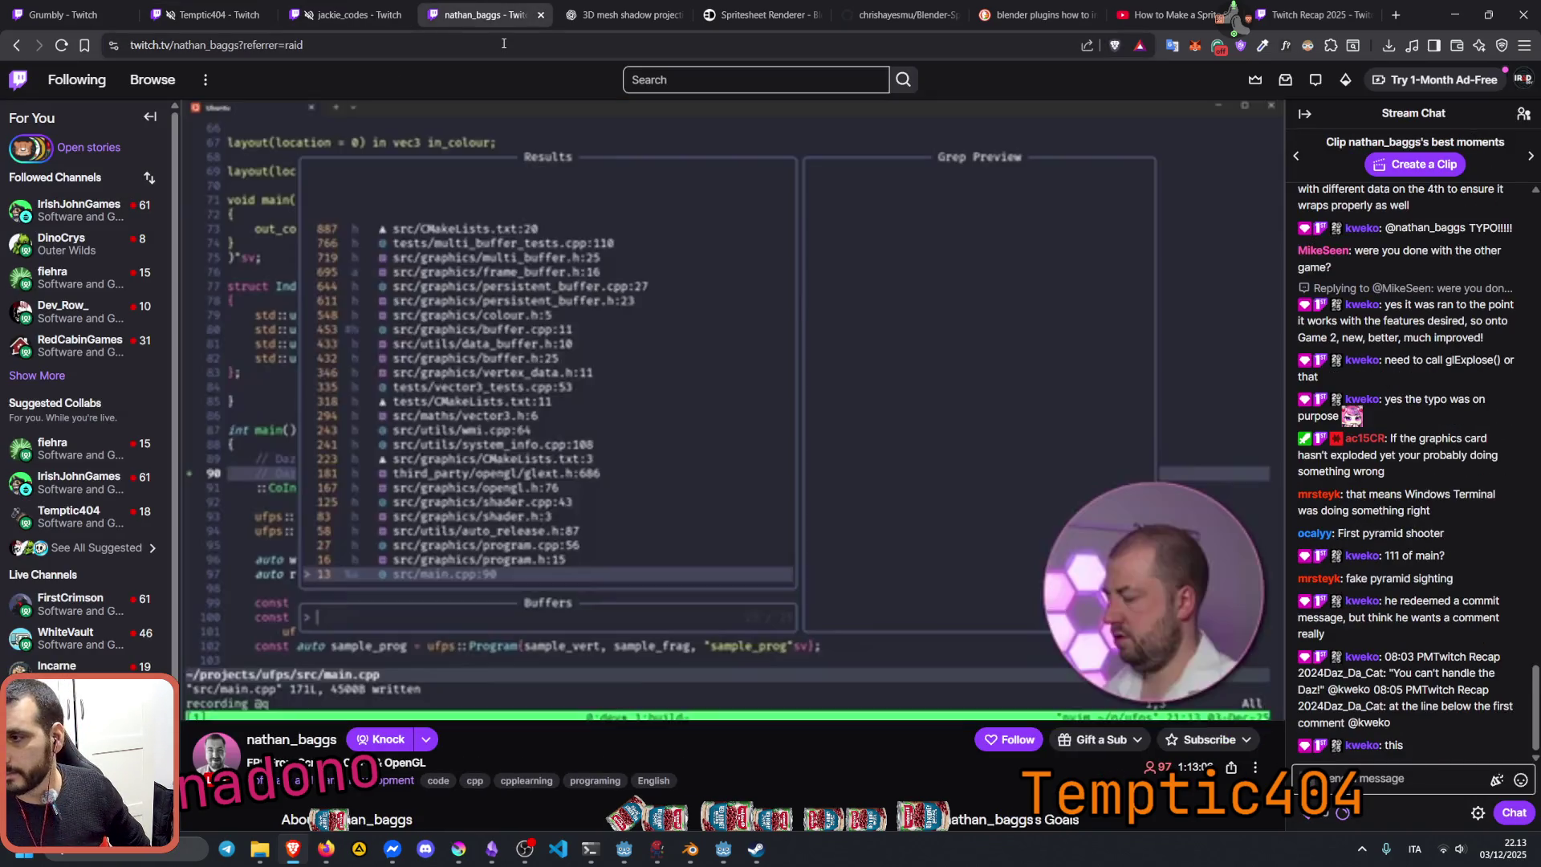
click(20, 210)
click(61, 14)
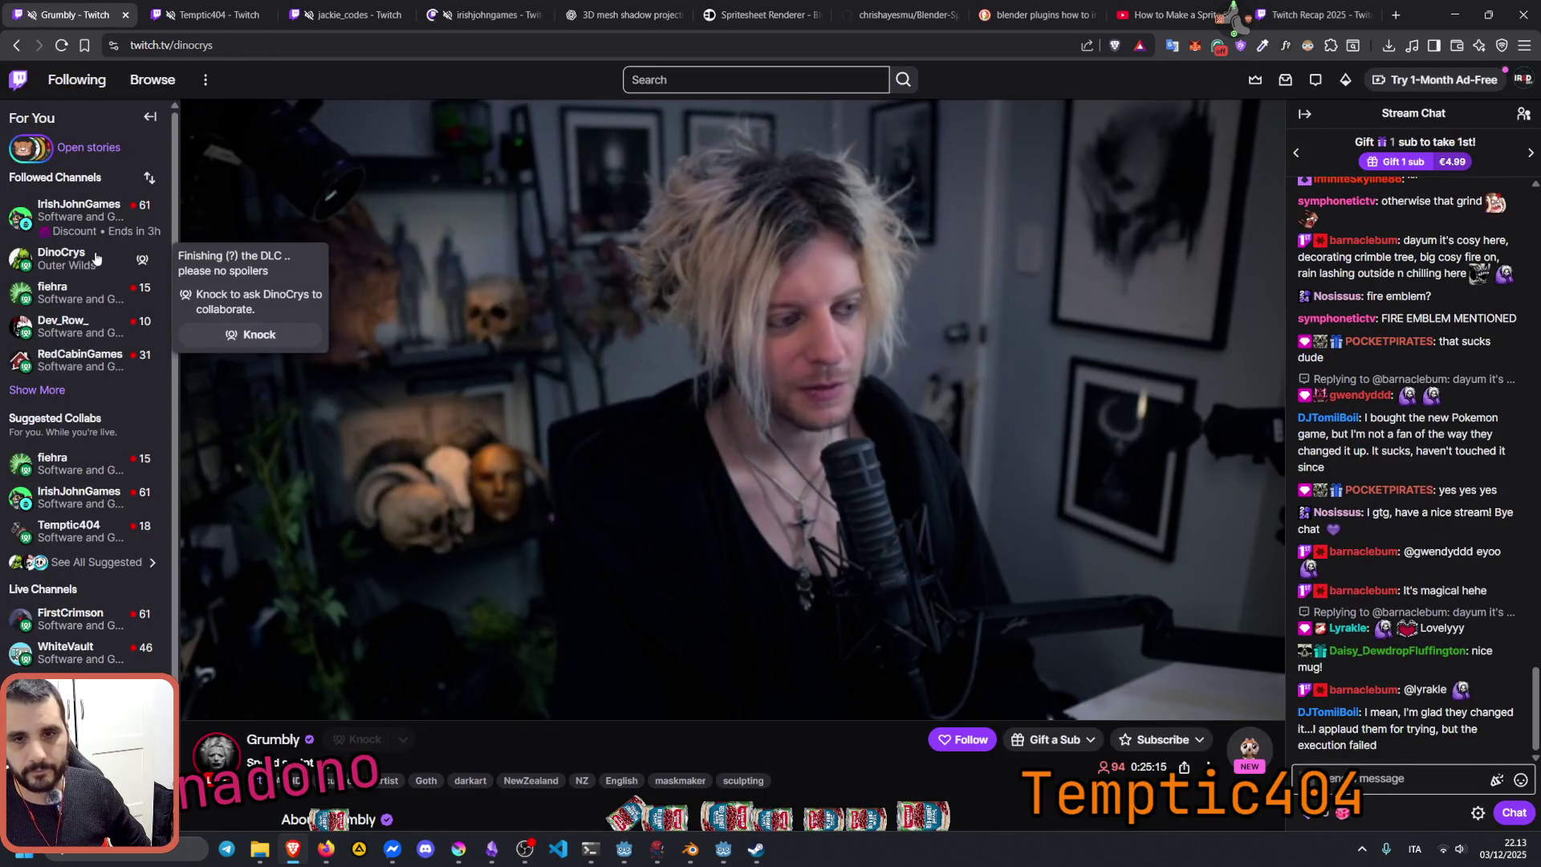
click(60, 257)
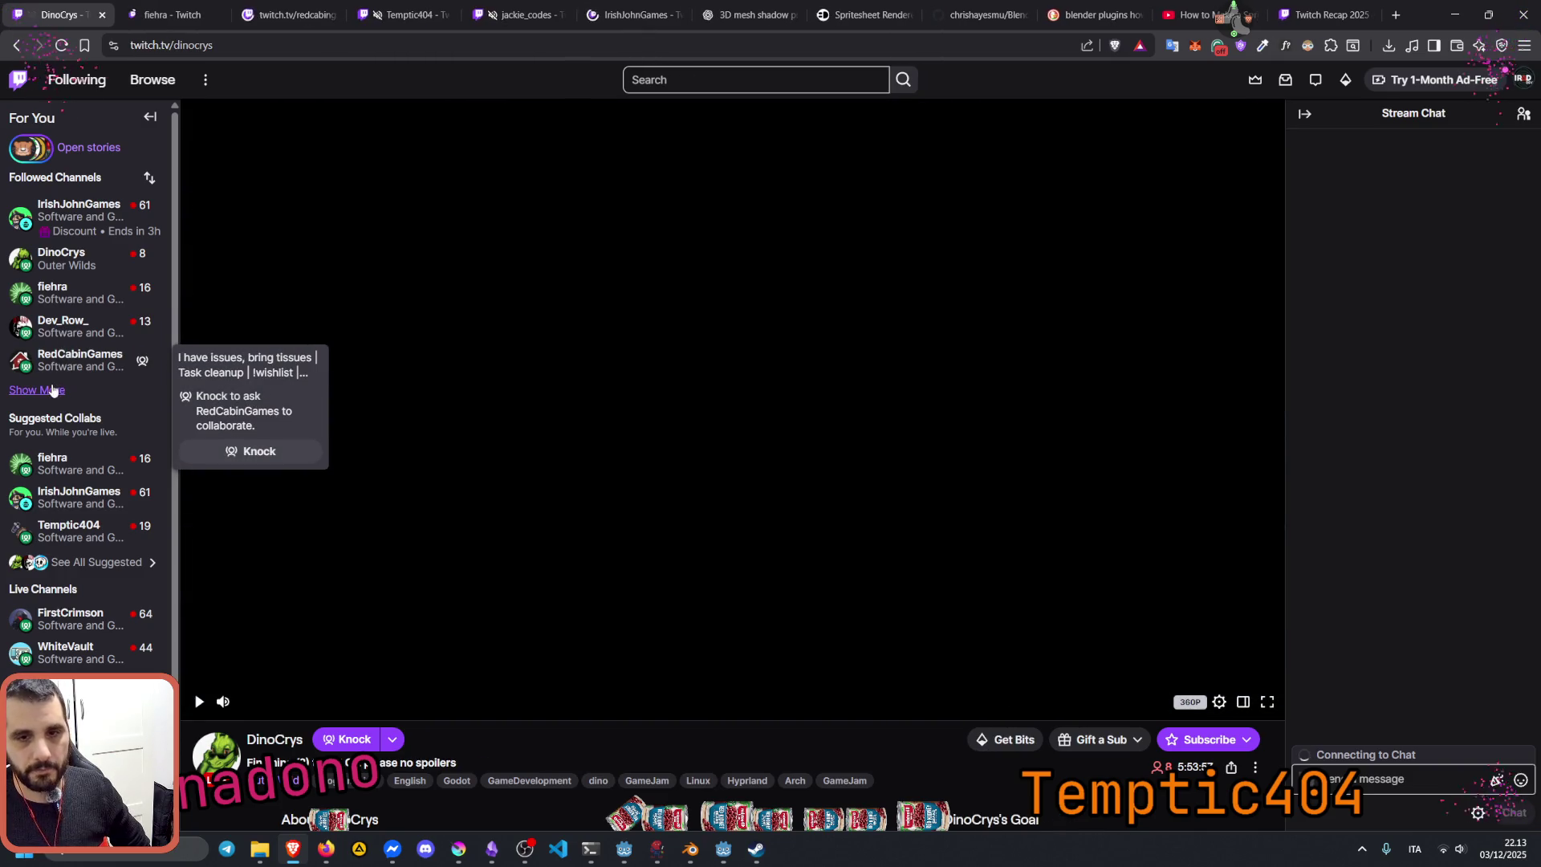
click(52, 390)
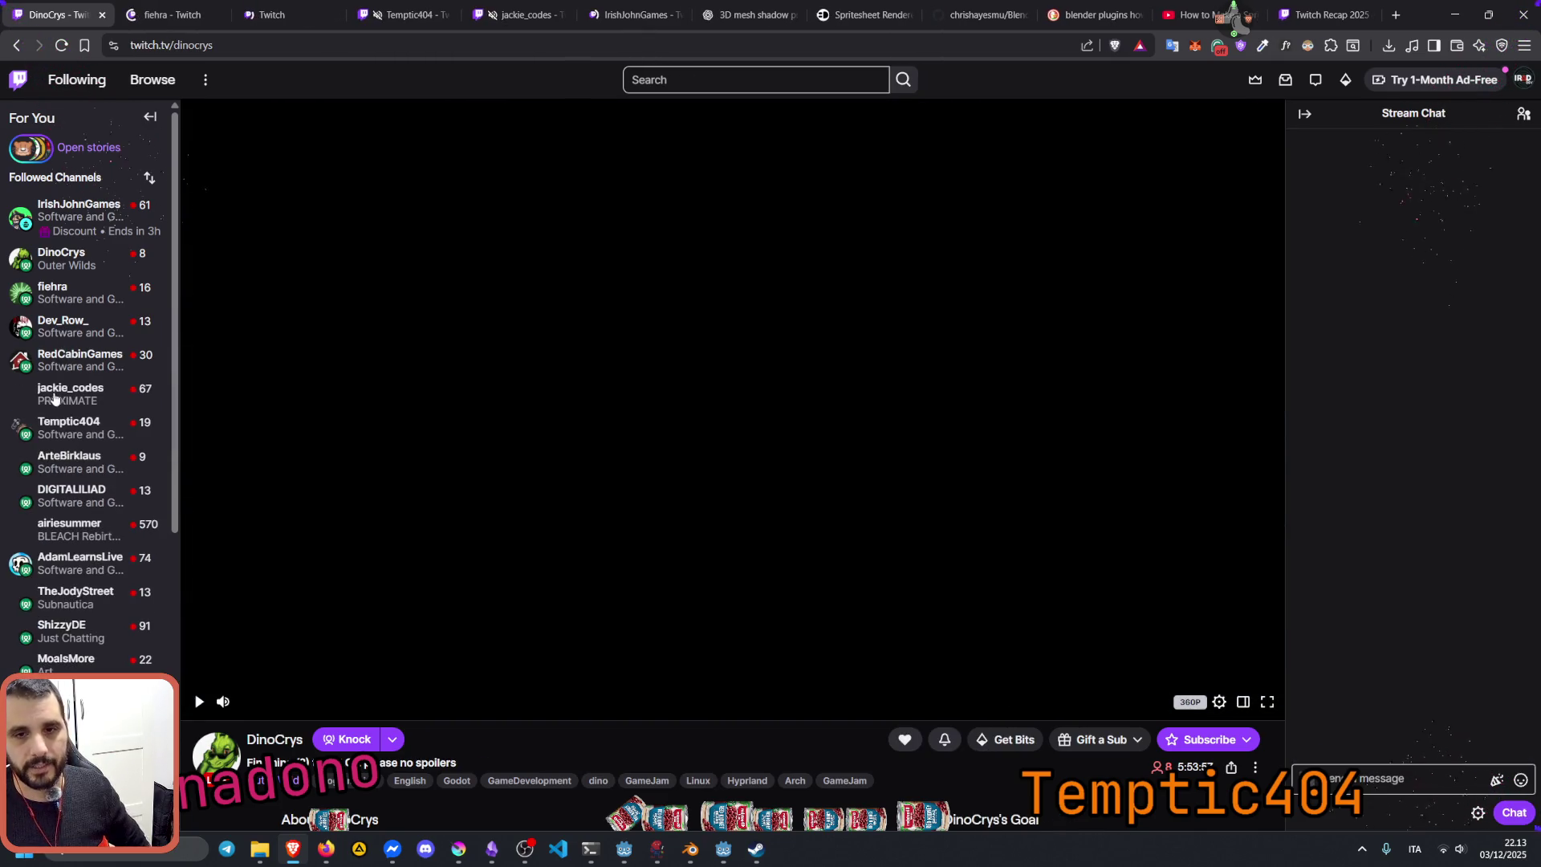
scroll(66, 403, down, 1)
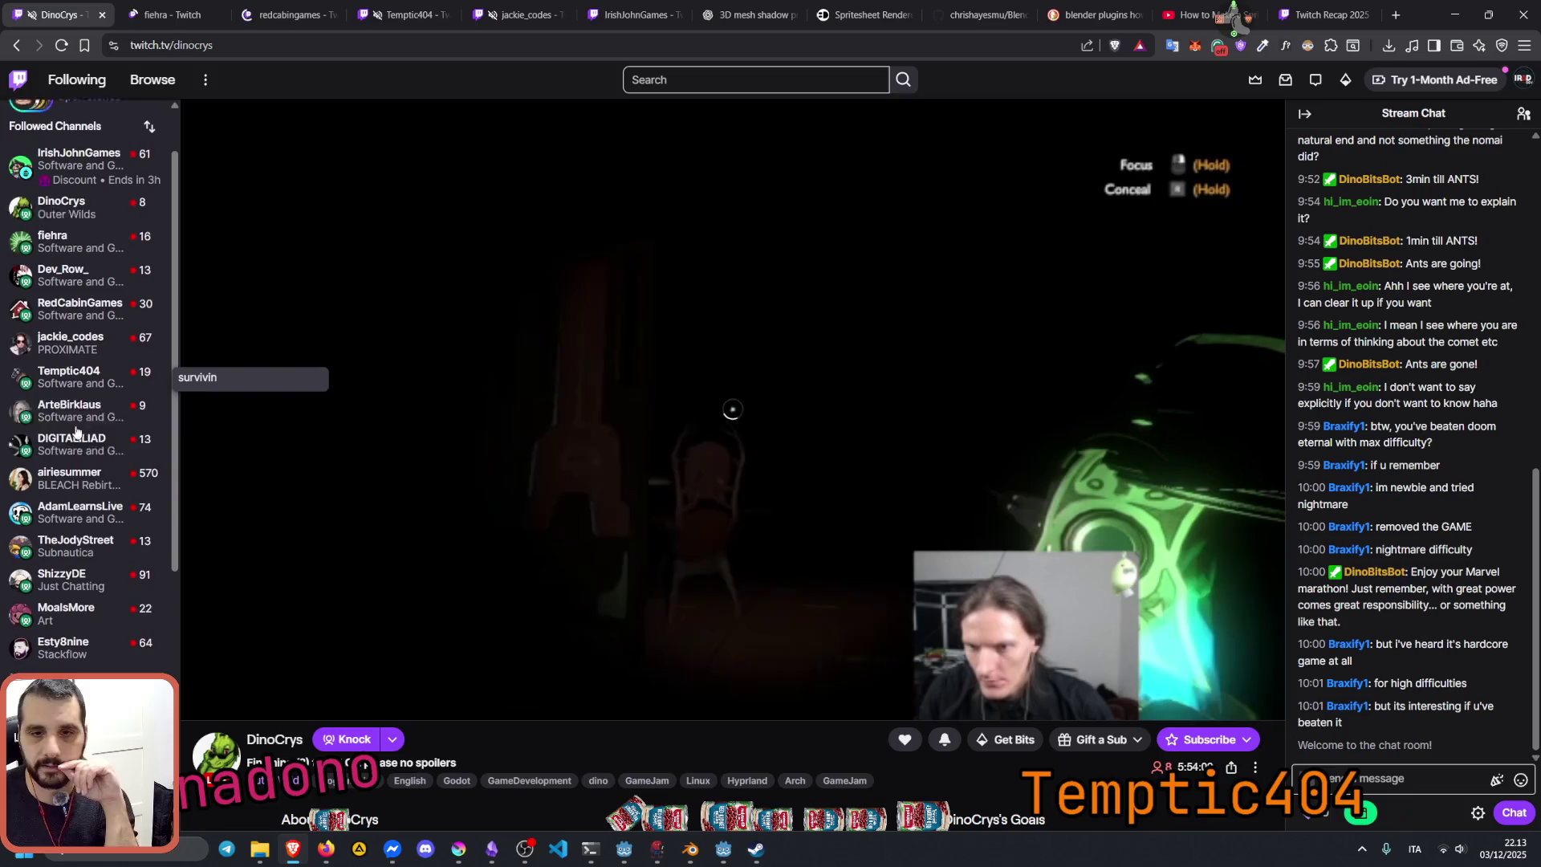
scroll(74, 431, down, 1)
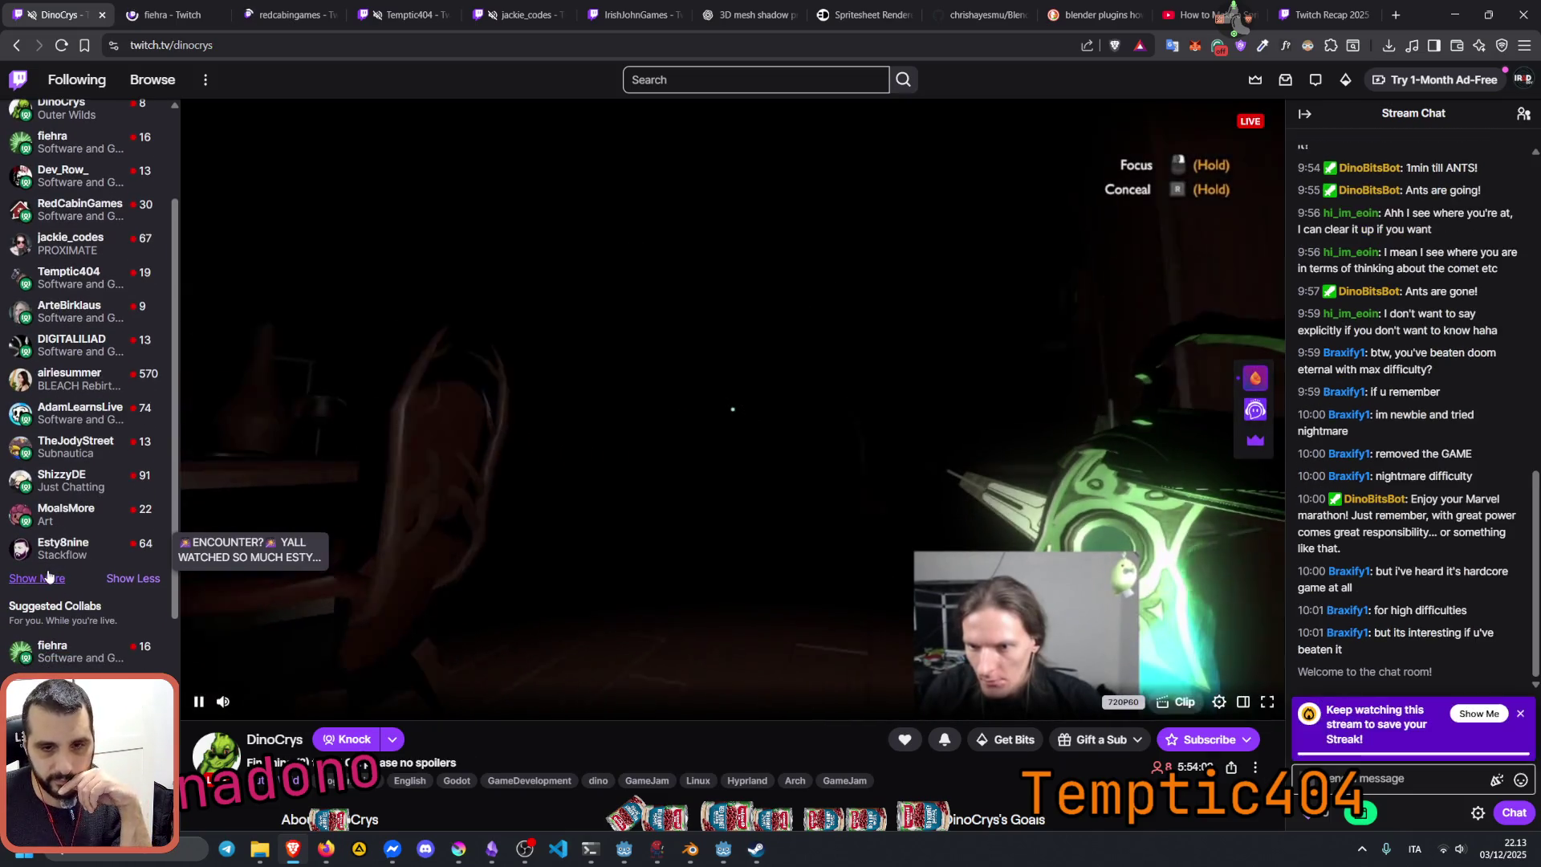
scroll(76, 488, down, 1)
scroll(76, 487, down, 1)
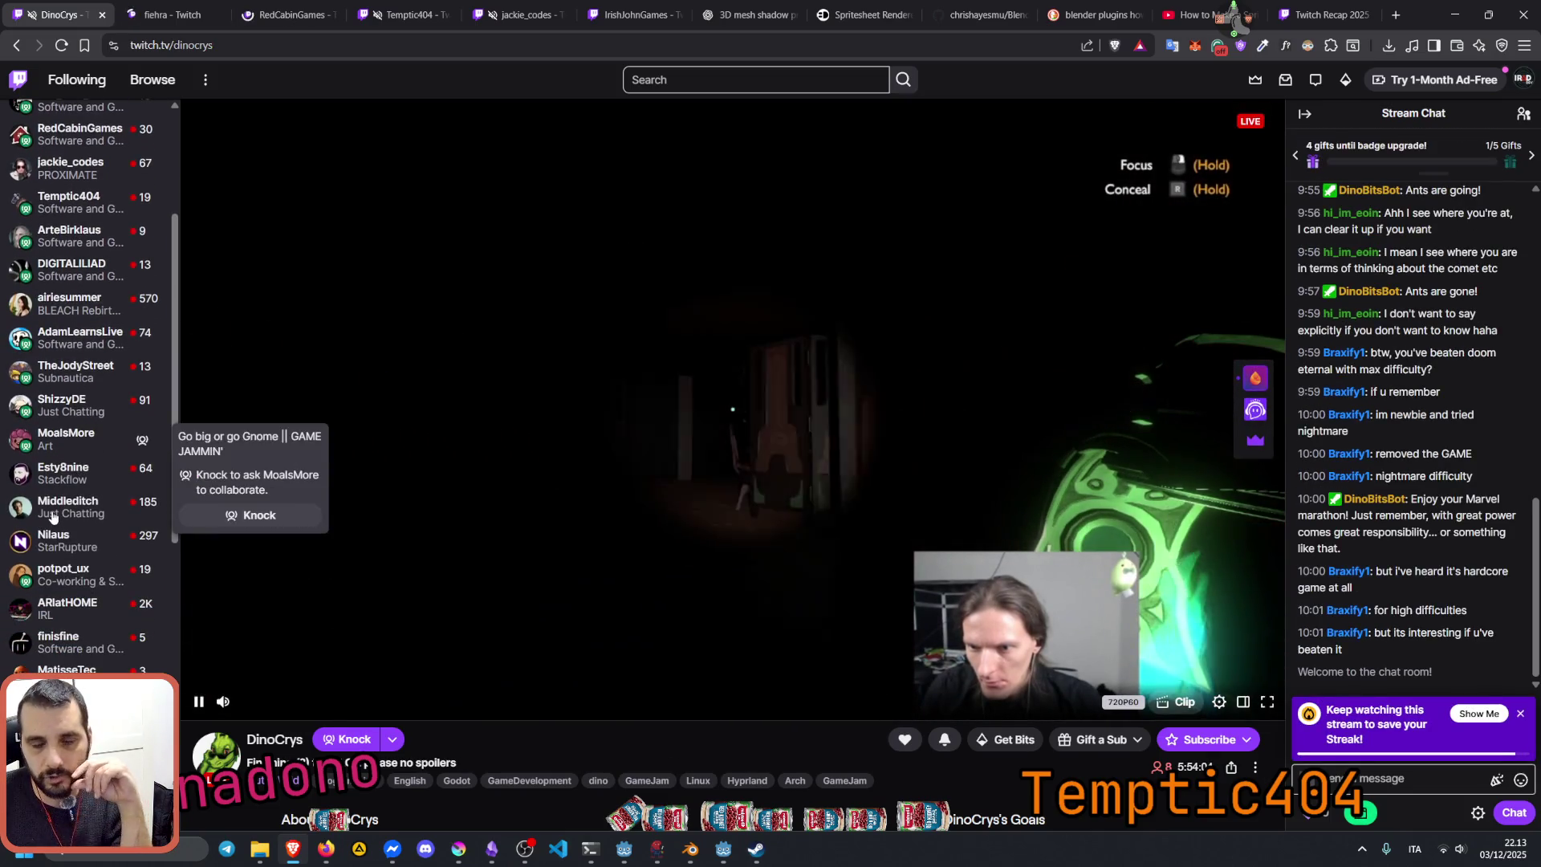
scroll(72, 487, down, 1)
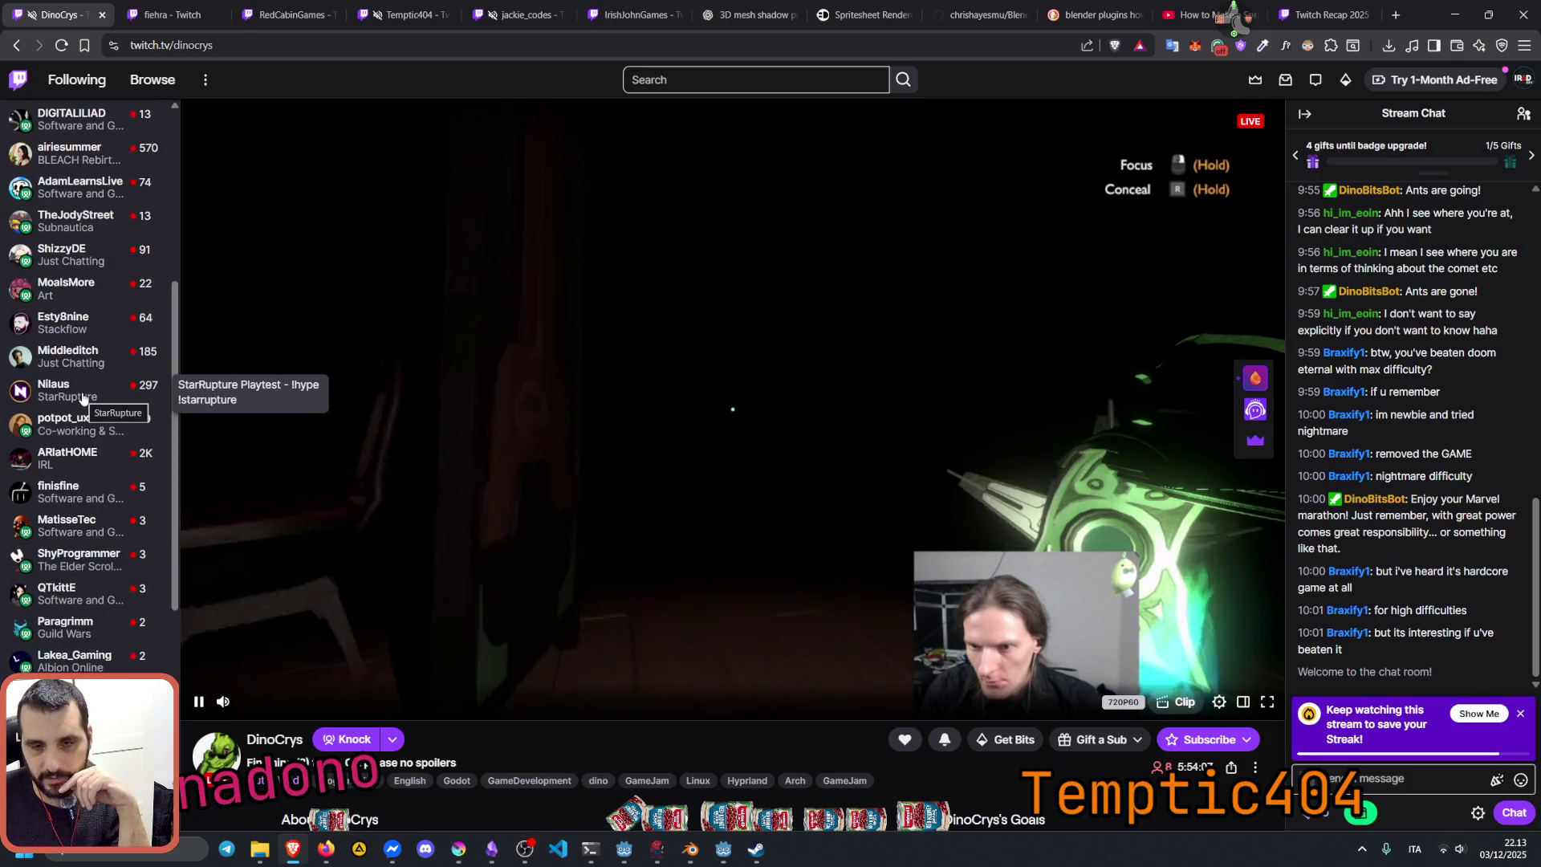
Step: Check the Godot, Unity, IrishJohnGames and DinoCrys streams, with a followed channel in a new tab
middle_click(54, 479)
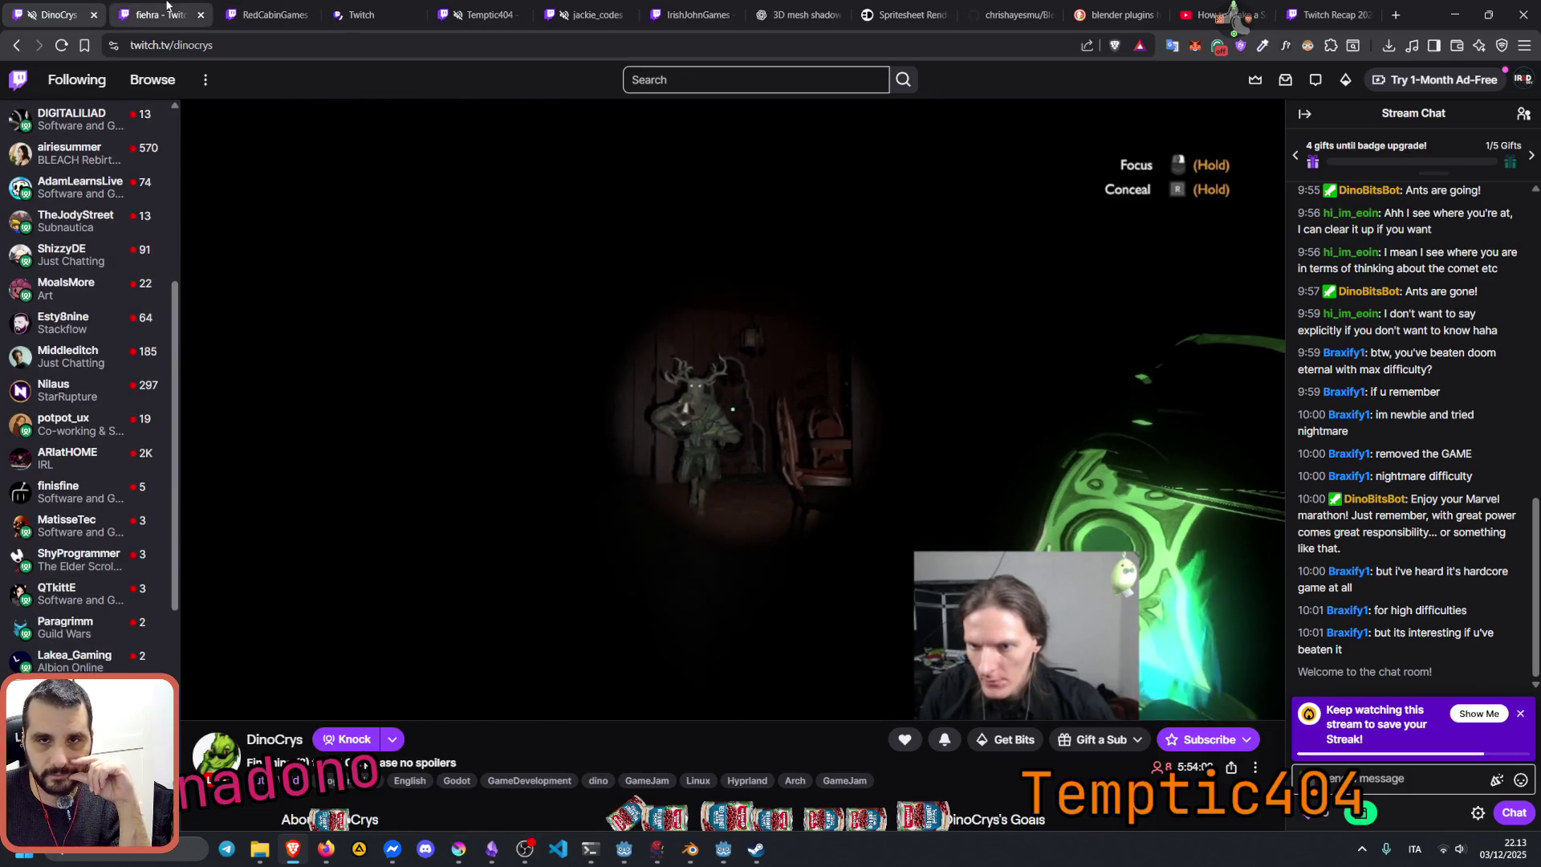
click(167, 10)
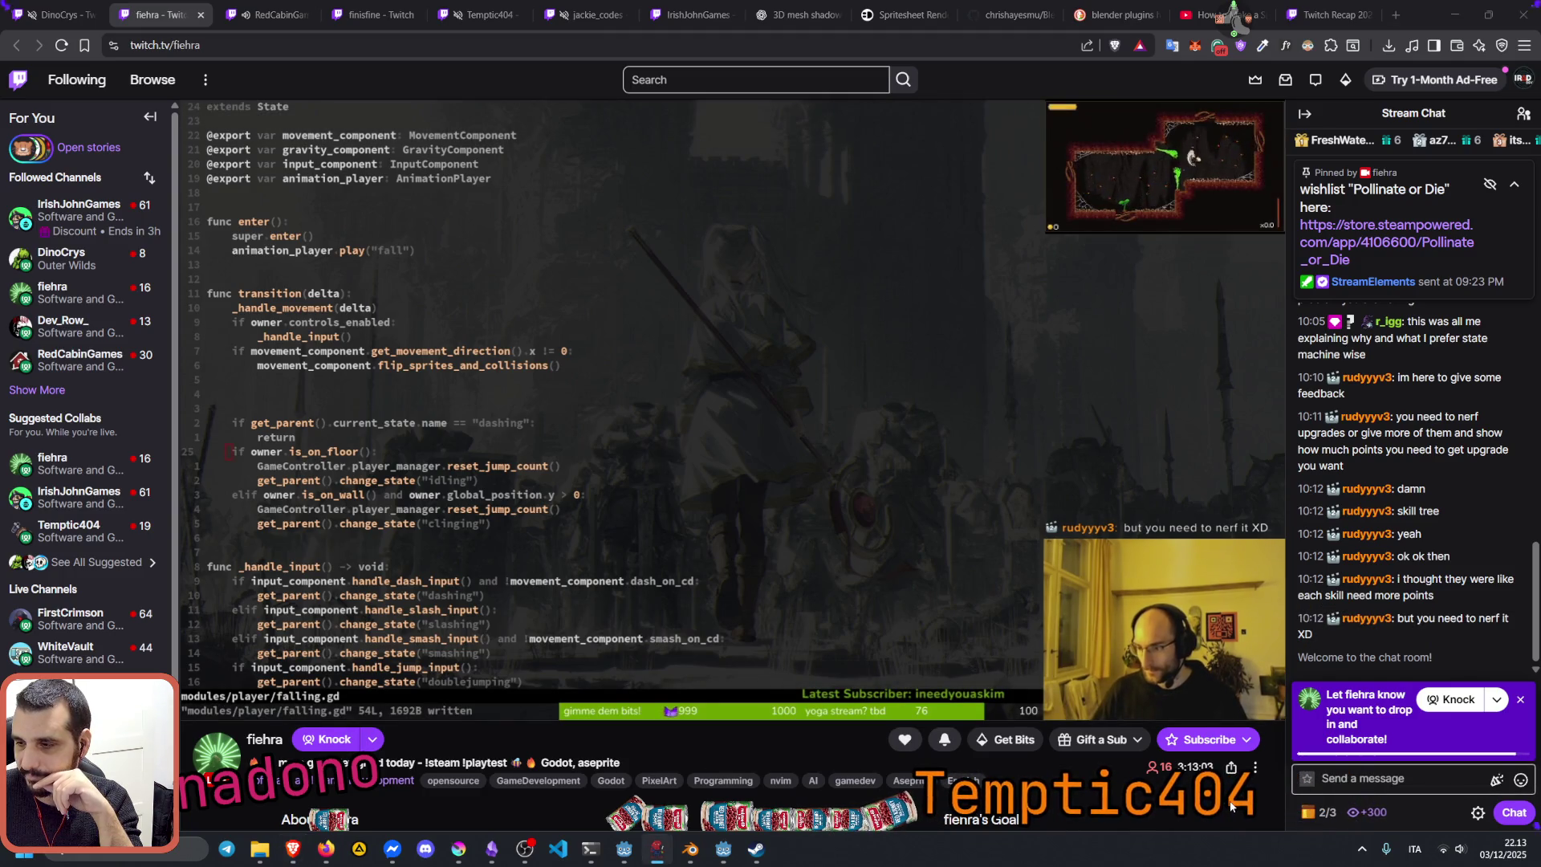
click(1363, 777)
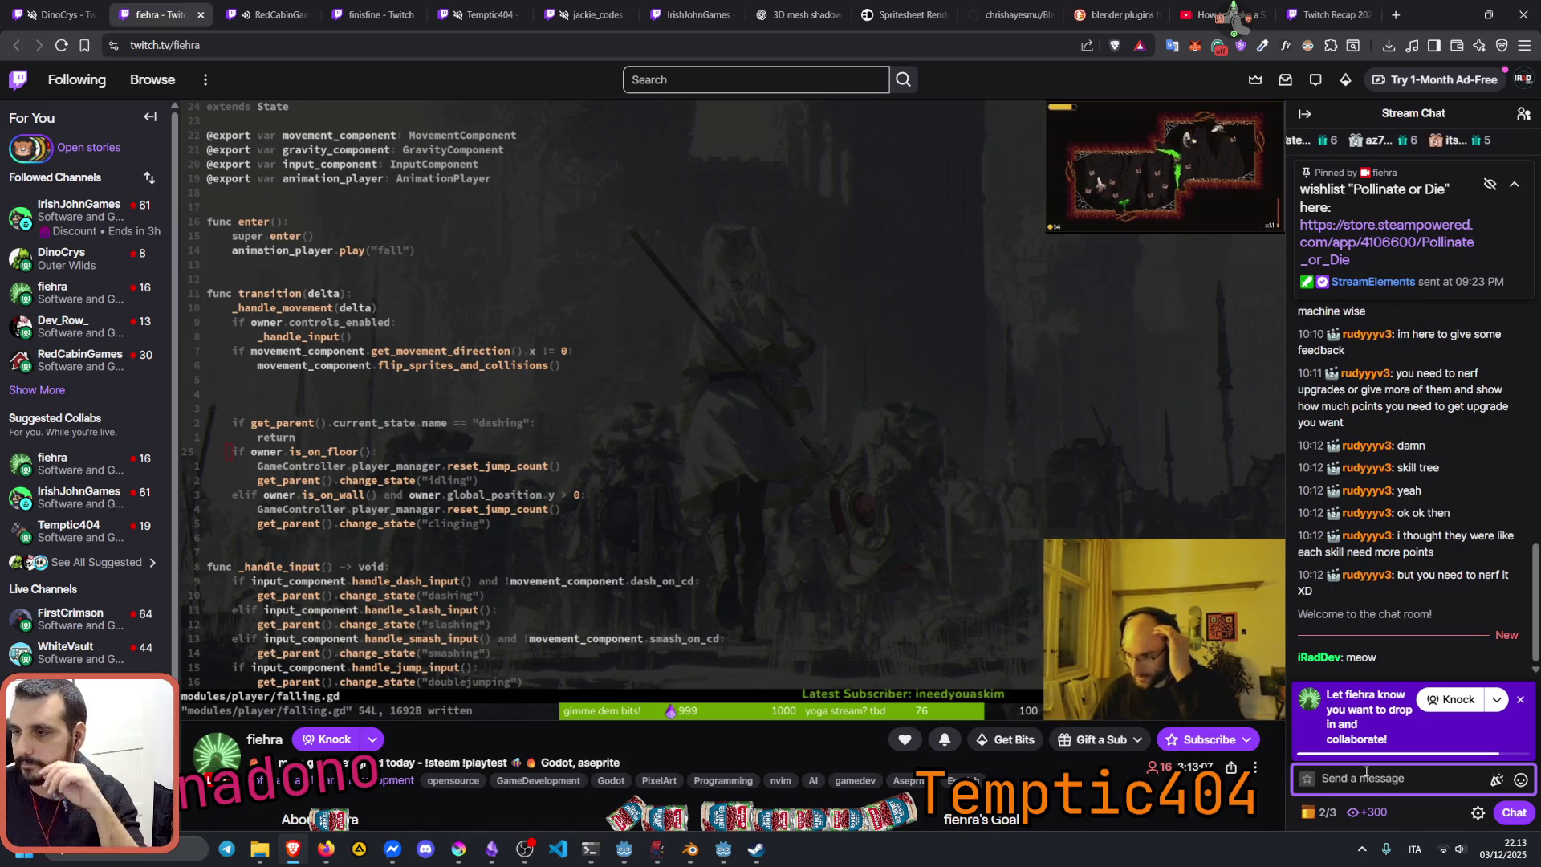
click(248, 14)
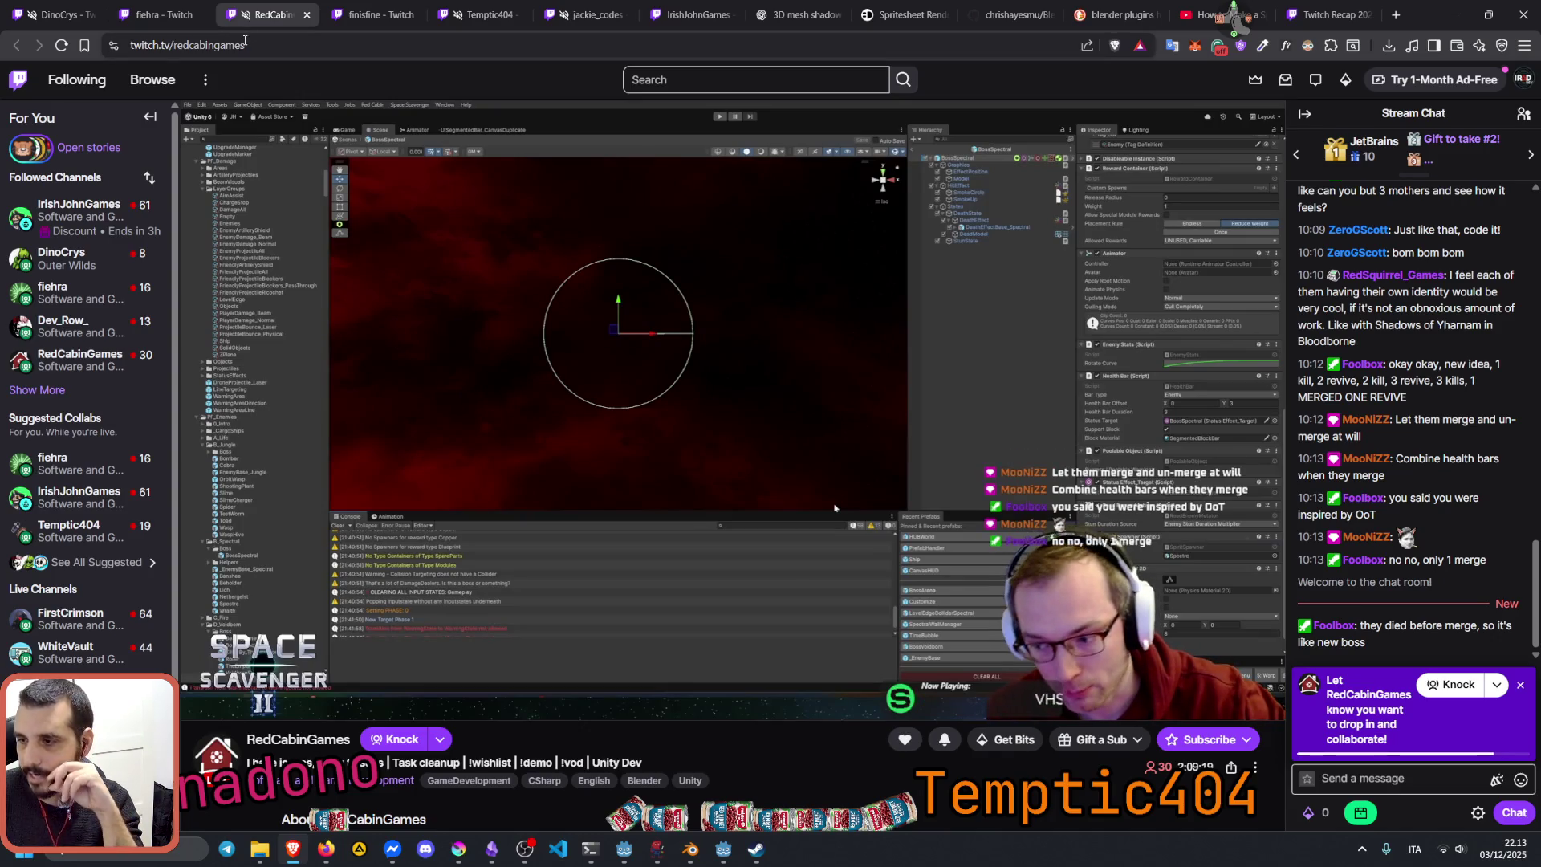
click(149, 17)
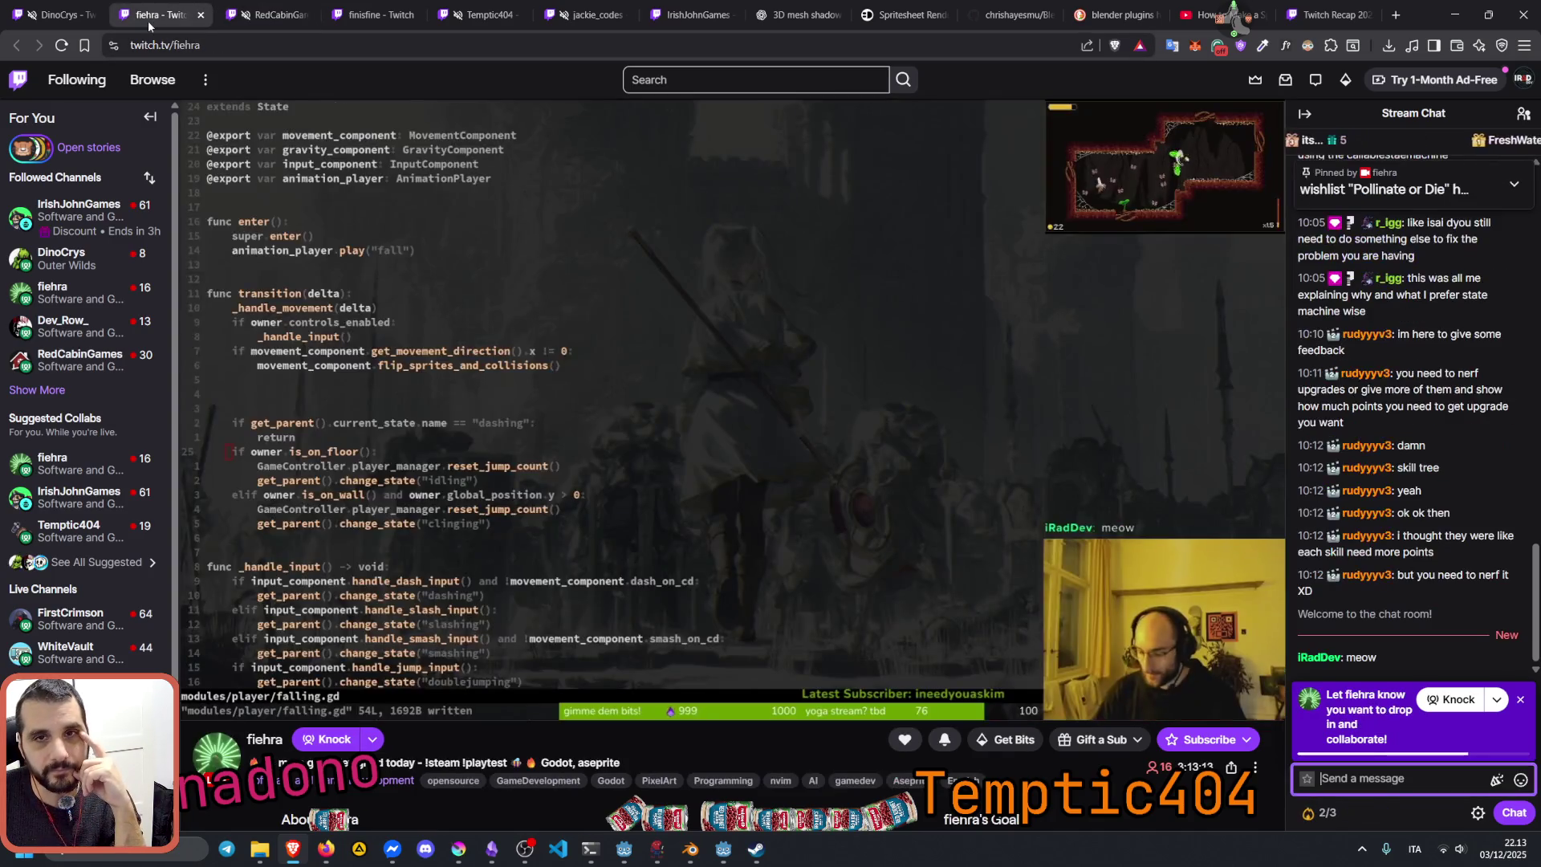
right_click(158, 17)
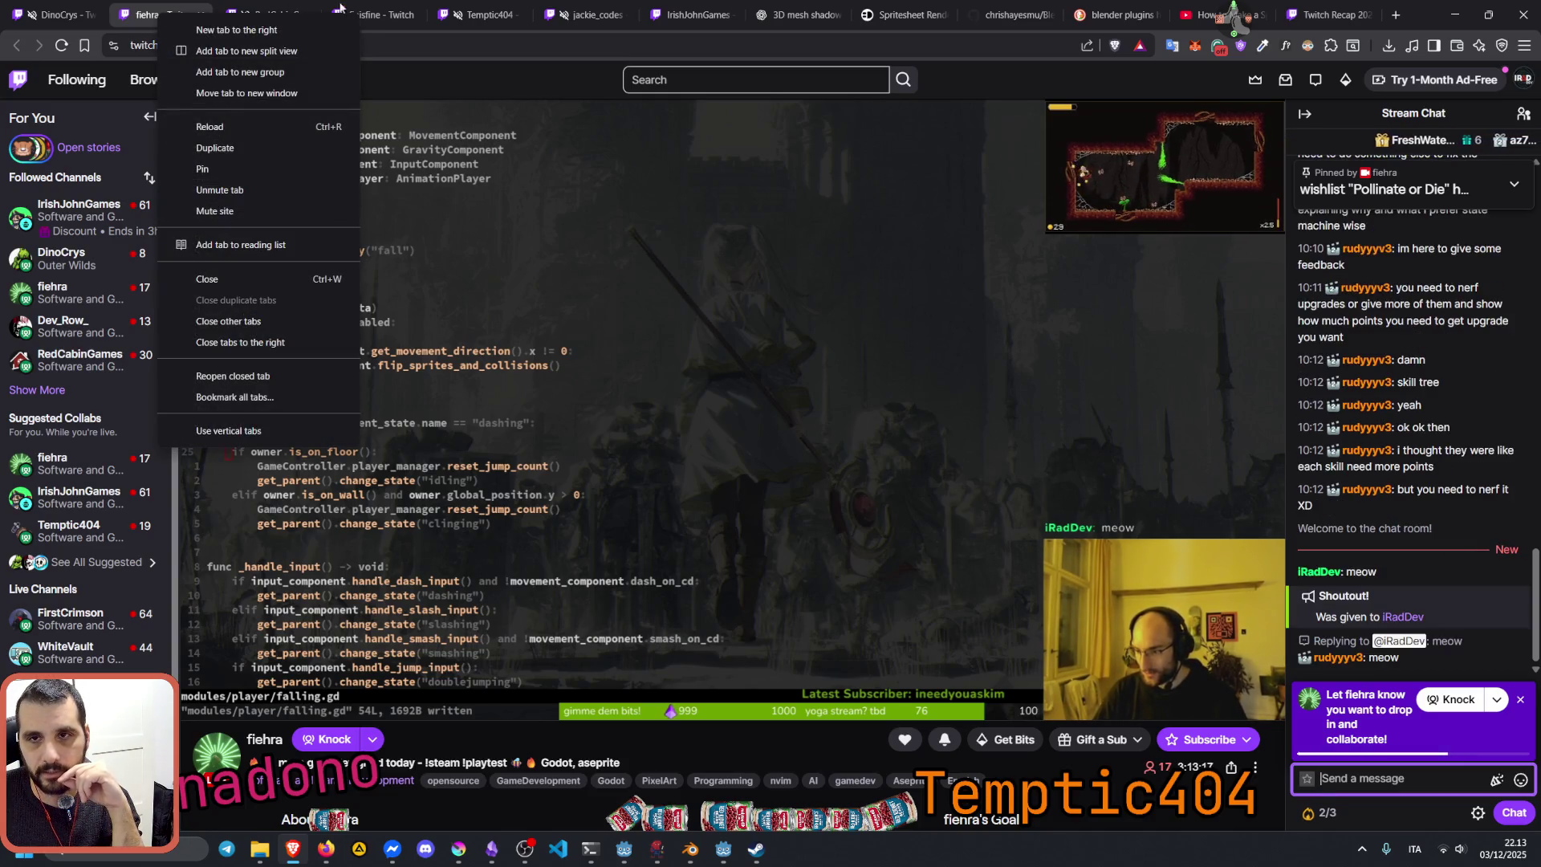
click(372, 15)
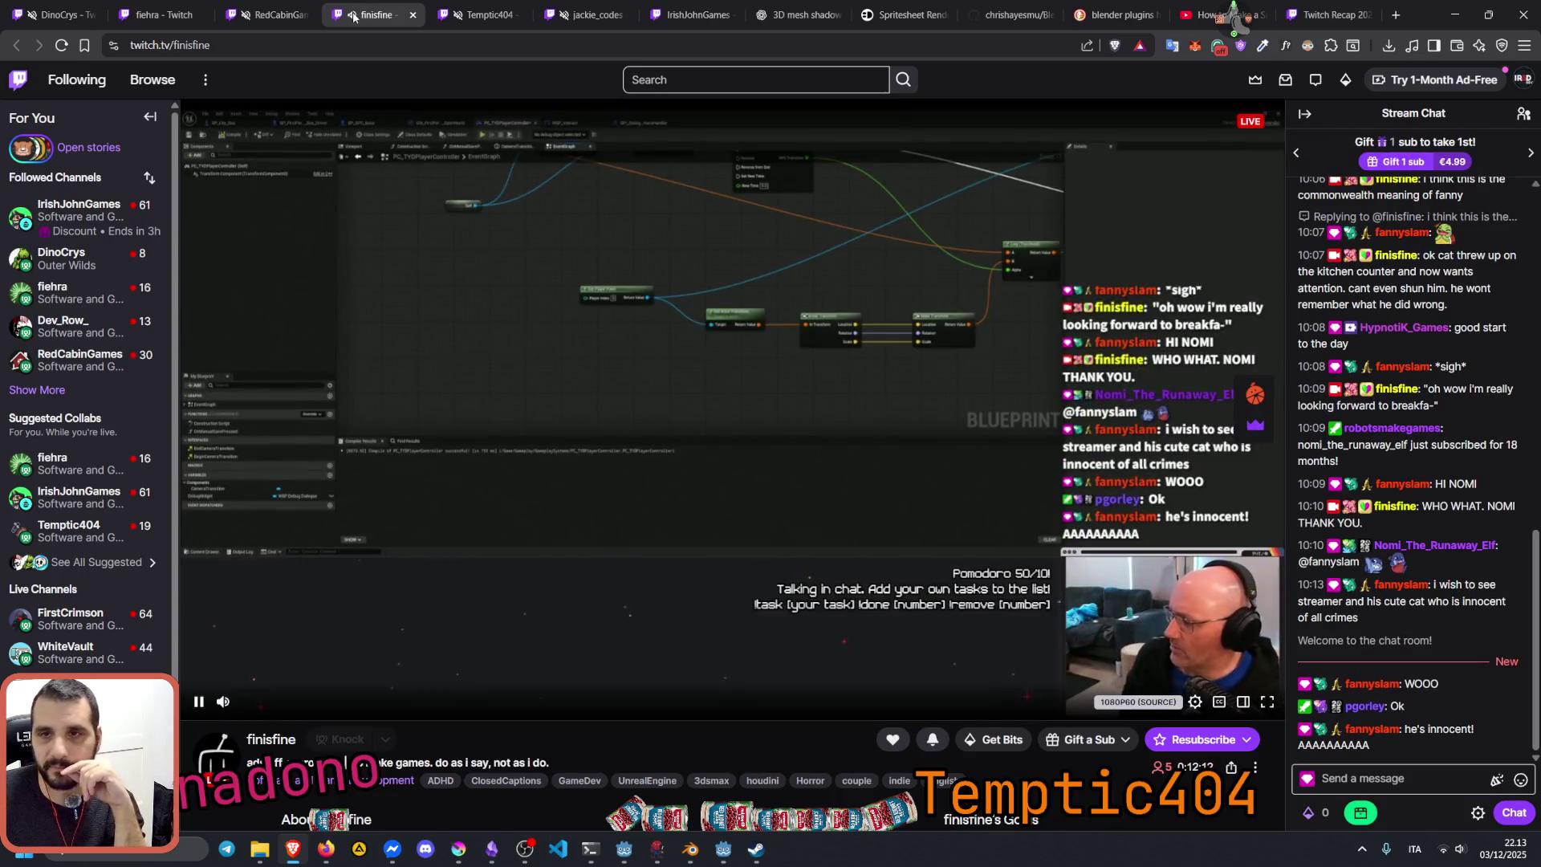
click(687, 14)
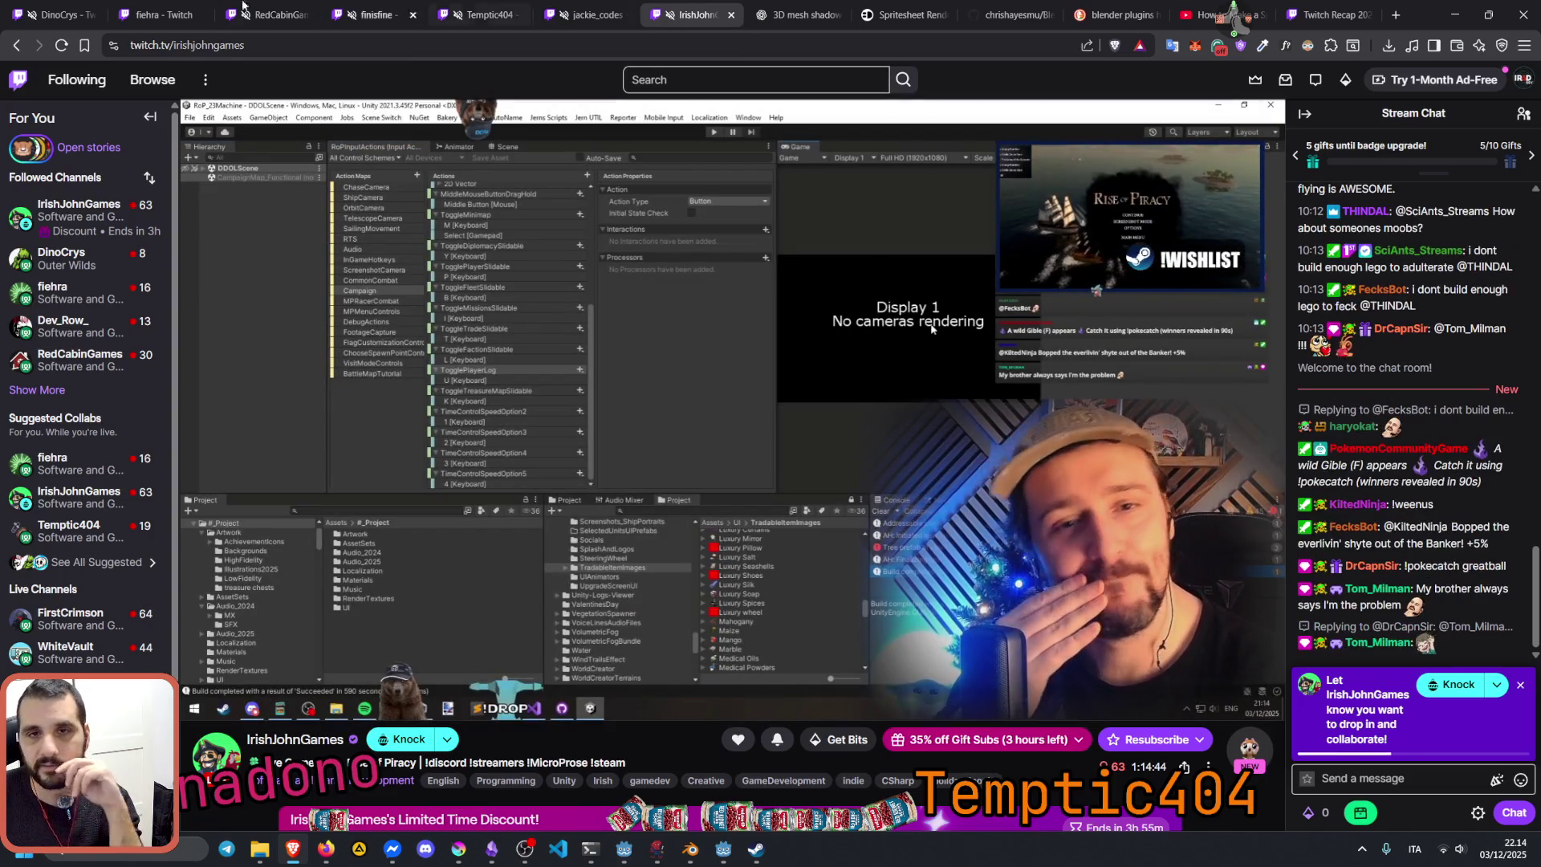
click(66, 15)
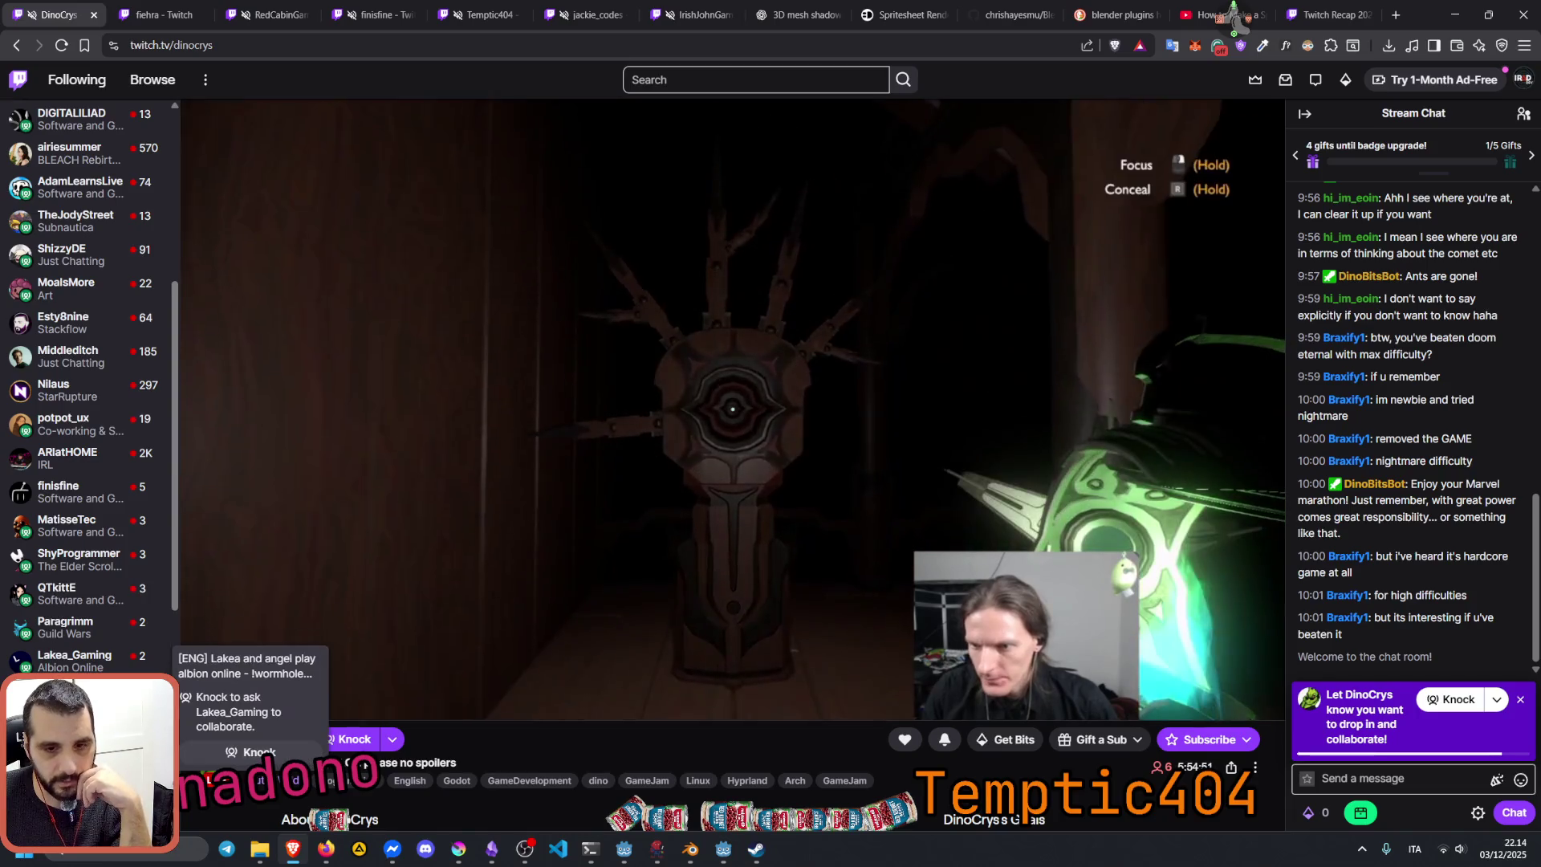
scroll(114, 481, down, 3)
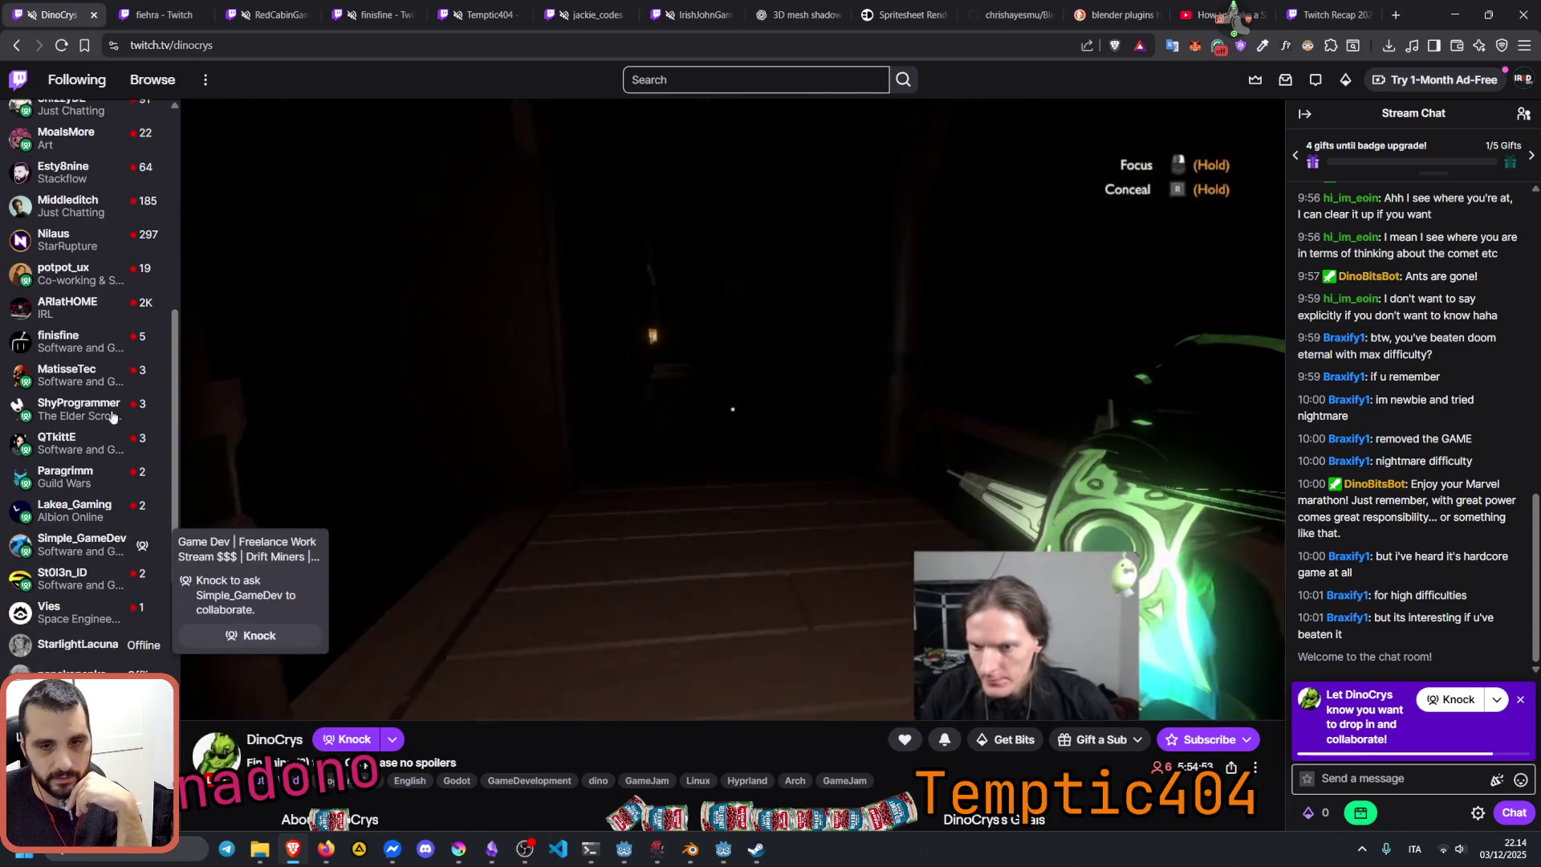
scroll(115, 400, up, 5)
scroll(115, 400, up, 3)
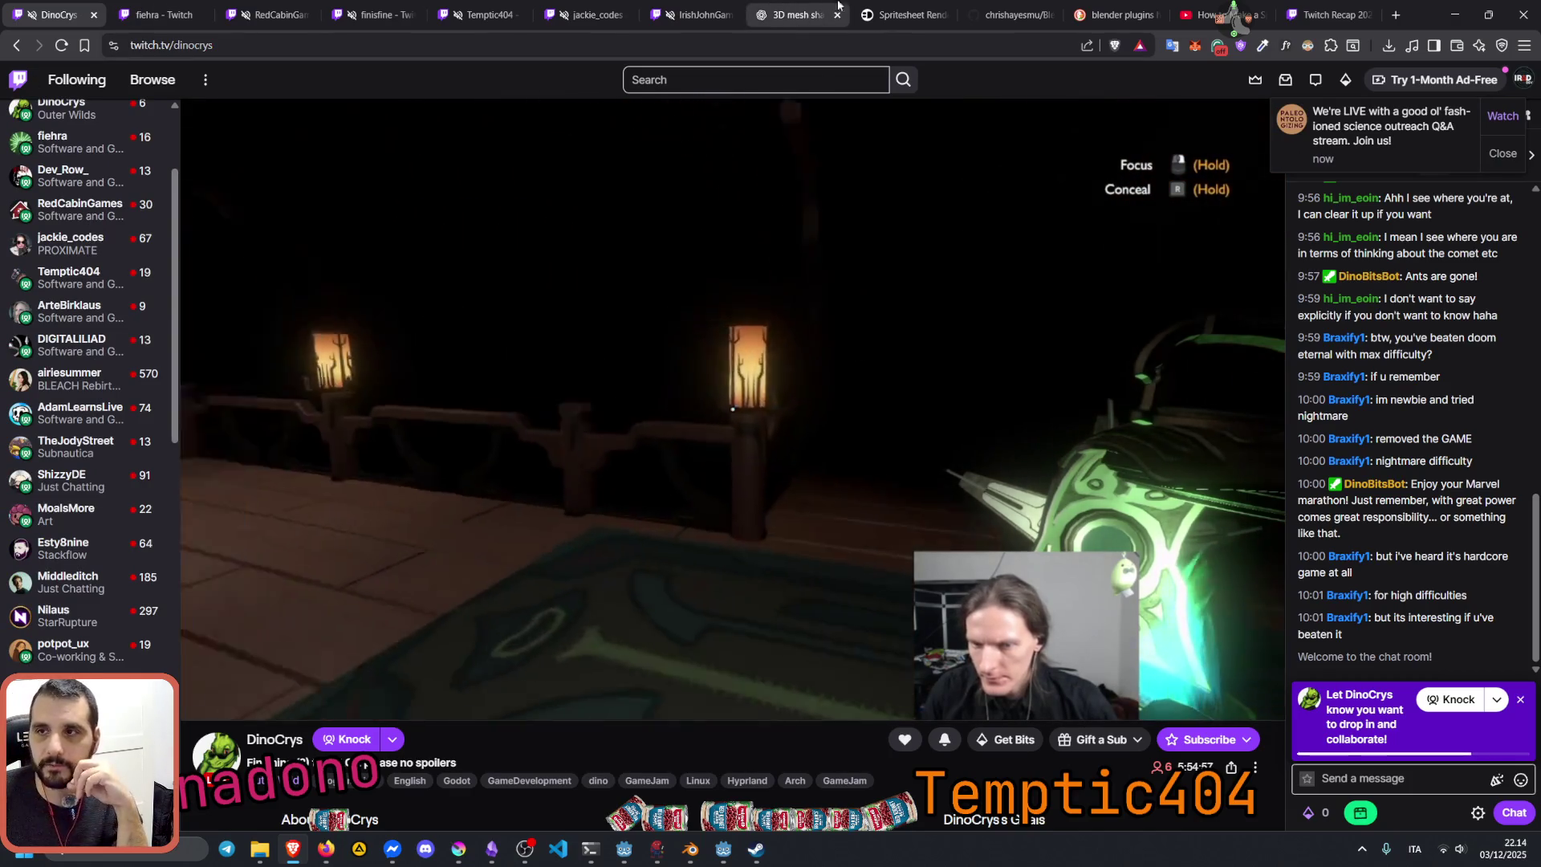
Step: Glance at the Spritesheet Renderer addon pages, close the Blender plugin search and land on the YouTube search
click(922, 10)
click(1009, 16)
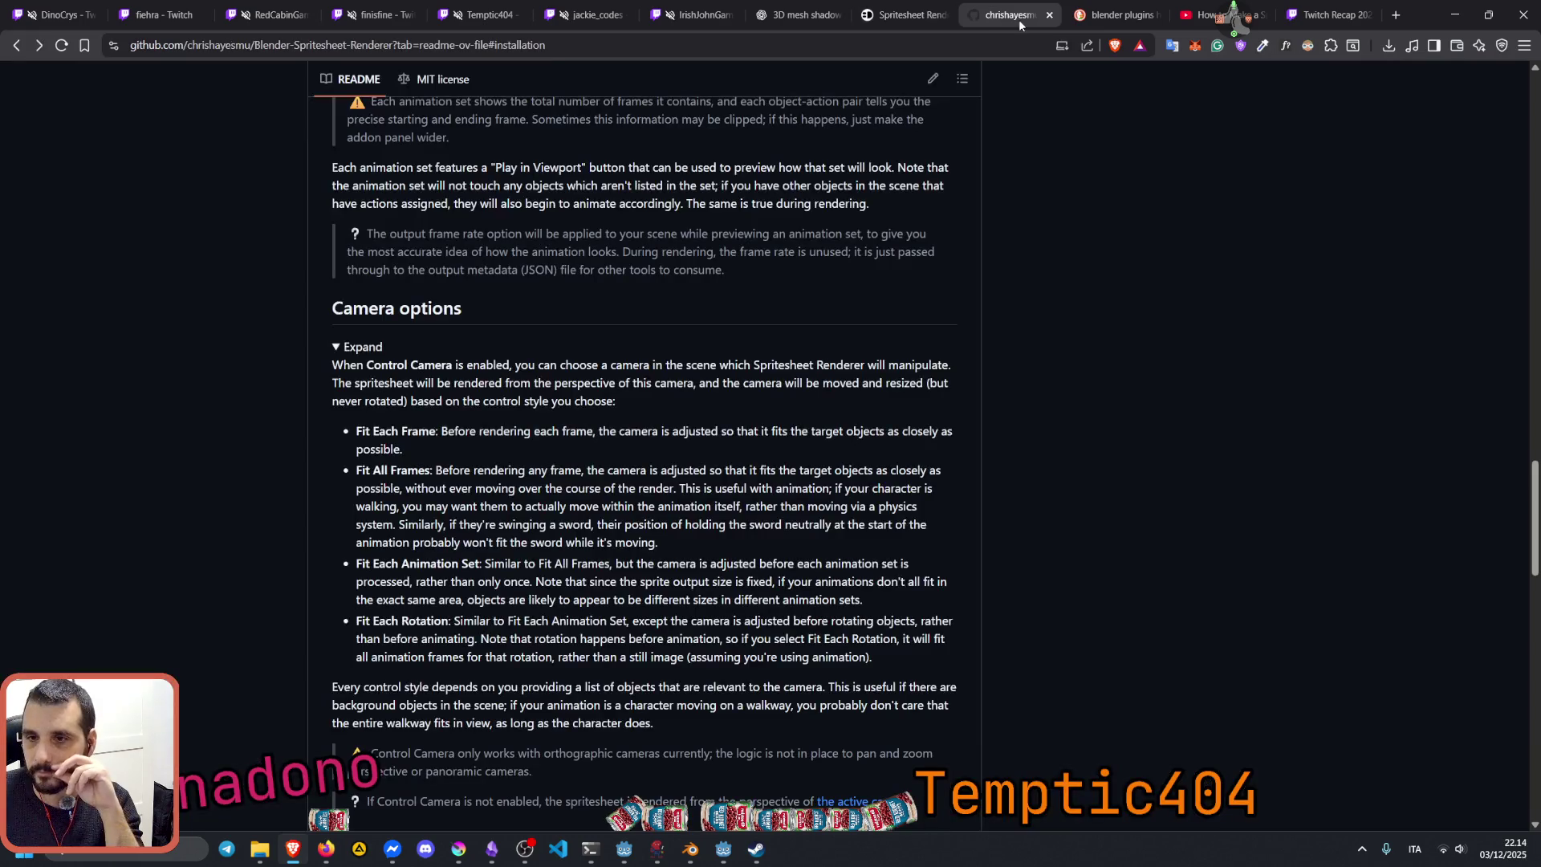
click(1131, 8)
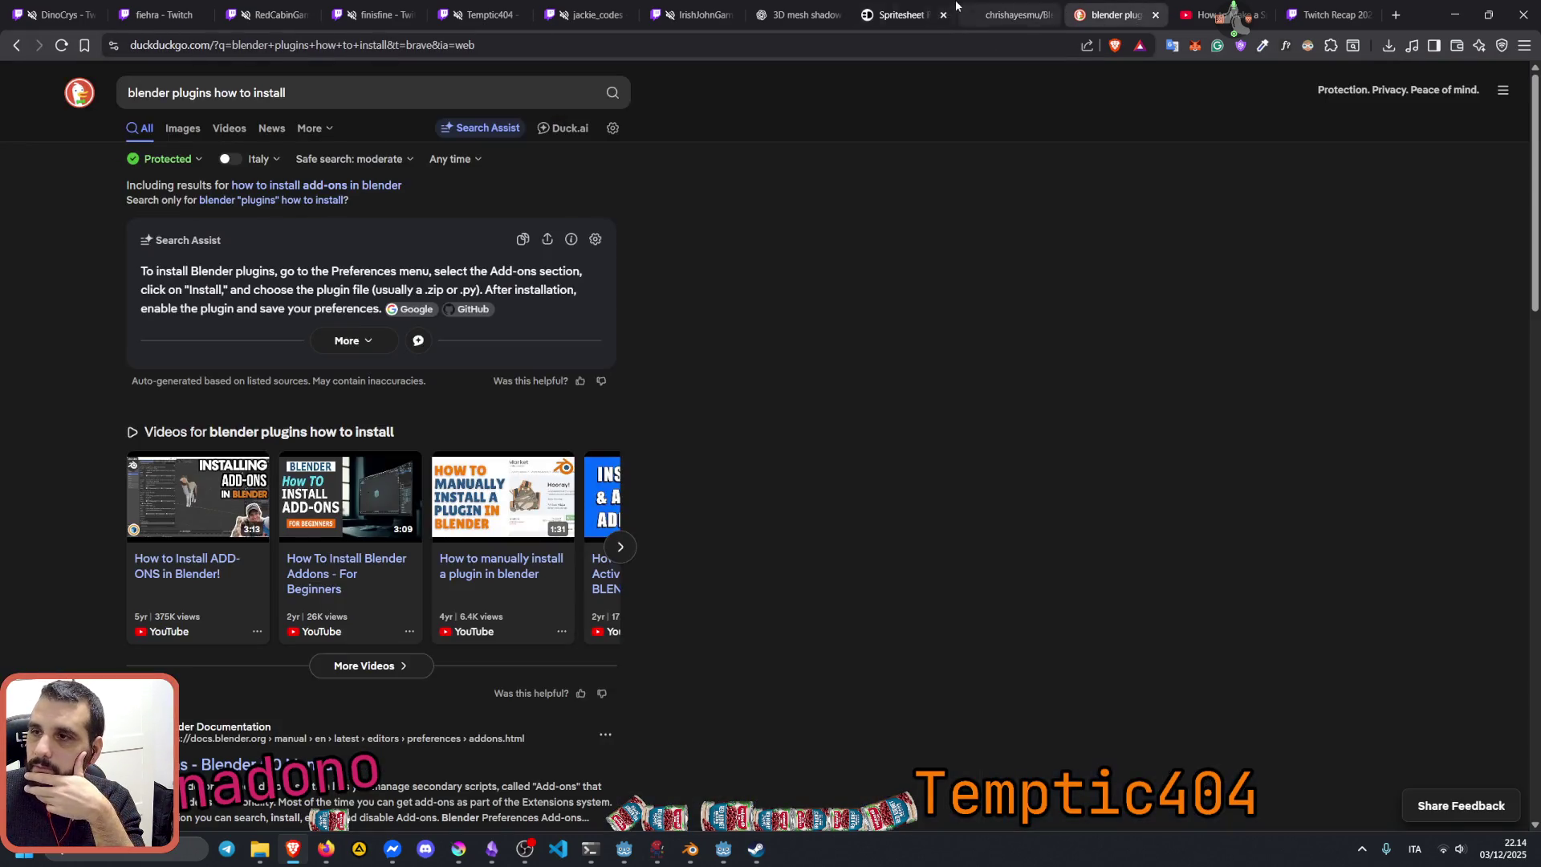
middle_click(1123, 18)
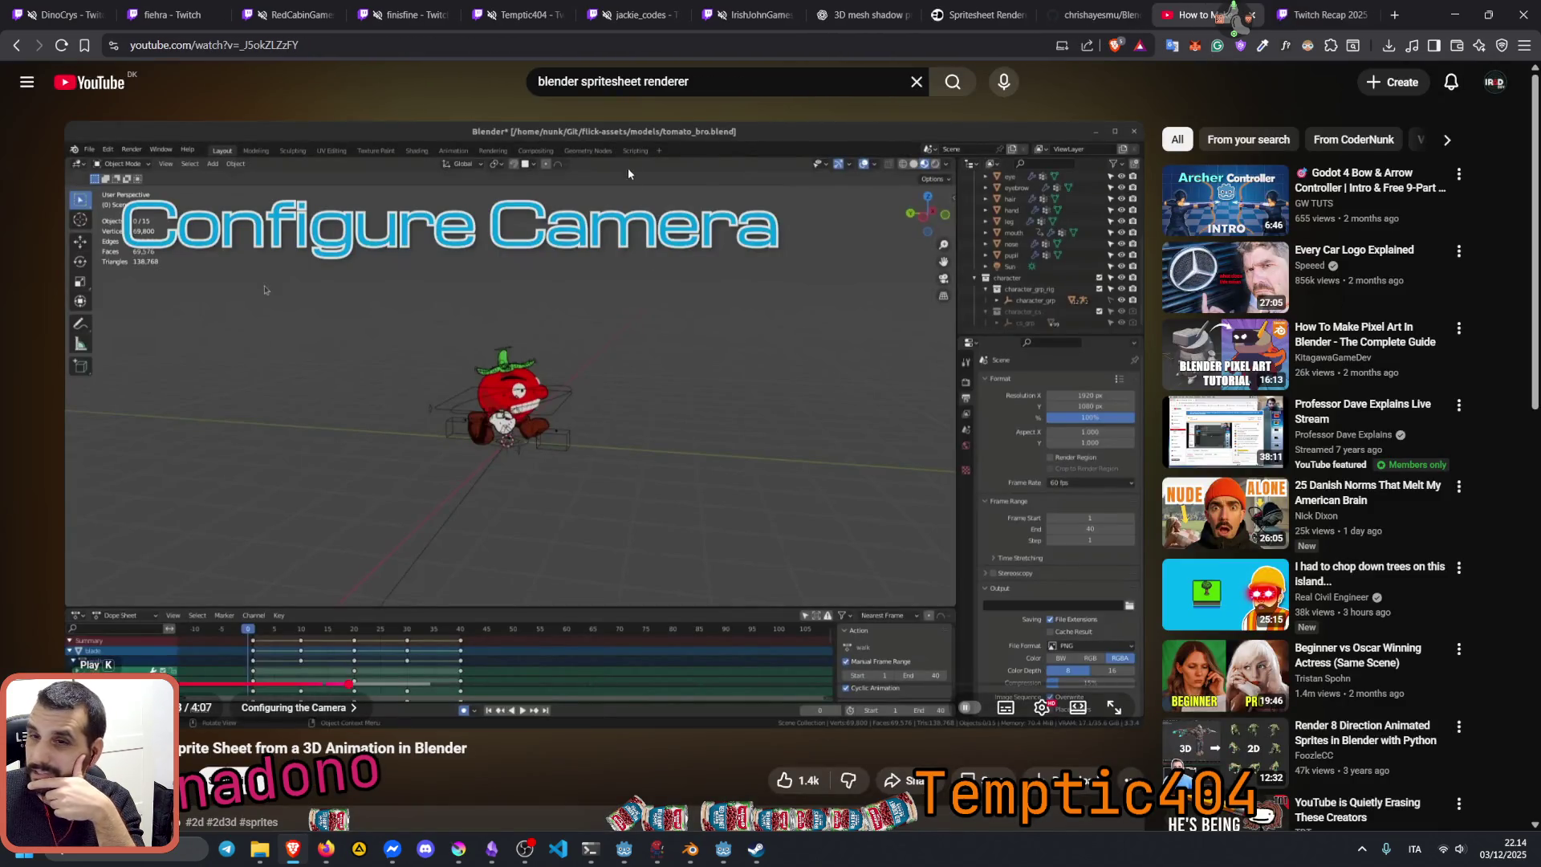
click(816, 73)
text(tutorial)
Step: Search 'blender spritesheet renderer tutorial', scrub the 'From 3D blender to spritesheet' short, then start the Blender 2.8 spritesheet video
key(Return)
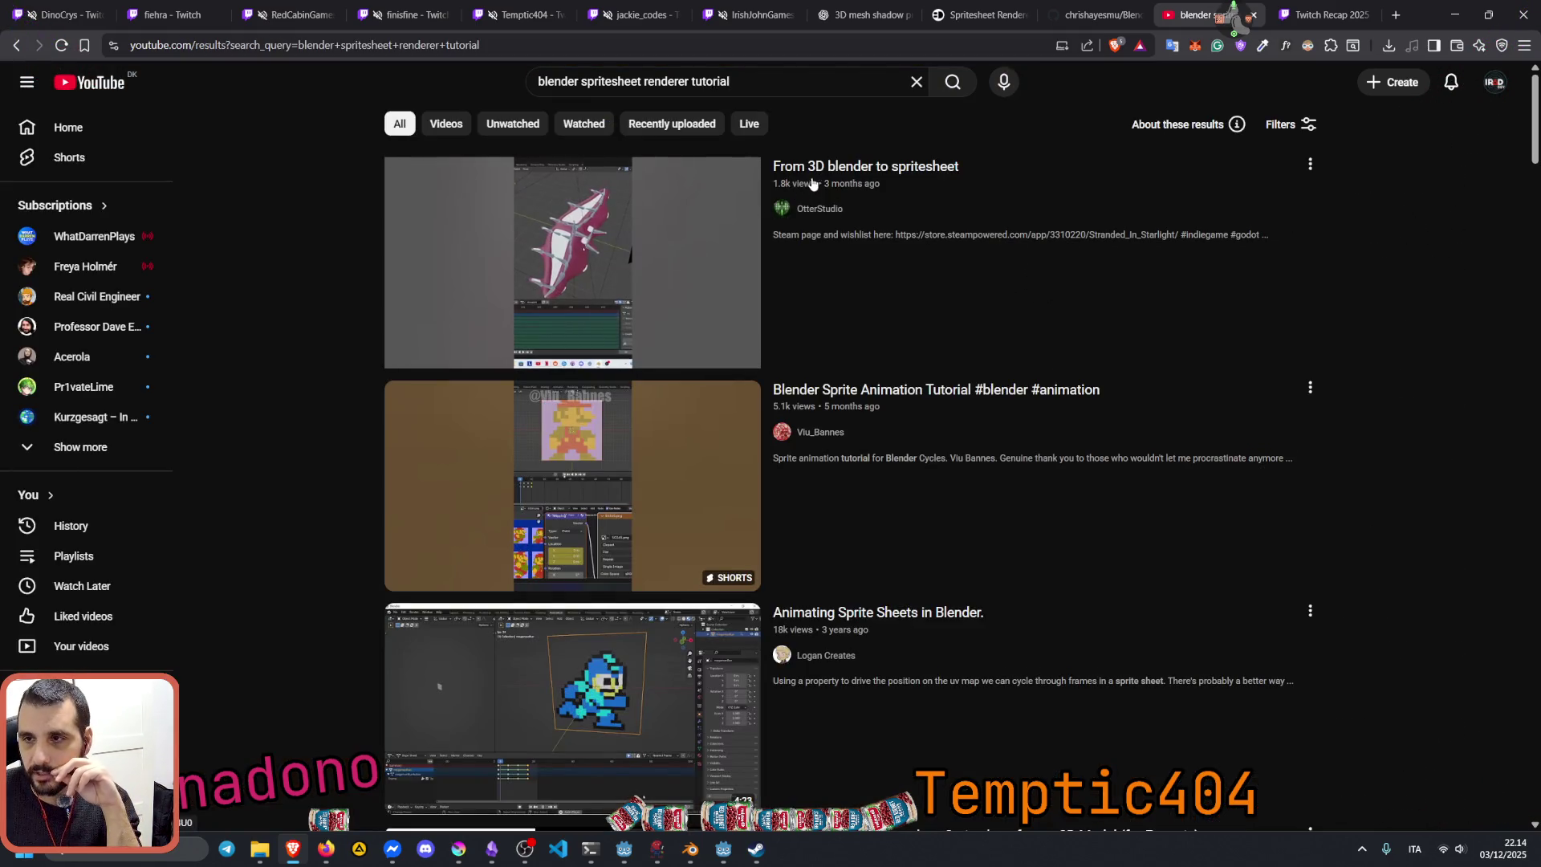
mouse_move(864, 167)
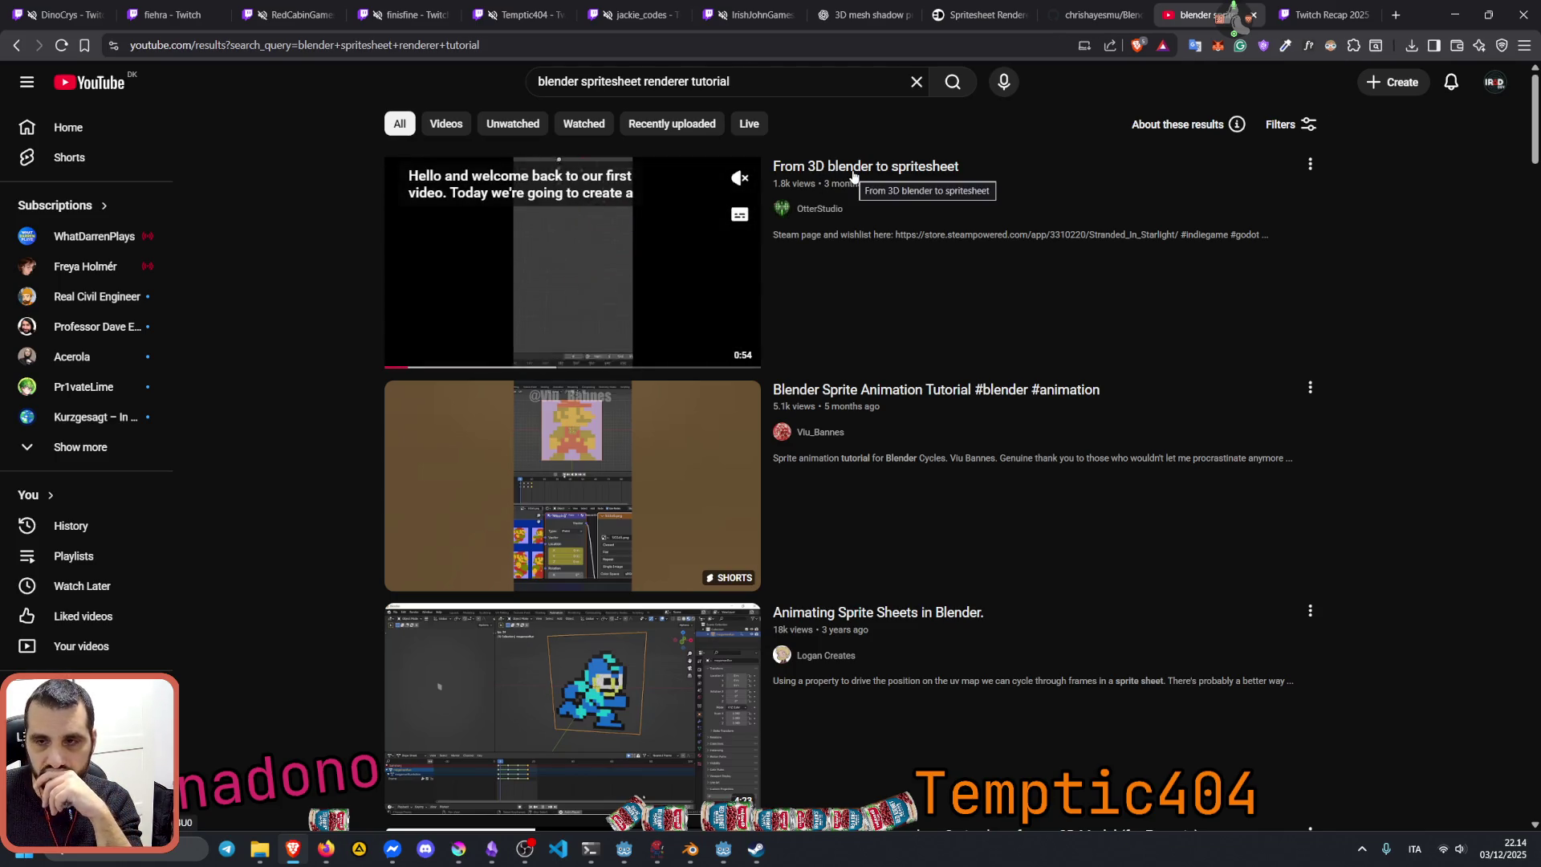
click(852, 175)
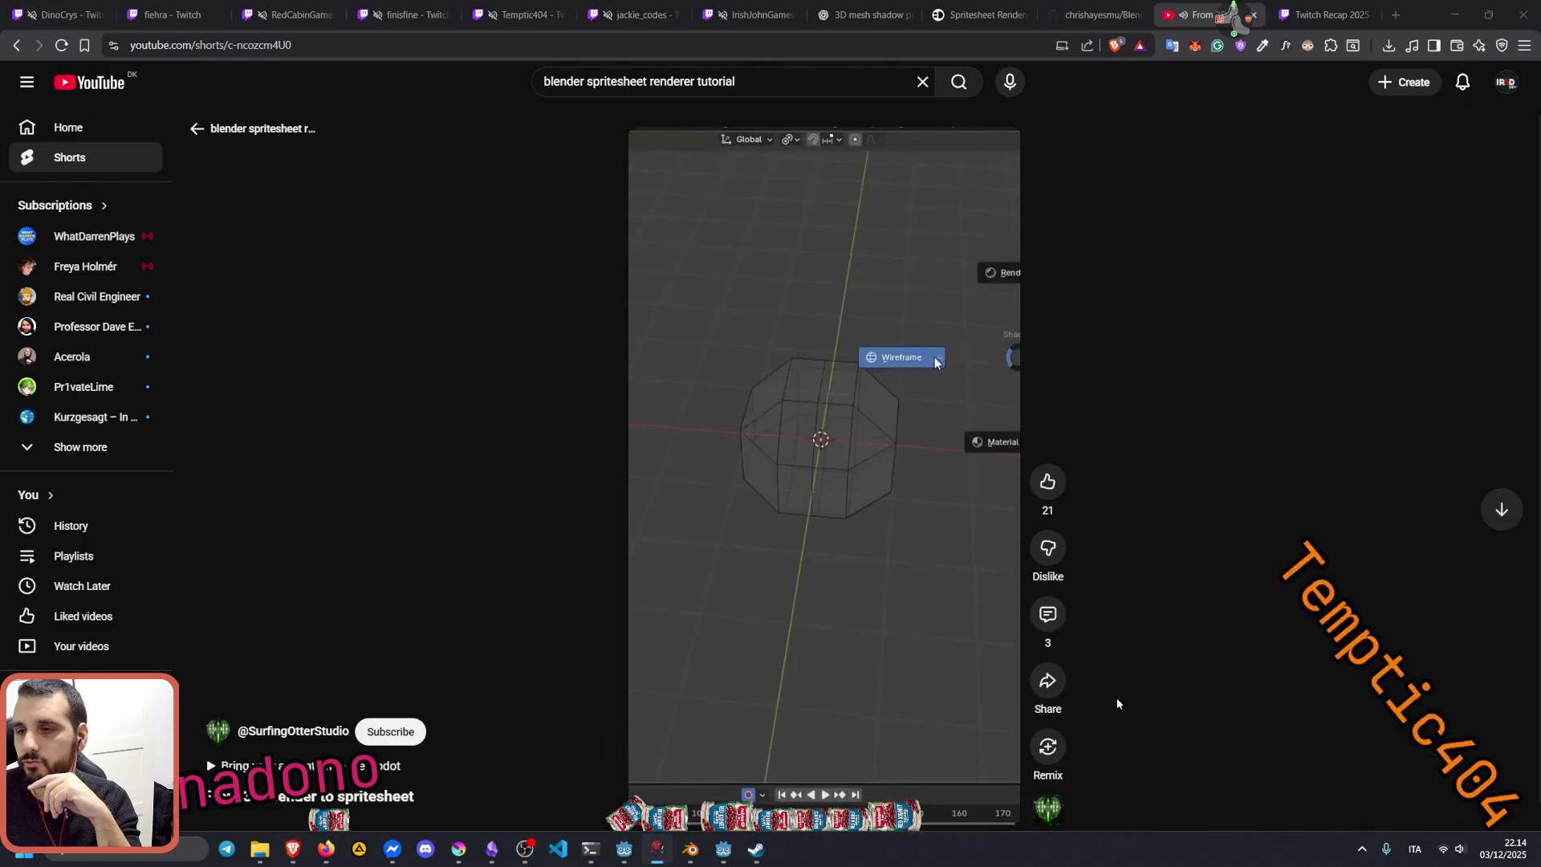
drag(750, 824, 678, 823)
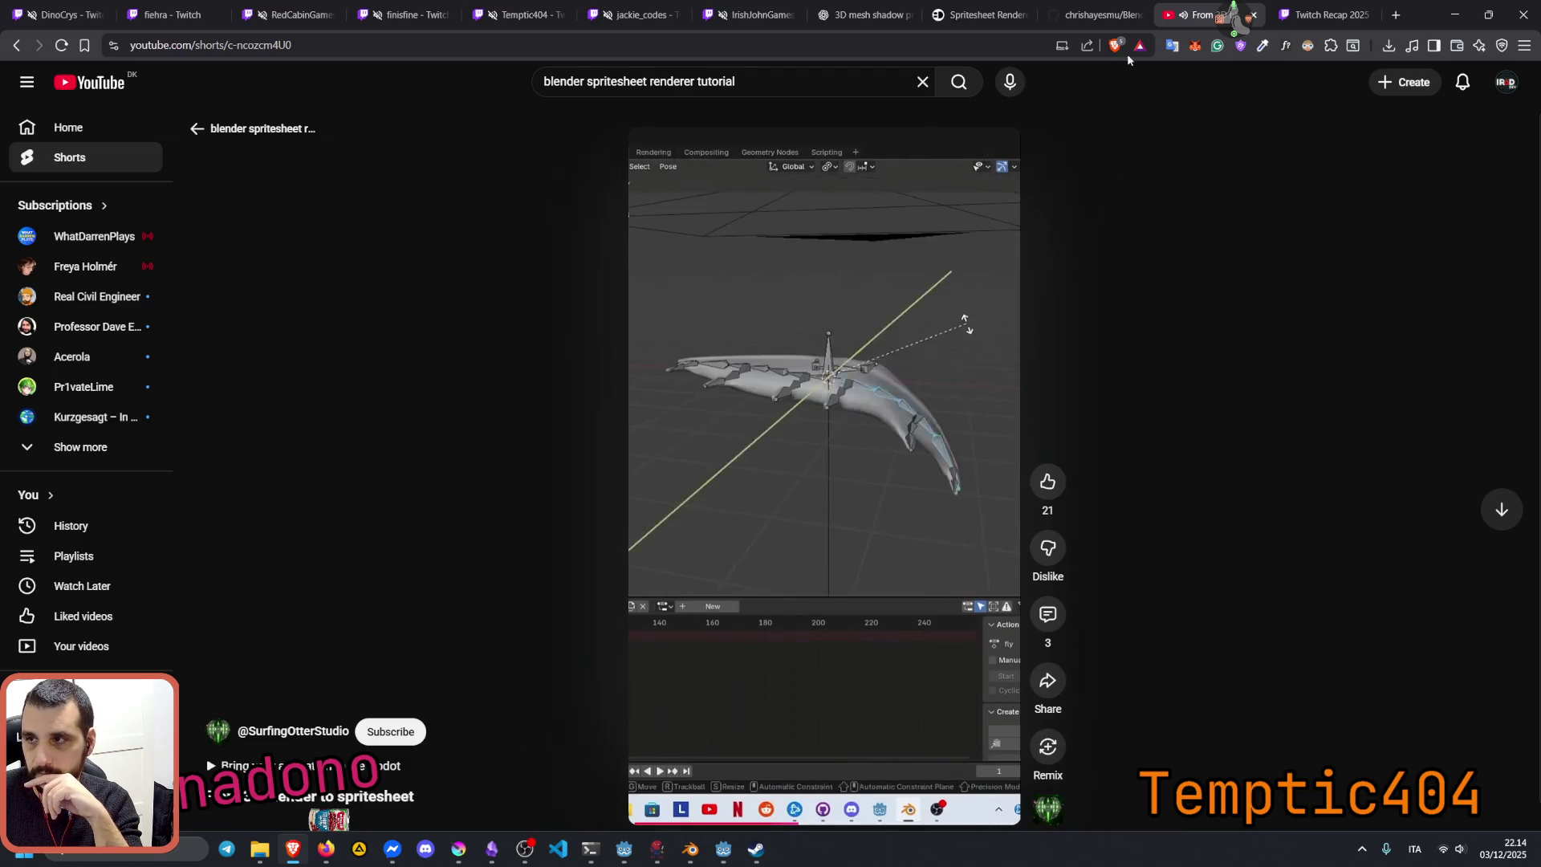
drag(805, 822, 956, 823)
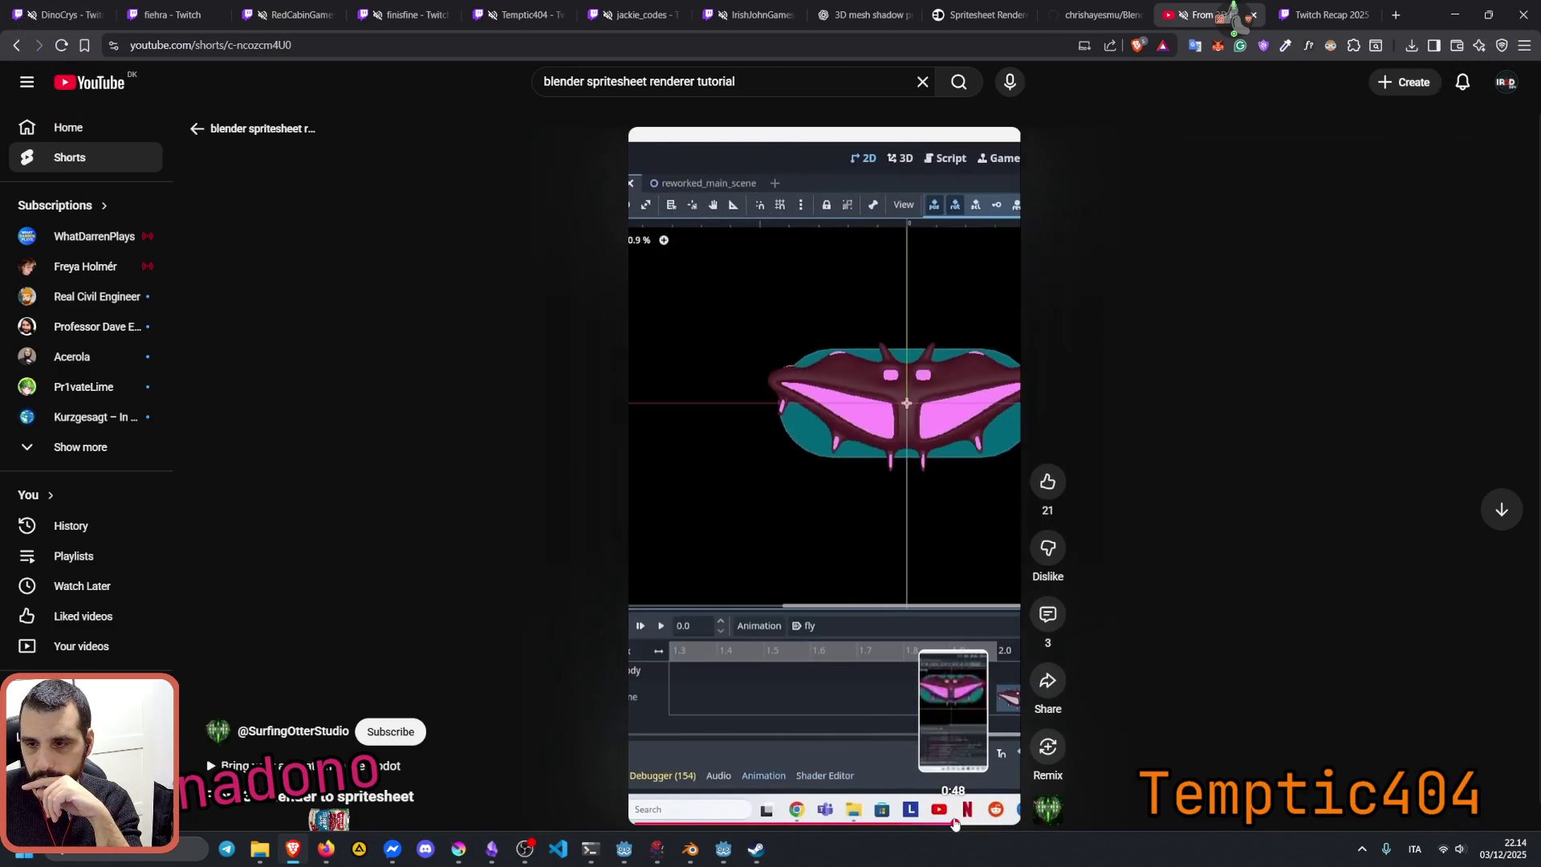
drag(954, 824, 902, 826)
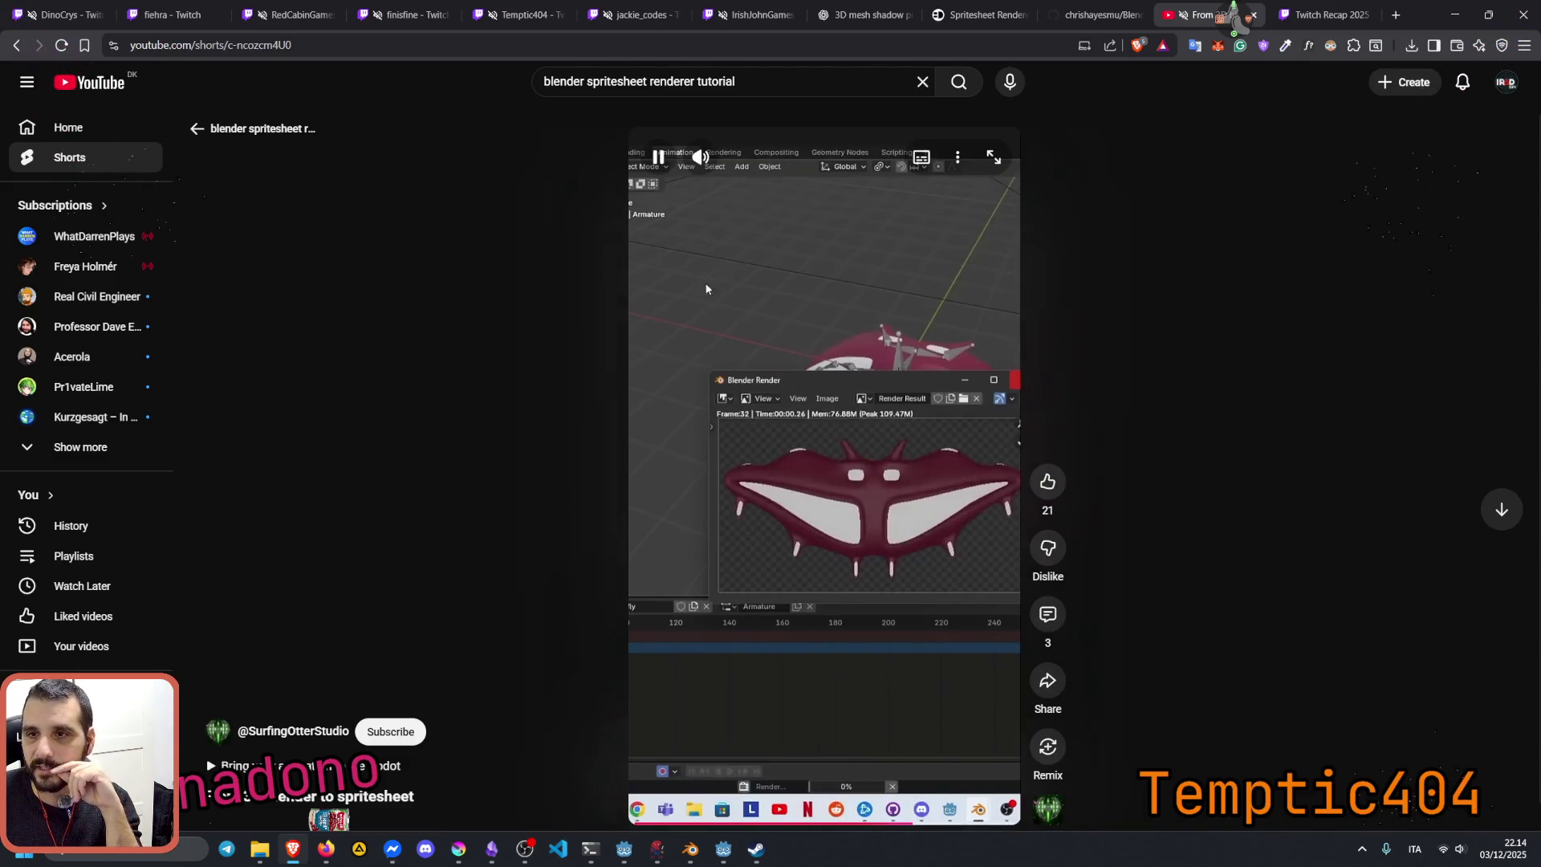
key(alt+Left)
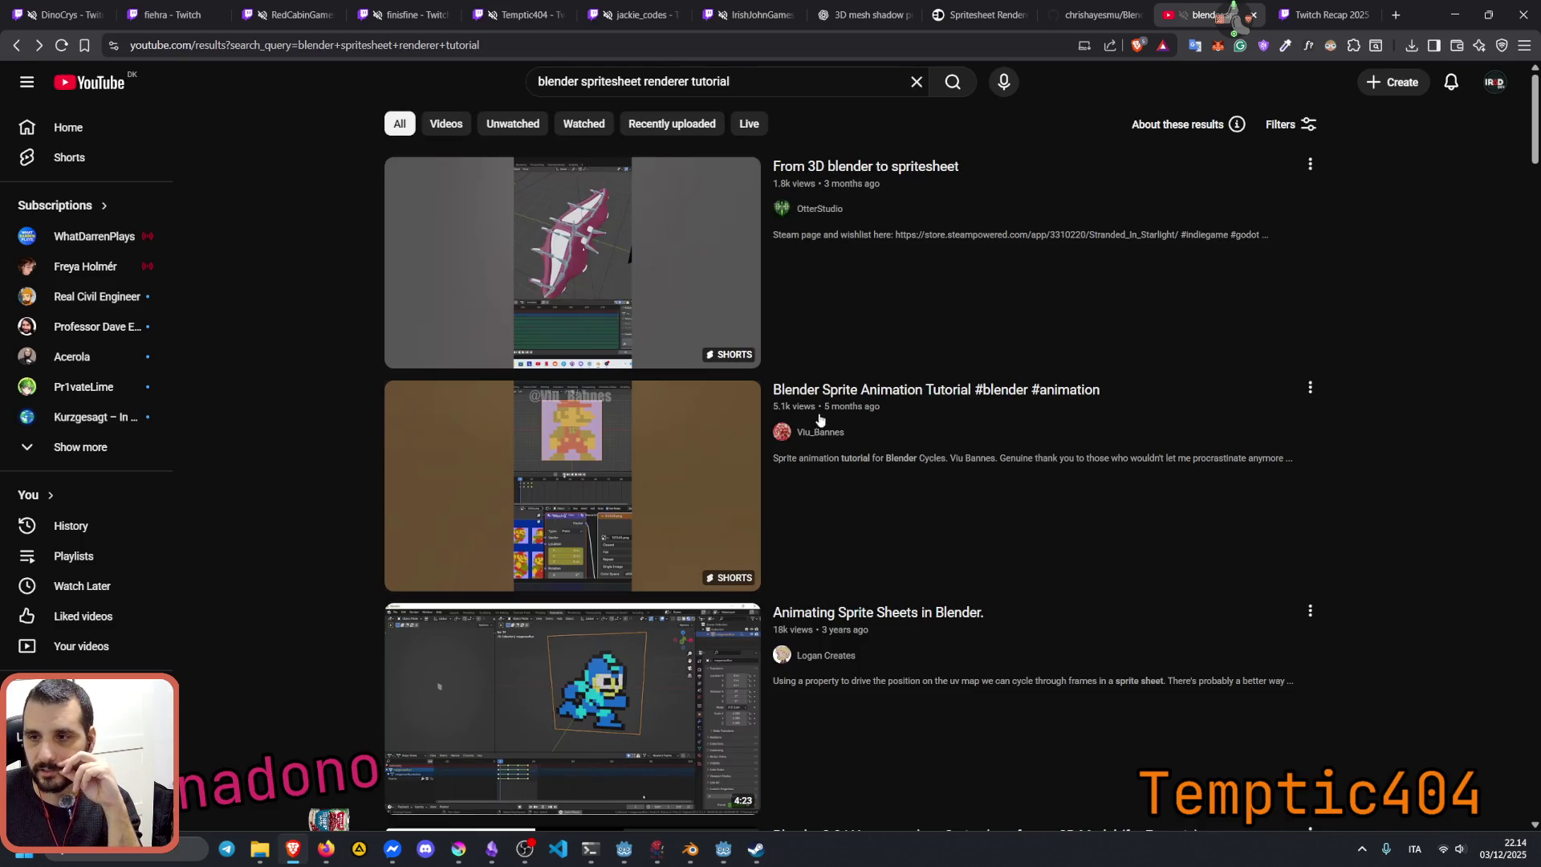
mouse_move(936, 389)
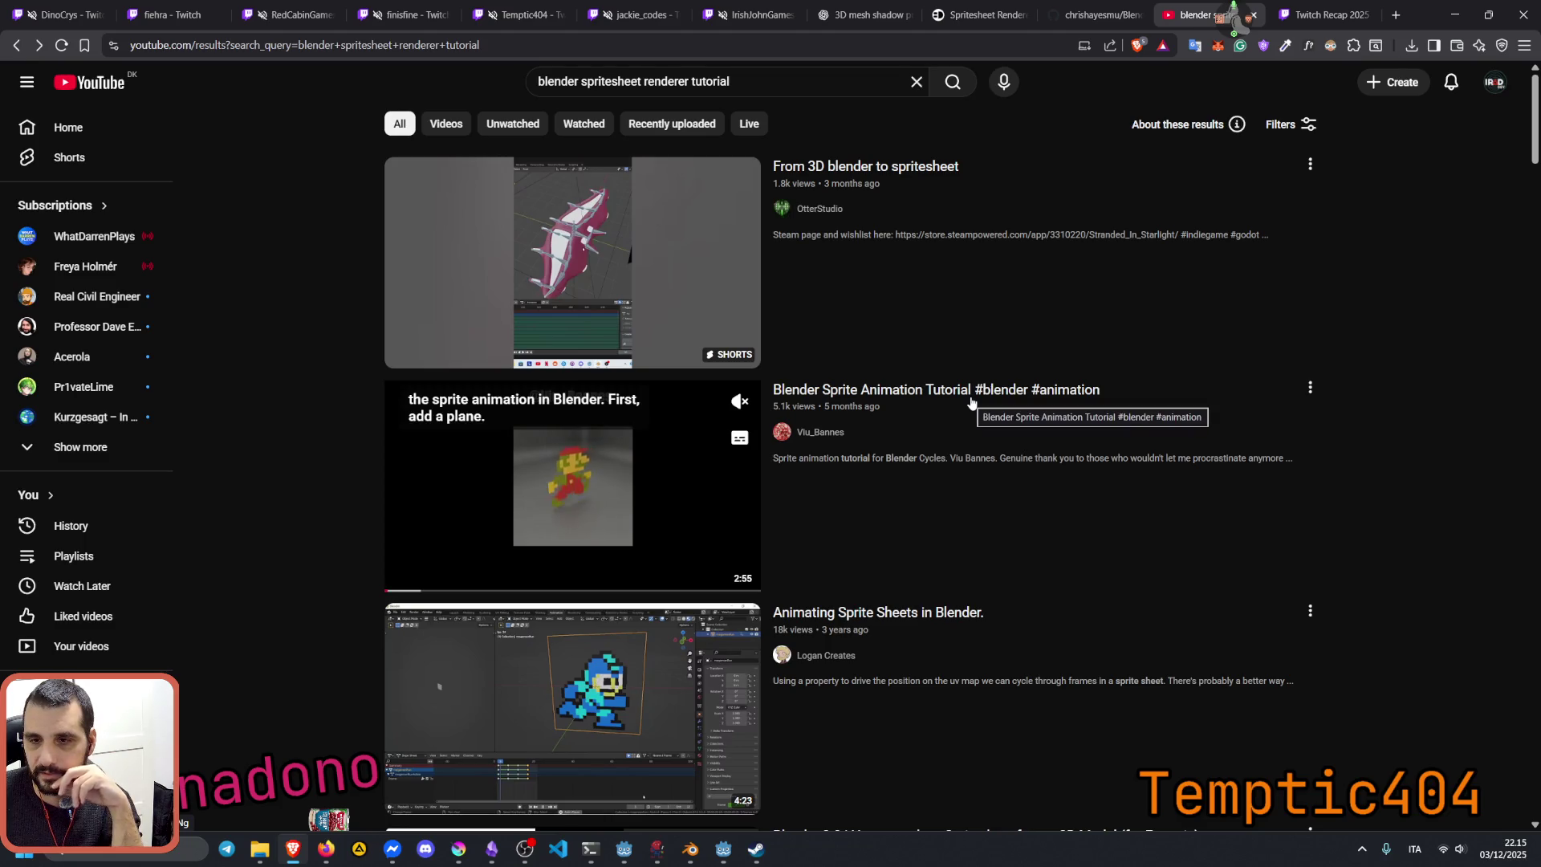
scroll(867, 448, down, 2)
scroll(870, 448, down, 2)
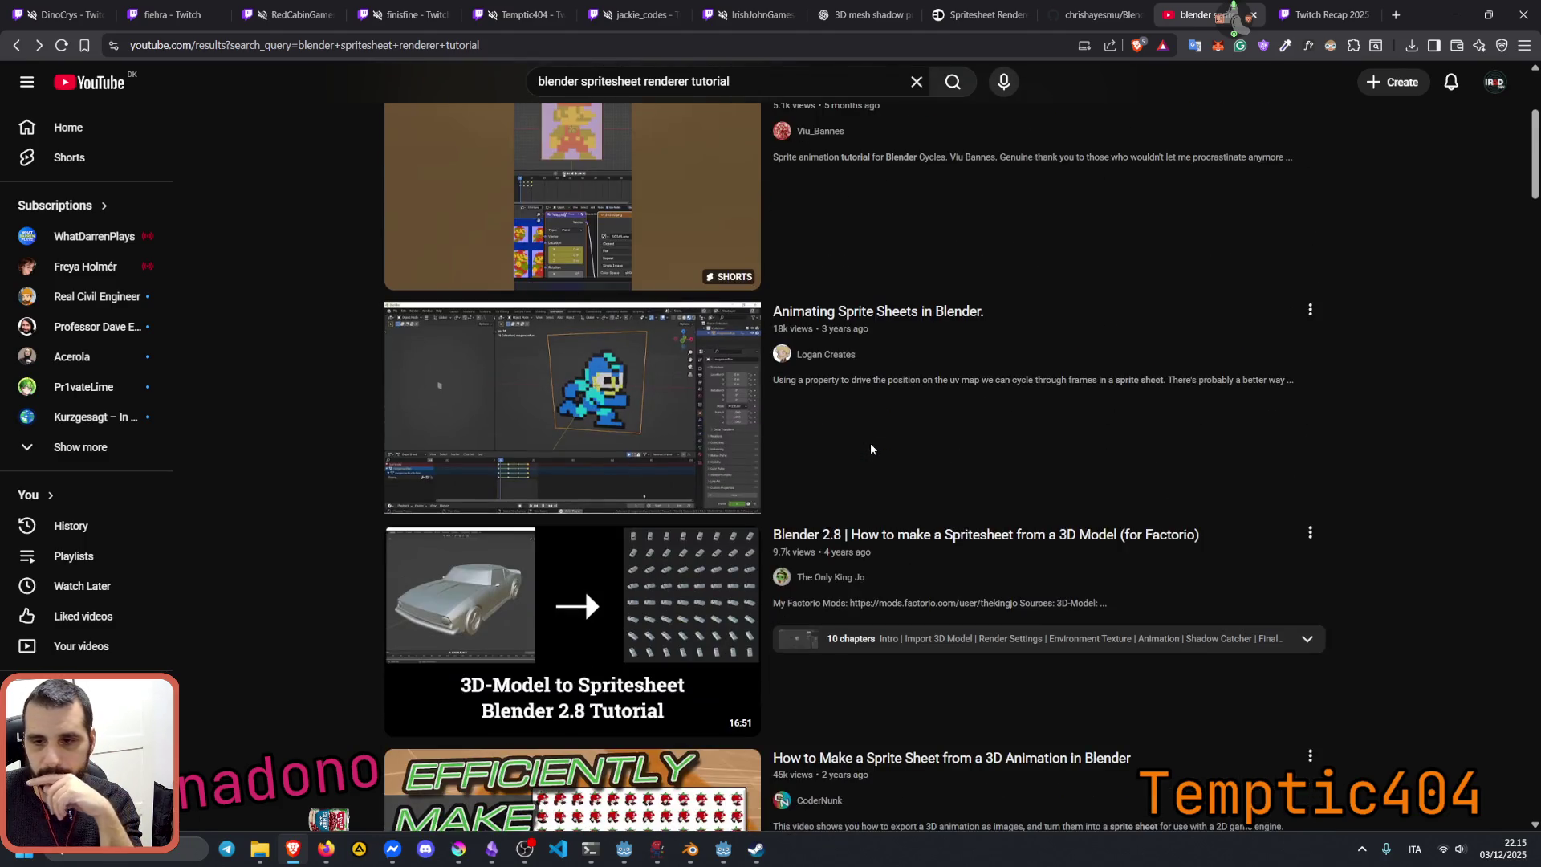
scroll(871, 448, down, 1)
click(950, 463)
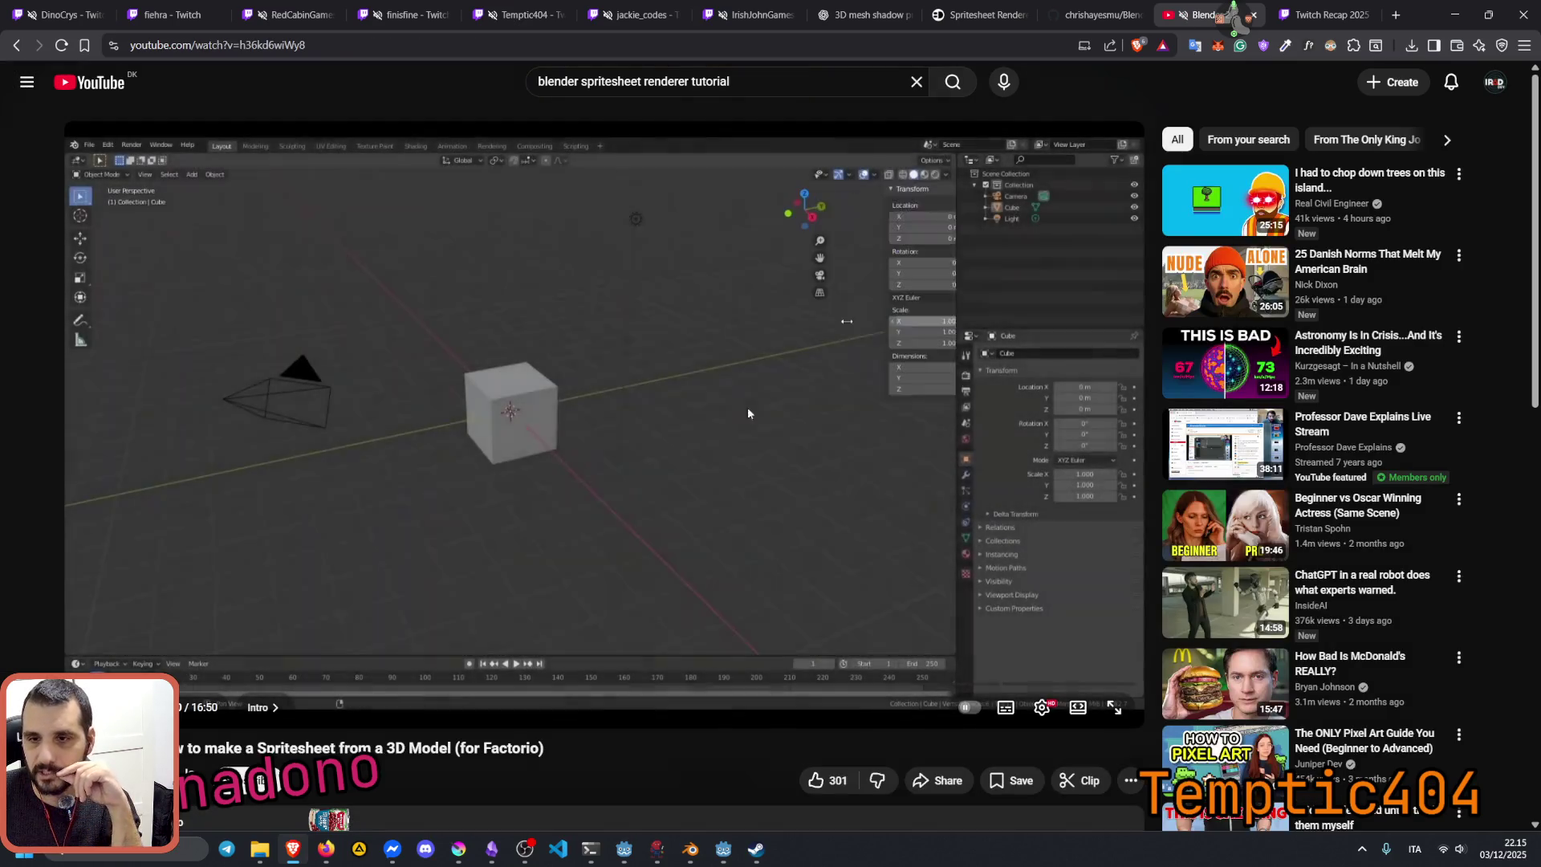
scroll(341, 500, down, 3)
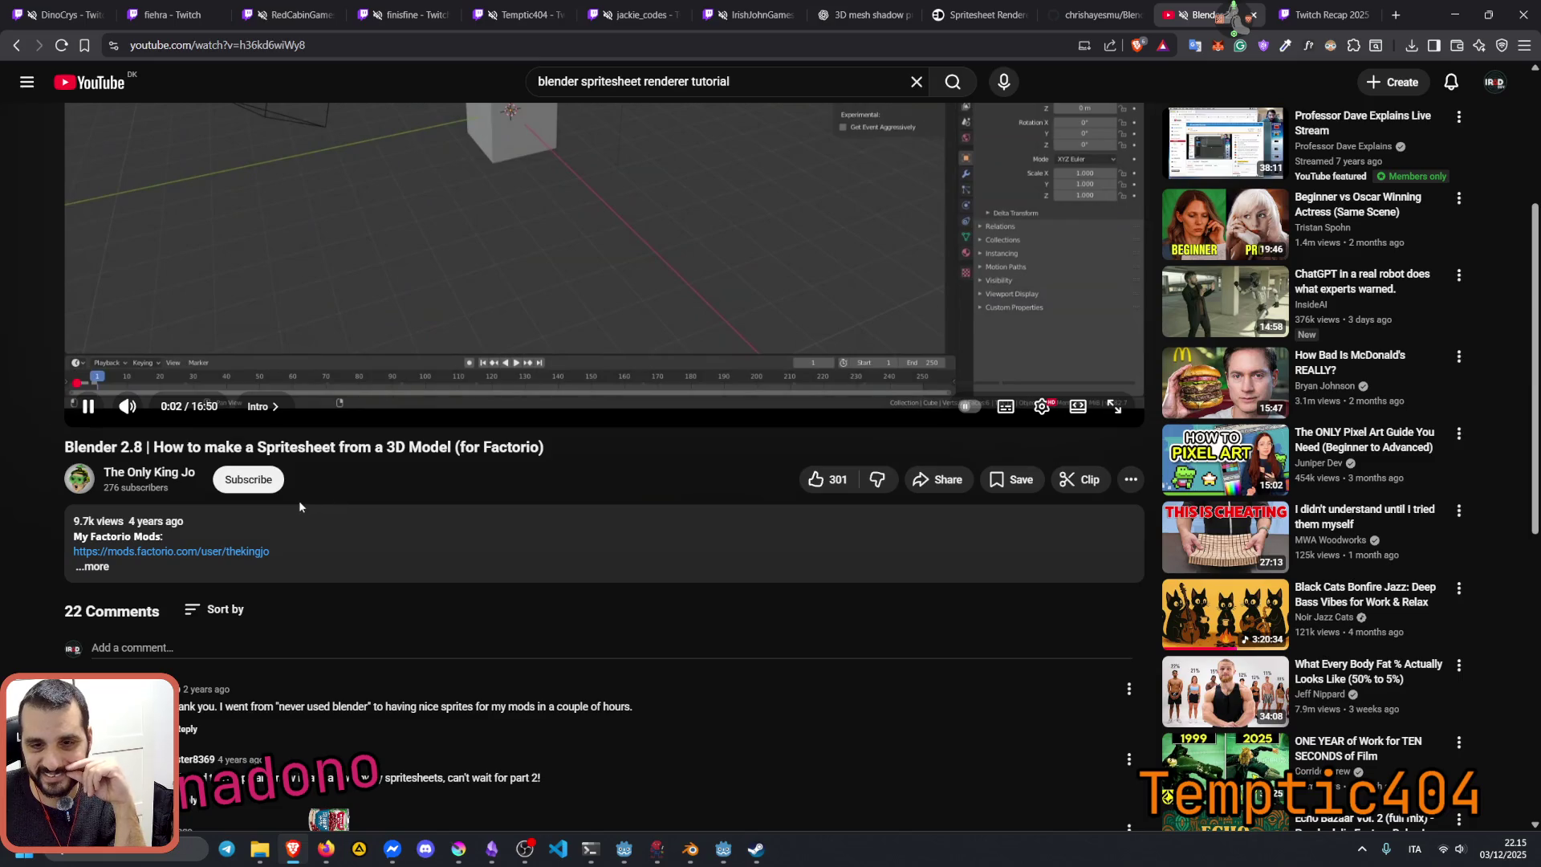
Step: Expand the video description, check the Free Sprite Sheet Packer page, dismiss its TexturePacker popup and close it
click(96, 567)
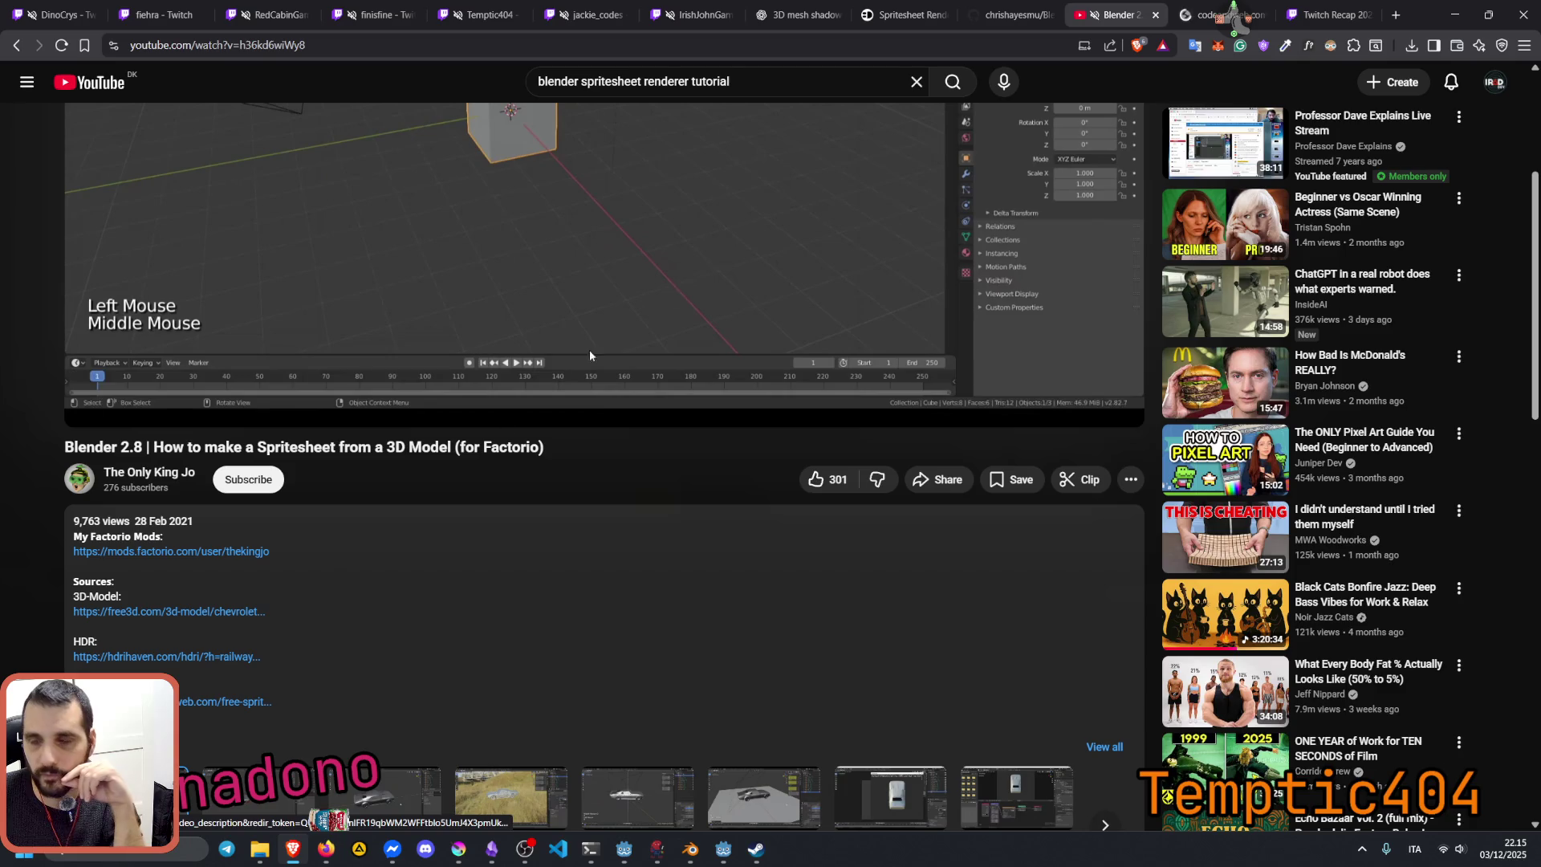
click(1201, 16)
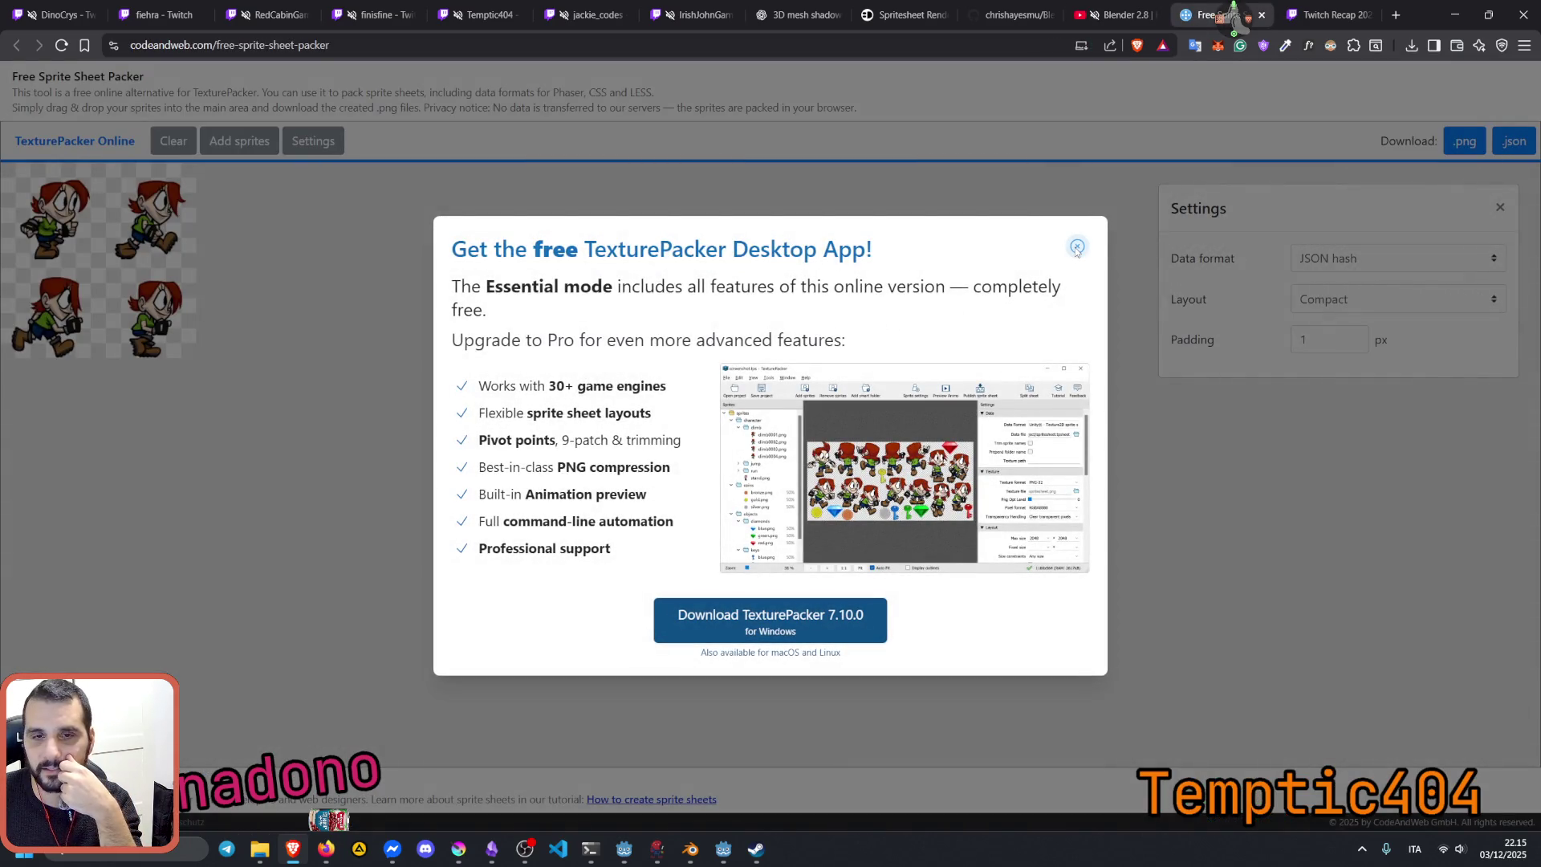
key(Escape)
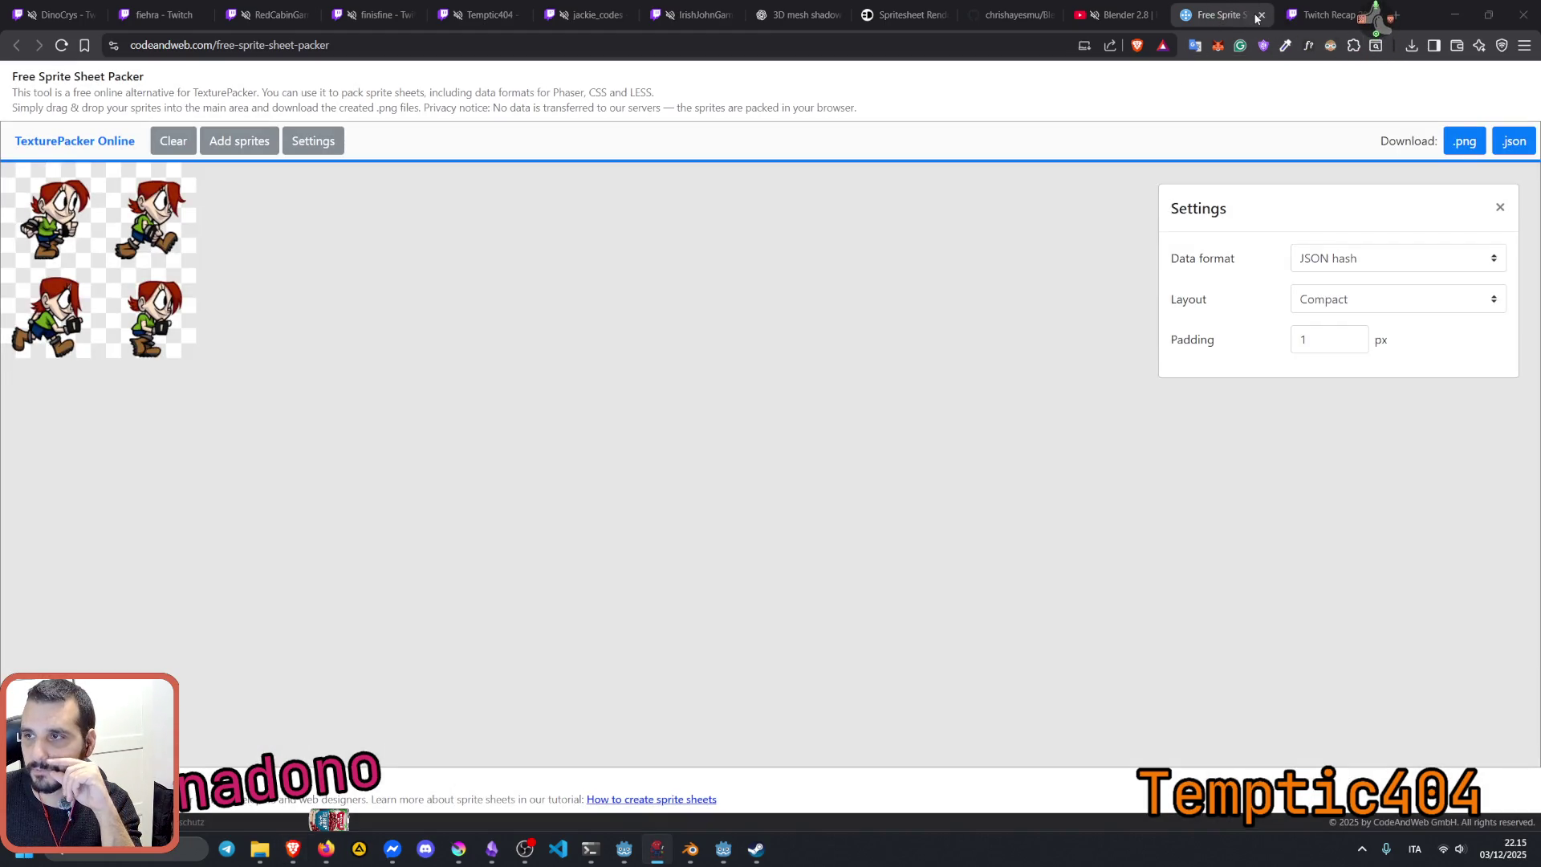
click(1260, 15)
scroll(286, 584, up, 3)
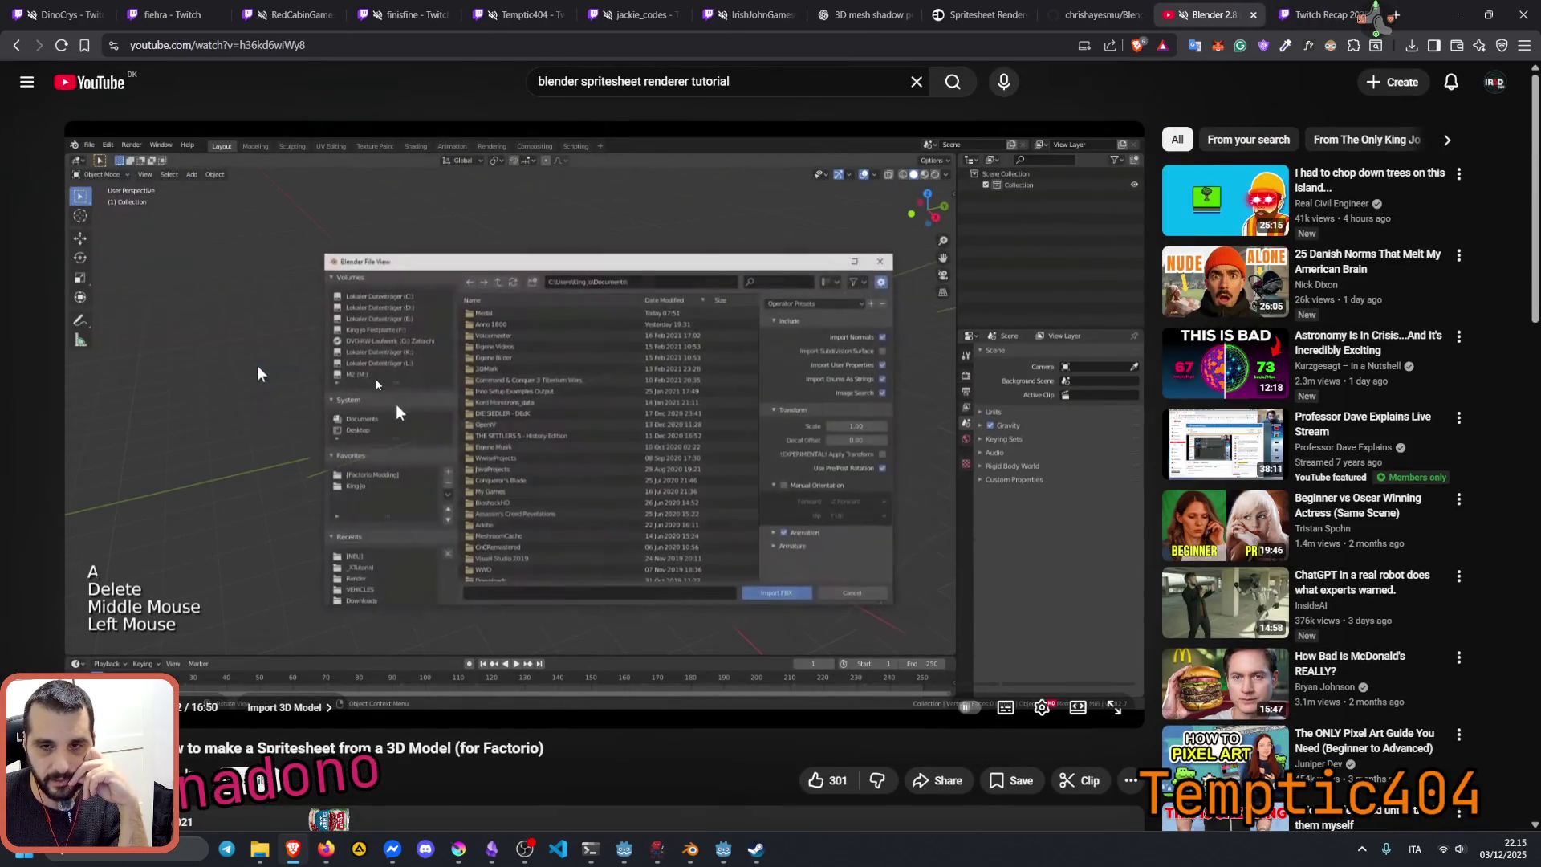
Step: Seek the tutorial forward to the Shadow Catcher chapter, then switch to the Twitch Recap page
drag(192, 686, 287, 693)
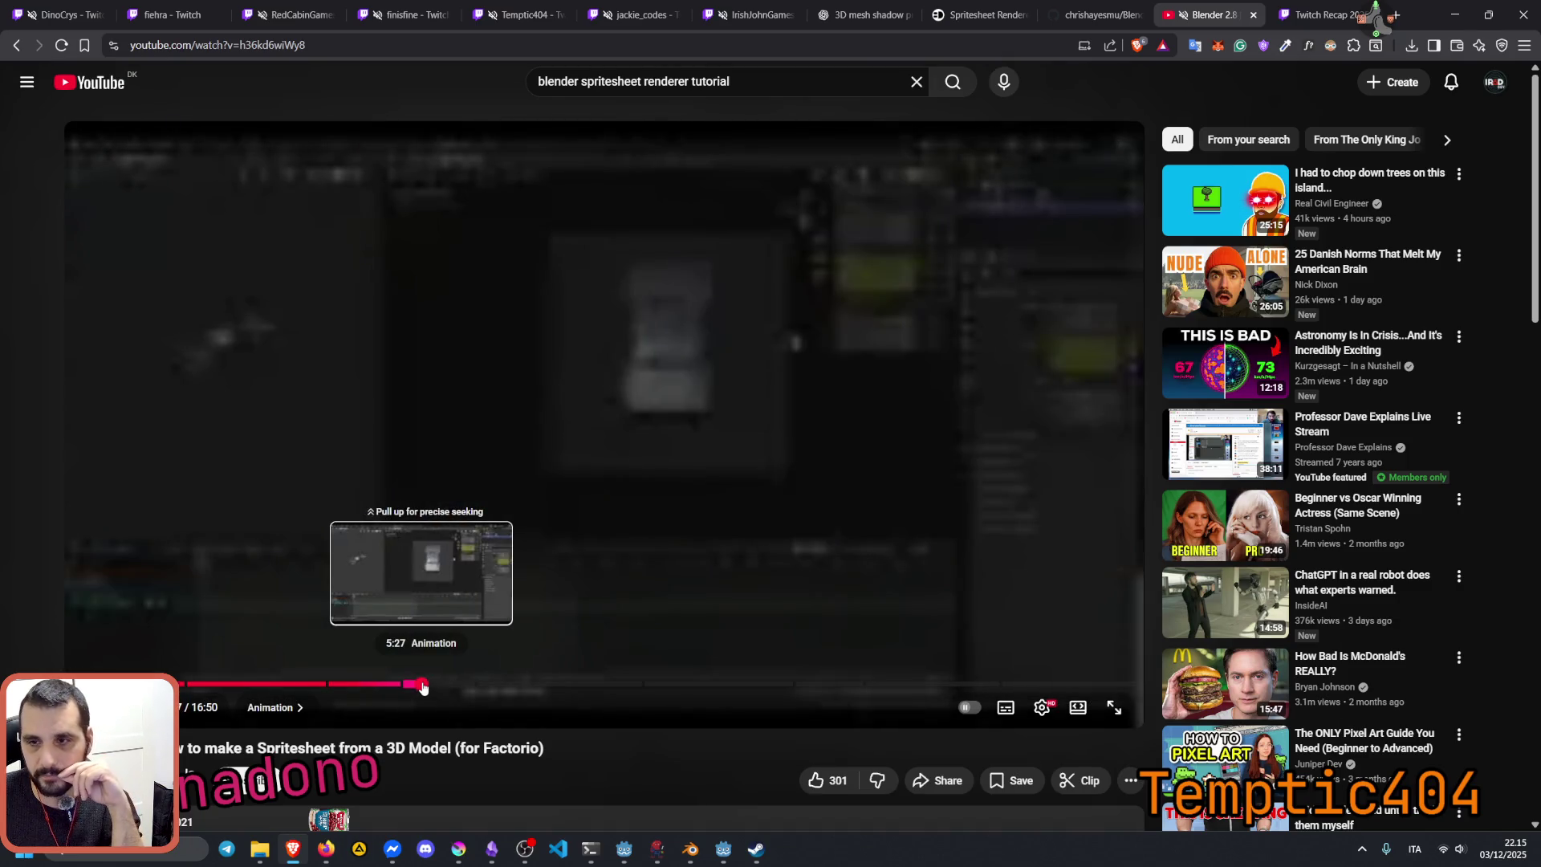
mouse_move(288, 692)
mouse_down()
mouse_move(593, 690)
mouse_move(505, 692)
mouse_up()
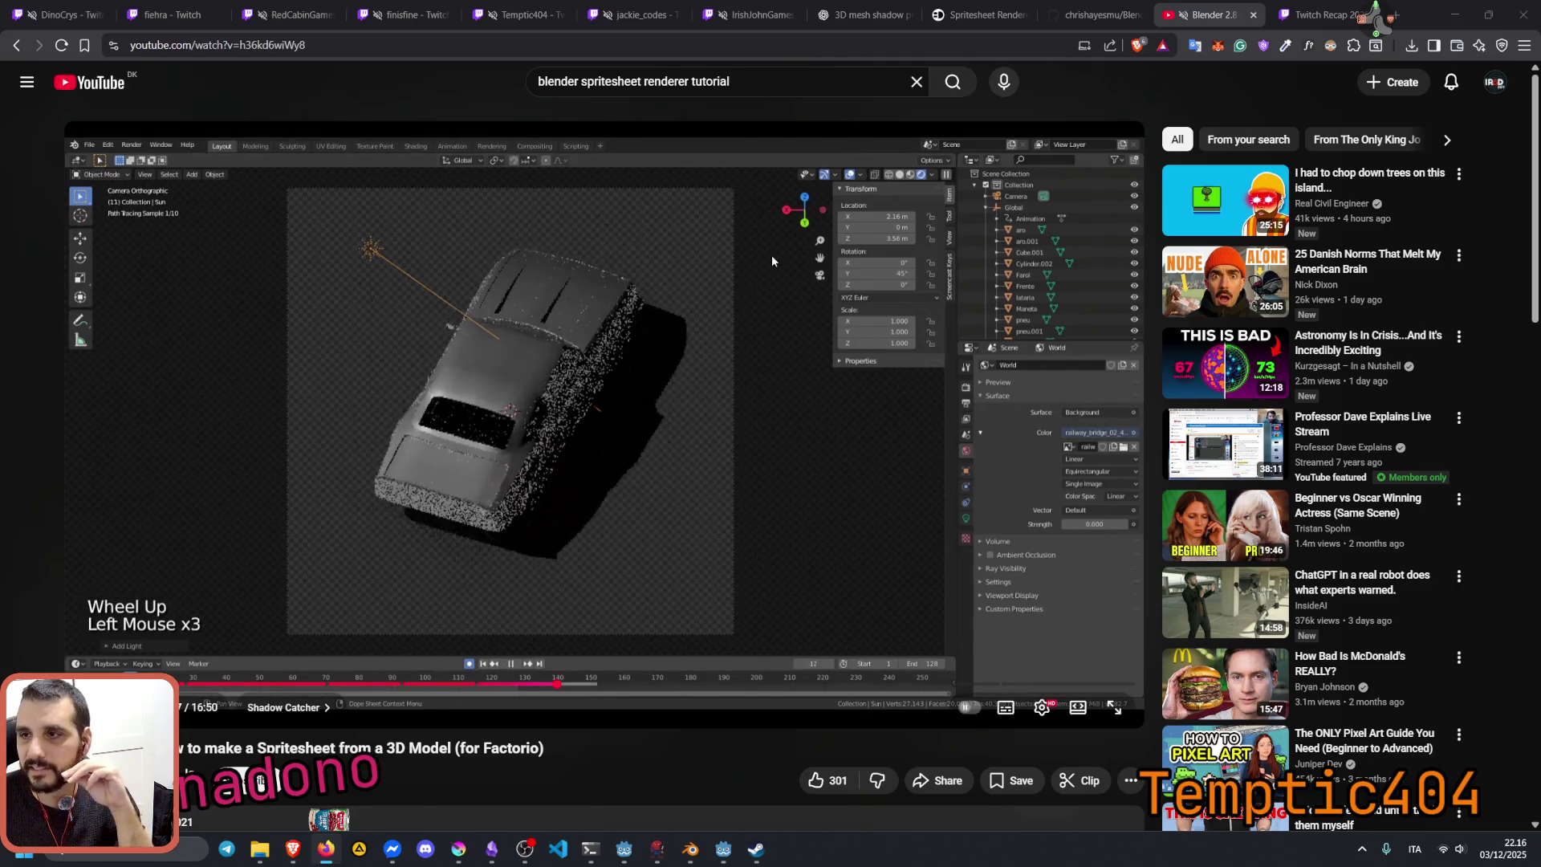
click(1313, 14)
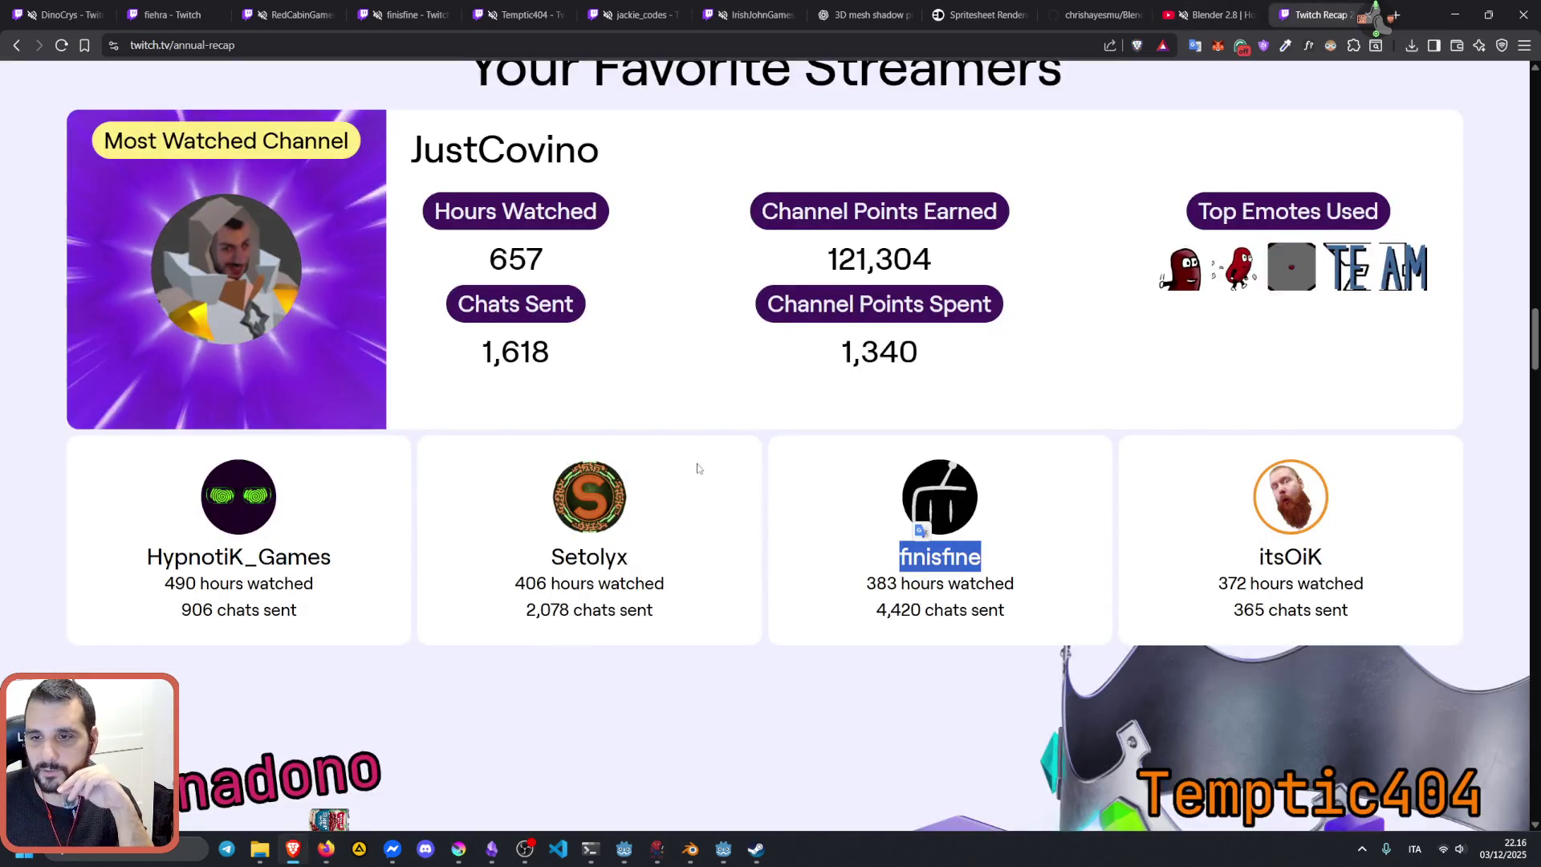
scroll(859, 296, down, 3)
scroll(645, 303, down, 3)
scroll(651, 303, down, 2)
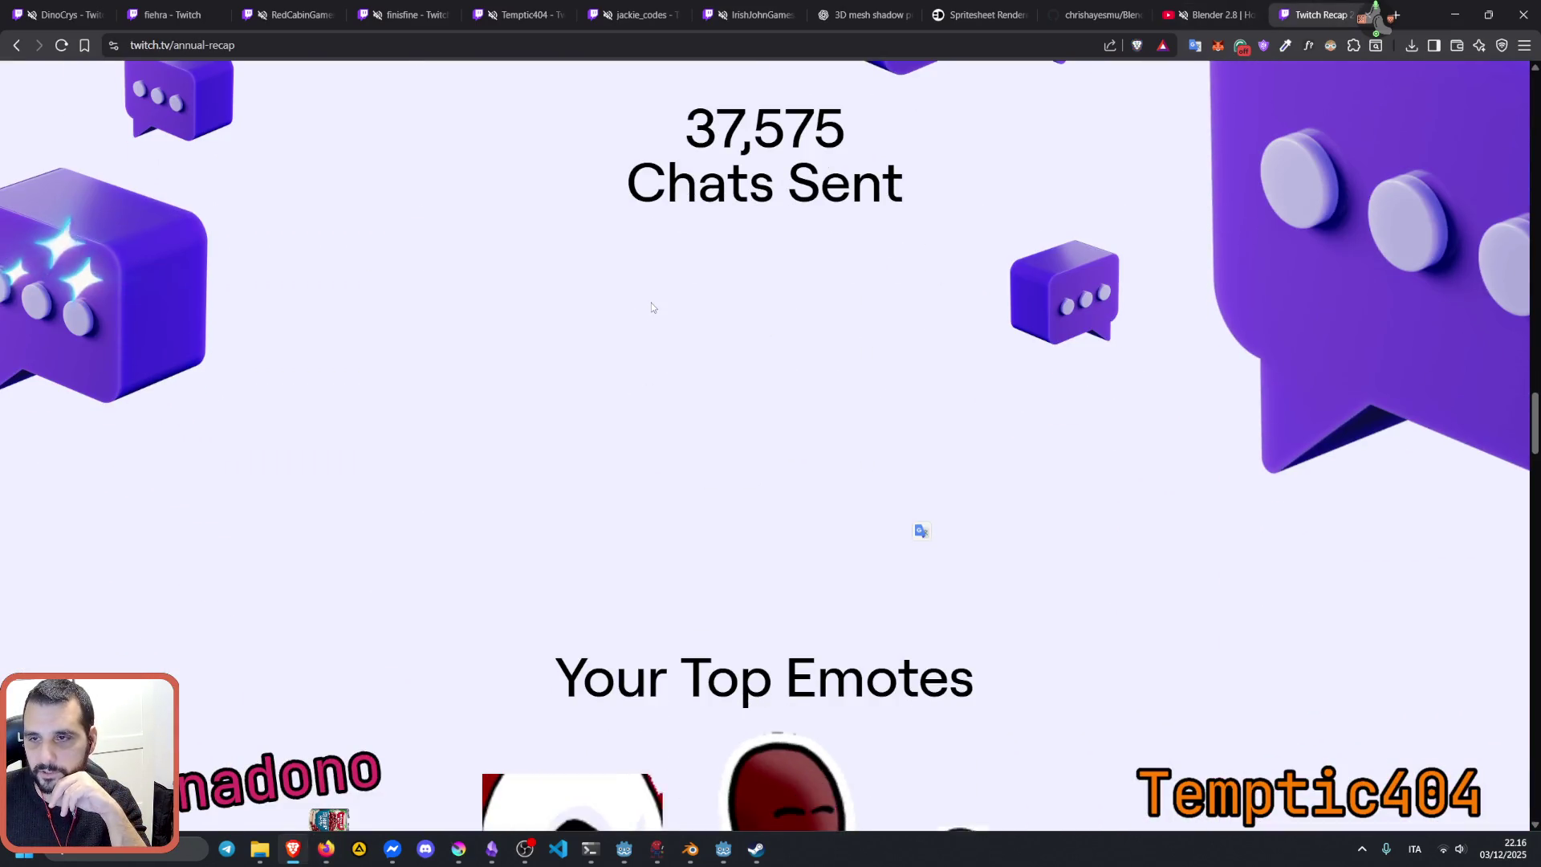
drag(674, 126, 949, 136)
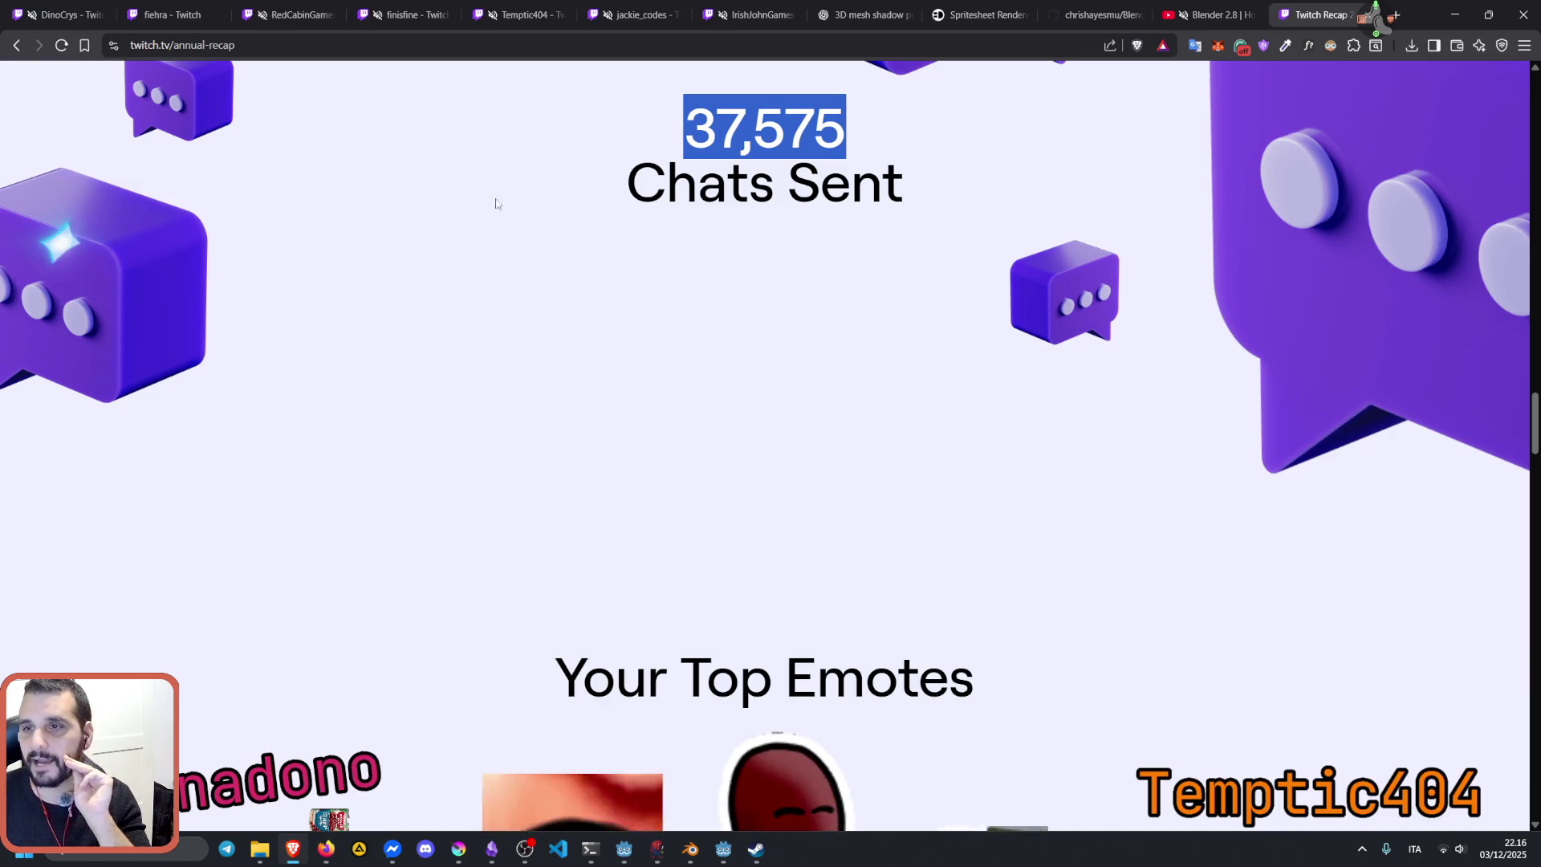
Step: Highlight the viewer recap stats: 37,575 chats, 20 subs gifted, 5 Hype Trains and 30 clips made
drag(684, 127, 785, 126)
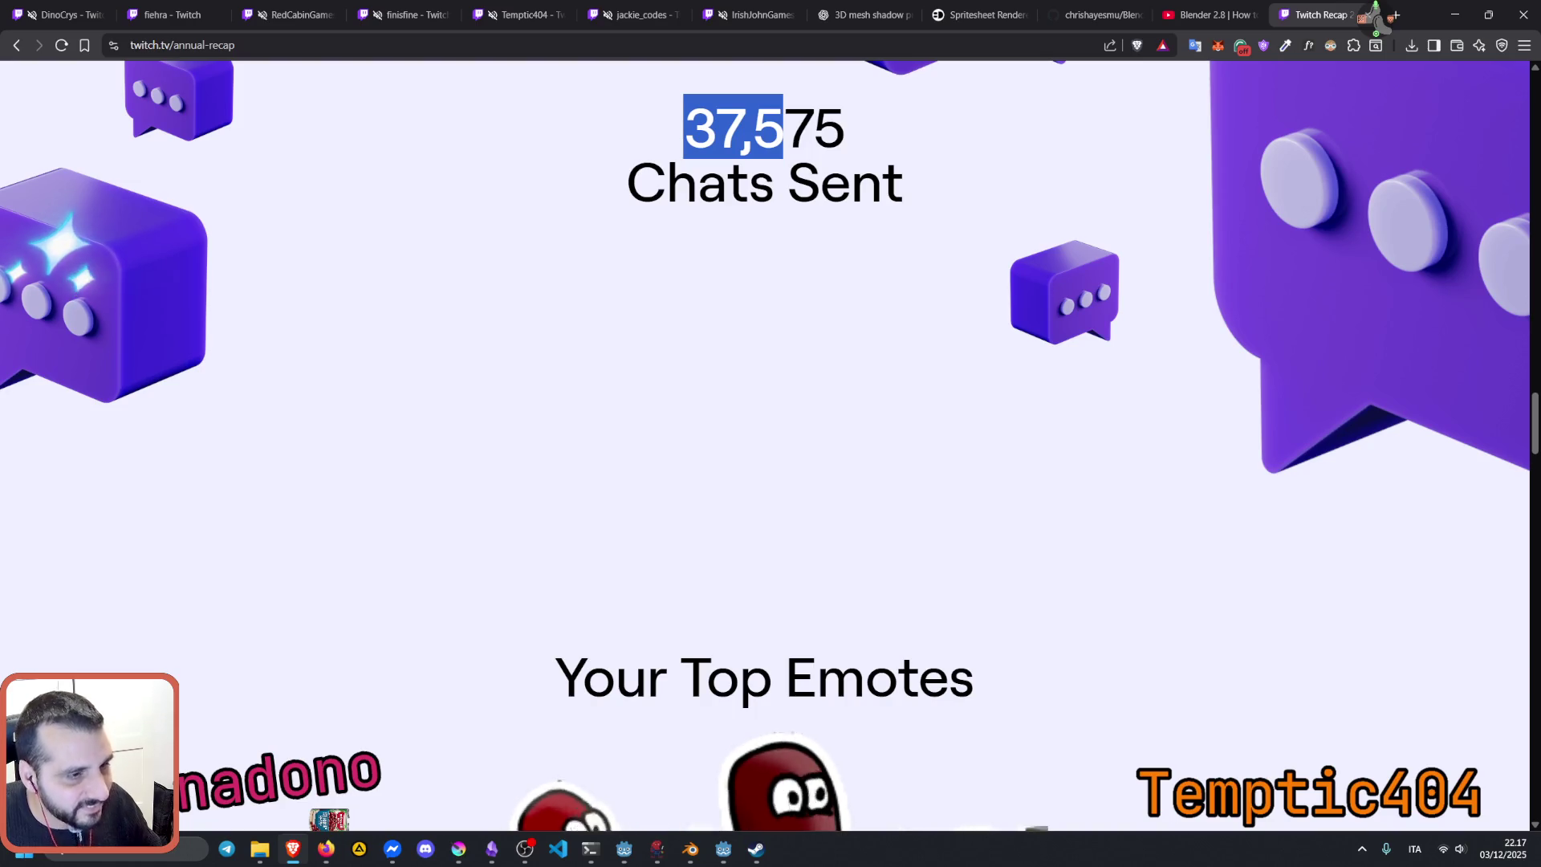
key(alt+Tab)
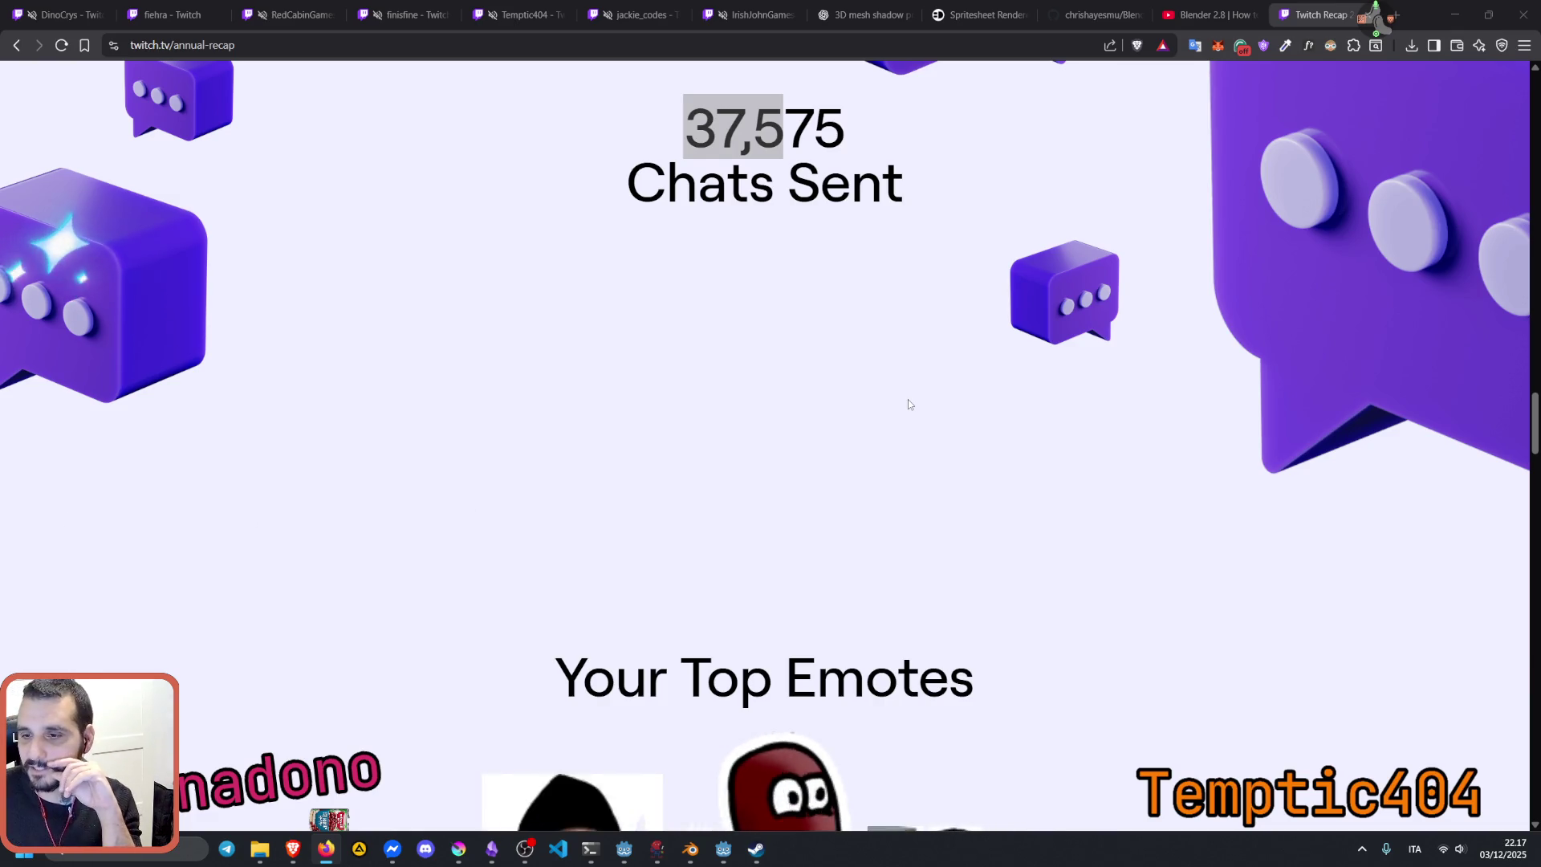
scroll(908, 405, down, 4)
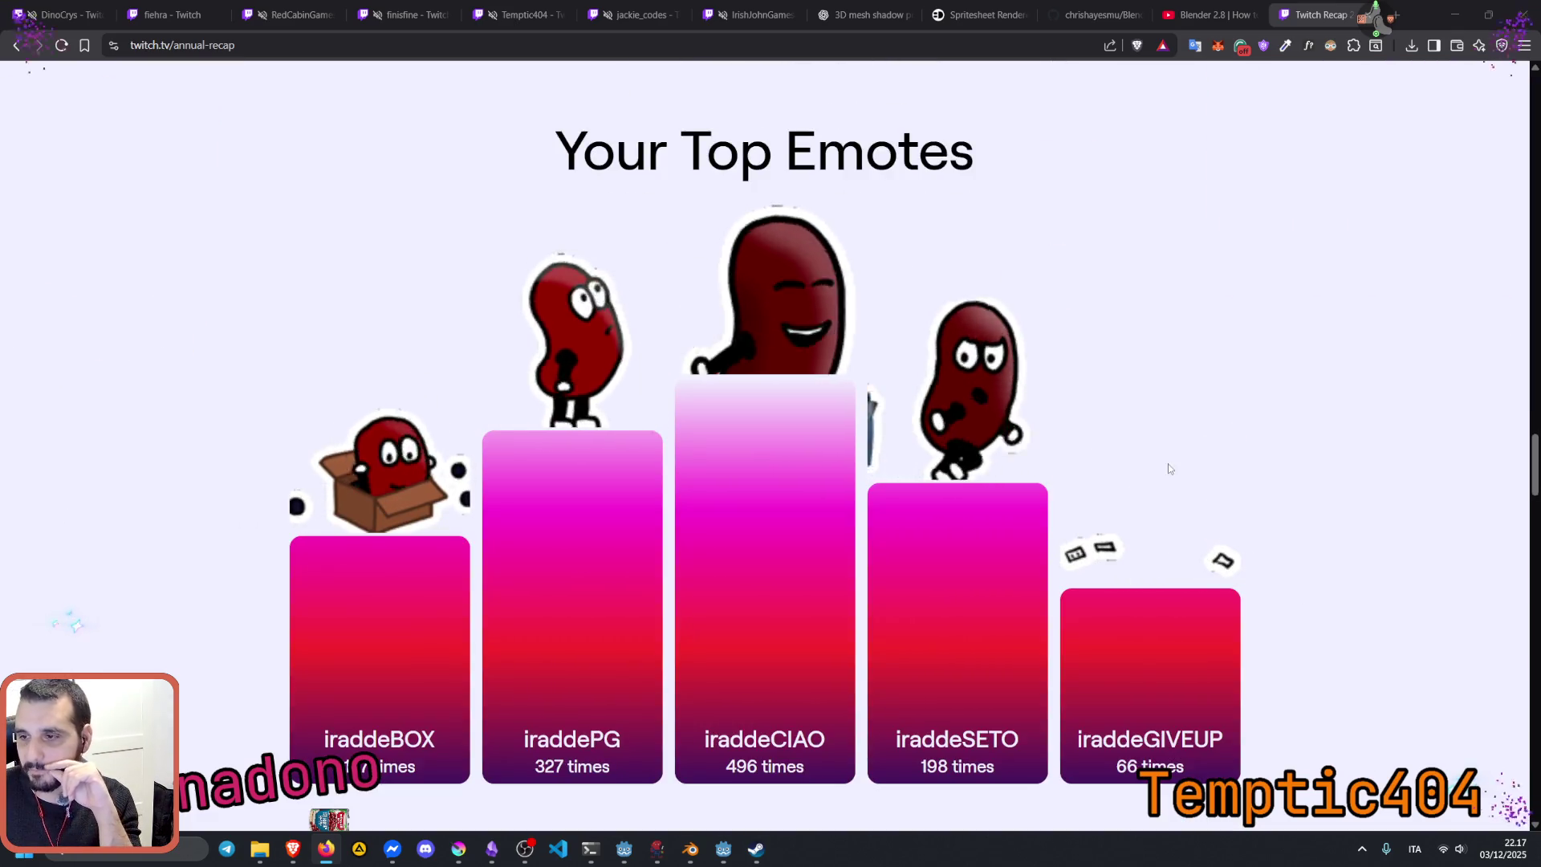
scroll(813, 508, down, 4)
scroll(812, 510, down, 3)
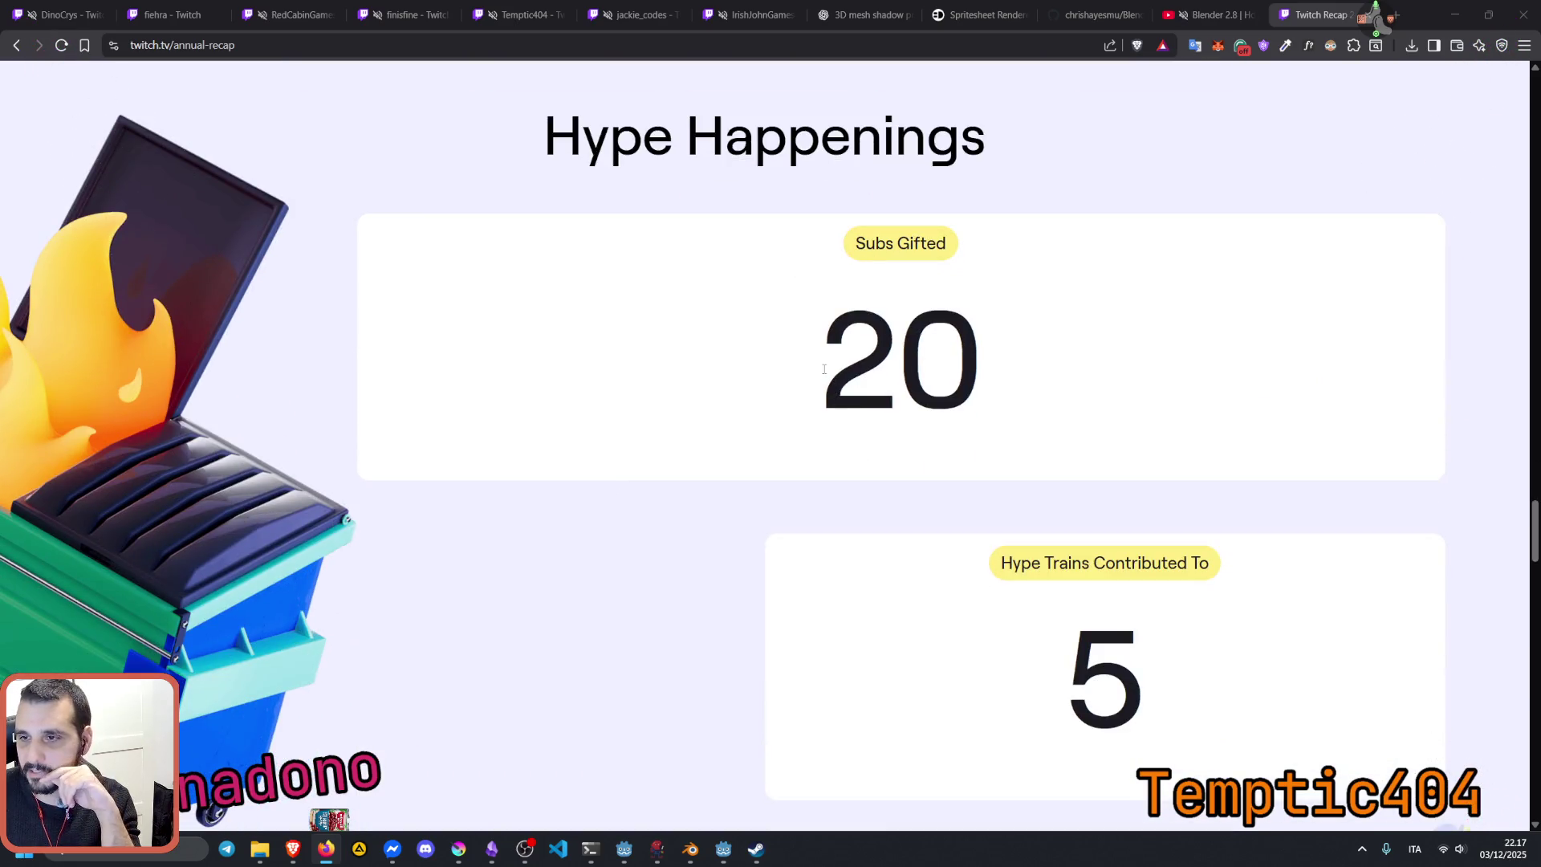
drag(824, 371, 1132, 353)
scroll(969, 307, down, 3)
double_click(1113, 394)
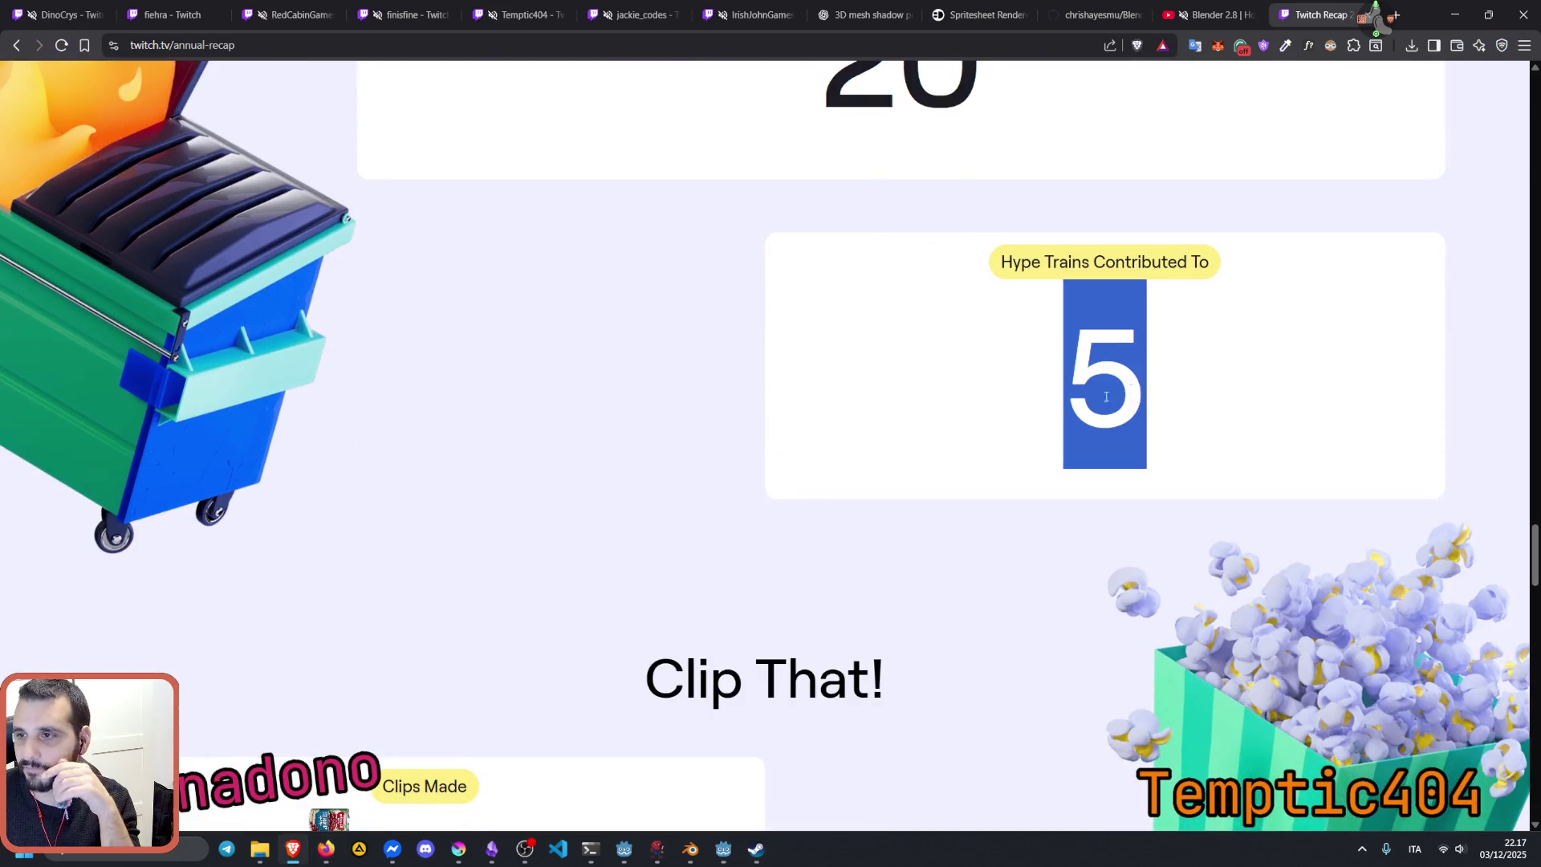
scroll(1030, 407, down, 3)
scroll(526, 403, down, 3)
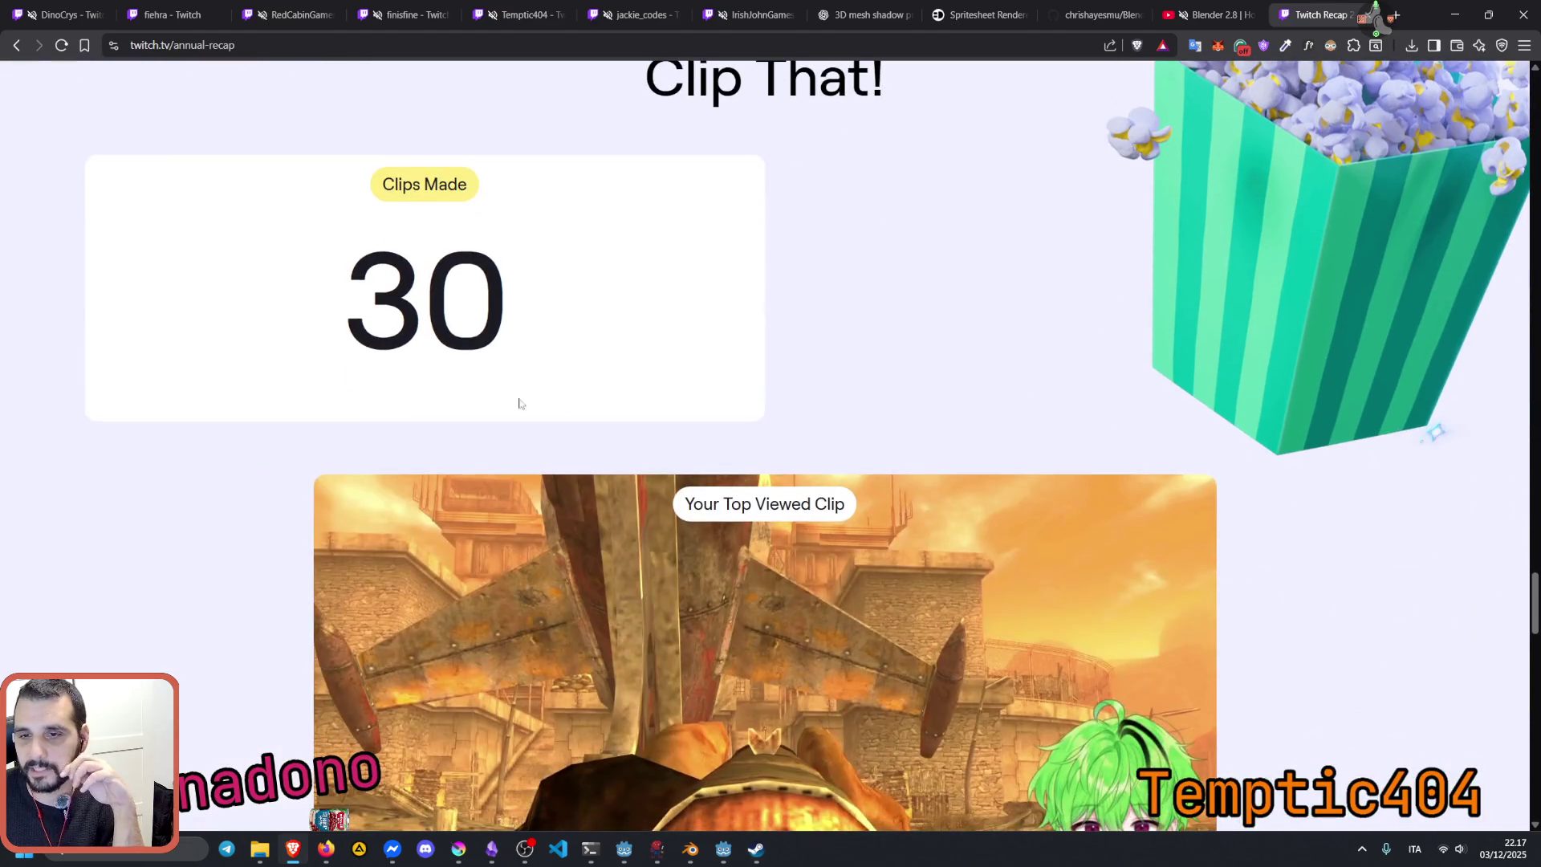
double_click(379, 327)
scroll(379, 328, down, 3)
scroll(1010, 391, down, 2)
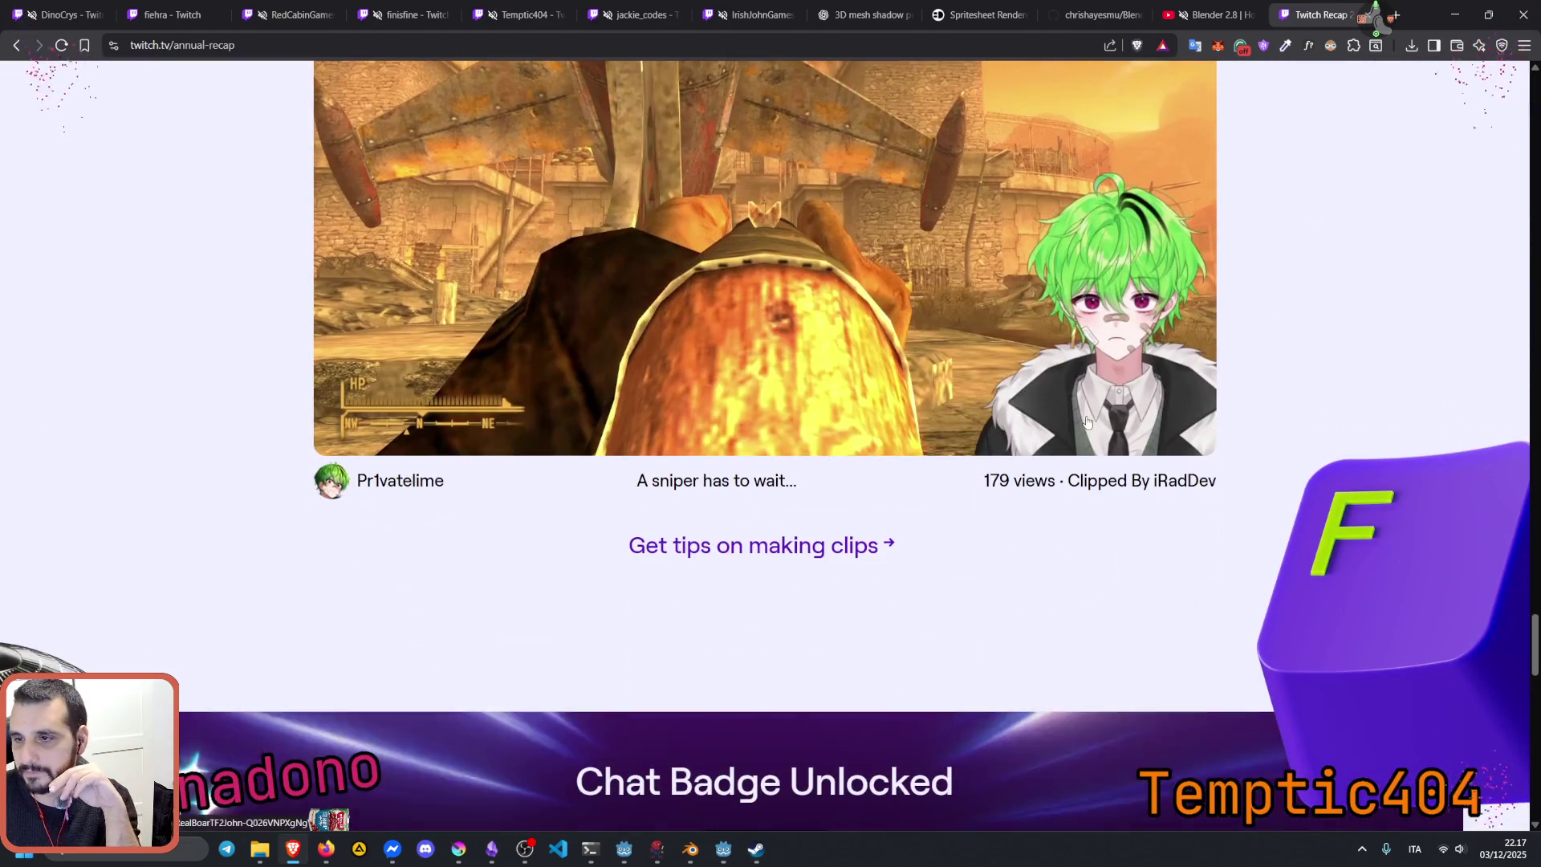
scroll(777, 361, up, 4)
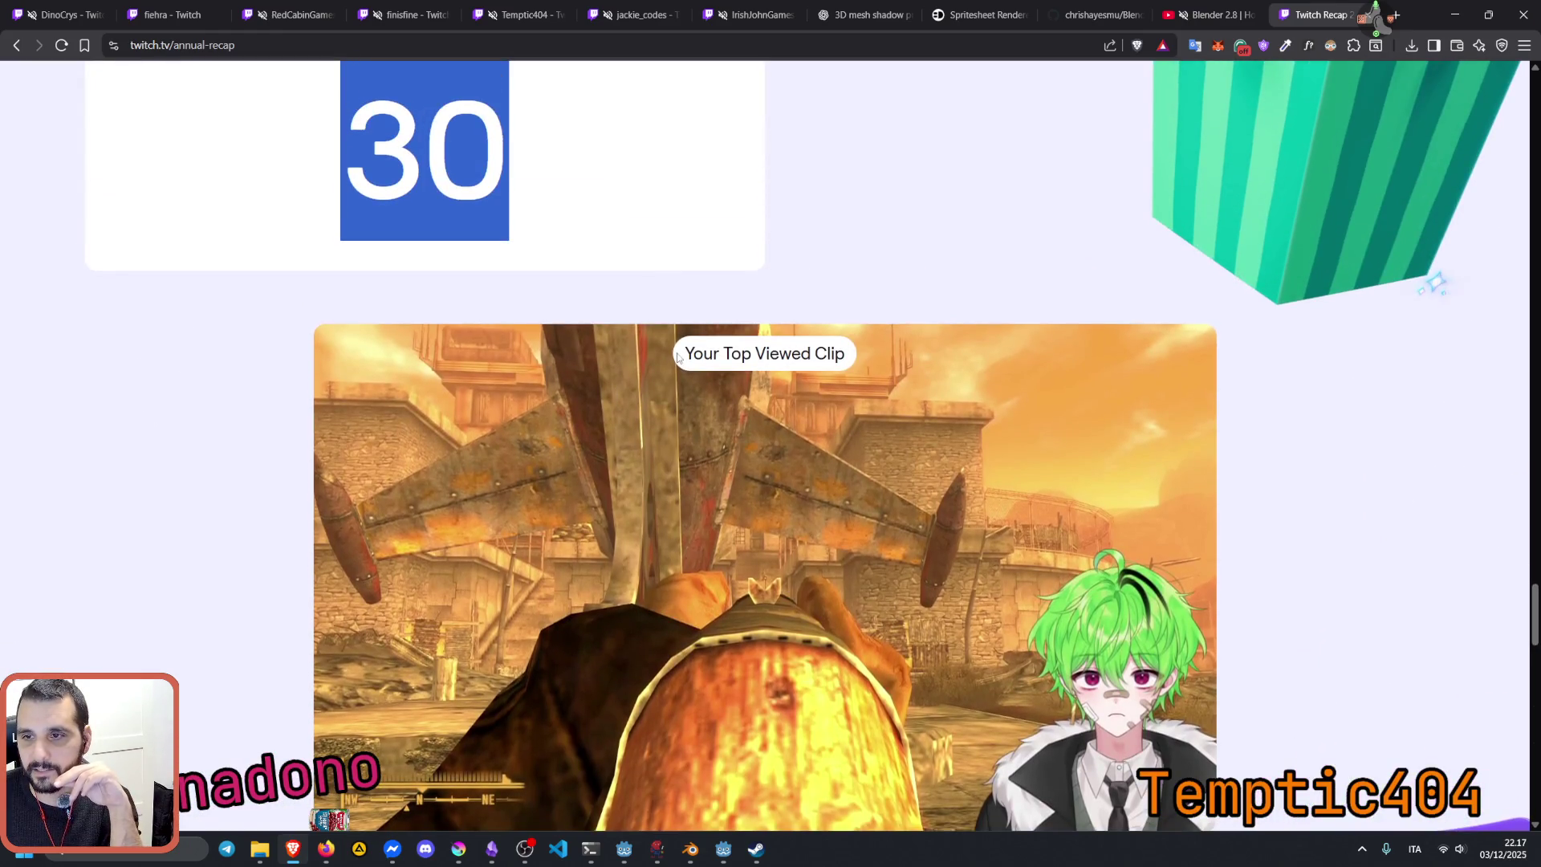
scroll(777, 361, down, 2)
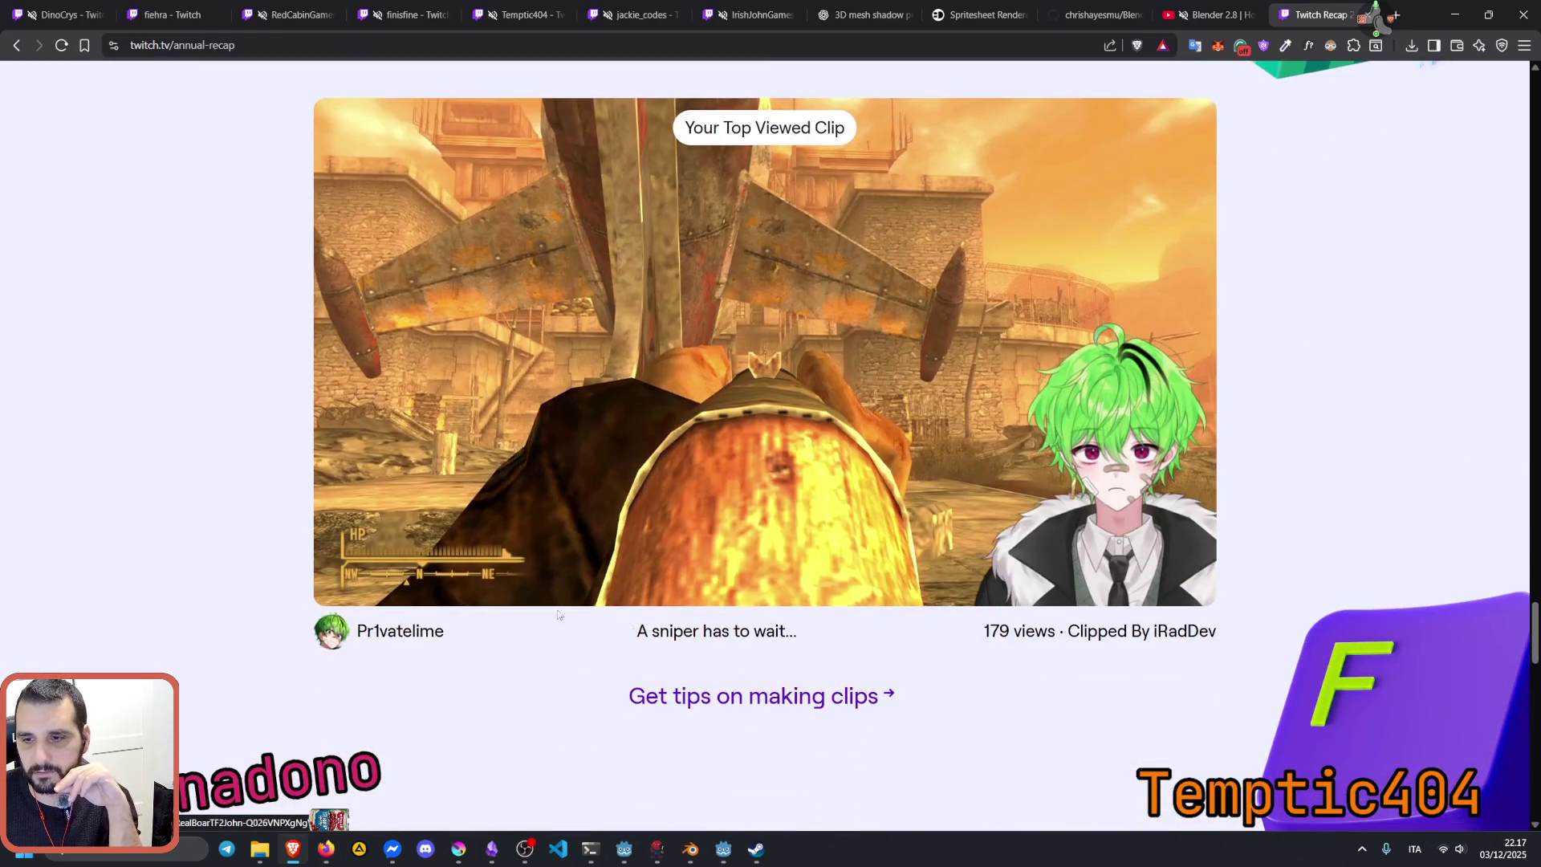
Step: Select the top viewed clip's caption and open the Streamer recap under Your Other Recaps
triple_click(642, 631)
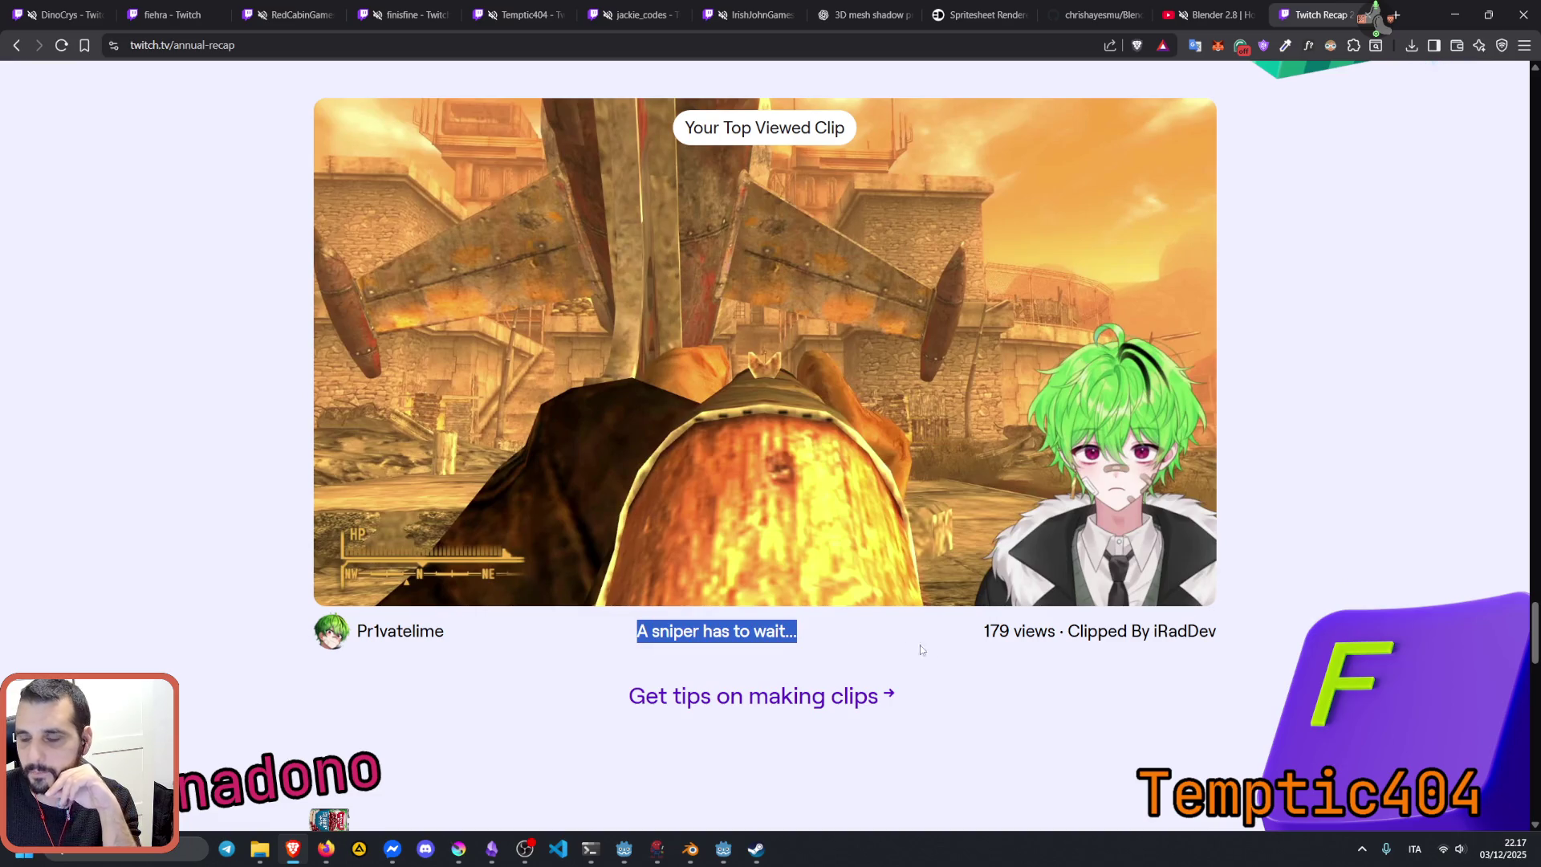
scroll(915, 651, down, 1)
scroll(960, 635, down, 4)
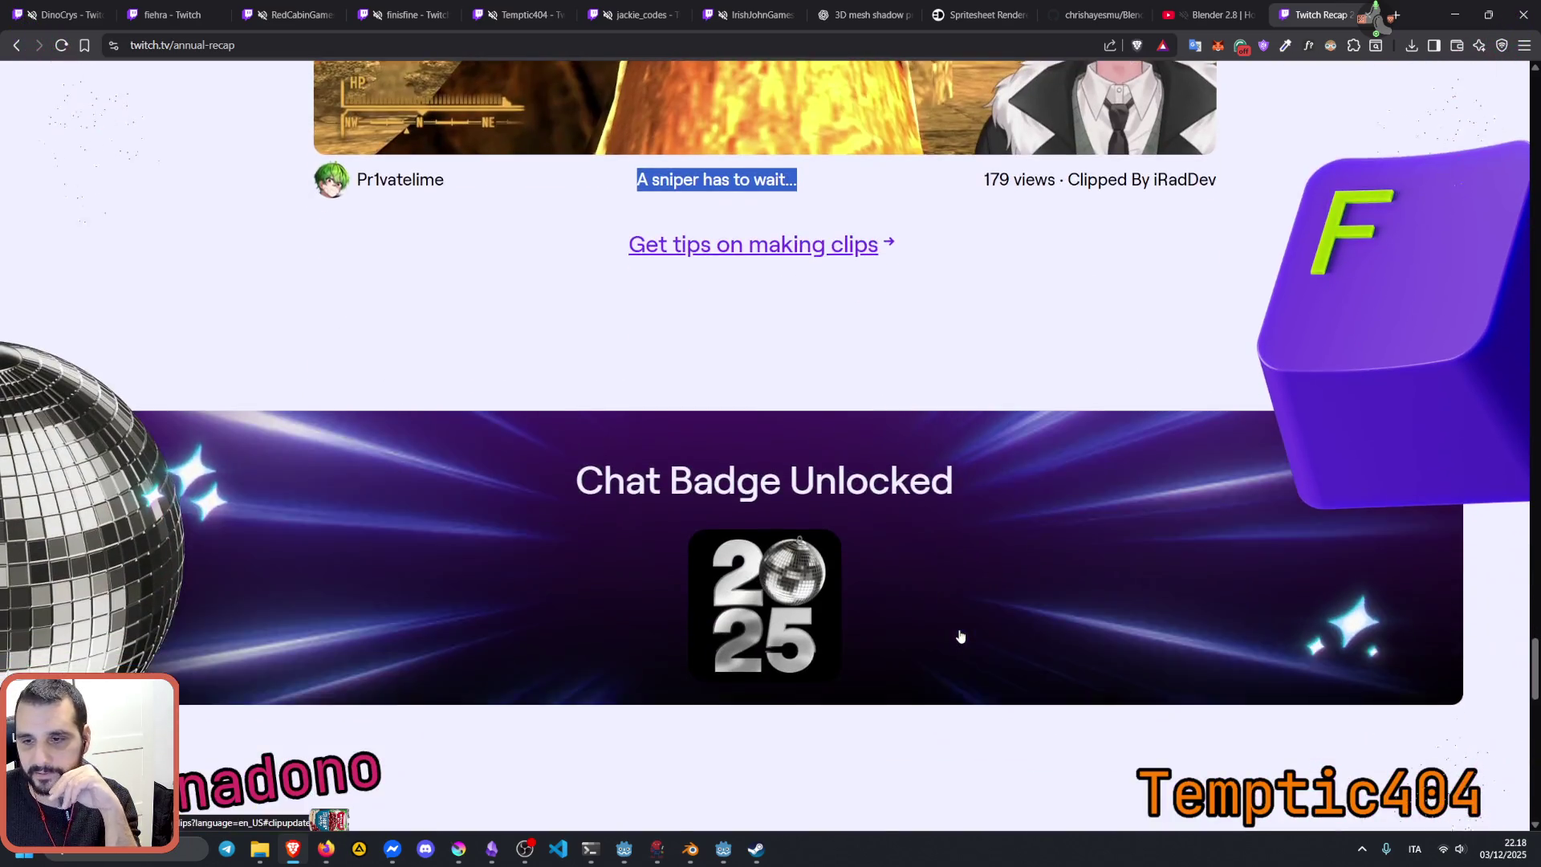
scroll(960, 636, down, 4)
scroll(960, 635, down, 2)
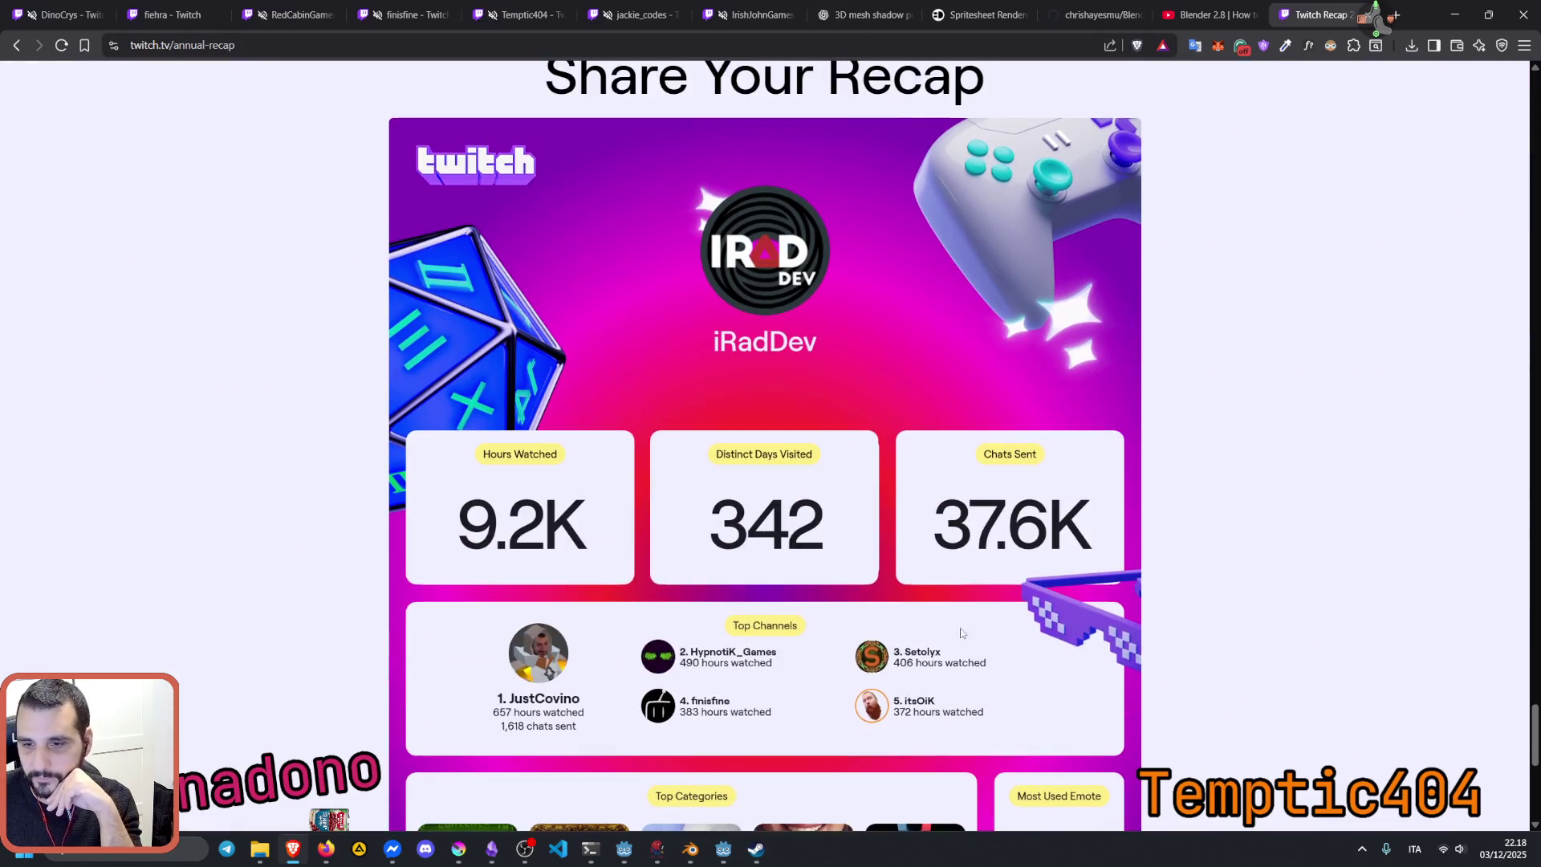
scroll(595, 506, down, 1)
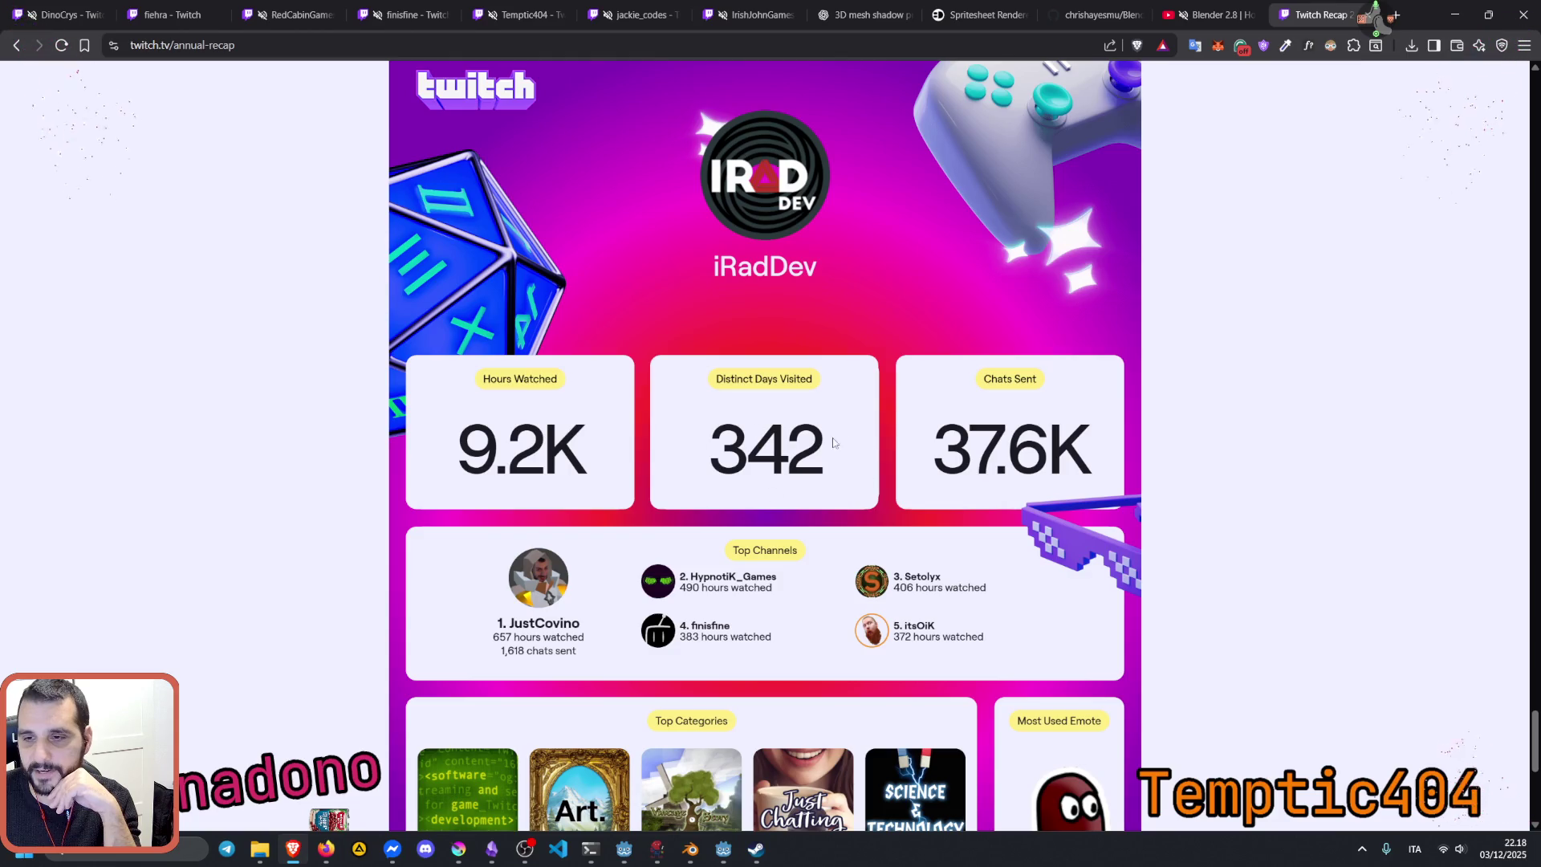
scroll(827, 451, down, 1)
scroll(976, 313, down, 1)
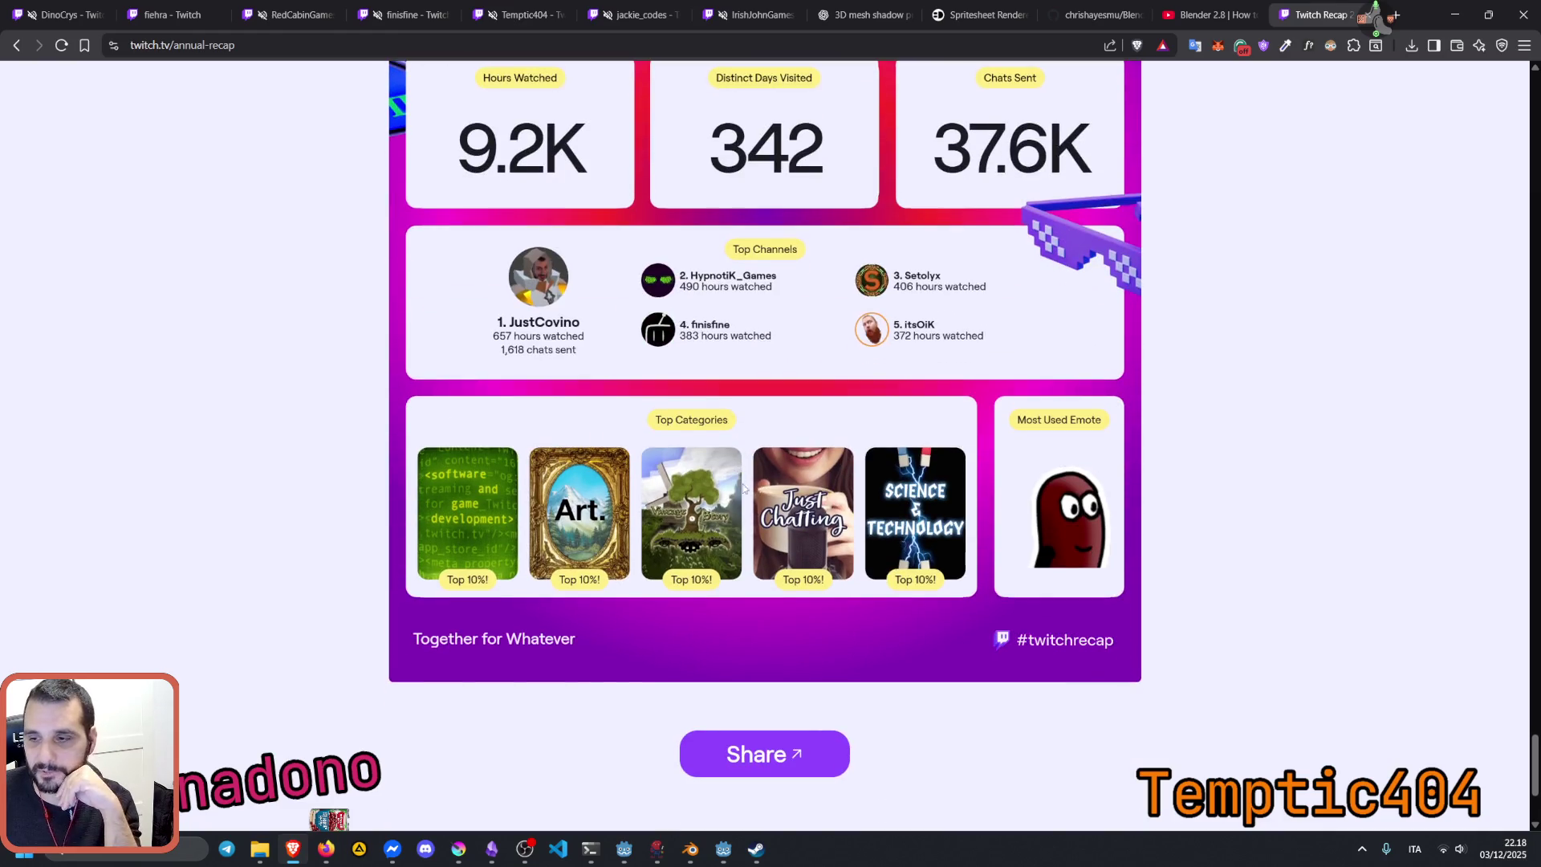
scroll(844, 409, down, 2)
scroll(751, 451, down, 1)
scroll(749, 452, down, 1)
scroll(751, 453, down, 2)
click(325, 849)
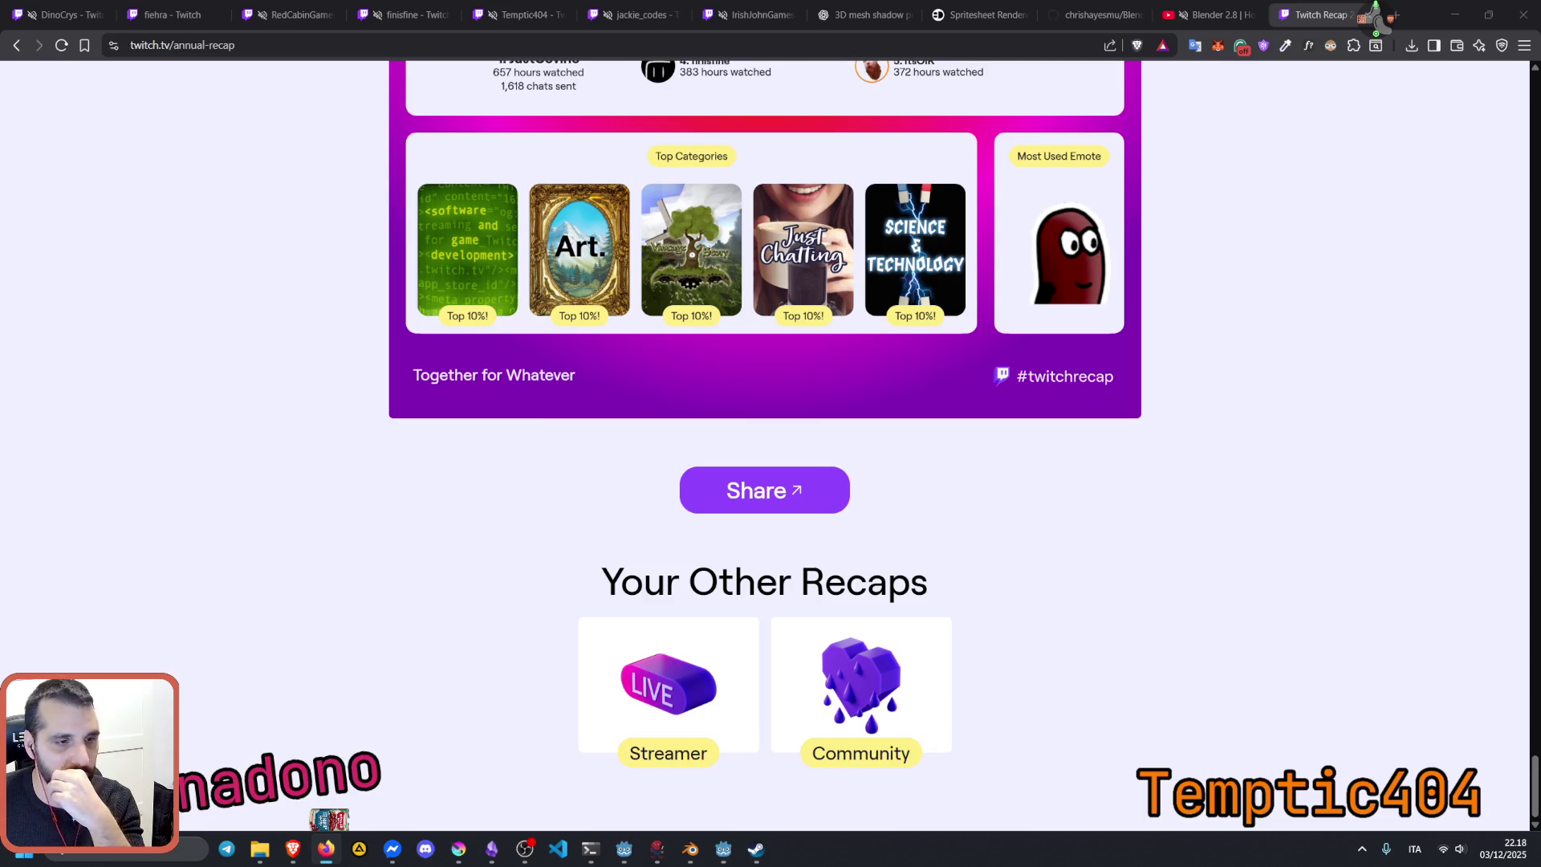
click(668, 687)
scroll(813, 324, down, 1)
scroll(771, 323, down, 2)
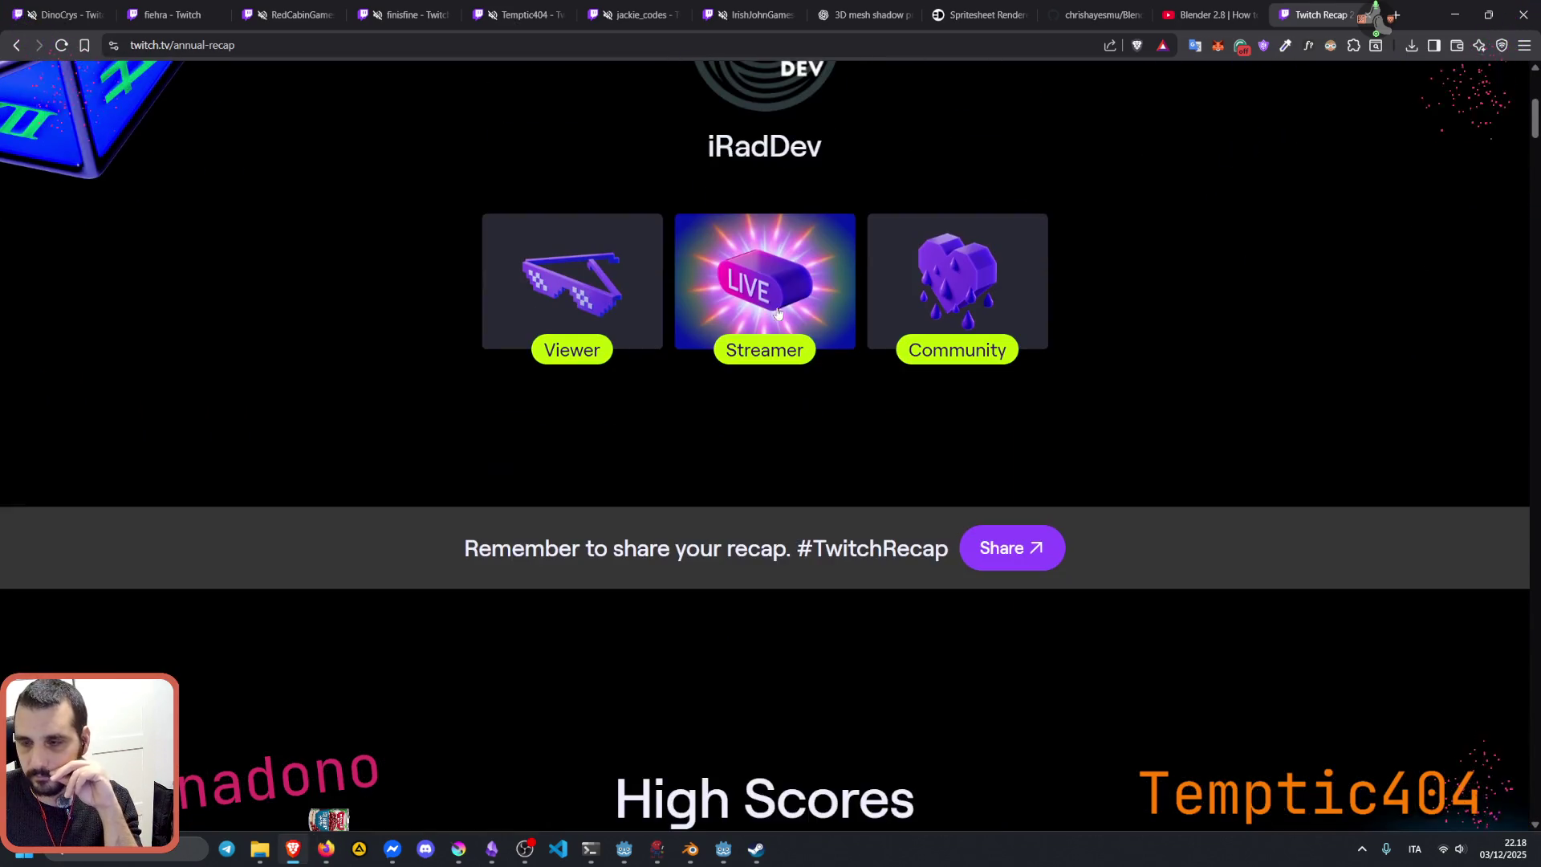
scroll(695, 367, down, 2)
Step: Highlight the streamer high scores: 127 distinct days streamed, 215 total streams, 11,452 hours watched
drag(724, 246, 949, 246)
scroll(878, 239, down, 2)
scroll(878, 240, down, 1)
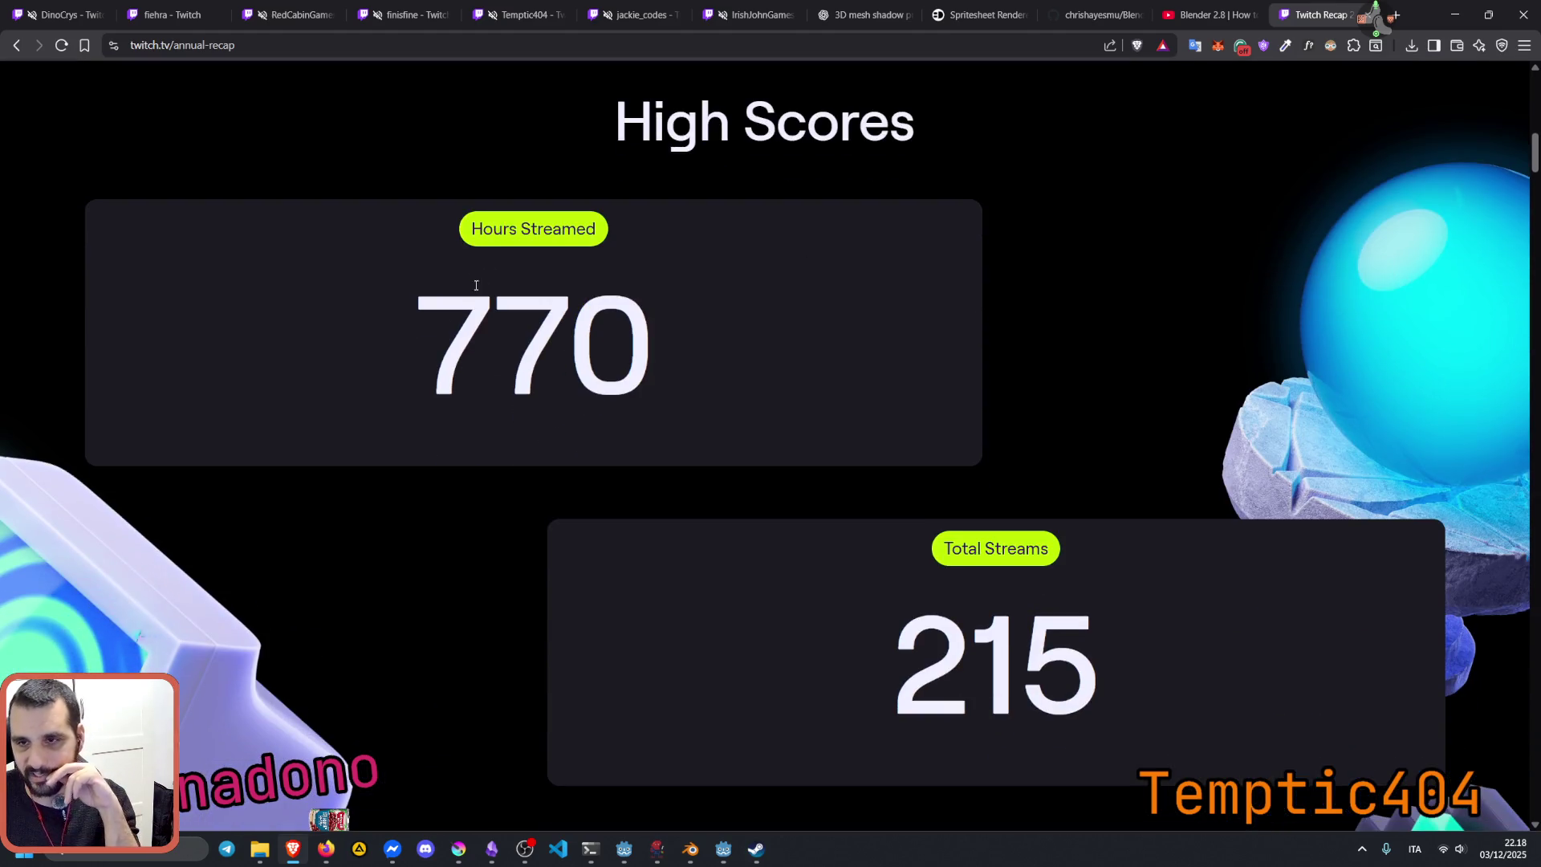
drag(409, 343, 588, 343)
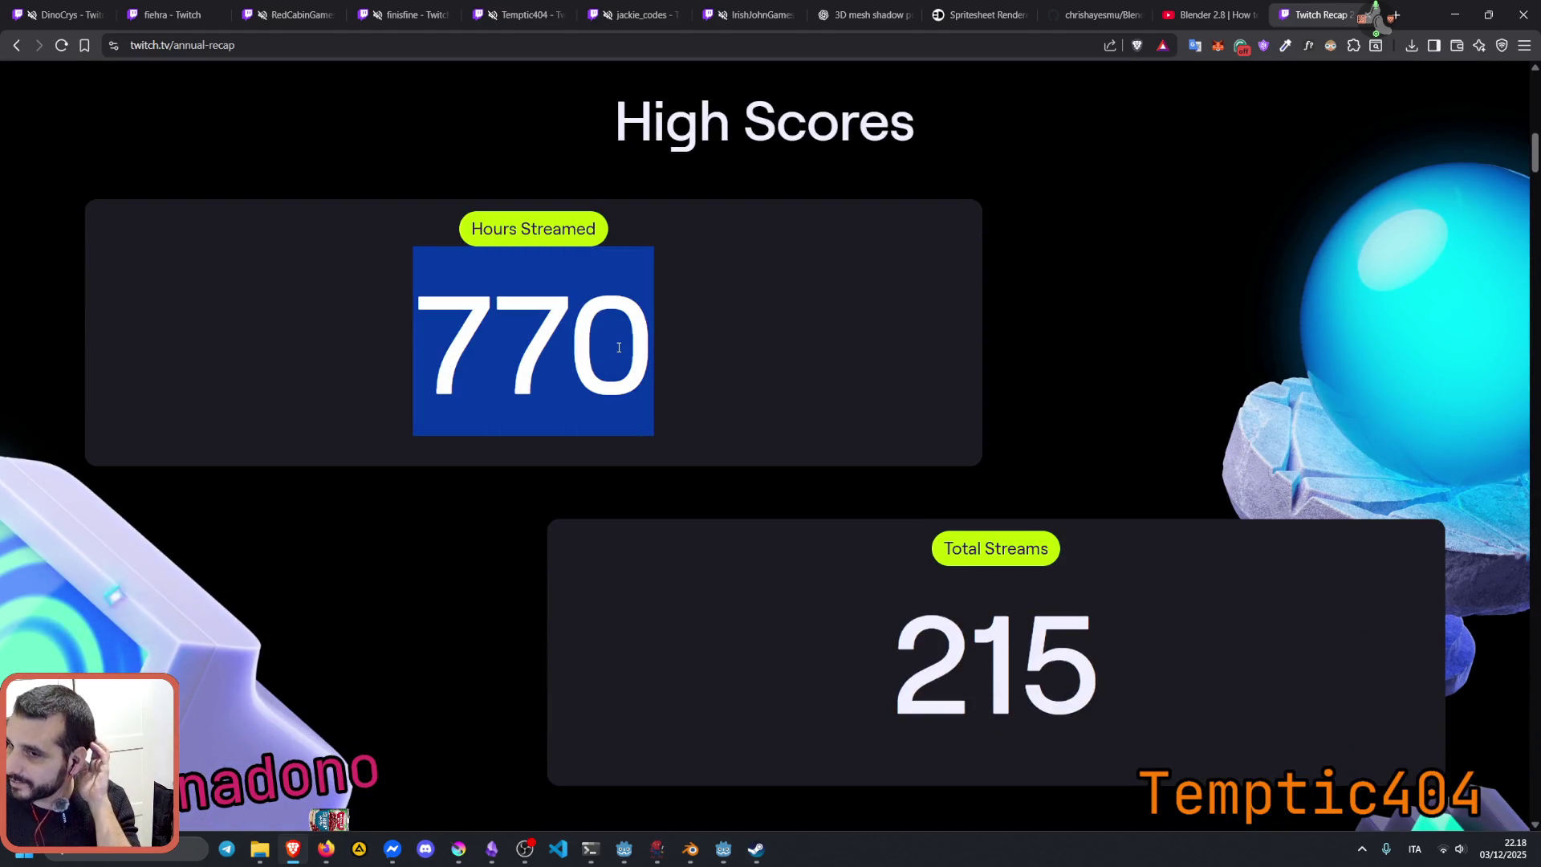
scroll(750, 372, down, 1)
scroll(750, 372, down, 3)
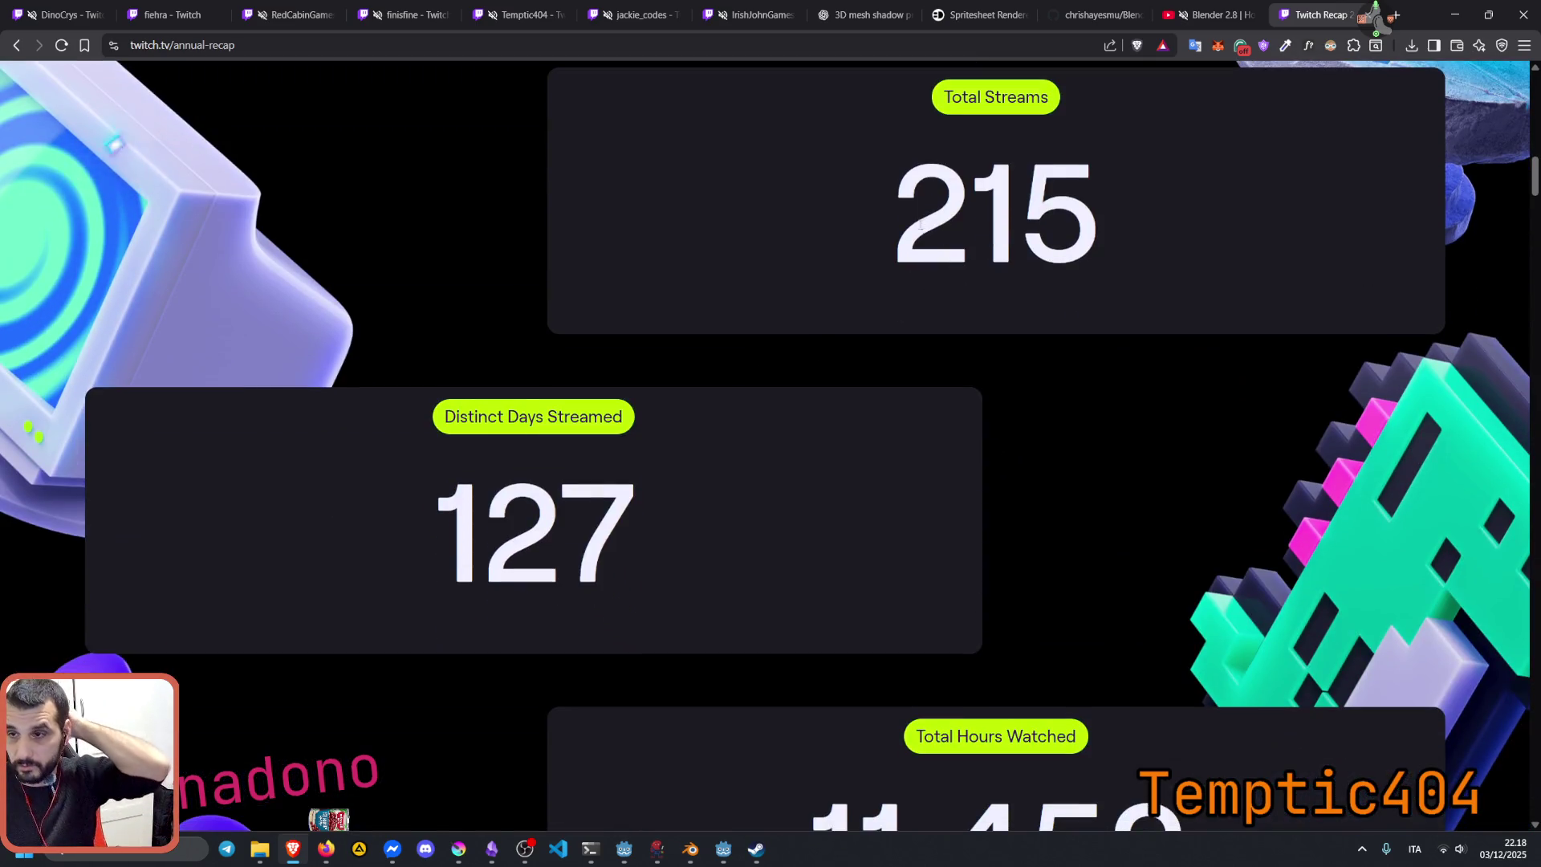
drag(888, 242, 1106, 241)
drag(464, 530, 663, 530)
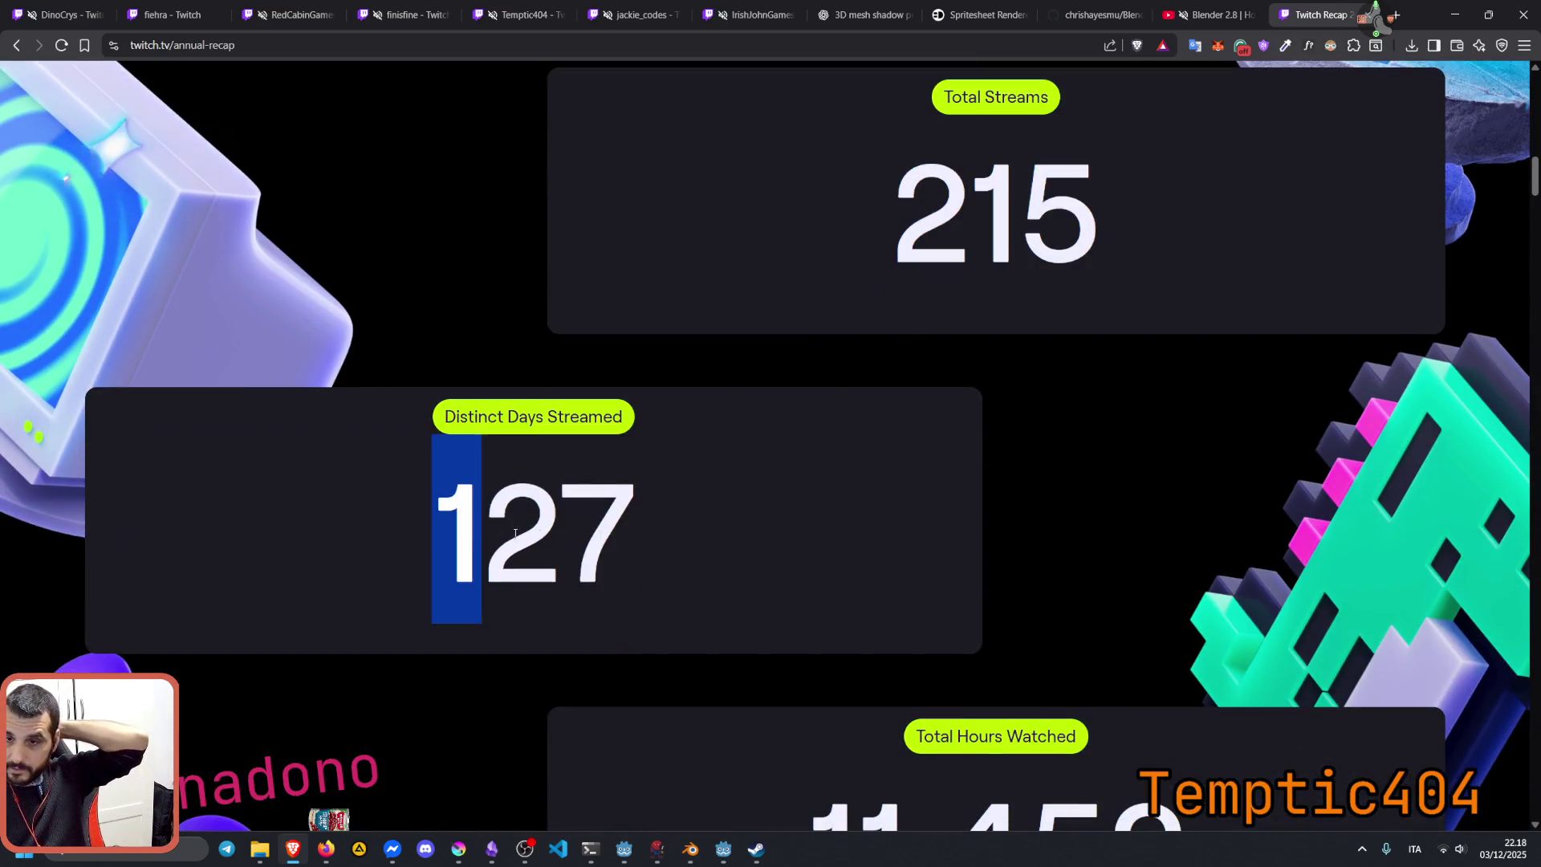
double_click(937, 190)
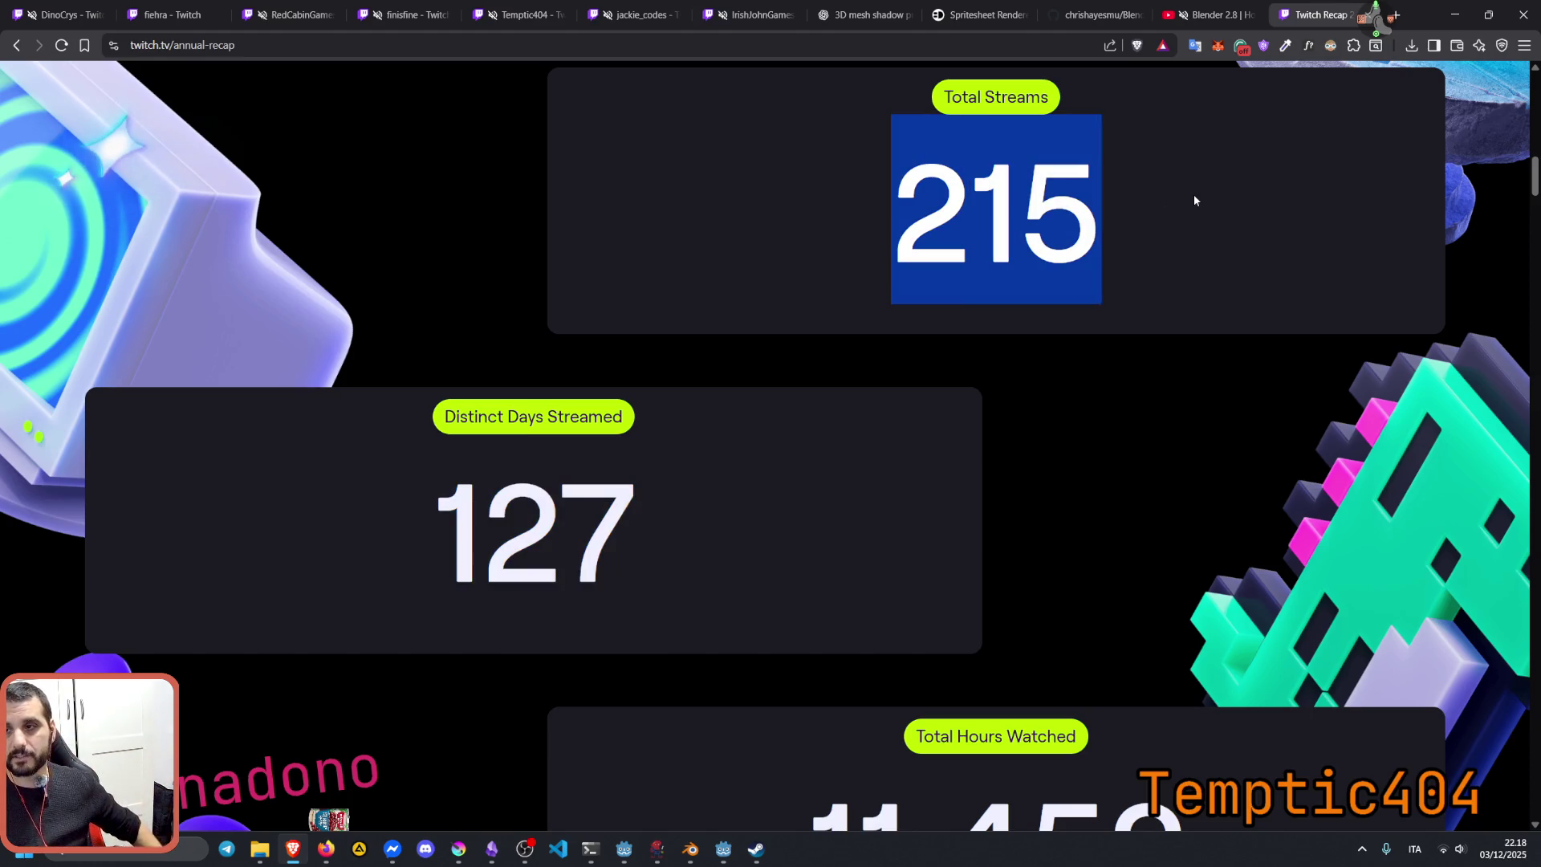
drag(467, 498, 730, 497)
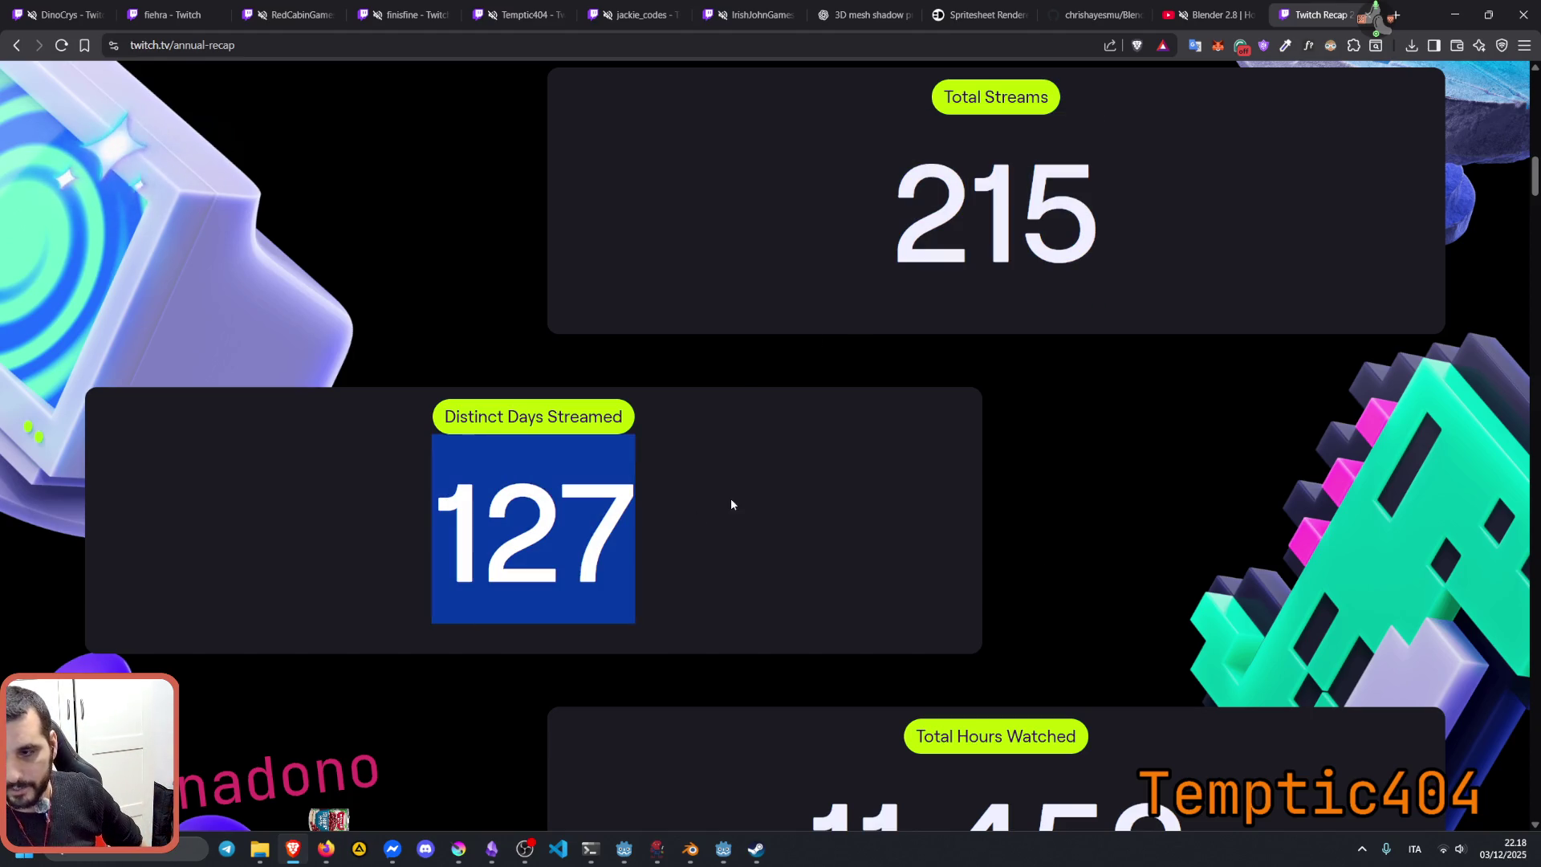
scroll(758, 458, down, 2)
scroll(757, 458, down, 2)
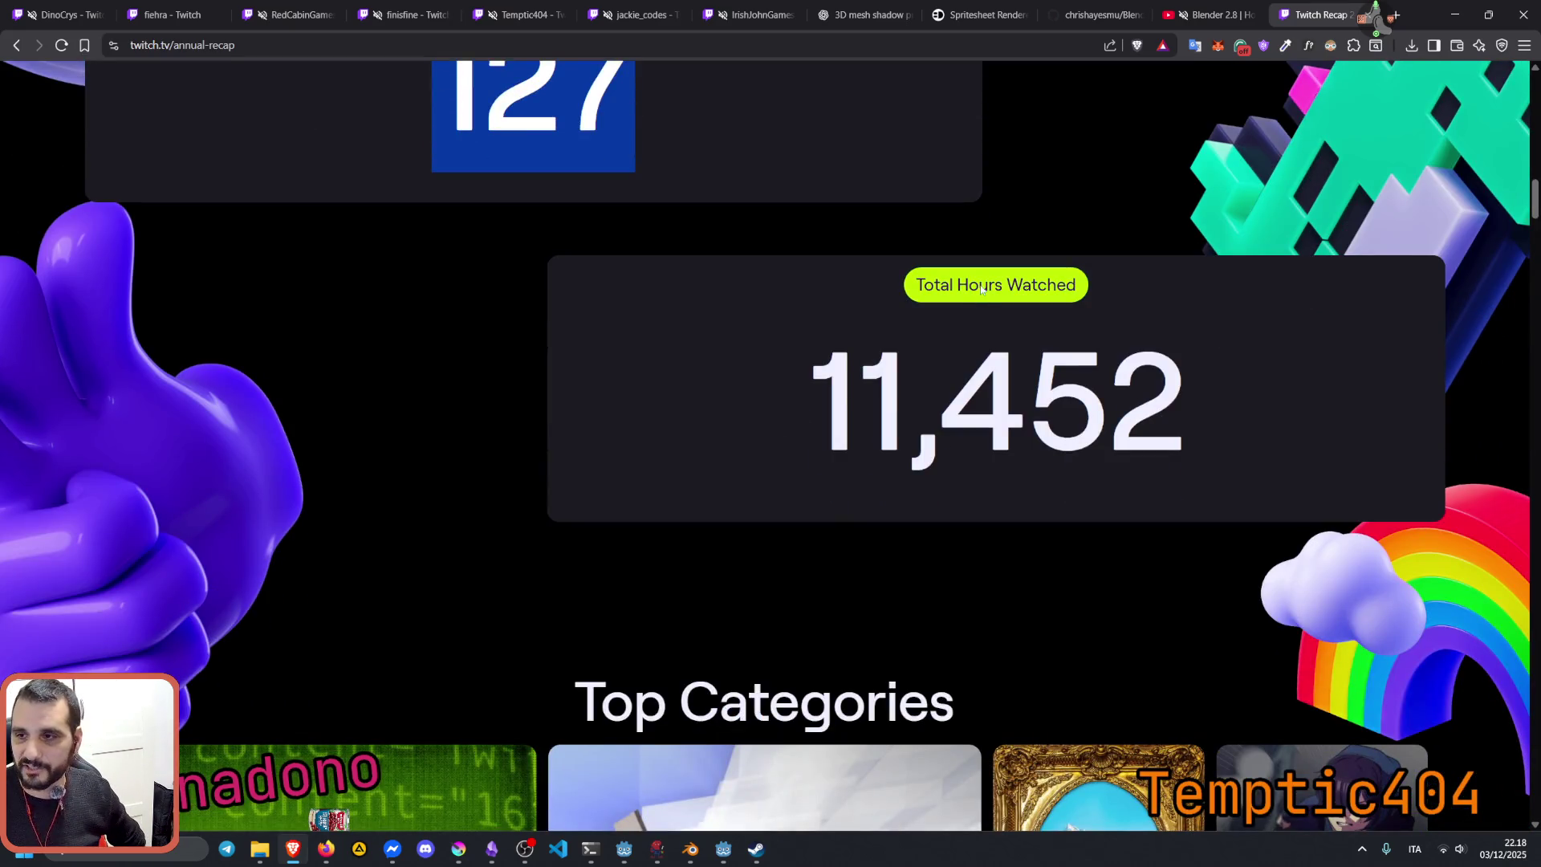
drag(828, 406, 1174, 397)
scroll(939, 401, down, 1)
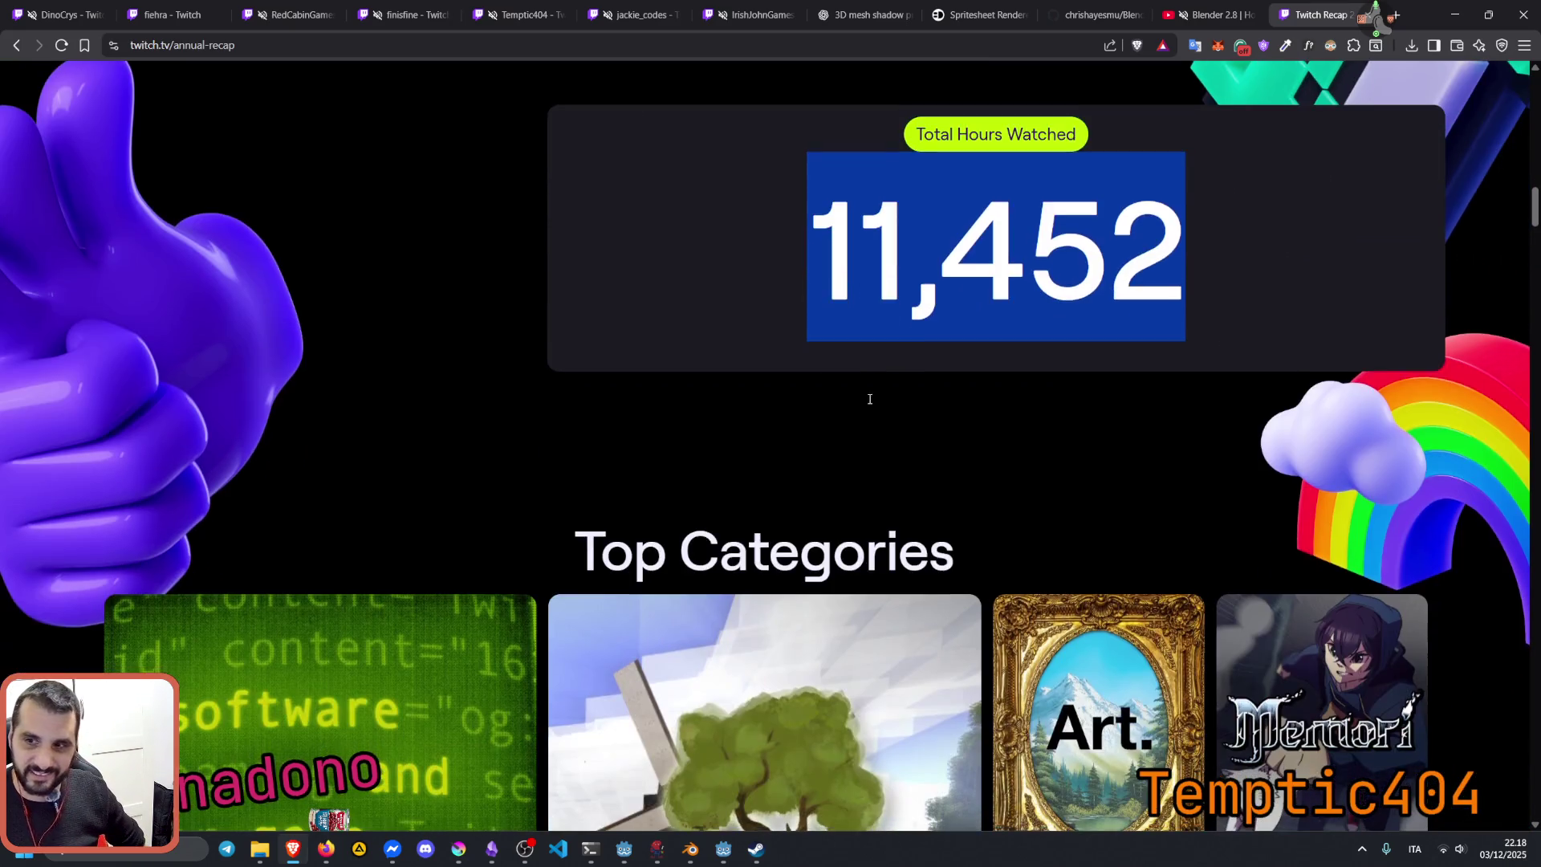
scroll(902, 357, up, 2)
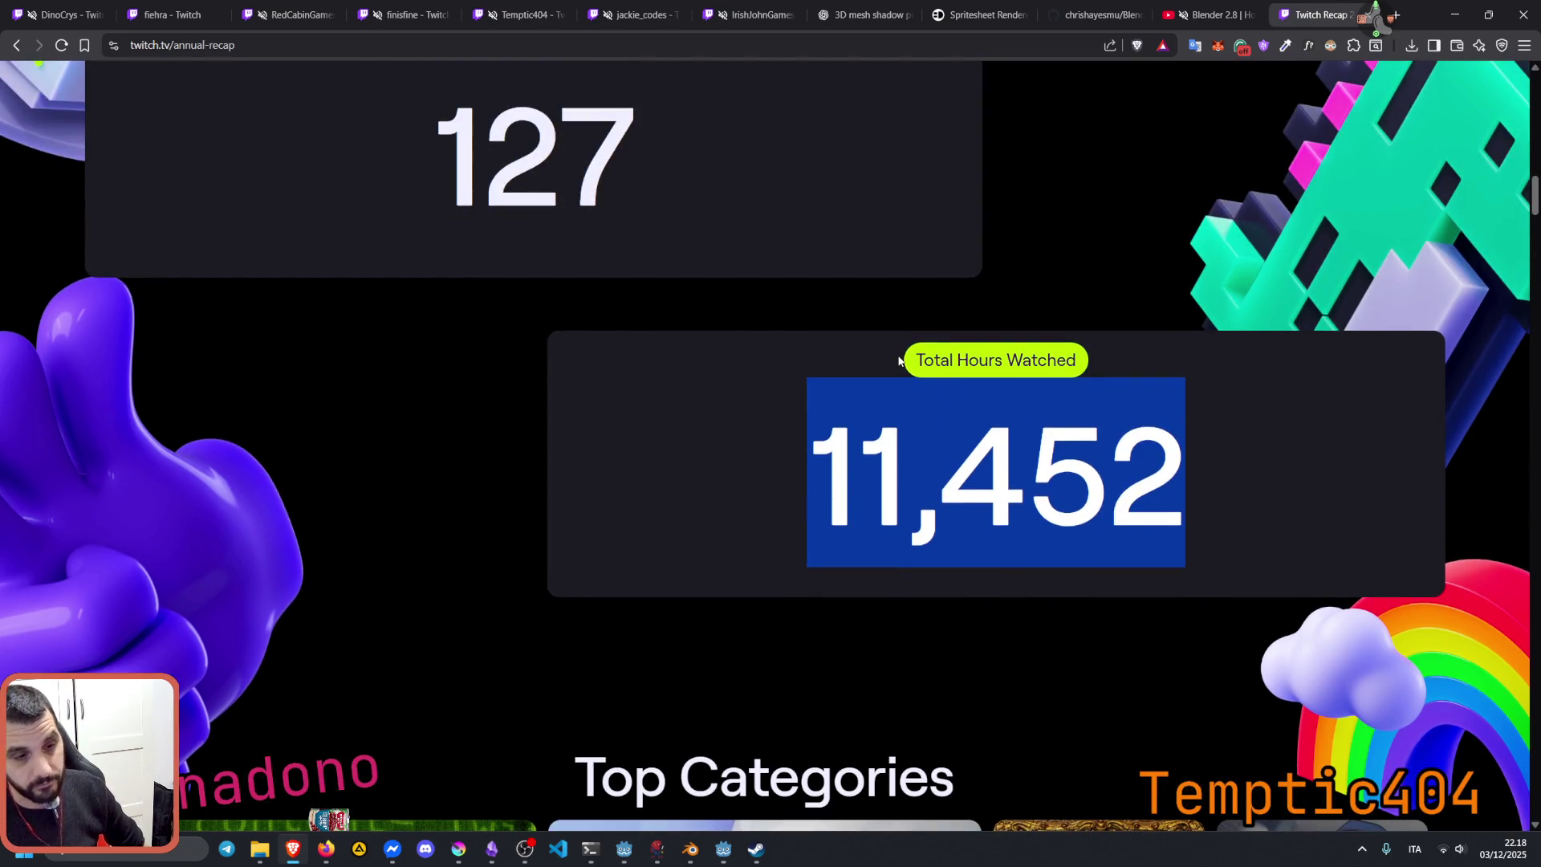
scroll(899, 361, down, 1)
scroll(851, 383, down, 3)
scroll(852, 384, down, 2)
scroll(852, 382, down, 2)
scroll(853, 383, down, 2)
scroll(854, 384, down, 1)
scroll(857, 357, up, 2)
scroll(858, 363, up, 2)
scroll(857, 361, up, 1)
drag(749, 249, 888, 287)
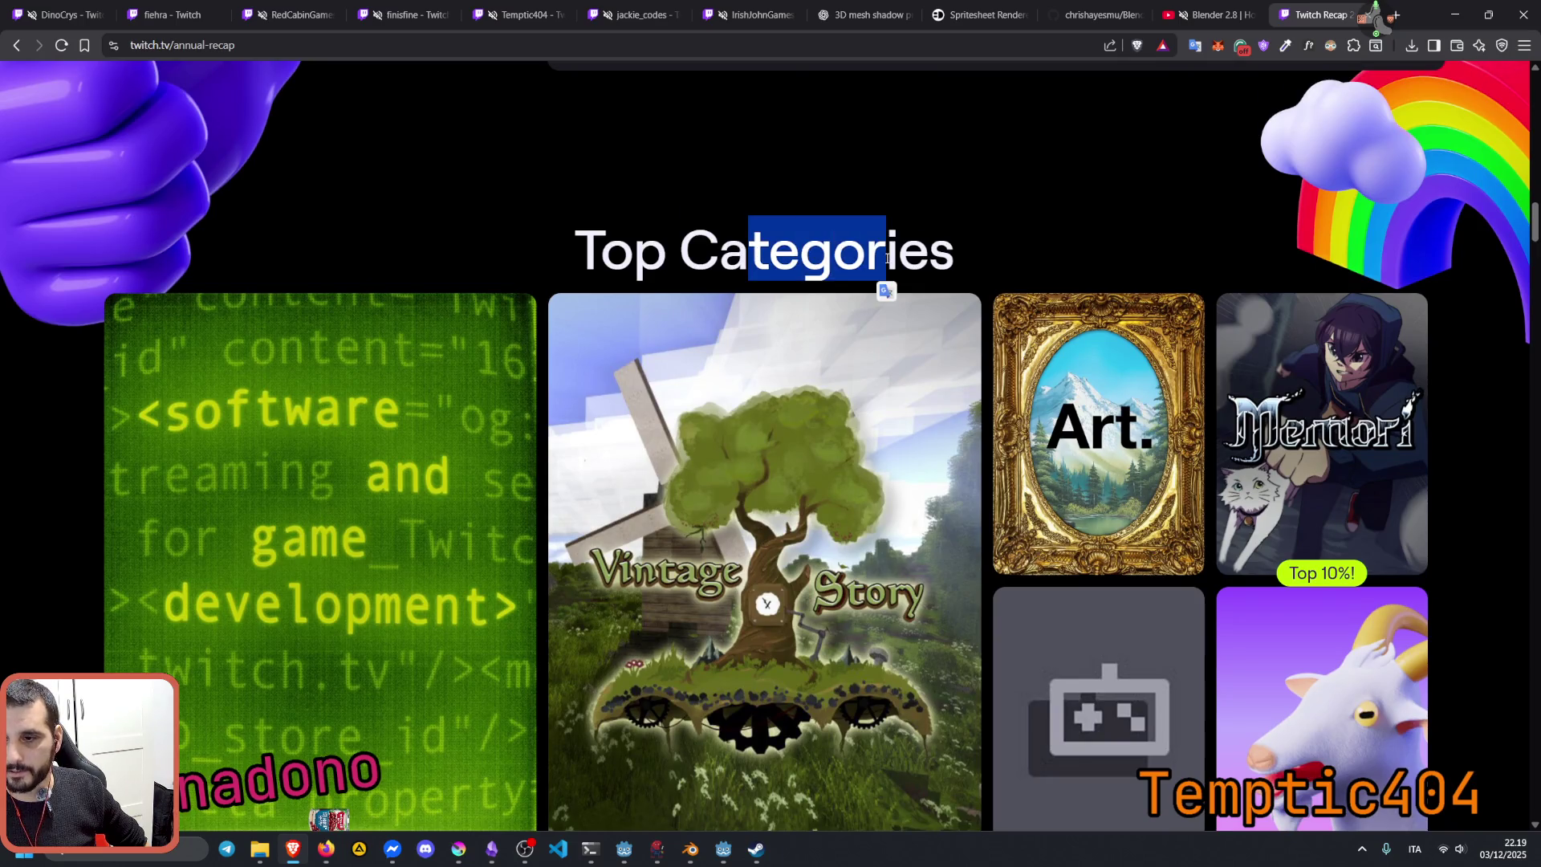
scroll(777, 373, down, 2)
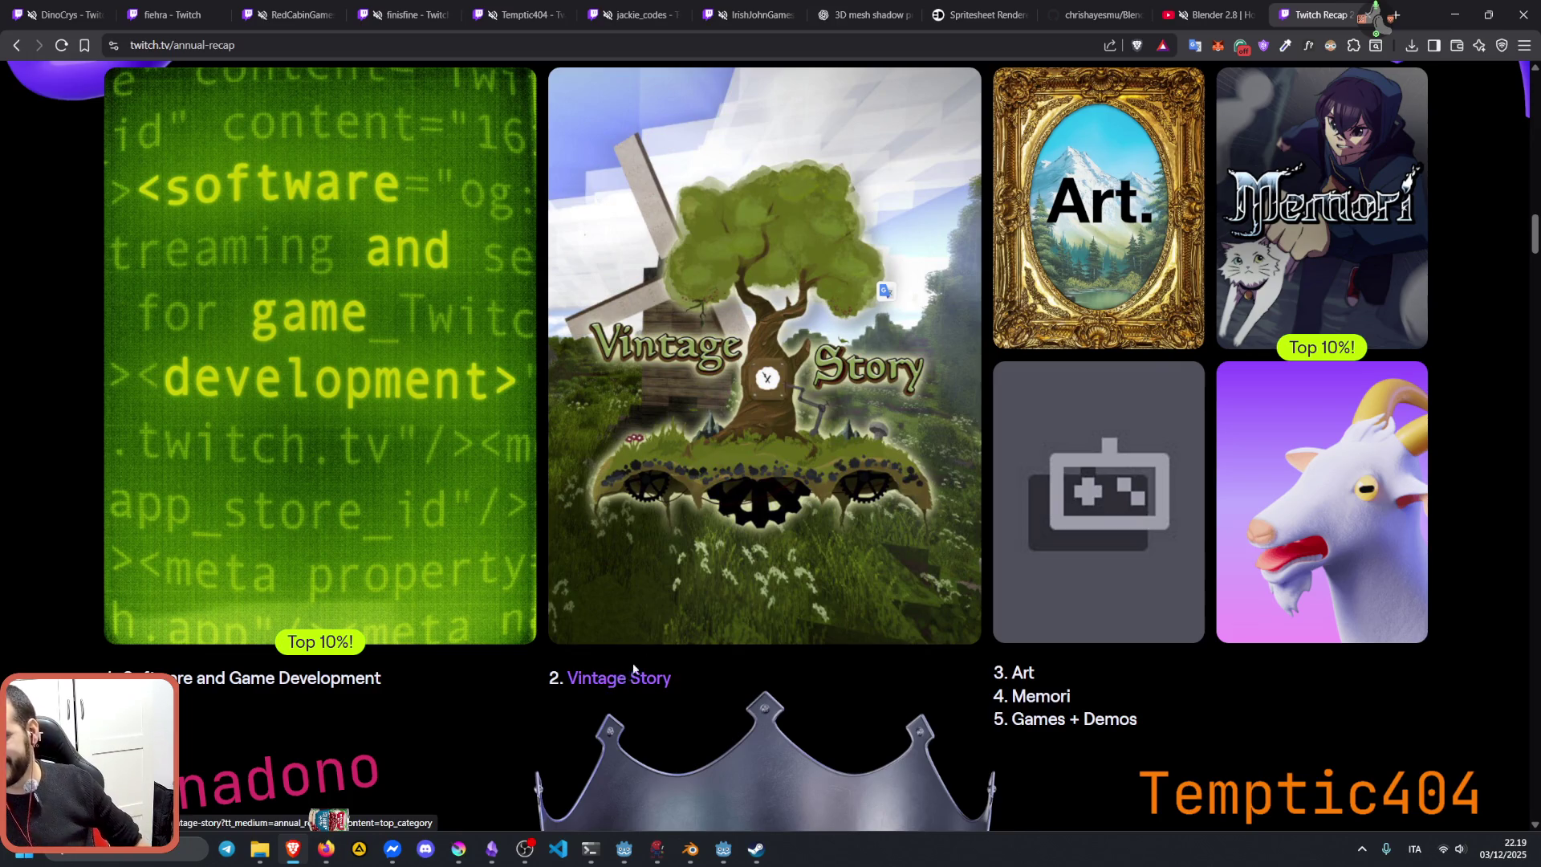
scroll(1329, 228, down, 3)
scroll(1241, 286, down, 2)
scroll(1179, 300, down, 1)
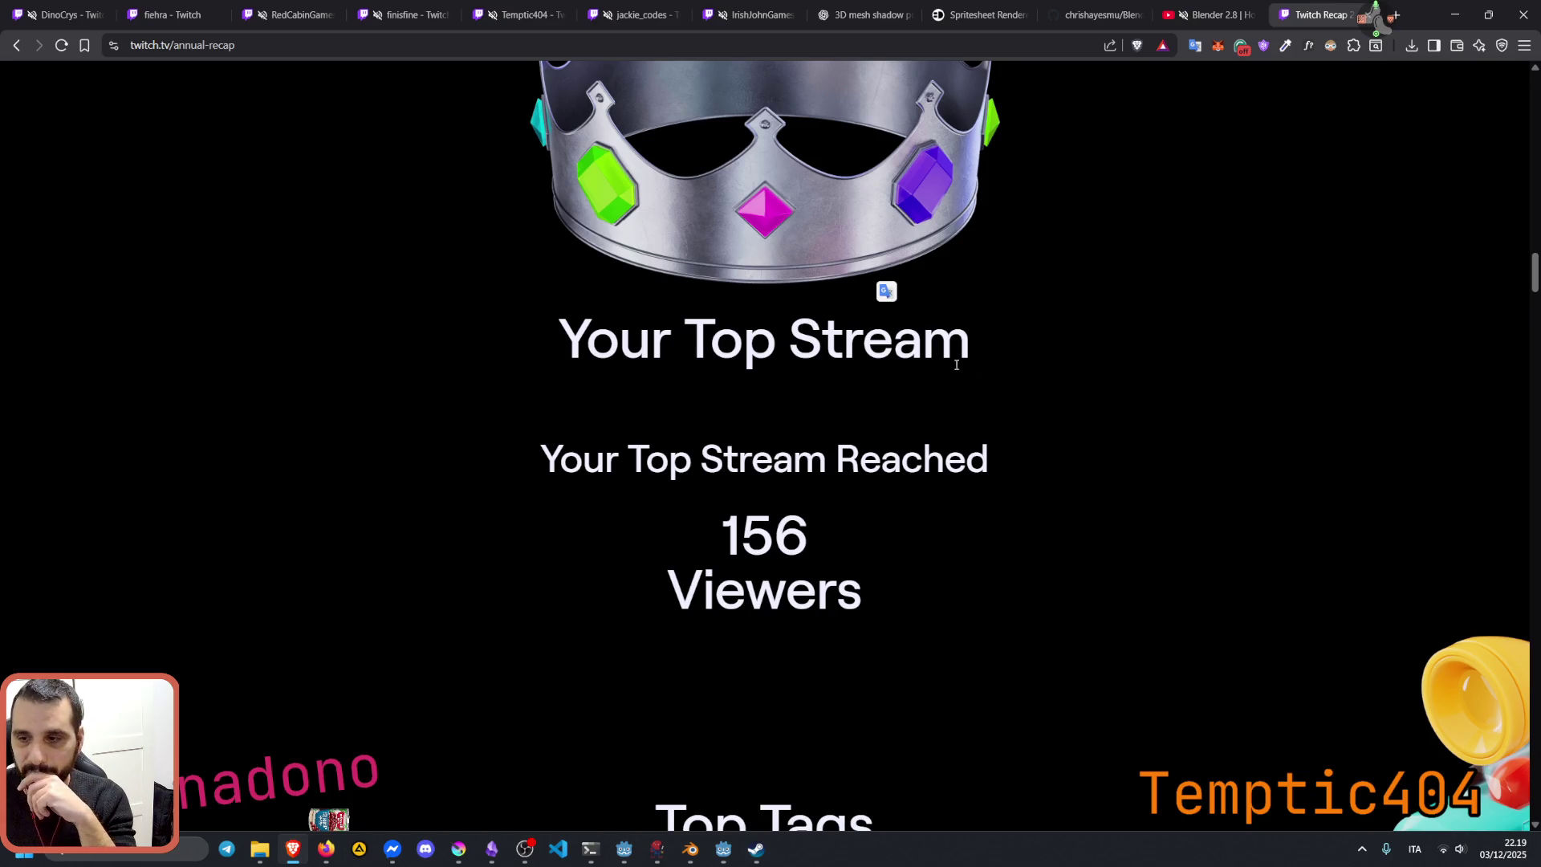
Step: Highlight the top stream line and the word Viewers in Top Categories
drag(627, 459, 882, 459)
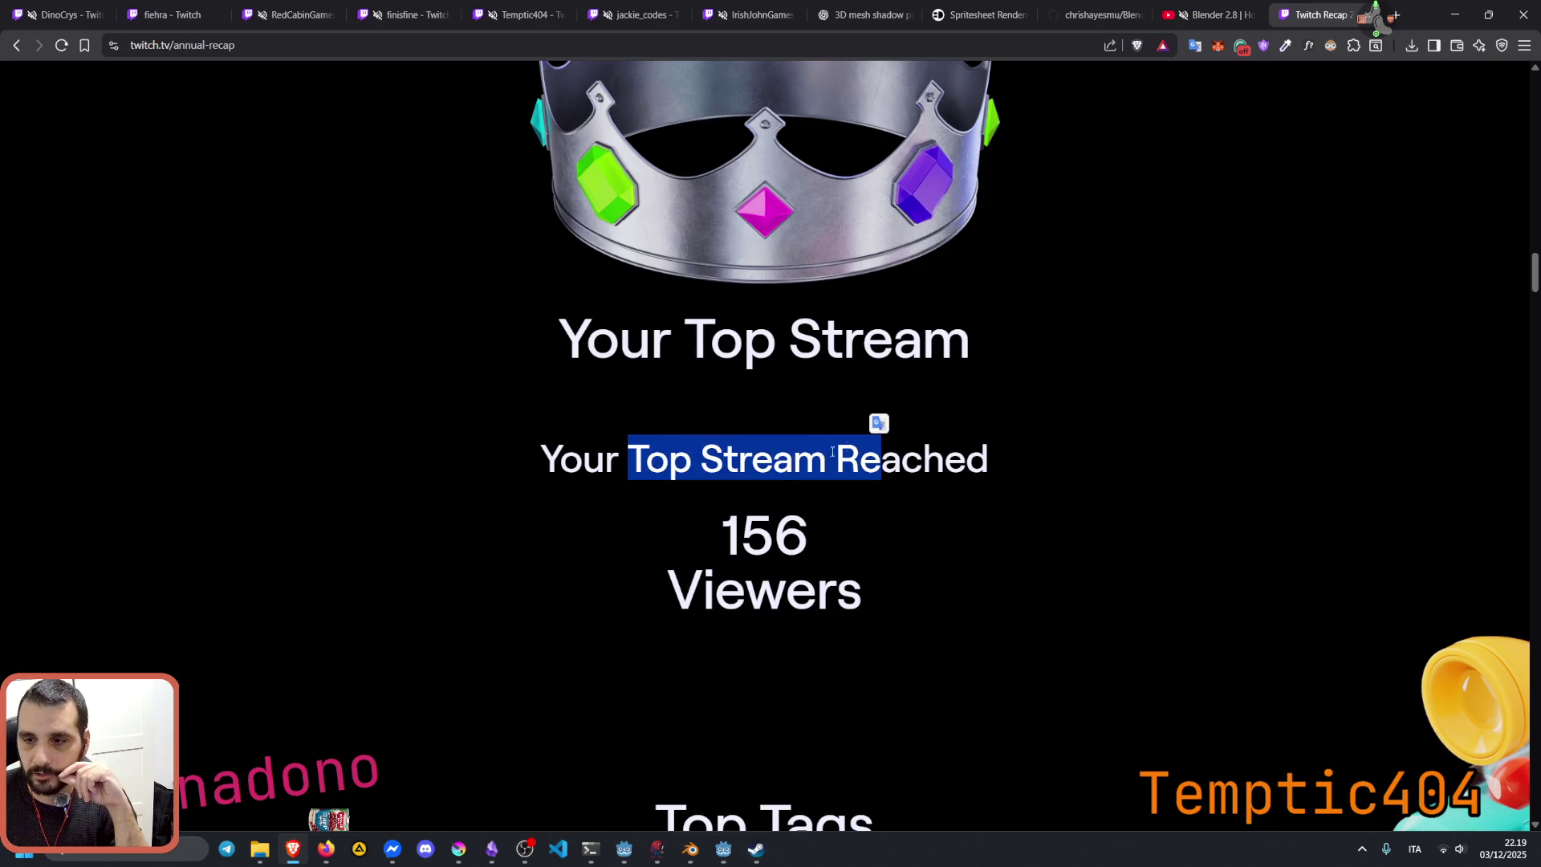
drag(720, 525, 843, 541)
scroll(794, 523, down, 2)
double_click(739, 382)
scroll(760, 441, down, 1)
click(770, 433)
scroll(822, 437, down, 2)
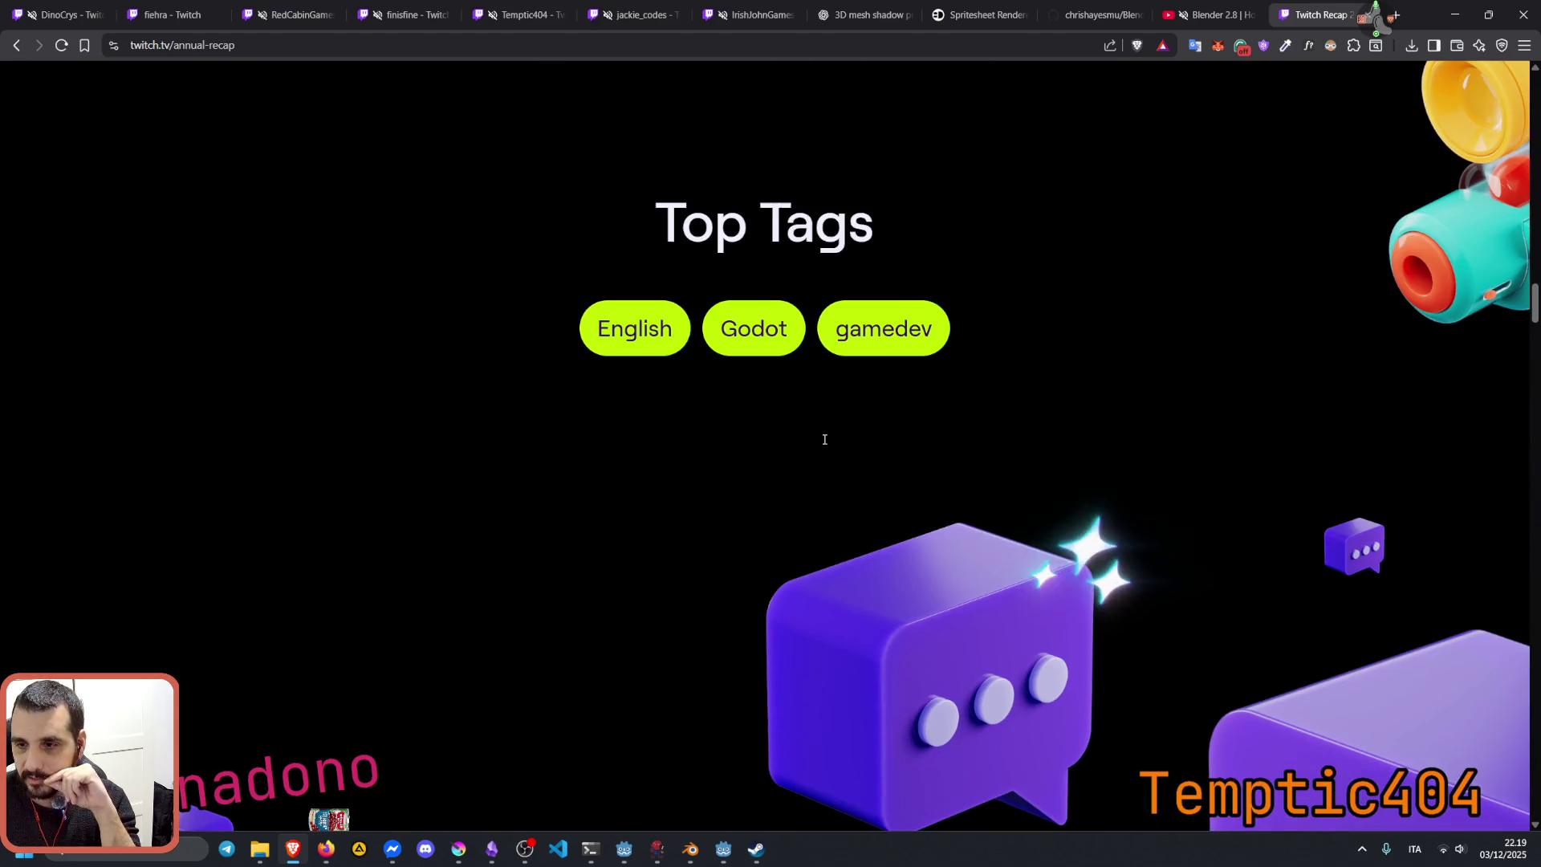
Step: Select the gamedev tag under Top Tags and the 103.9K chats received figure
drag(850, 329, 963, 330)
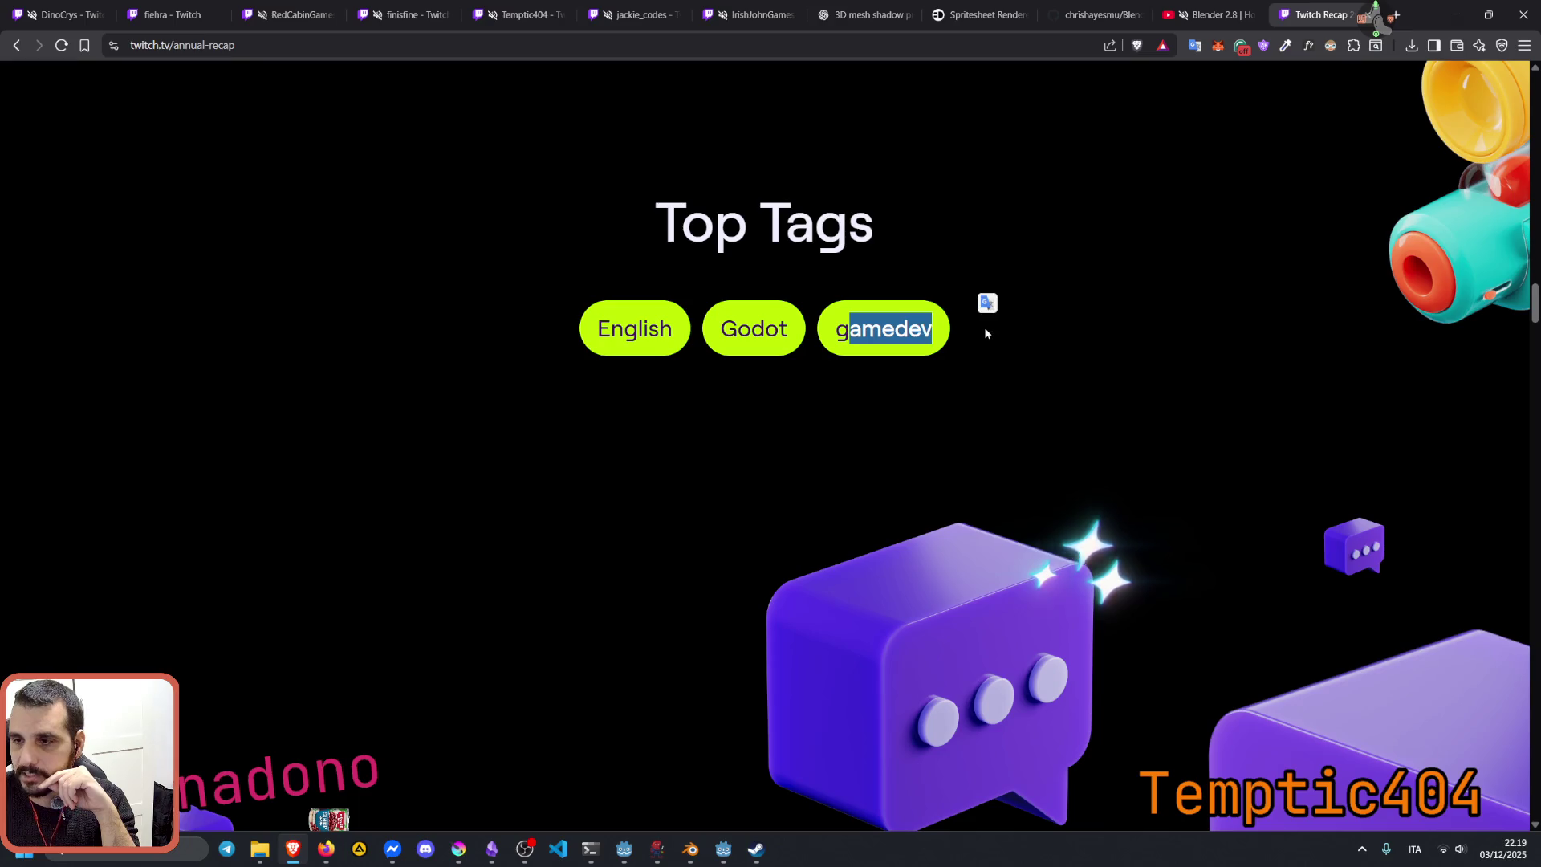
click(831, 354)
double_click(883, 329)
click(875, 276)
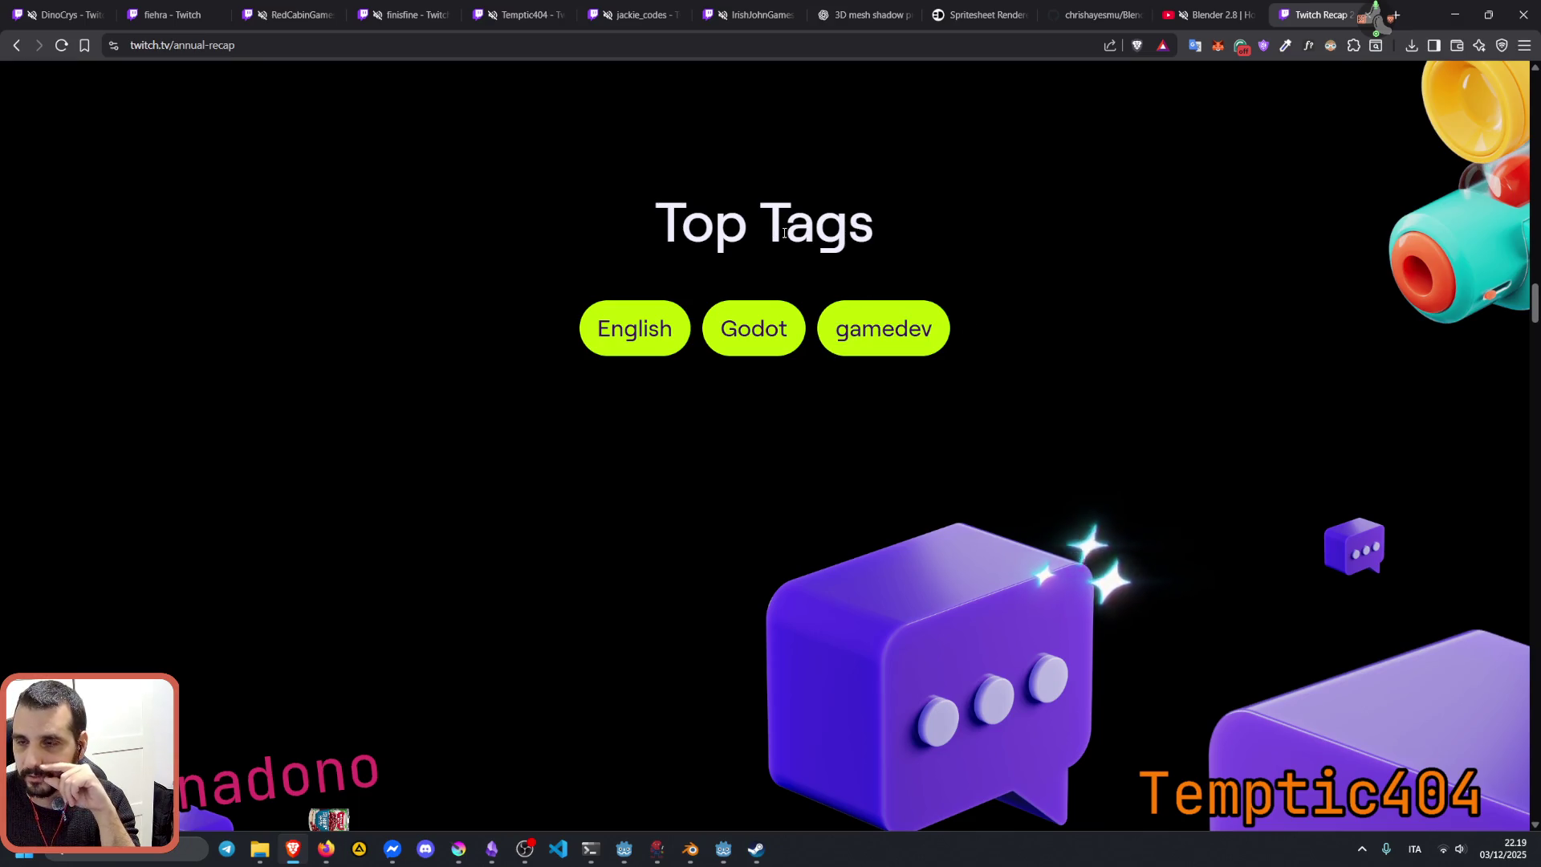
scroll(879, 278, down, 3)
scroll(878, 290, down, 1)
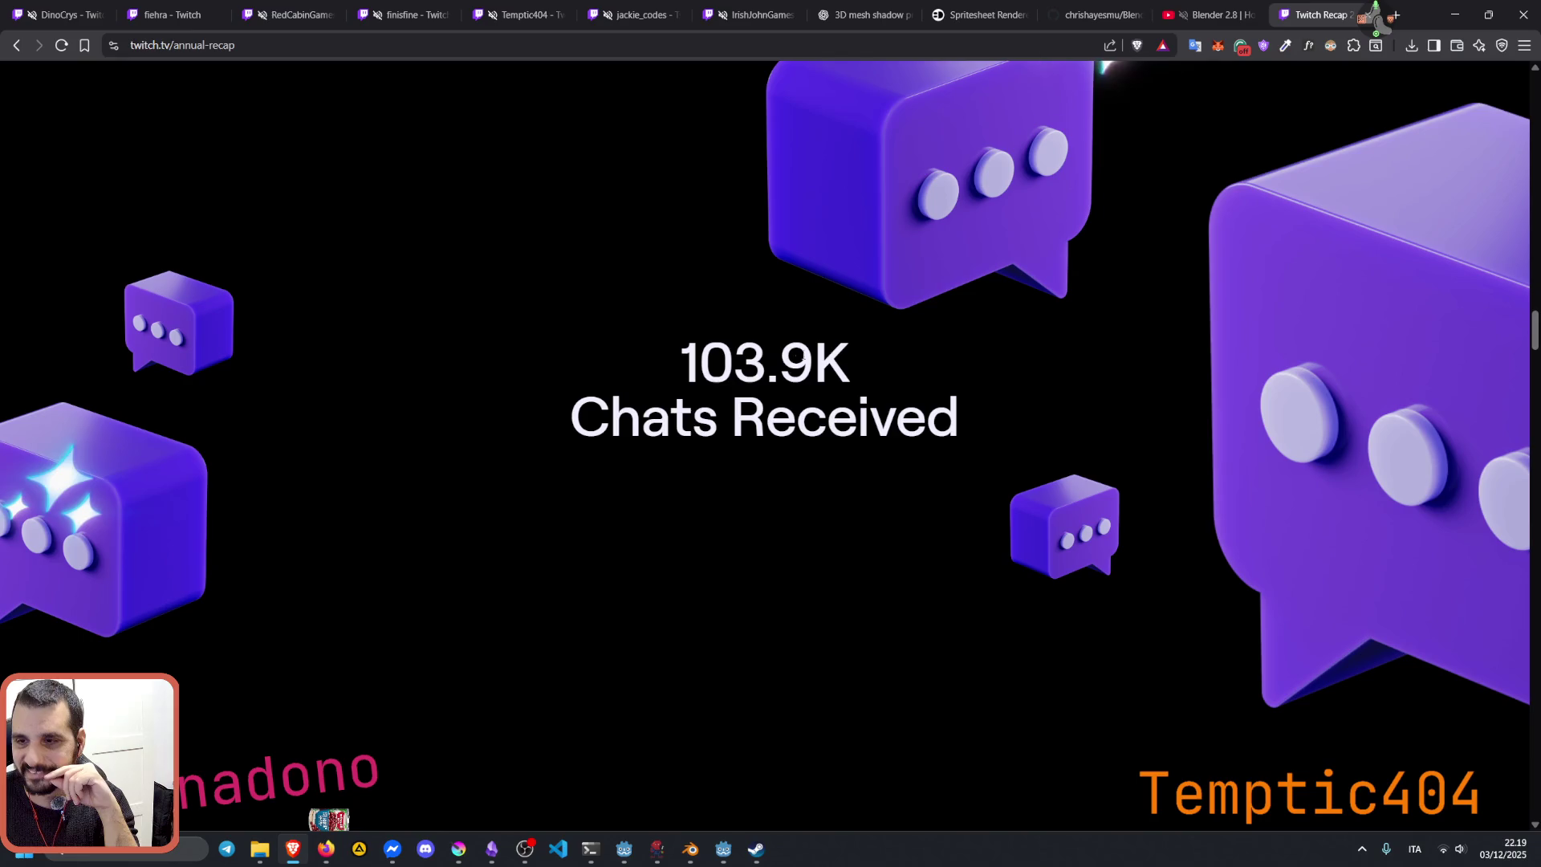
drag(675, 366, 771, 361)
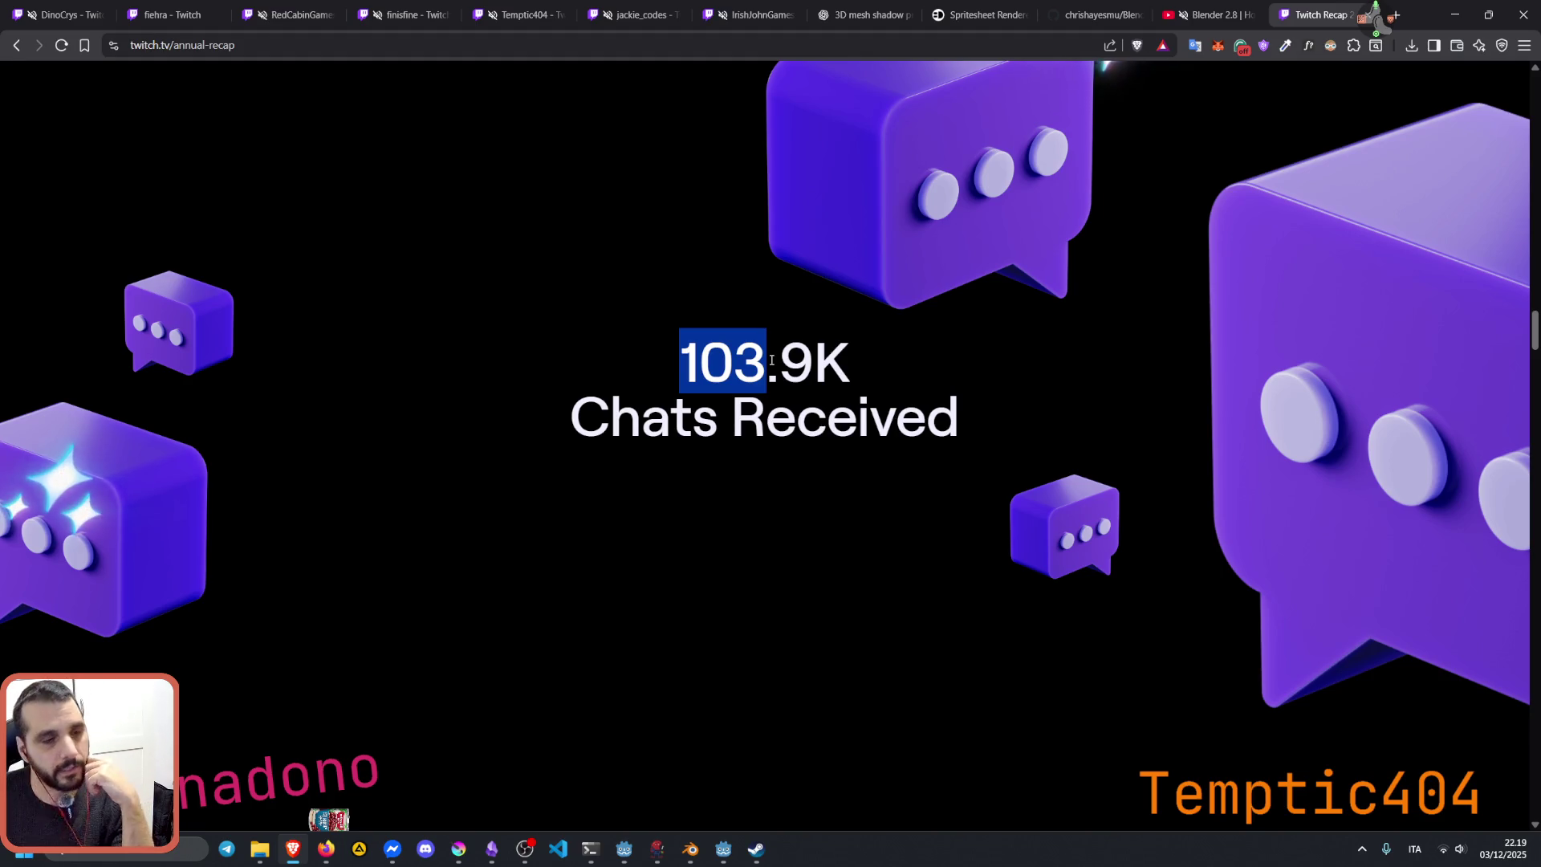
scroll(771, 361, down, 5)
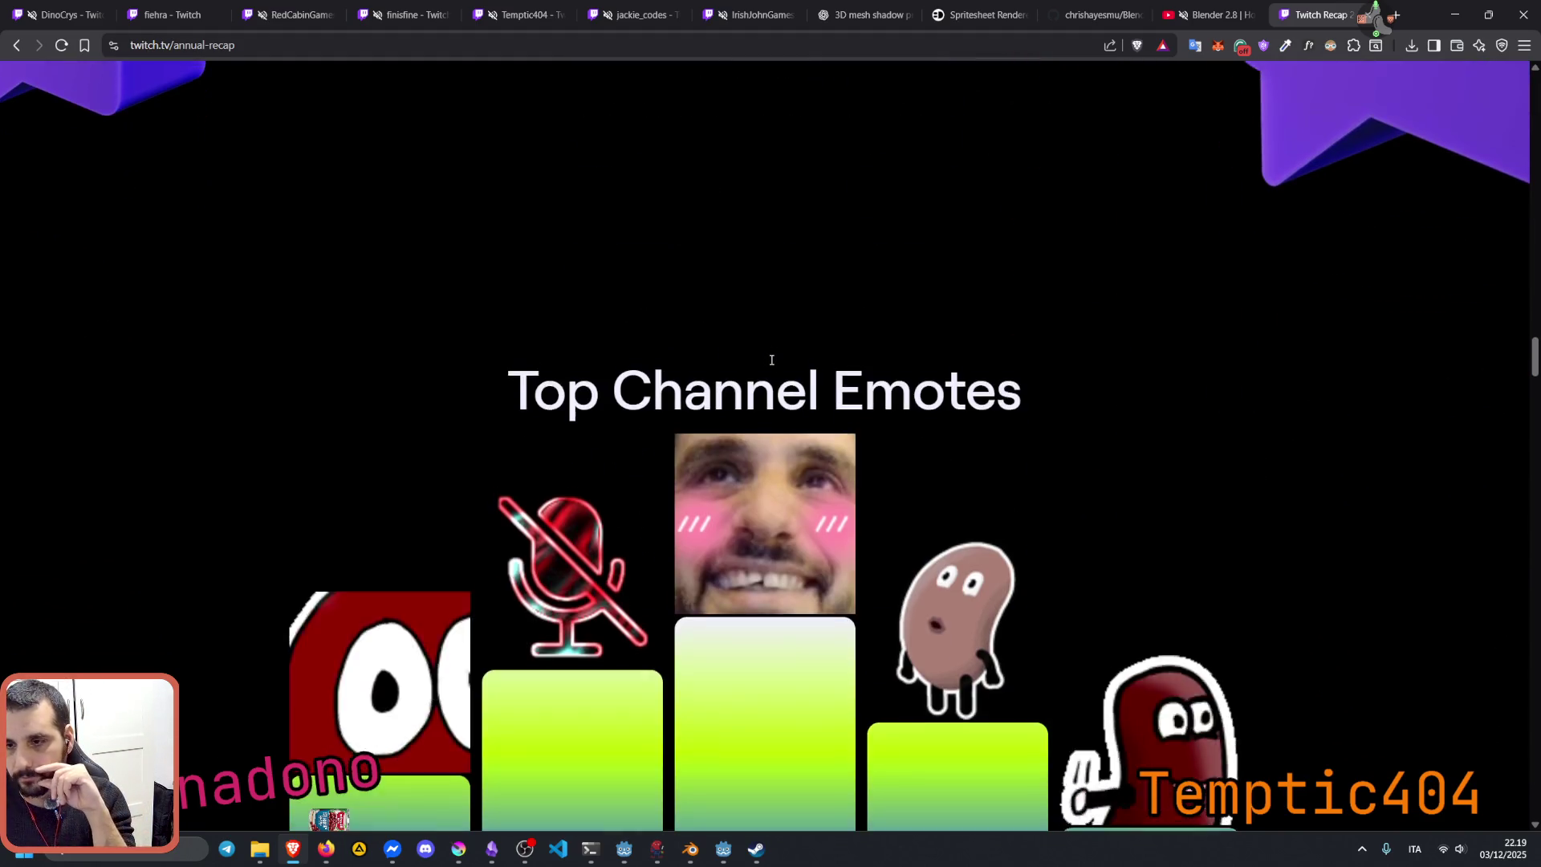
scroll(770, 359, down, 2)
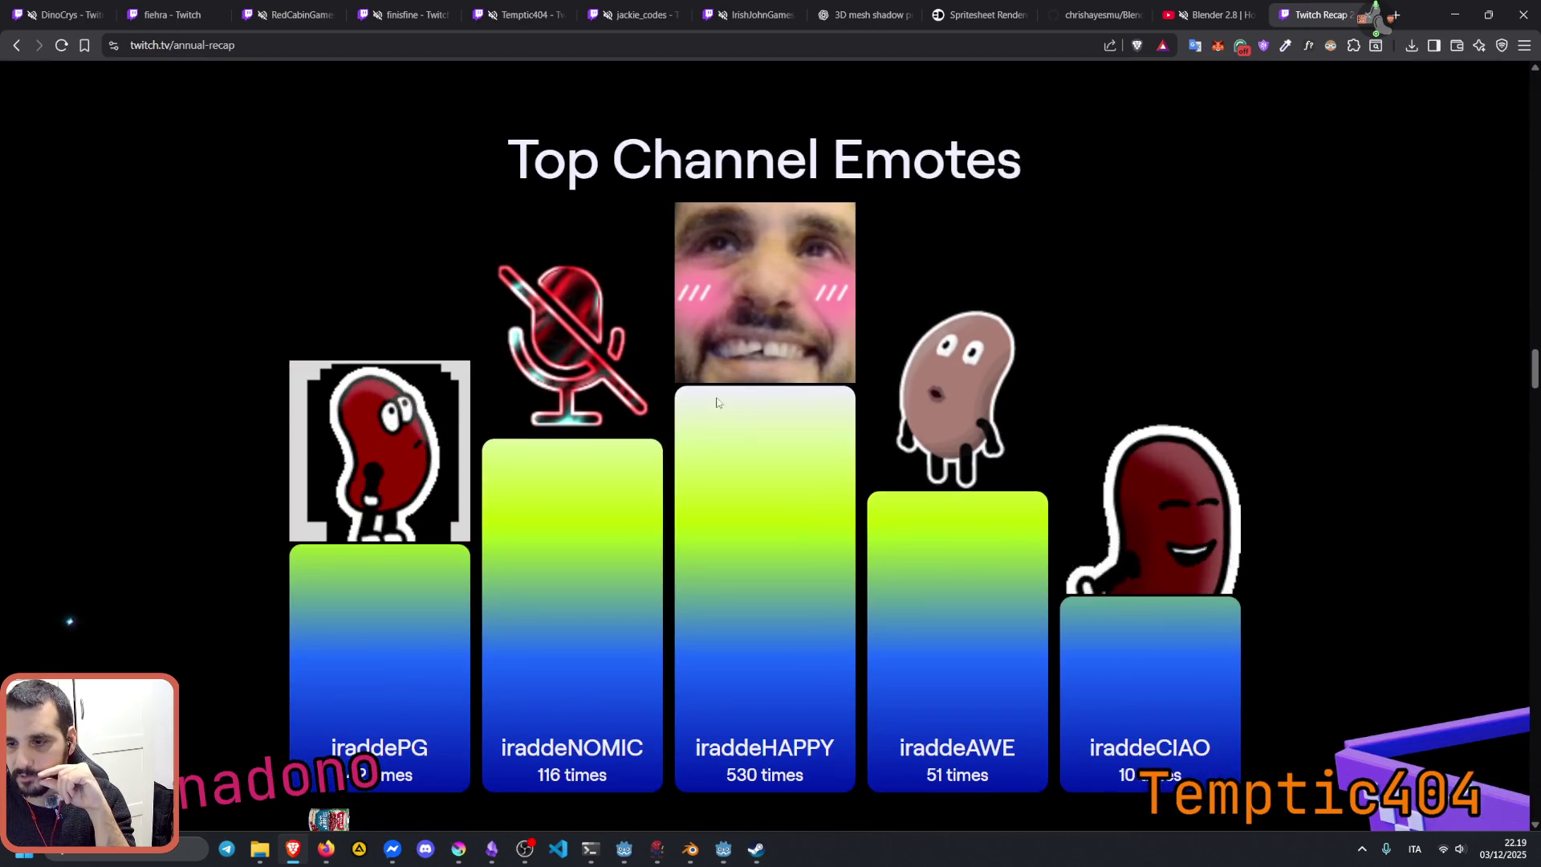
scroll(759, 356, down, 1)
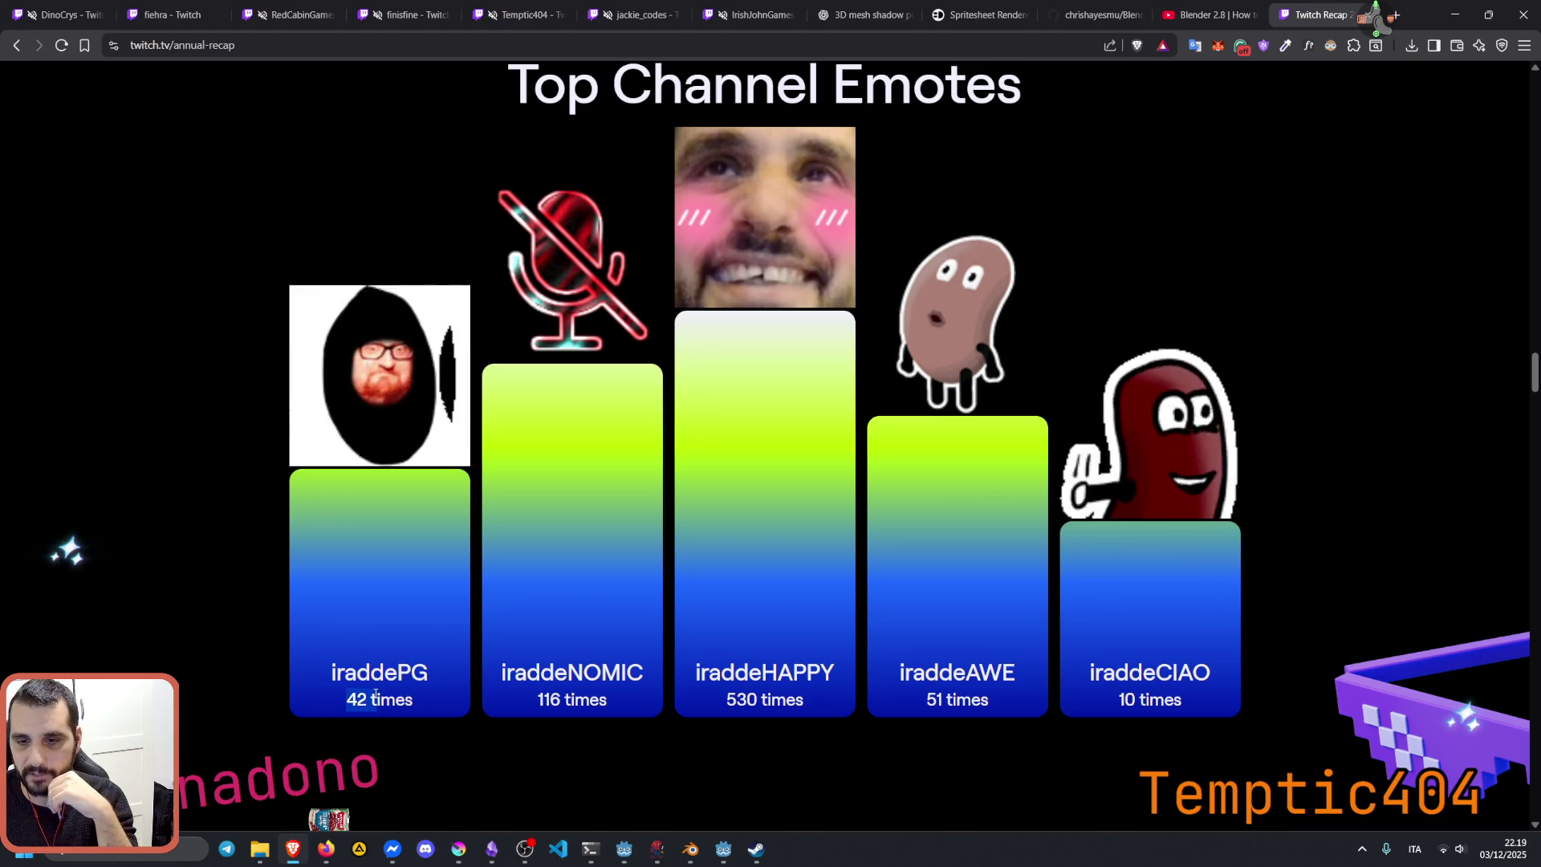
scroll(422, 305, down, 1)
scroll(422, 303, down, 2)
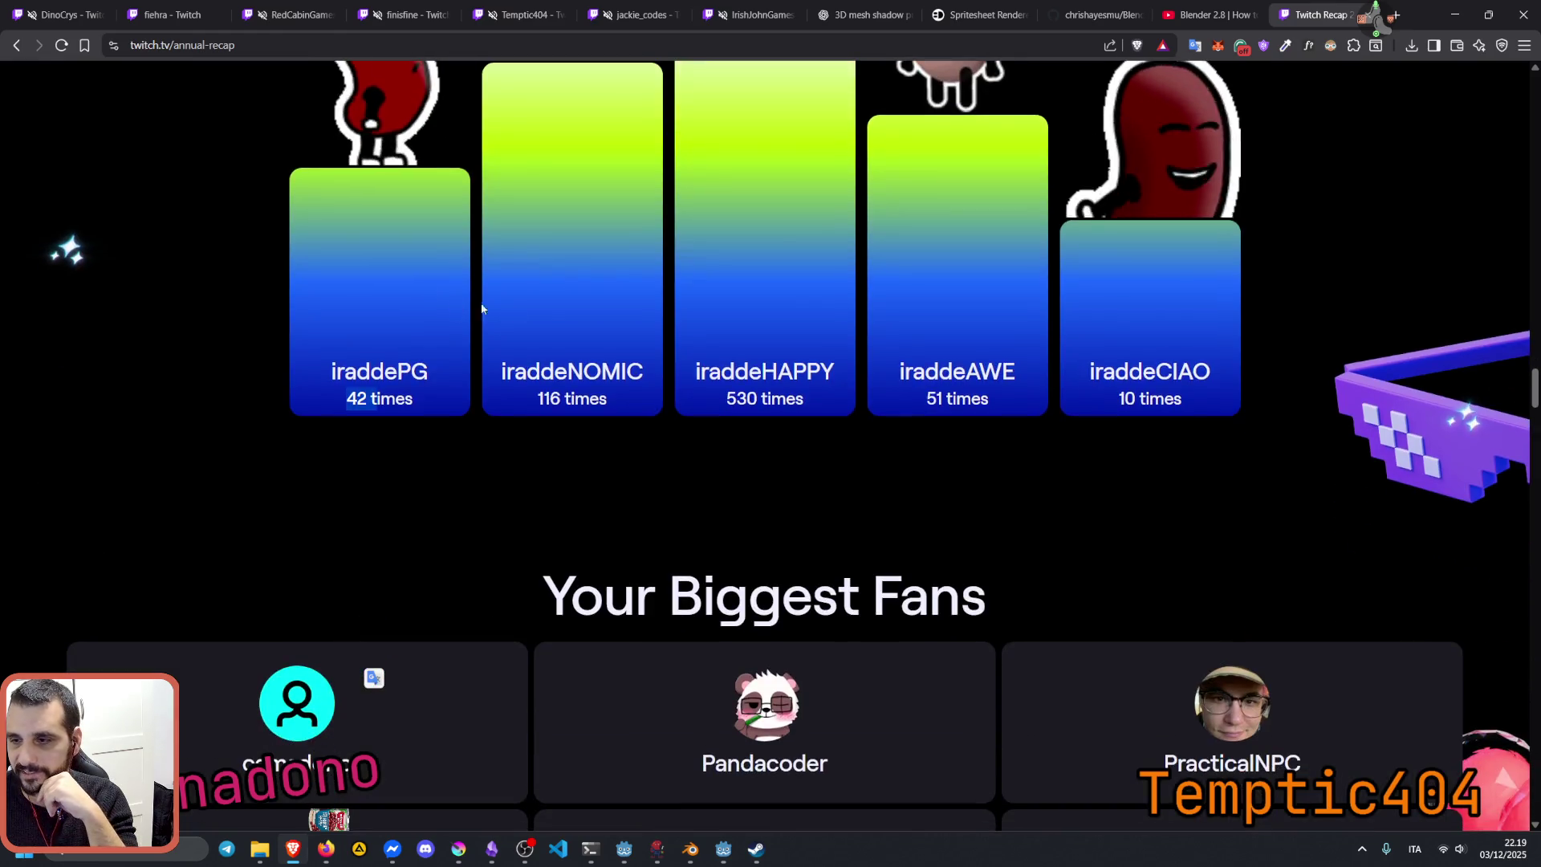
scroll(541, 310, down, 2)
scroll(540, 310, down, 2)
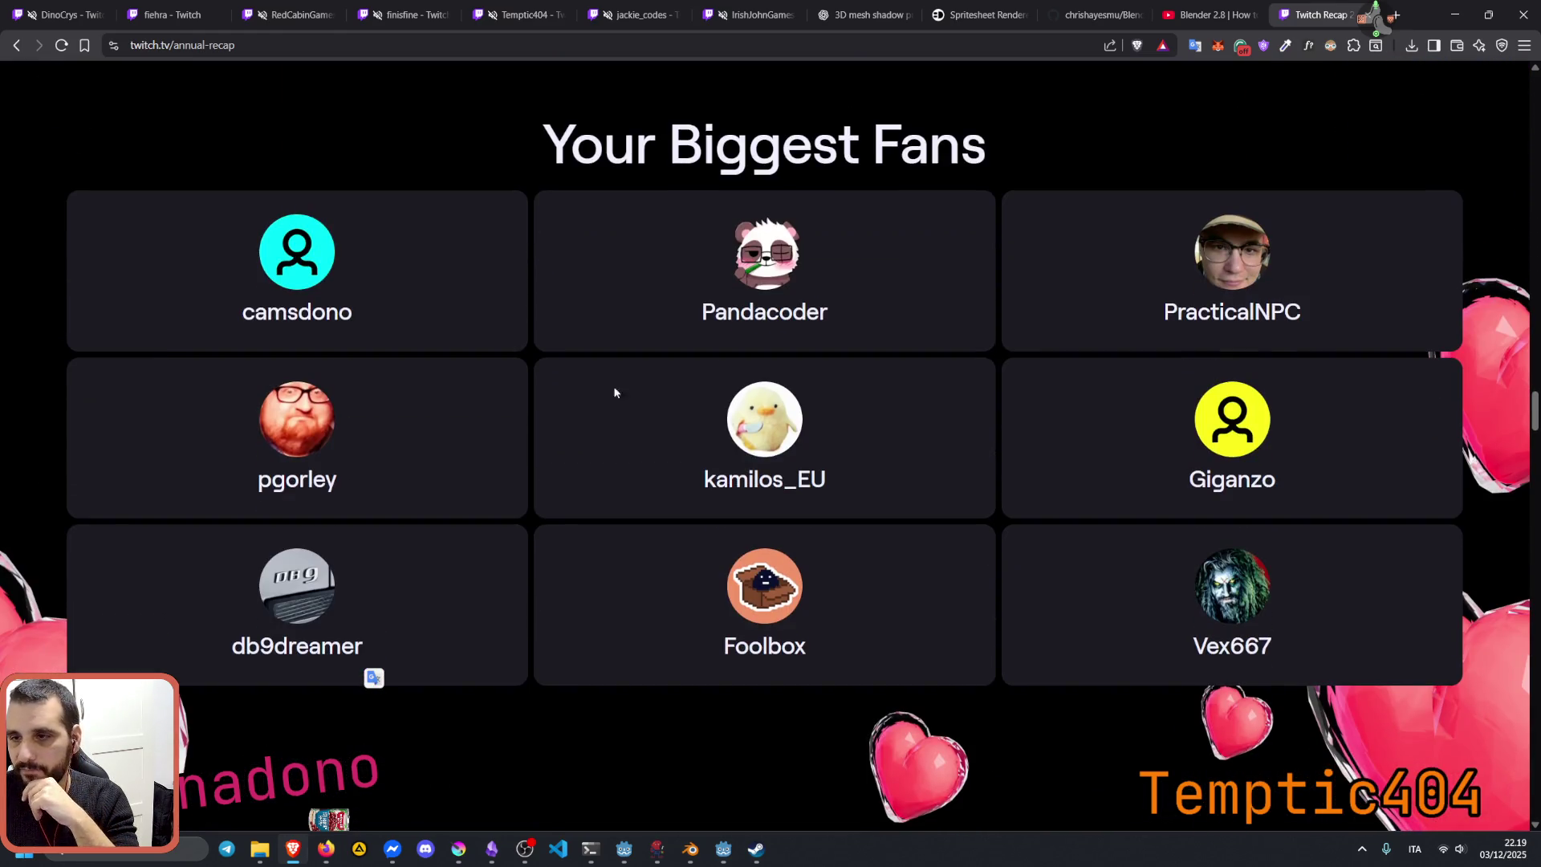
Step: Select each of the nine fan names in the Your Biggest Fans grid
double_click(1231, 312)
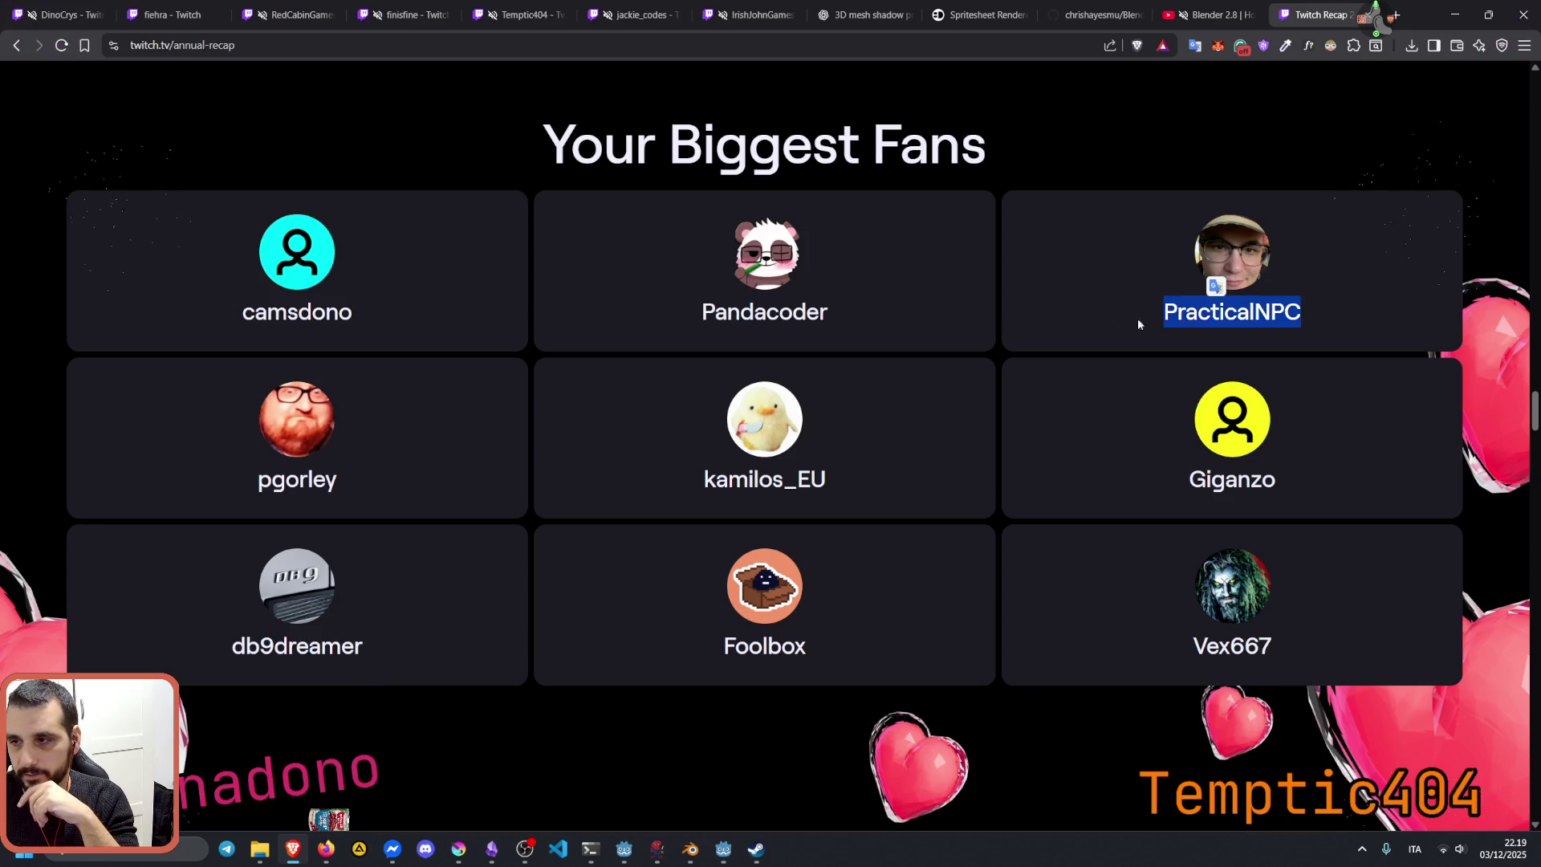
double_click(765, 313)
double_click(297, 312)
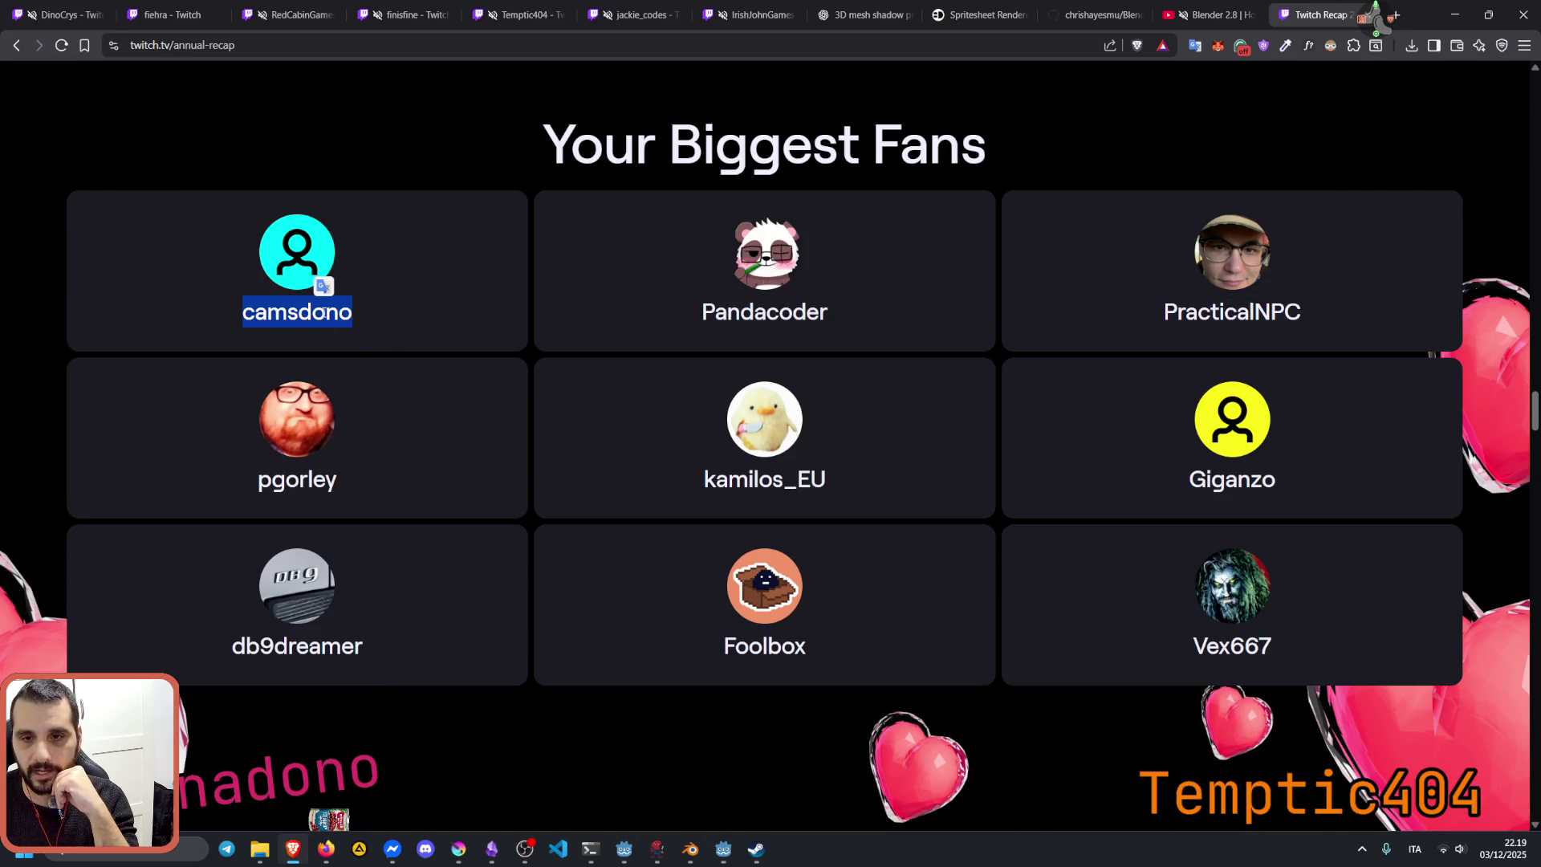
double_click(297, 479)
double_click(734, 480)
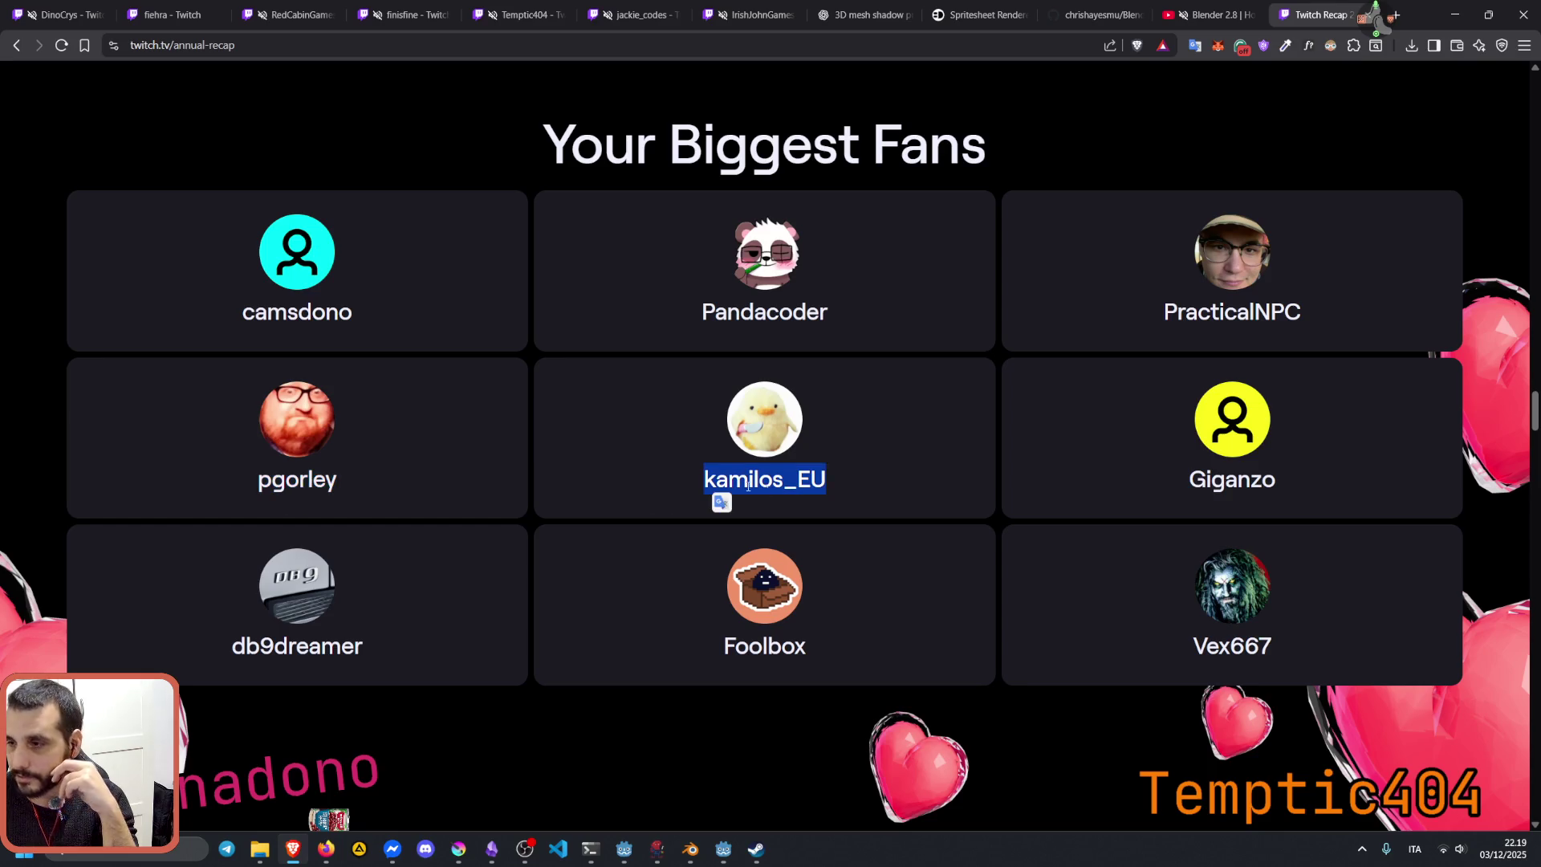
double_click(1231, 479)
double_click(297, 645)
double_click(764, 646)
double_click(1248, 635)
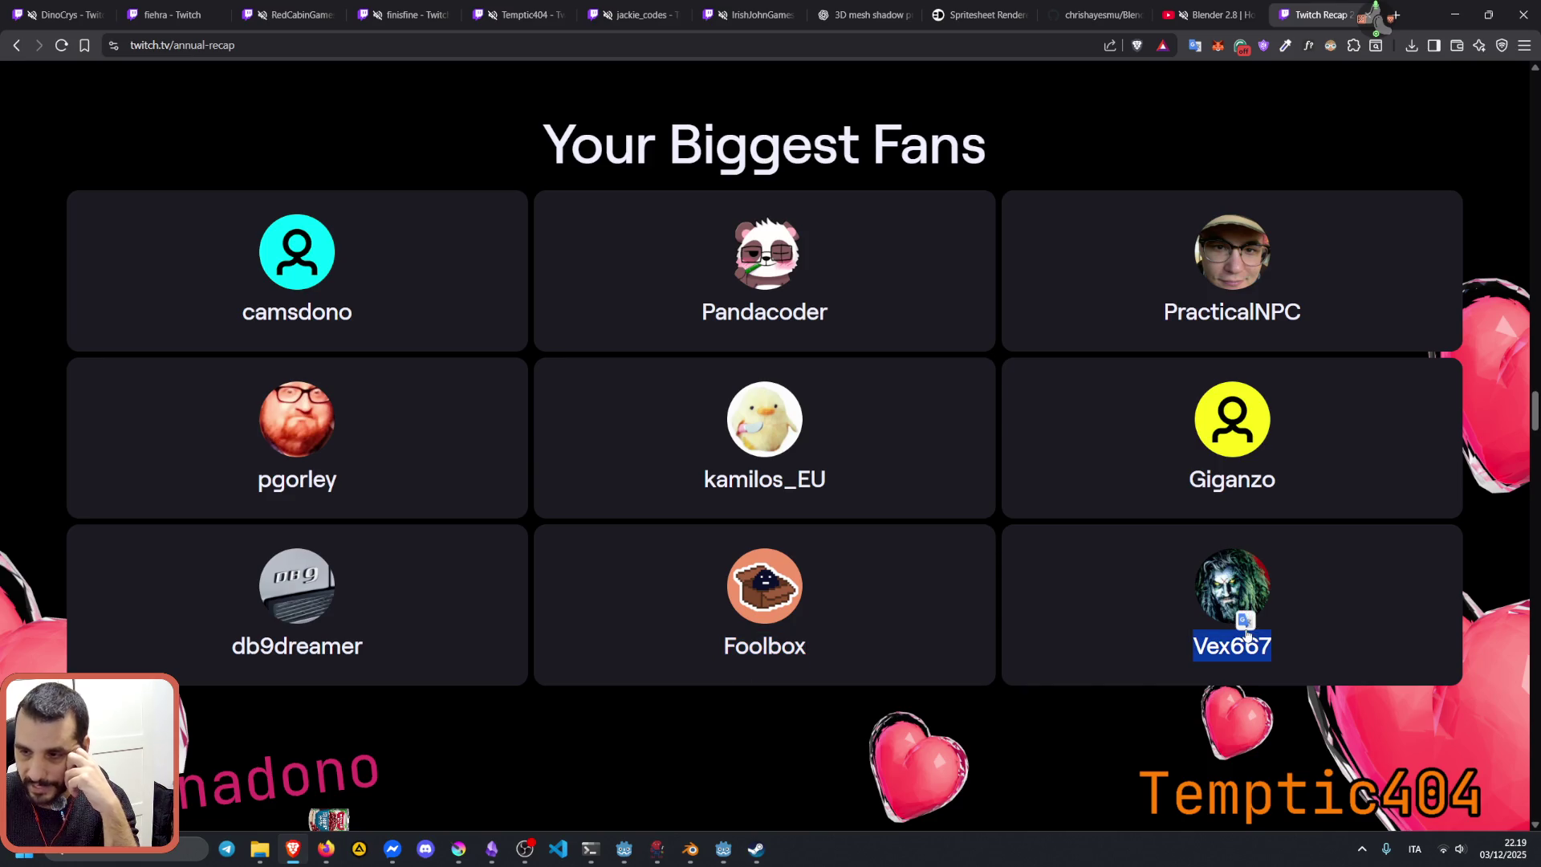
scroll(943, 415, down, 1)
scroll(923, 355, up, 2)
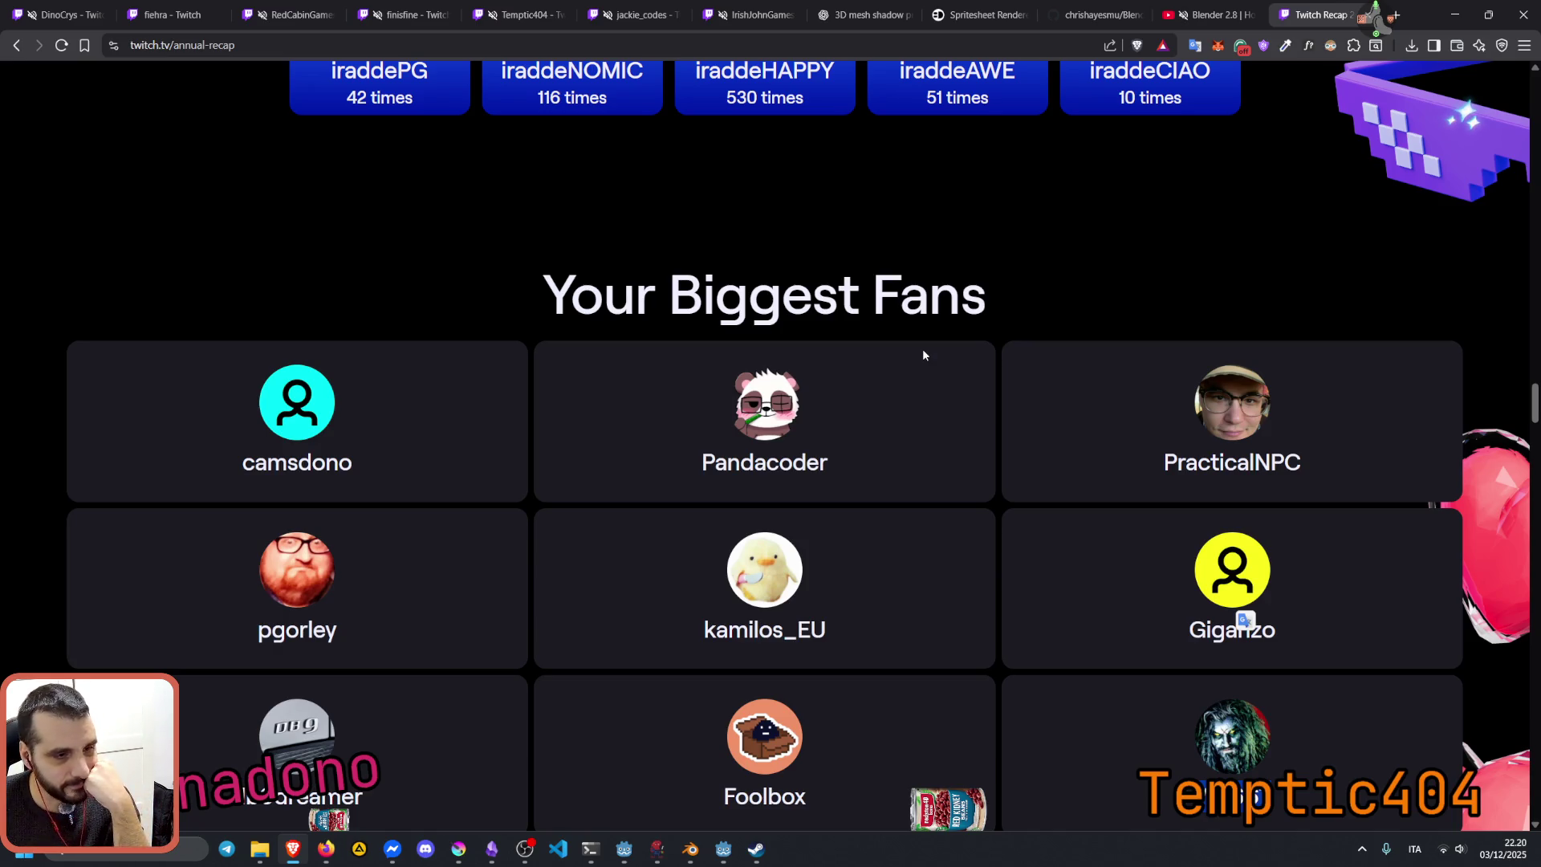
scroll(924, 354, down, 1)
scroll(924, 355, down, 2)
scroll(923, 354, down, 1)
scroll(853, 291, up, 1)
scroll(852, 291, up, 2)
drag(605, 144, 919, 125)
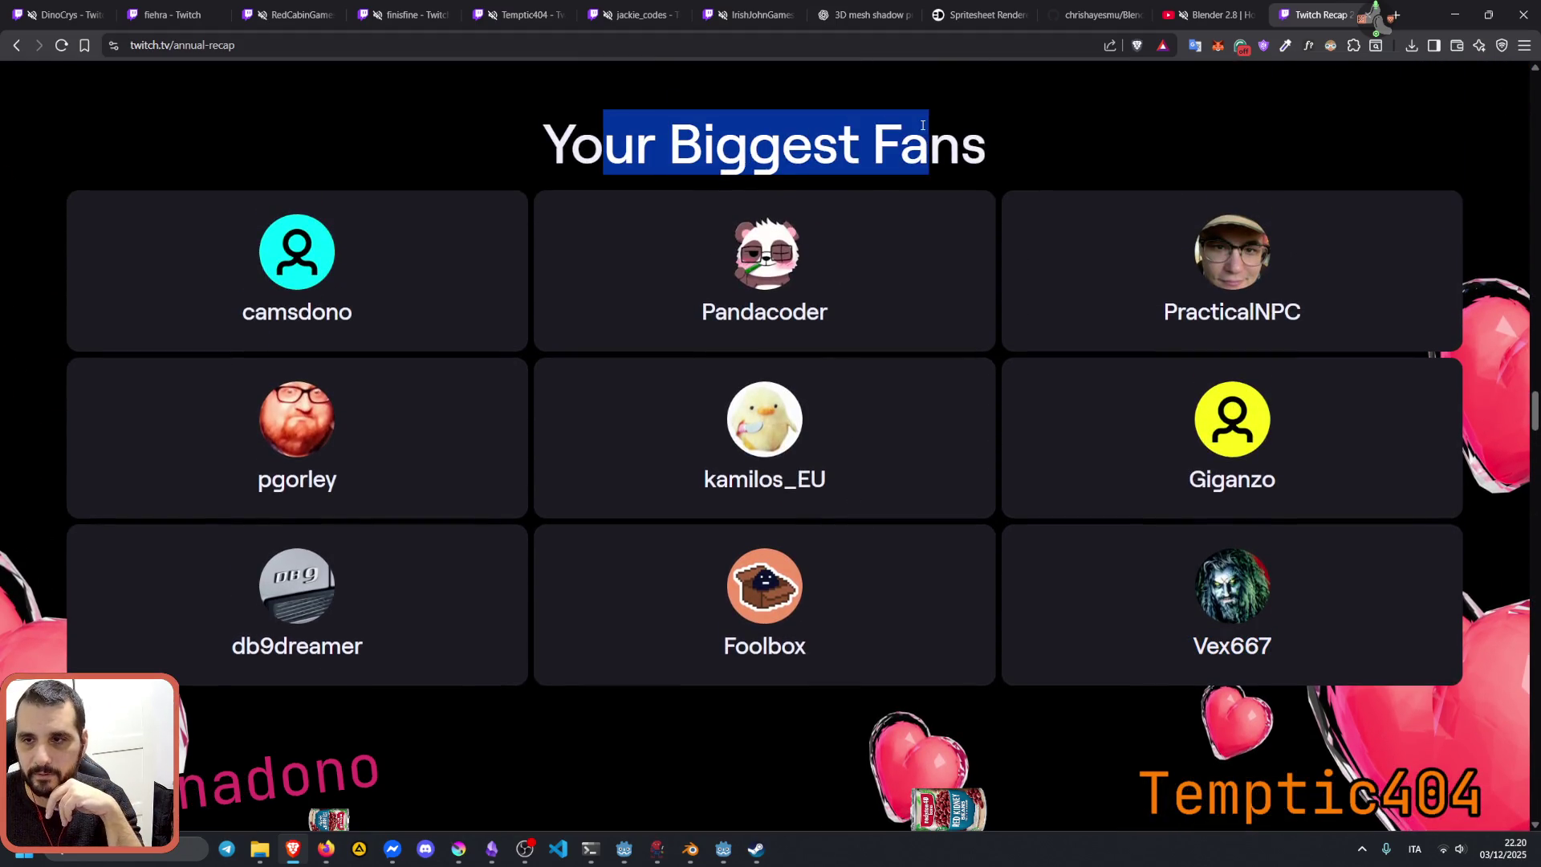
scroll(919, 125, down, 4)
scroll(775, 368, down, 1)
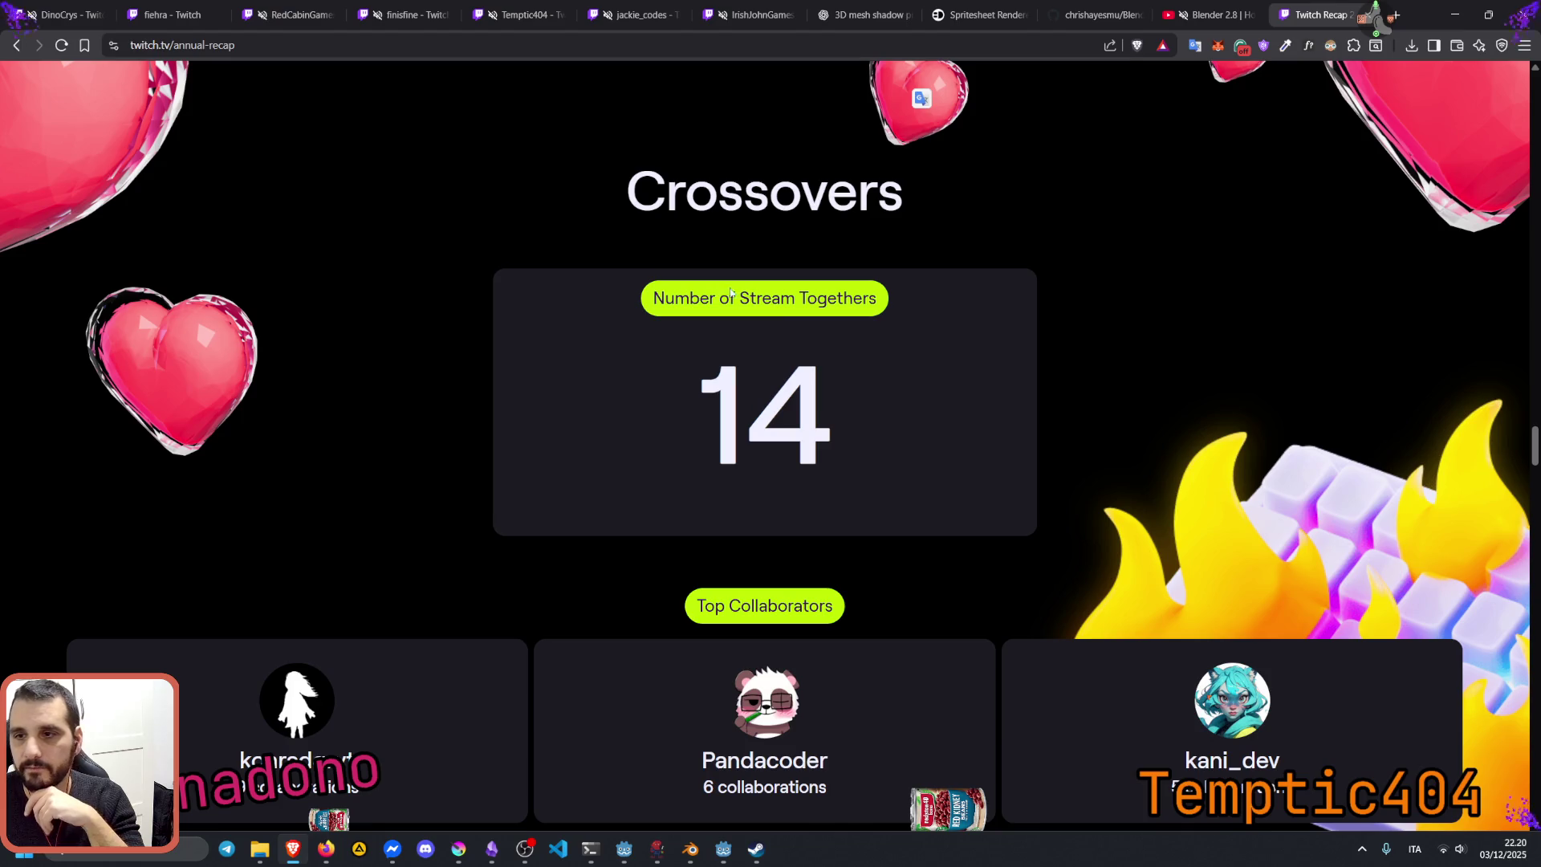
Step: Select the 14 streams together, 327 raids received and the top raiders' 14 and 11 raid counts
double_click(842, 422)
scroll(831, 408, down, 3)
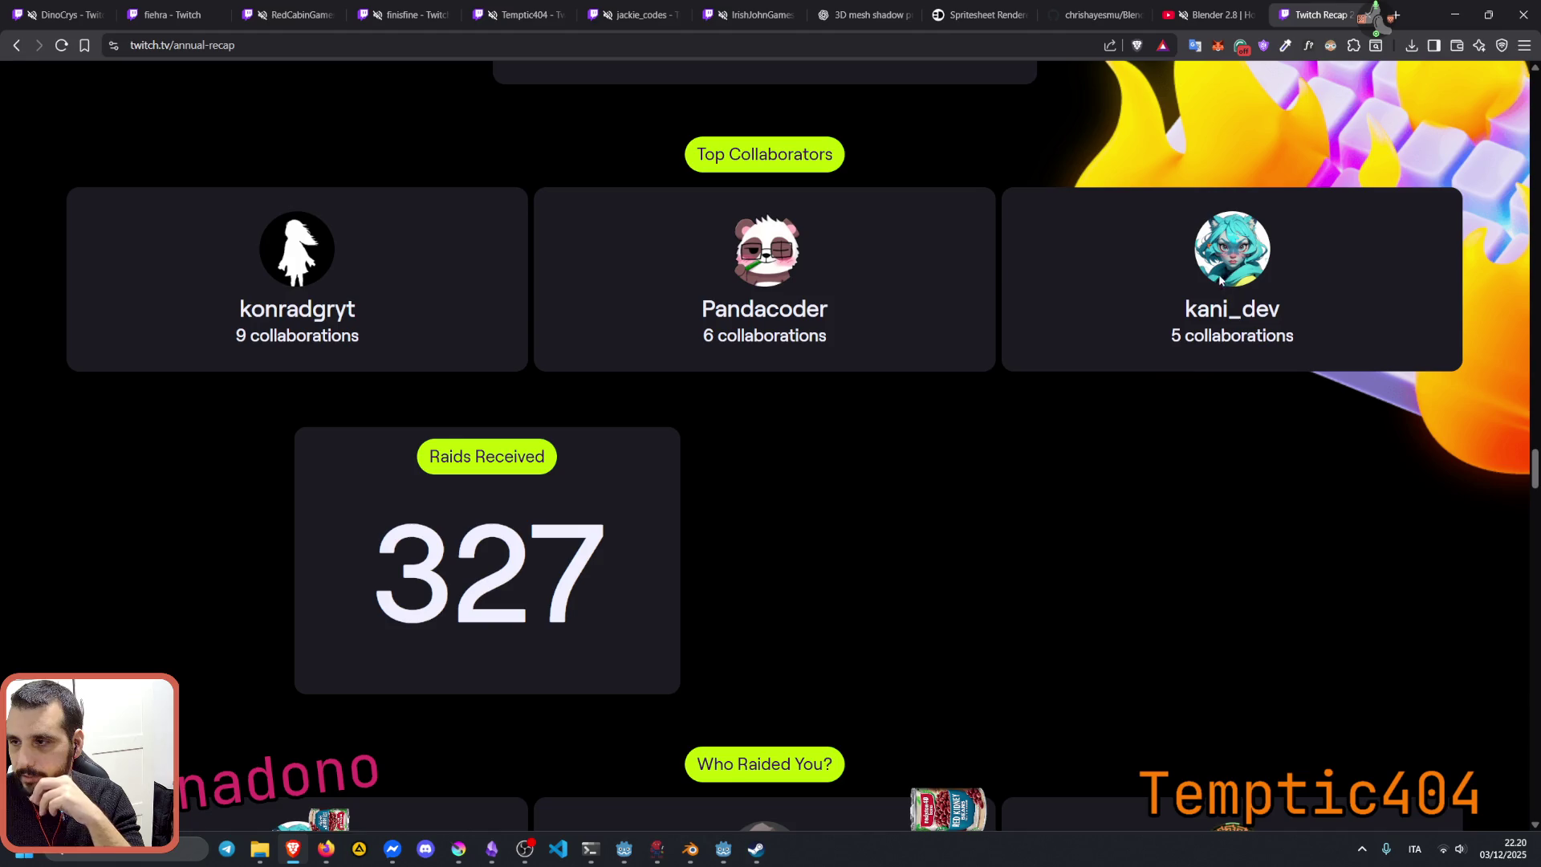
scroll(578, 348, down, 1)
double_click(403, 417)
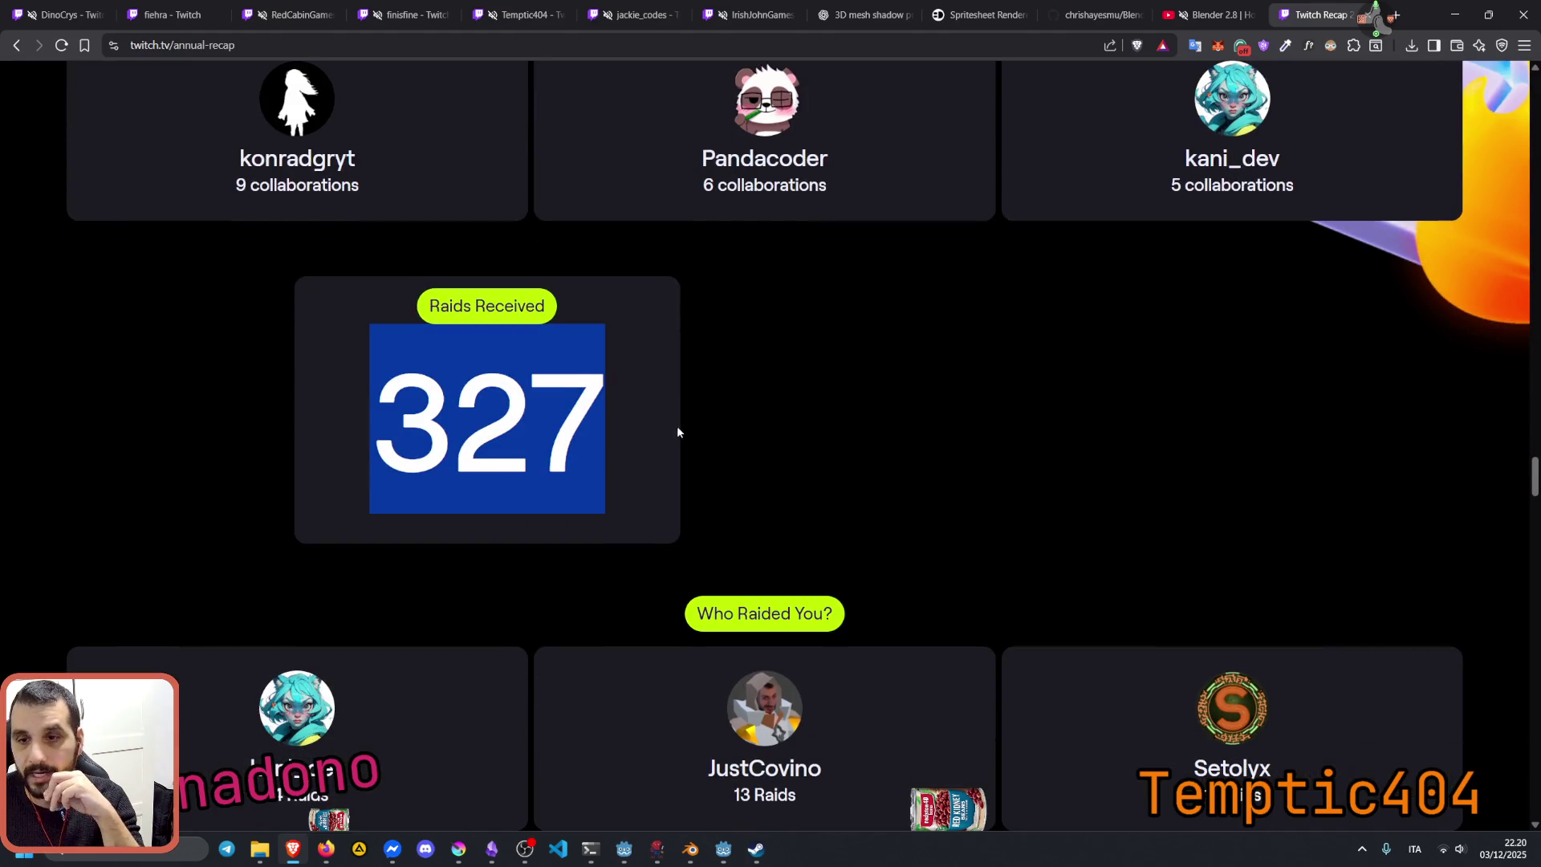
scroll(789, 387, down, 2)
scroll(630, 493, down, 1)
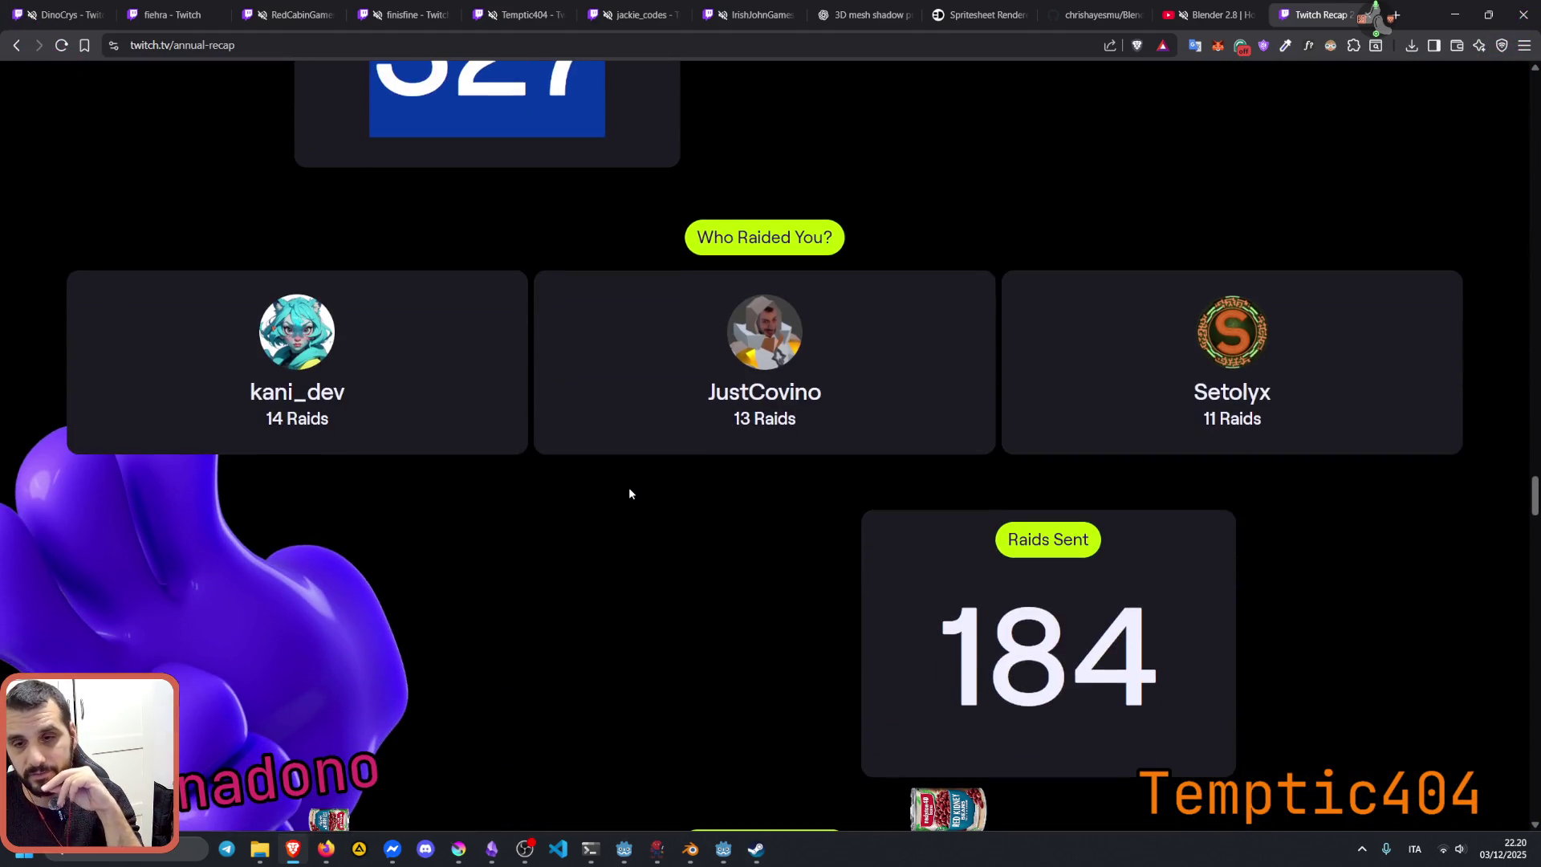
click(266, 418)
drag(267, 419, 373, 479)
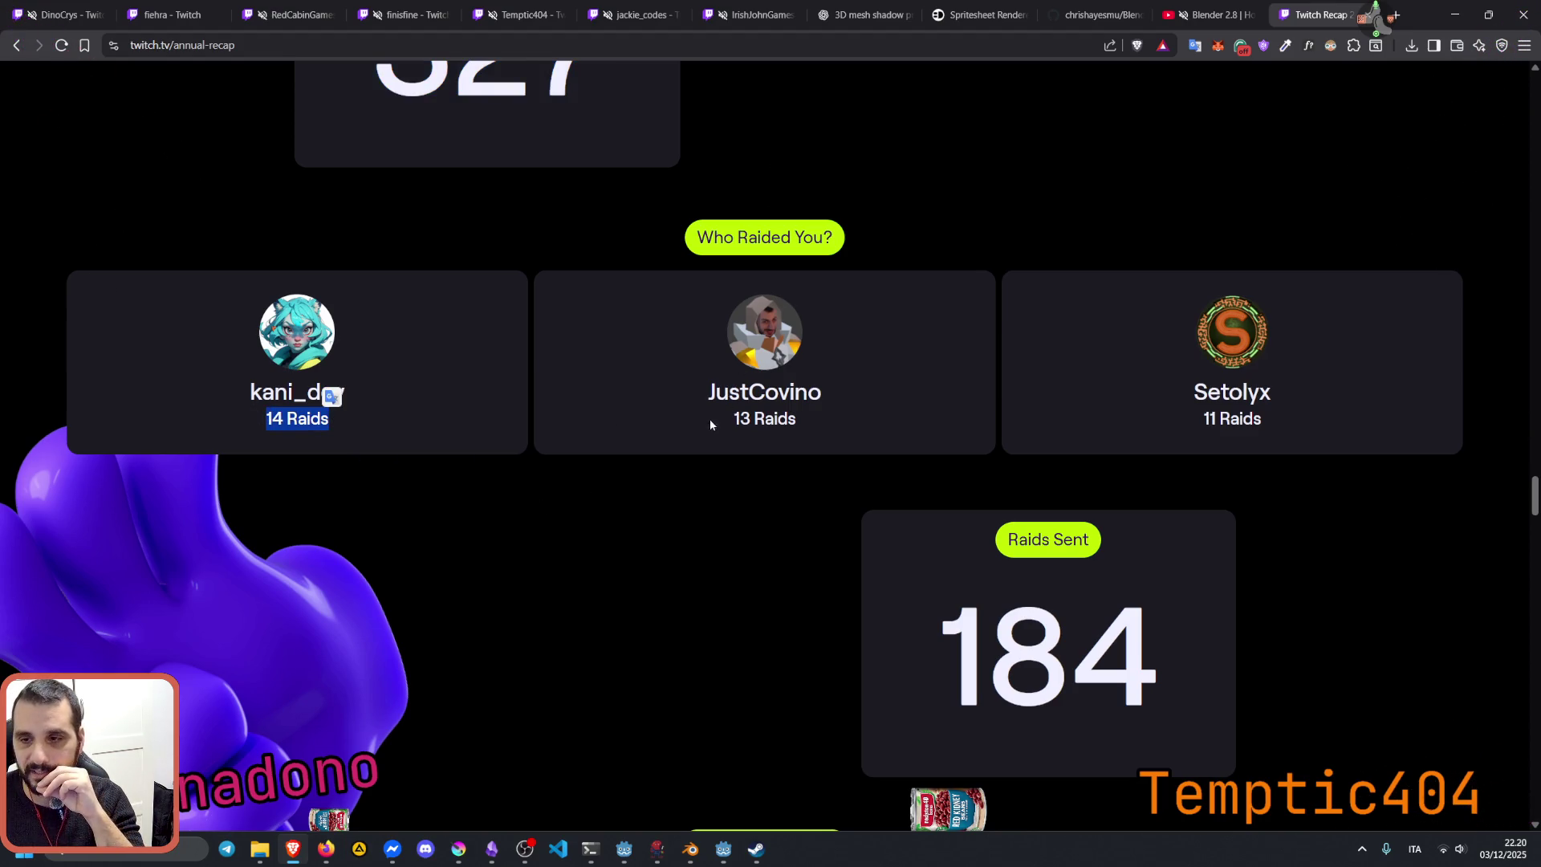
click(739, 418)
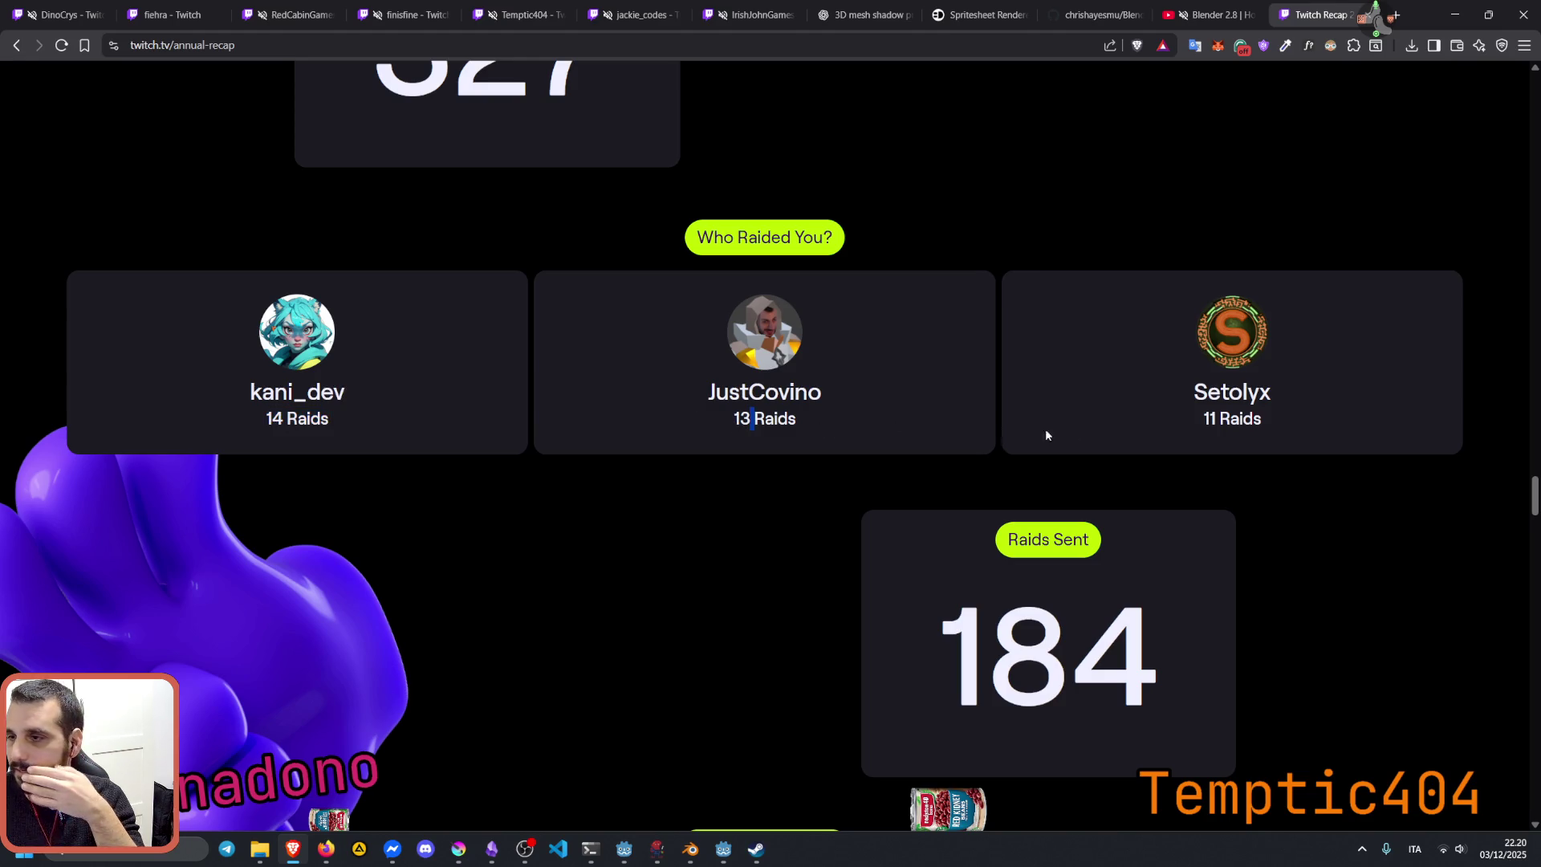
drag(1202, 423, 1264, 427)
double_click(1210, 419)
scroll(989, 429, down, 2)
scroll(746, 409, down, 2)
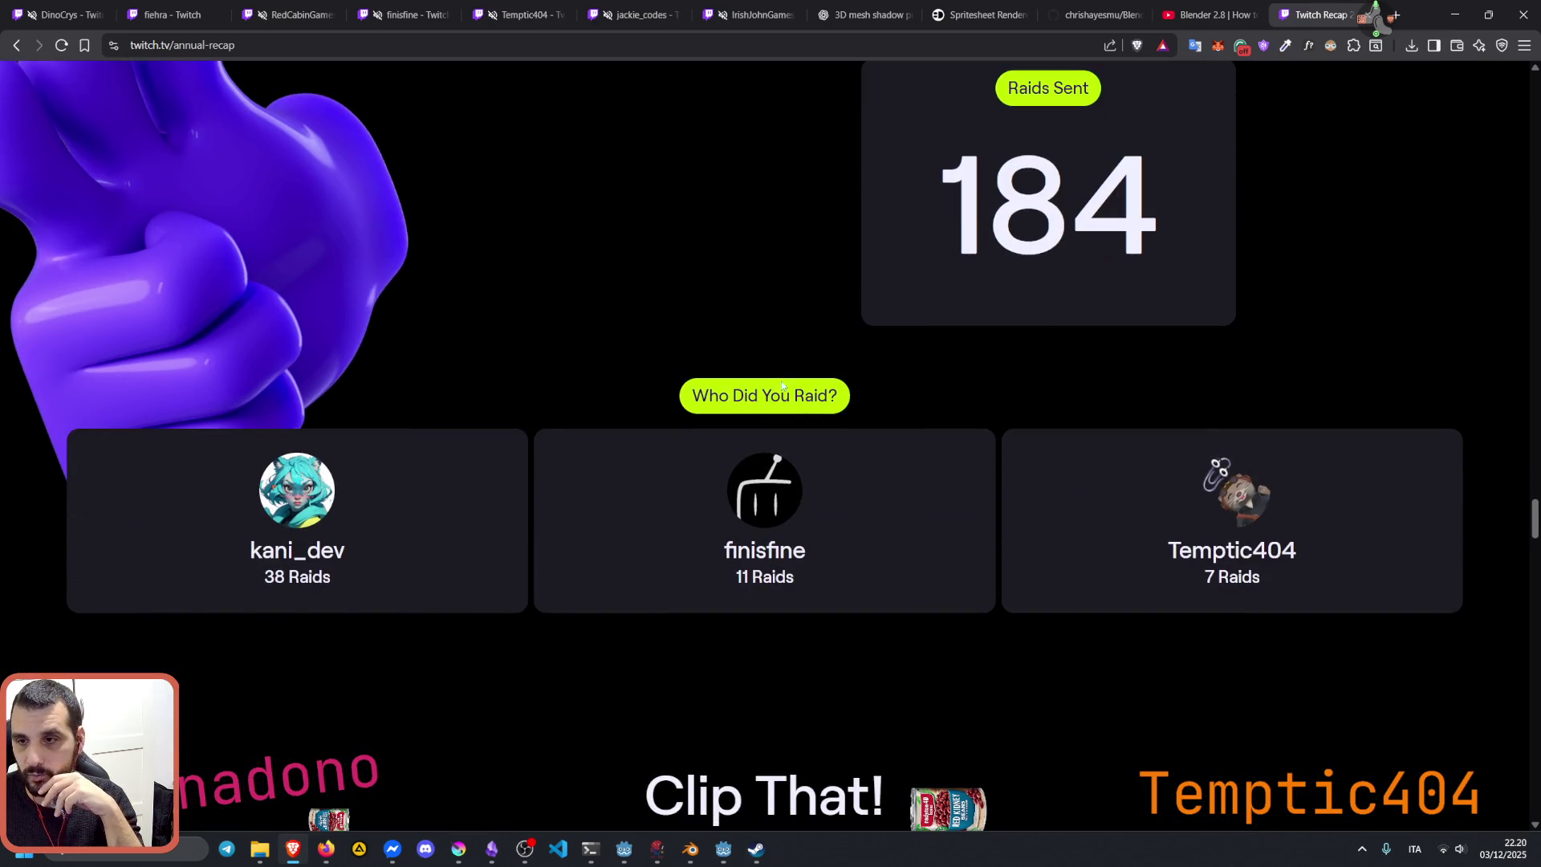
drag(264, 577, 316, 579)
scroll(362, 584, down, 1)
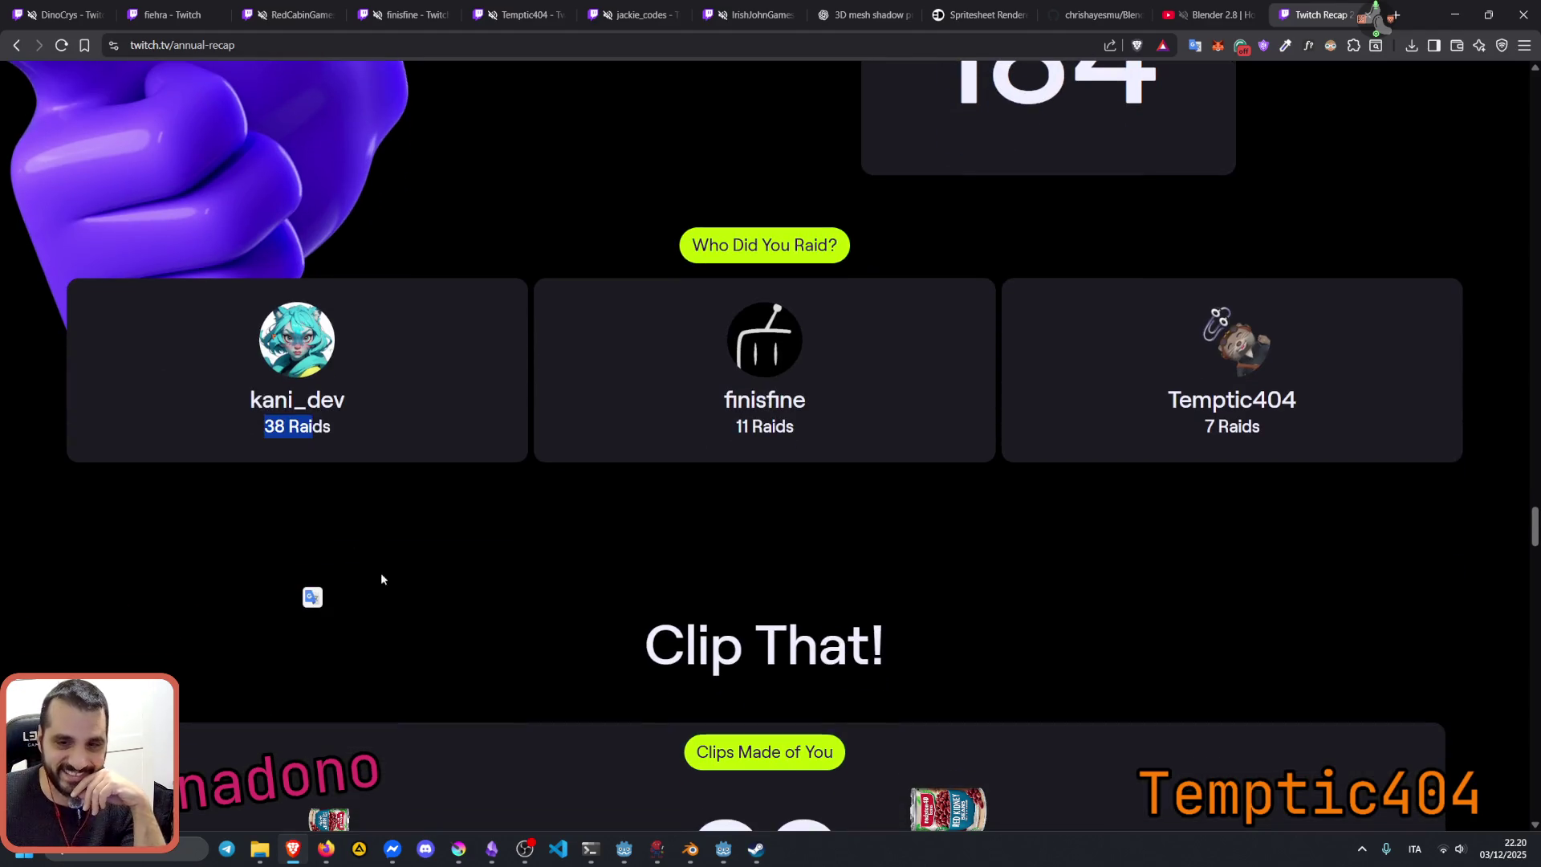
click(449, 500)
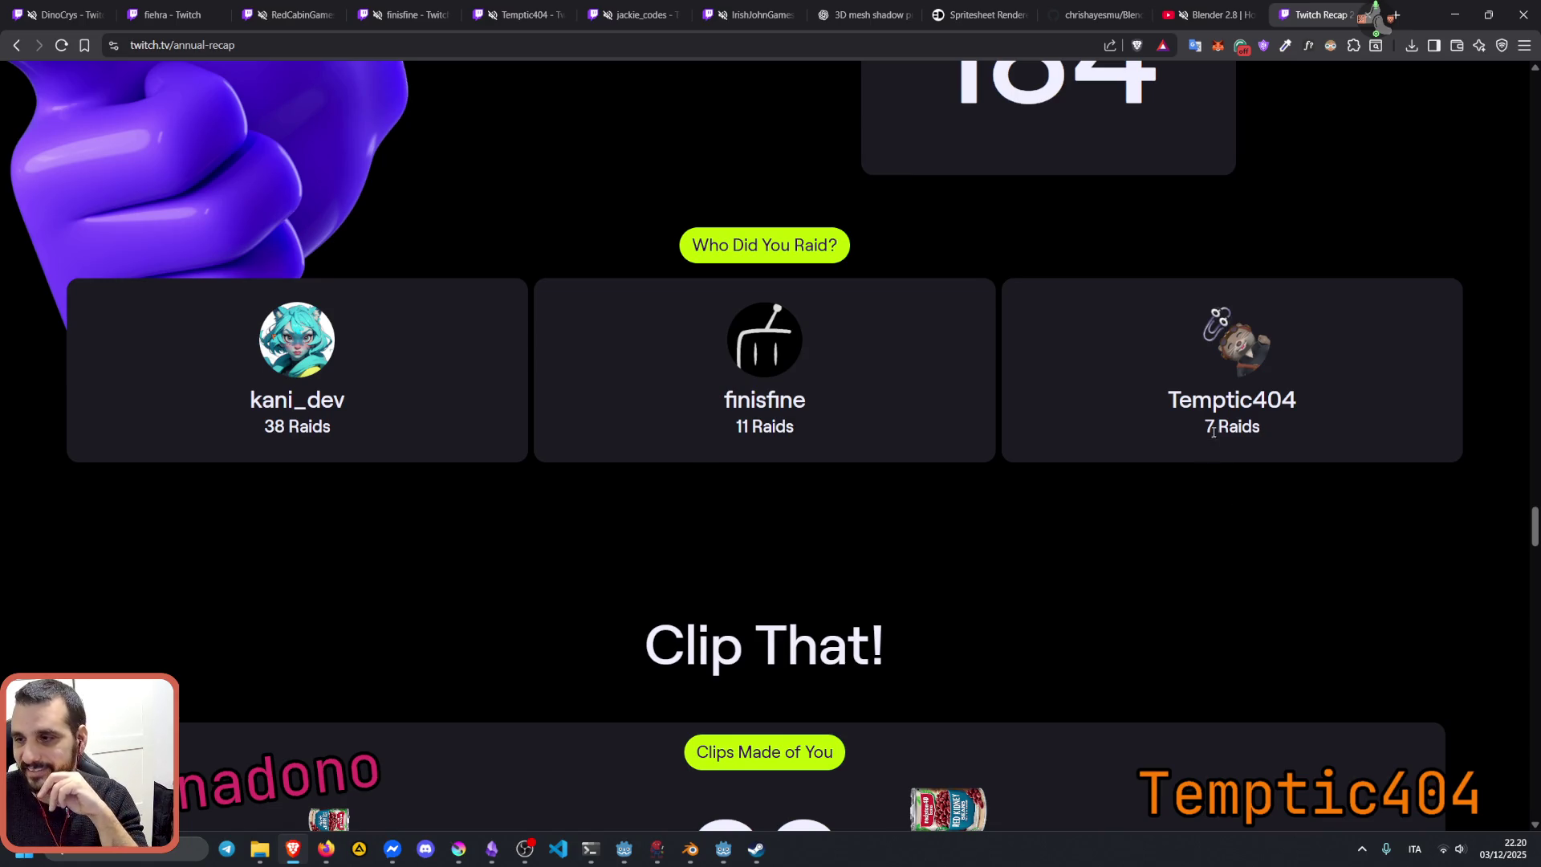
scroll(1131, 464, down, 3)
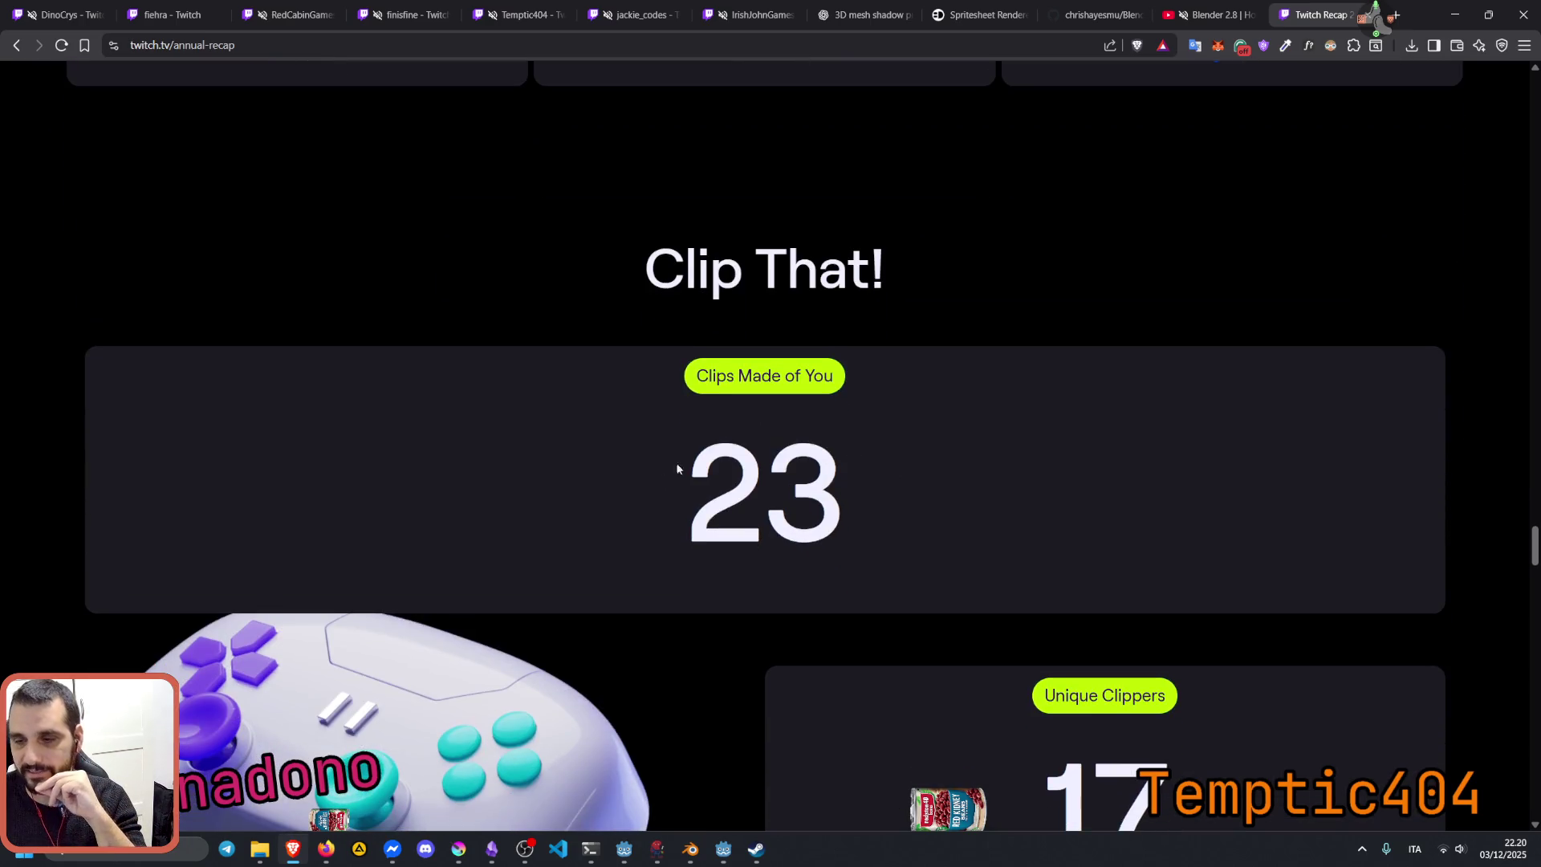
drag(696, 487, 845, 390)
scroll(891, 286, down, 3)
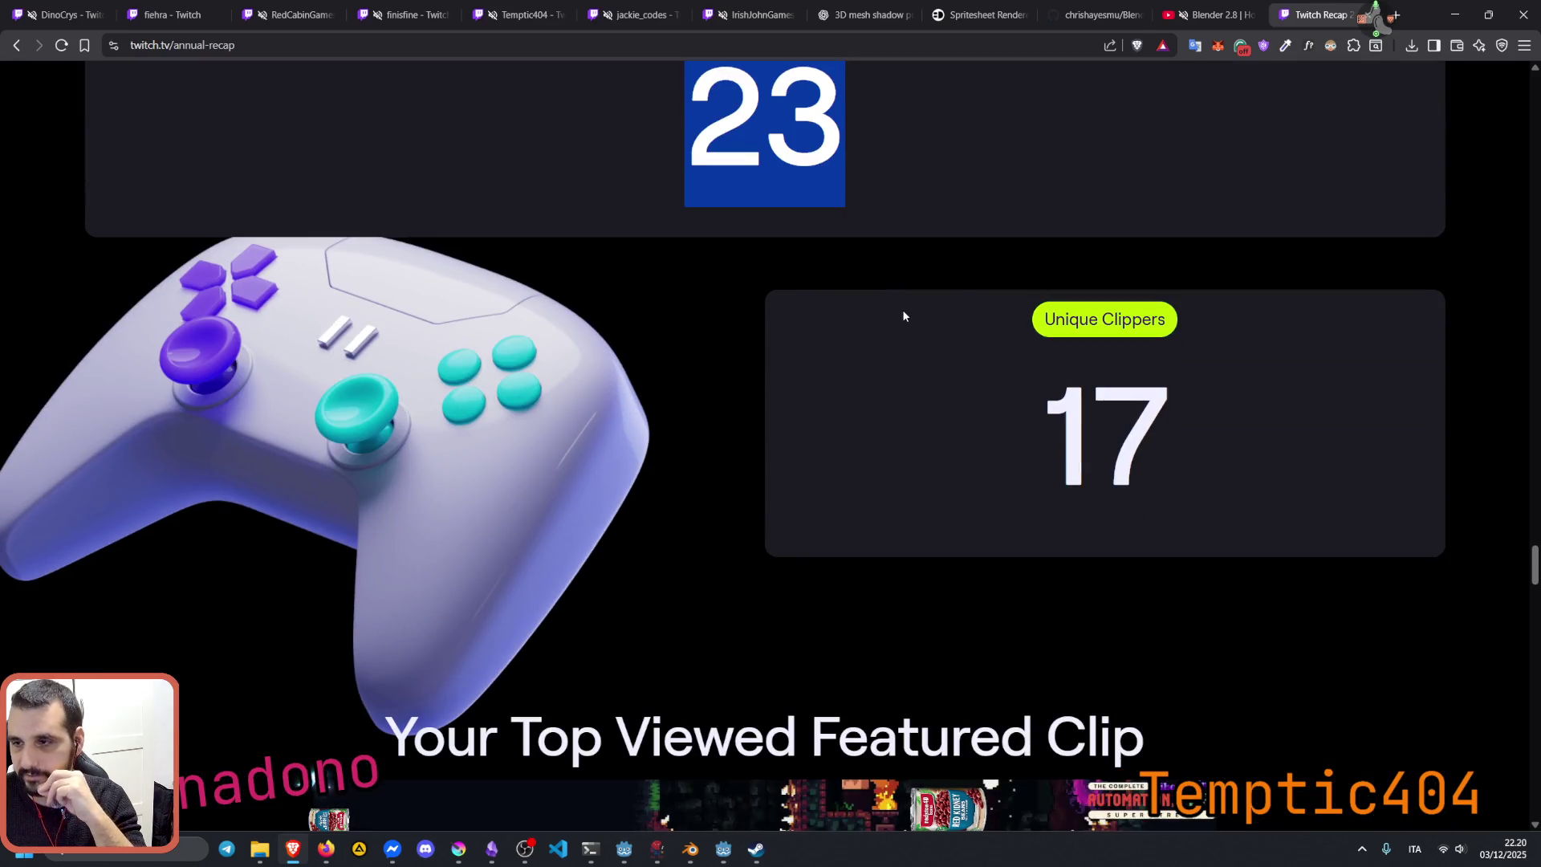
Step: Select the 17 unique clippers count and the featured clip heading, then switch to the YouTube Blender tutorial
drag(988, 353, 1111, 347)
scroll(1112, 346, down, 5)
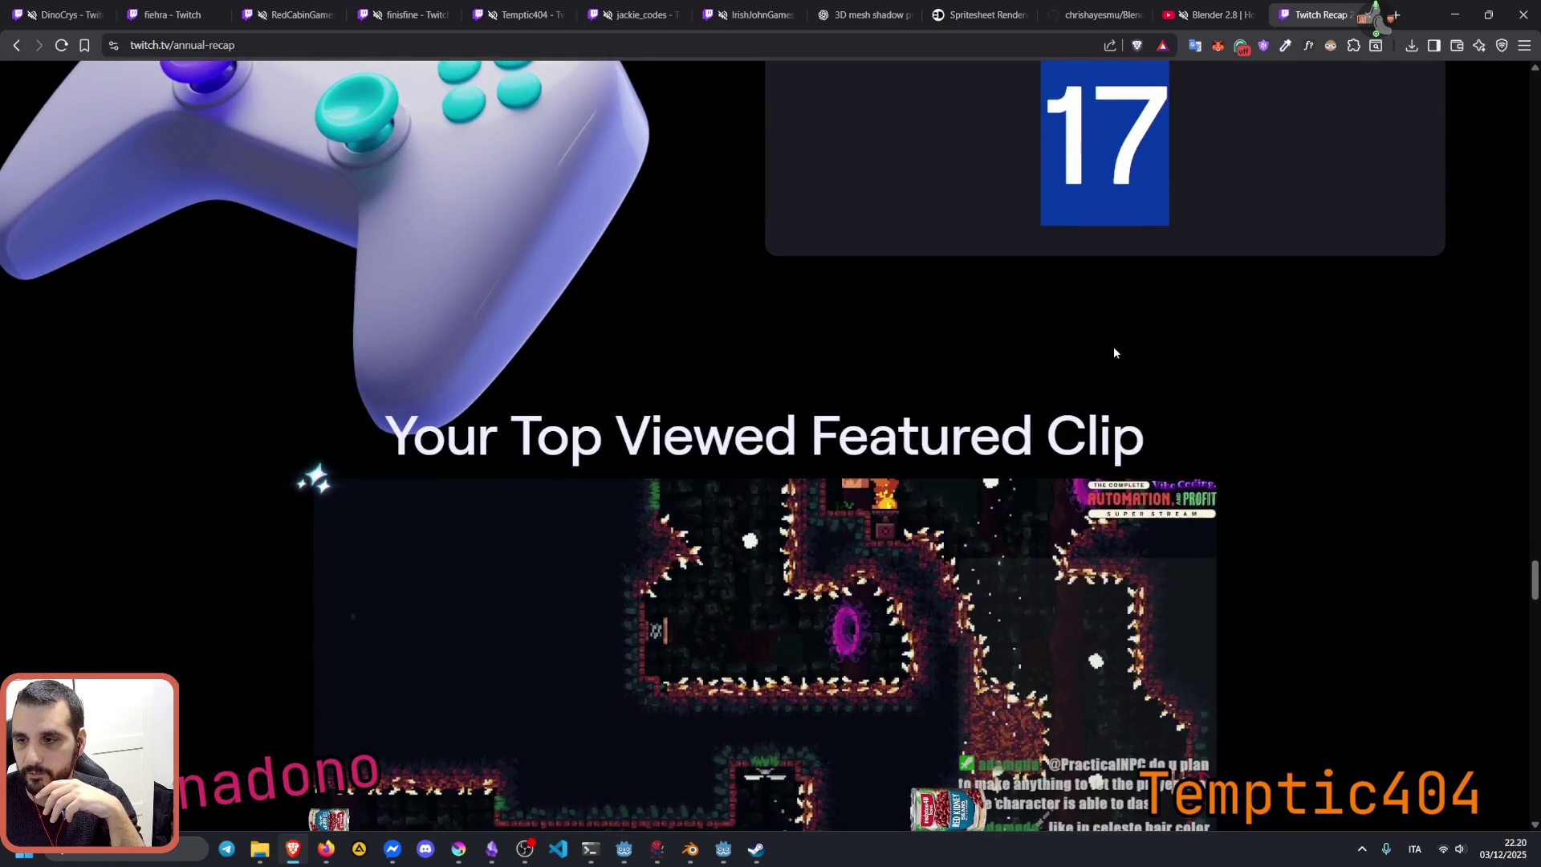
drag(376, 138, 1144, 135)
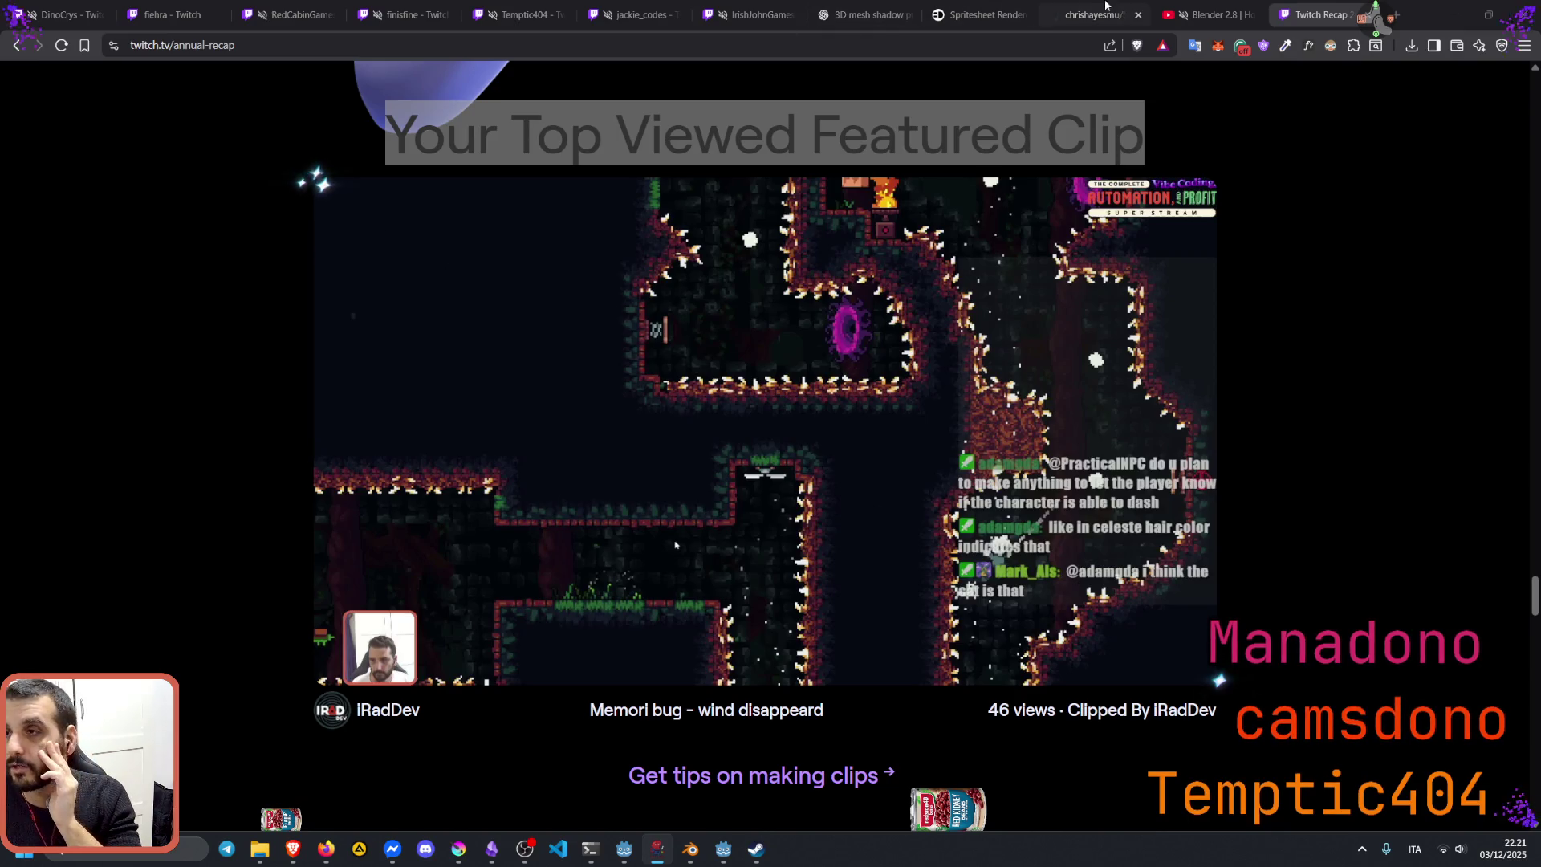
click(1204, 15)
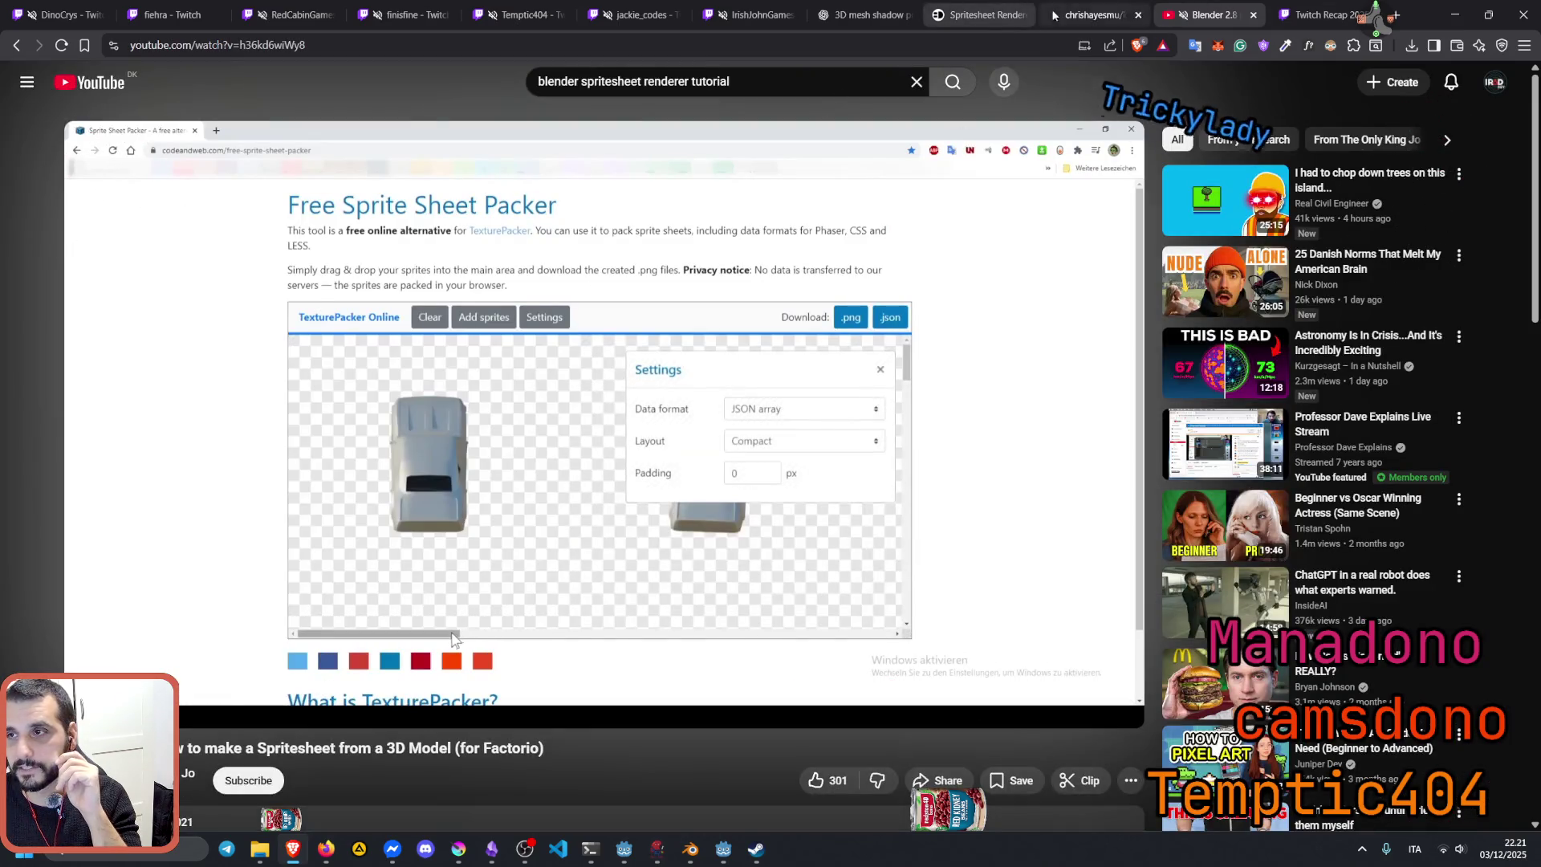
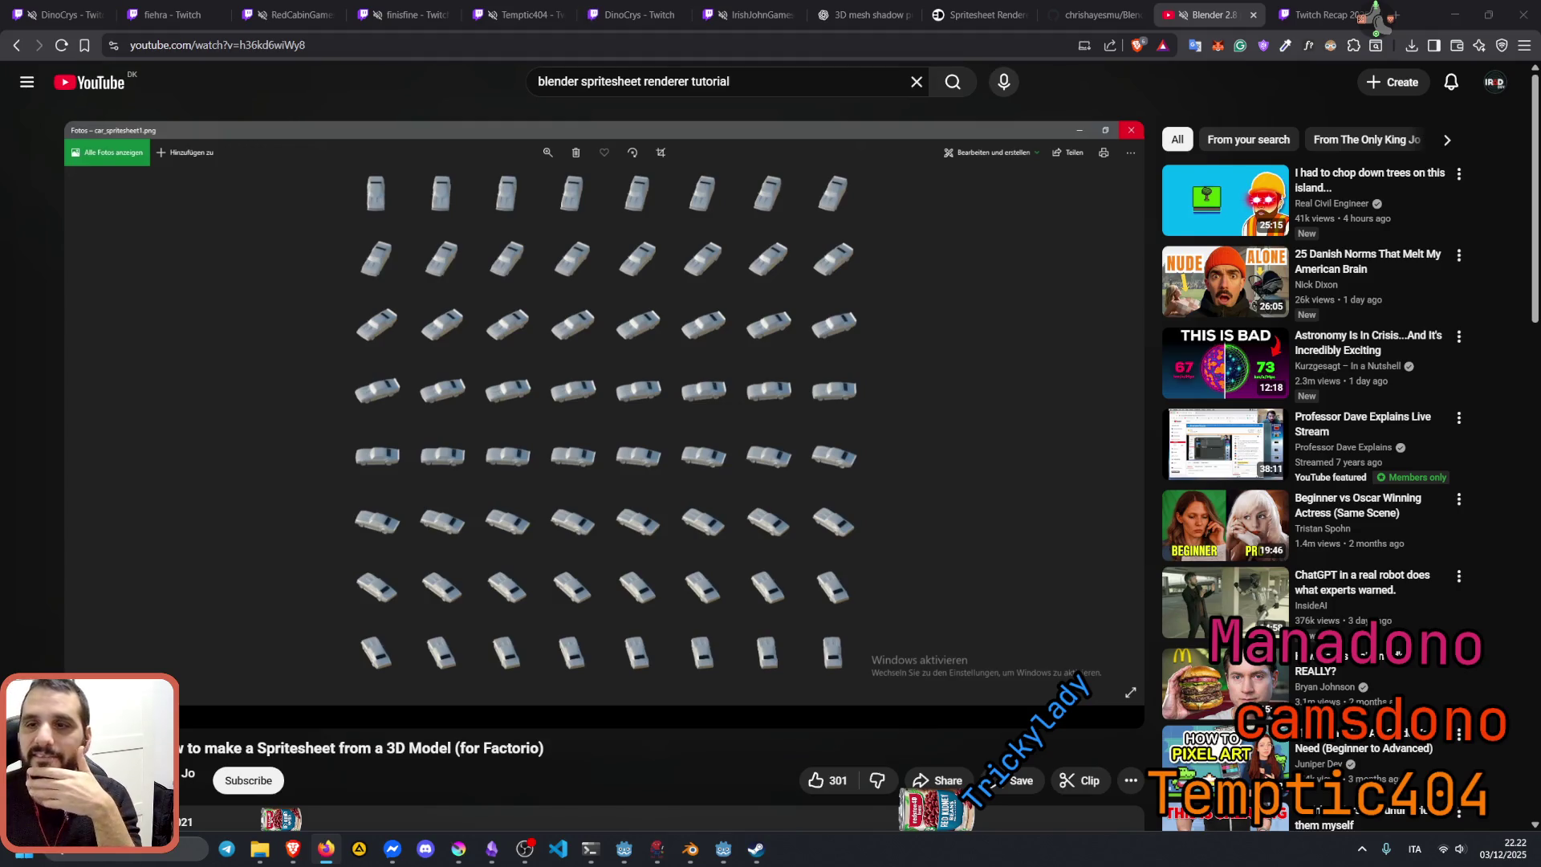
Step: Scrub the YouTube tutorial back to its Rendering chapter, then return to the Blender tower scene
drag(964, 685, 838, 686)
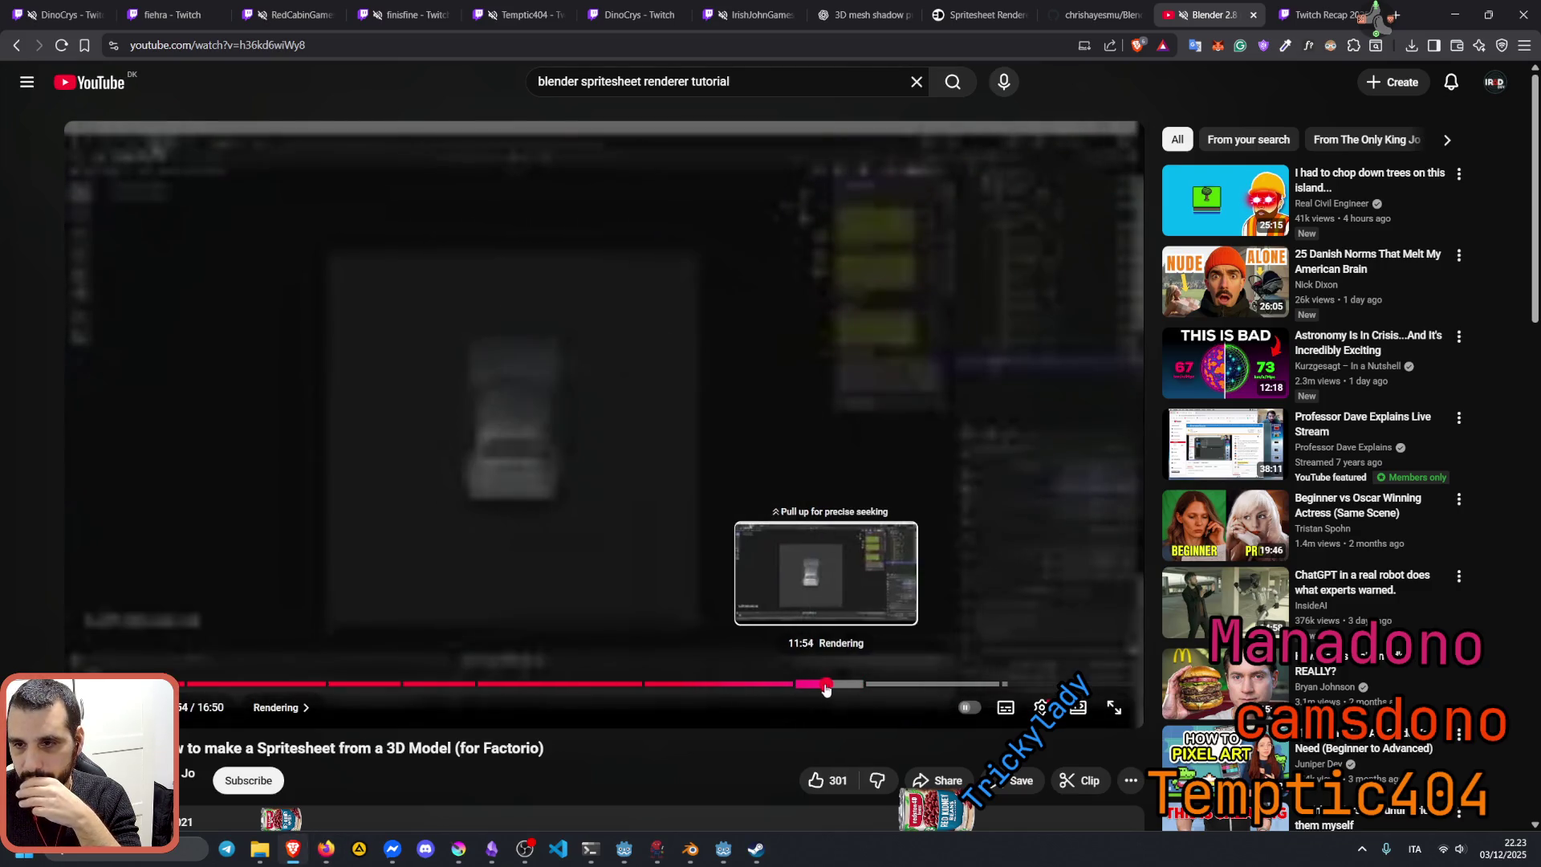
mouse_move(839, 686)
mouse_down()
mouse_move(593, 684)
mouse_move(730, 687)
mouse_up()
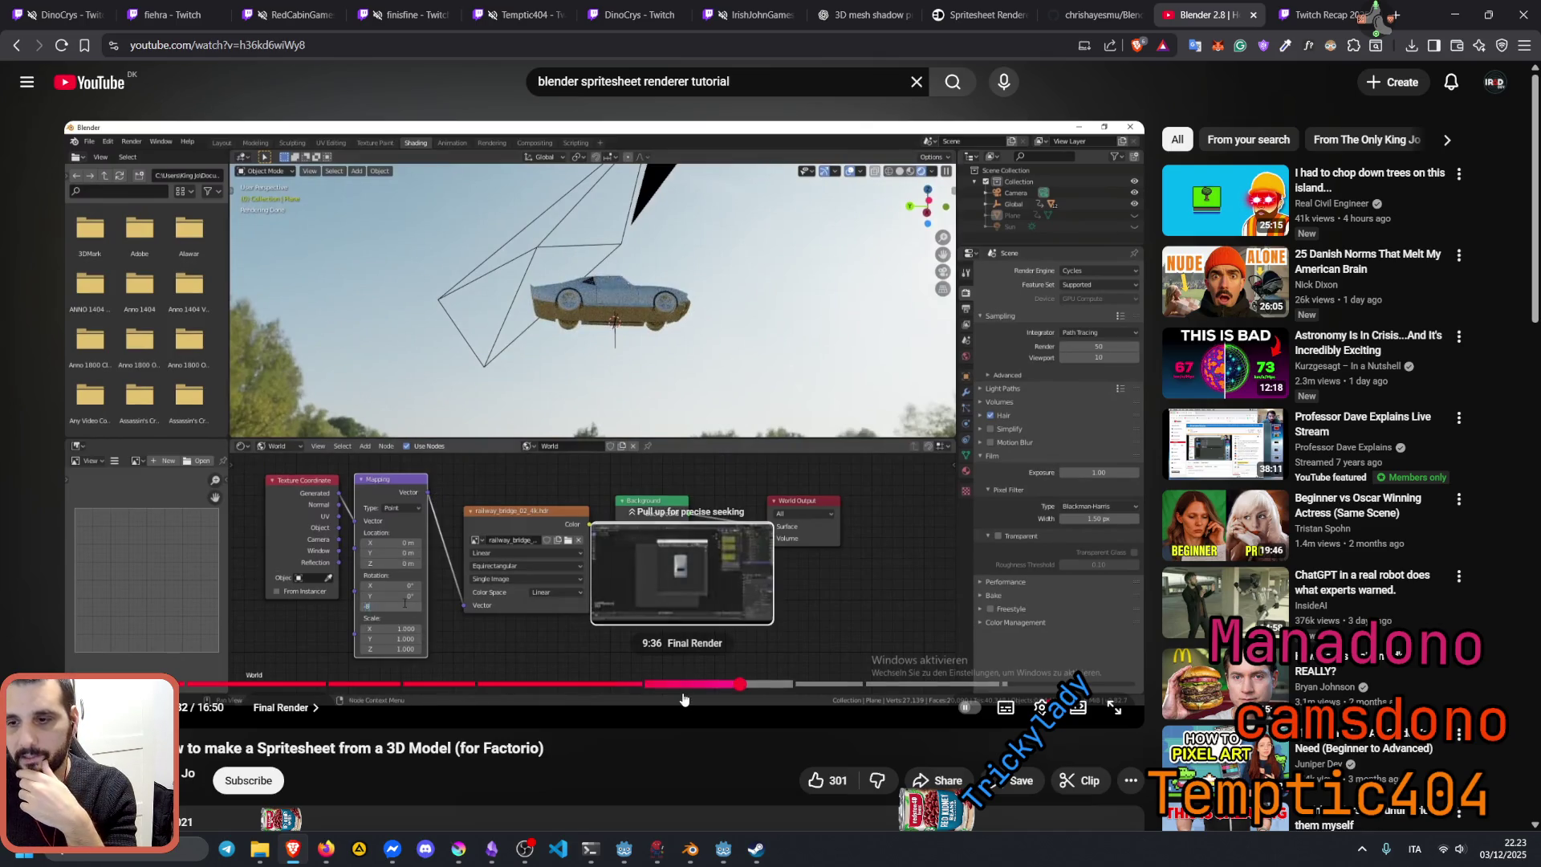
drag(670, 687, 572, 689)
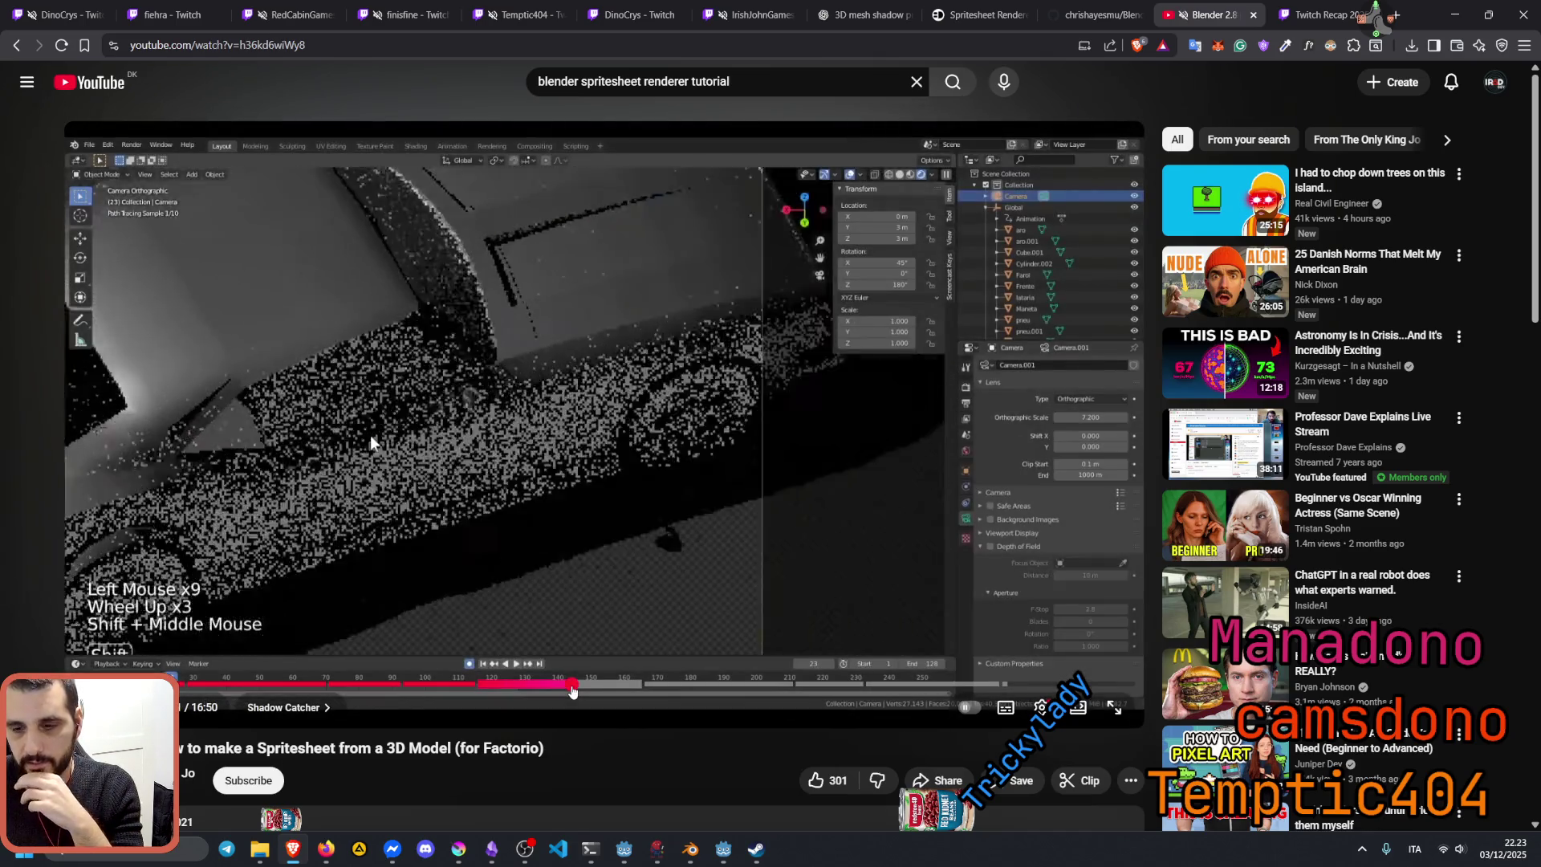
scroll(602, 421, down, 2)
scroll(602, 421, up, 2)
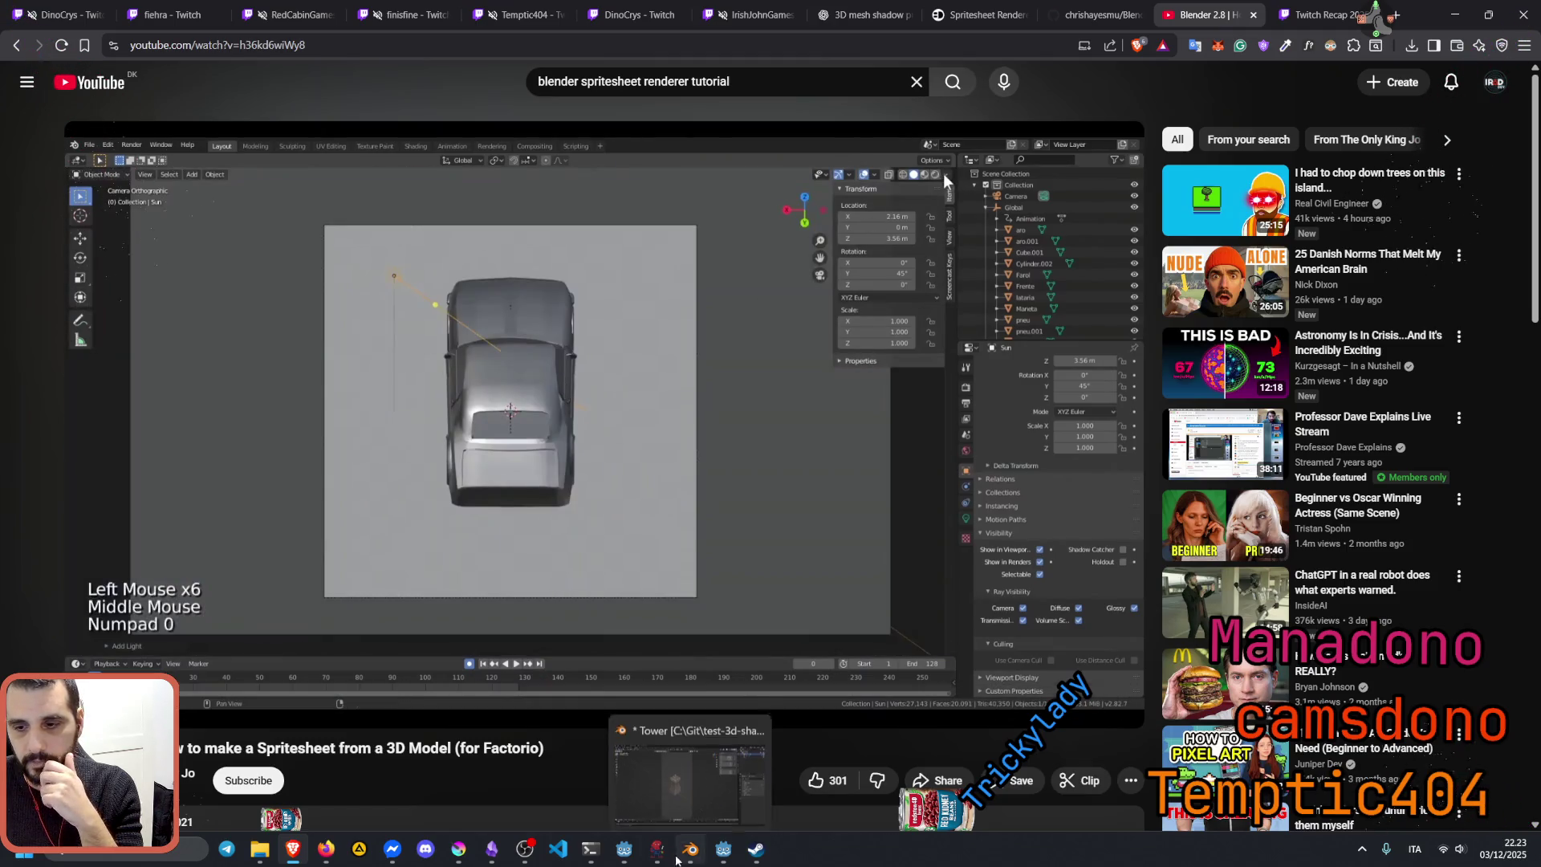
click(691, 849)
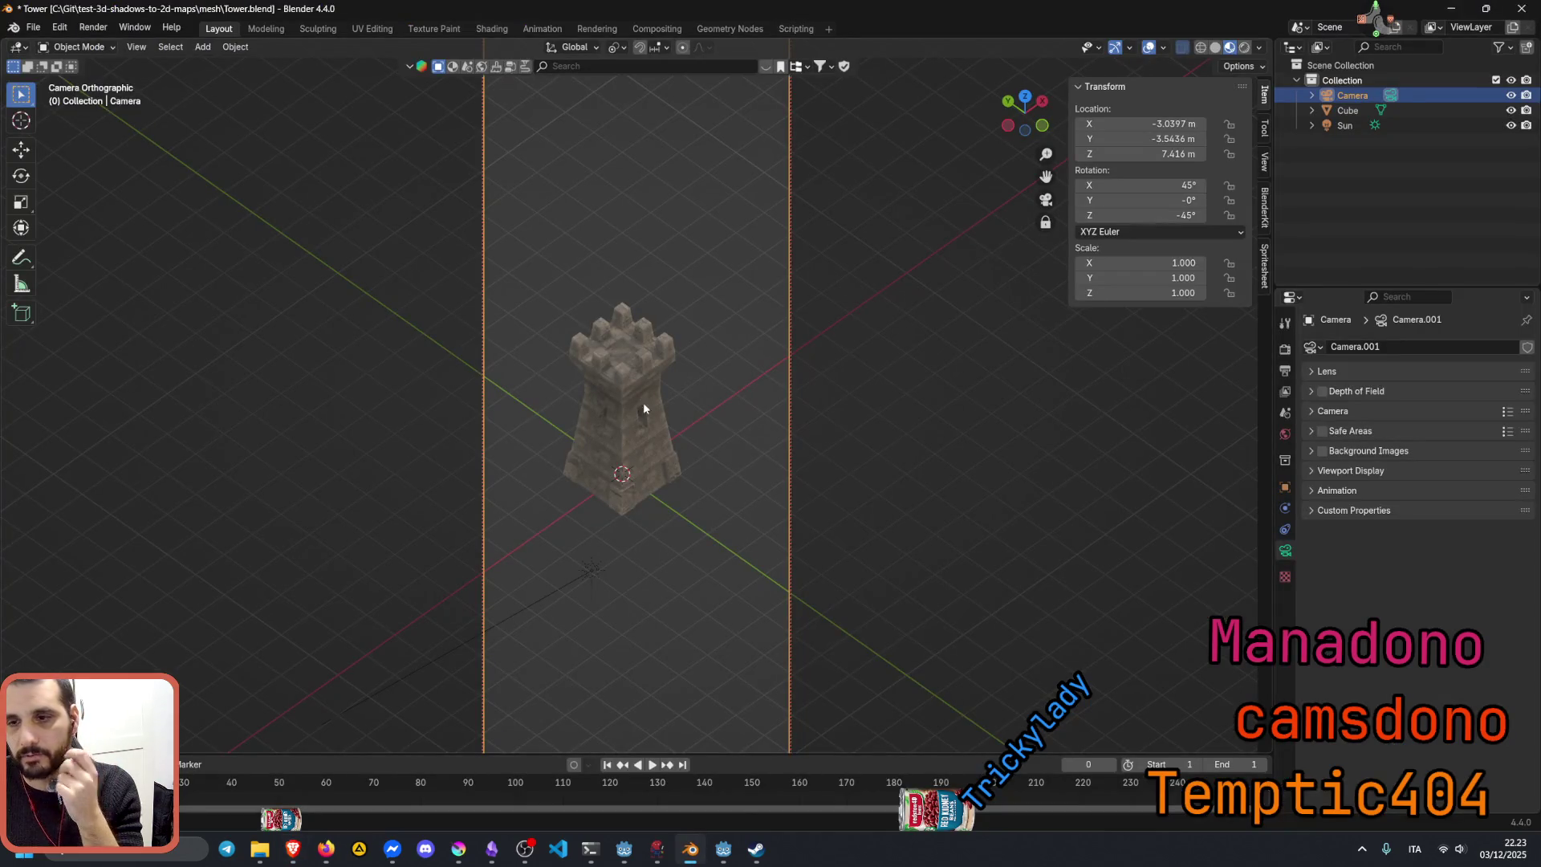
scroll(676, 301, down, 3)
scroll(664, 351, up, 2)
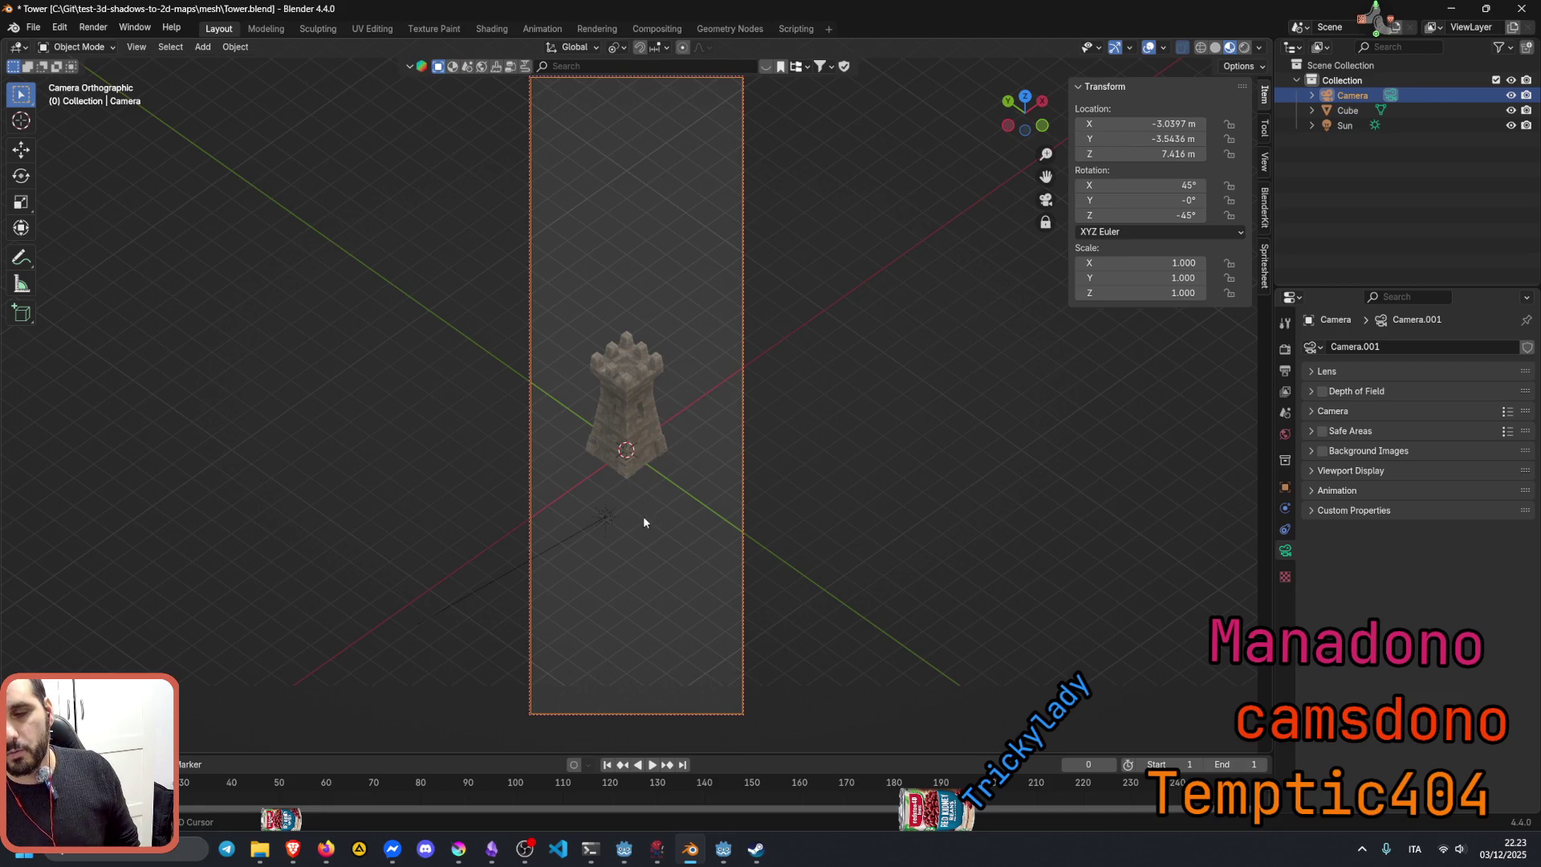
Step: Lock the camera's location on all three axes, undoing a stray orbit to keep its 45°, 0°, -45° angle
key(c)
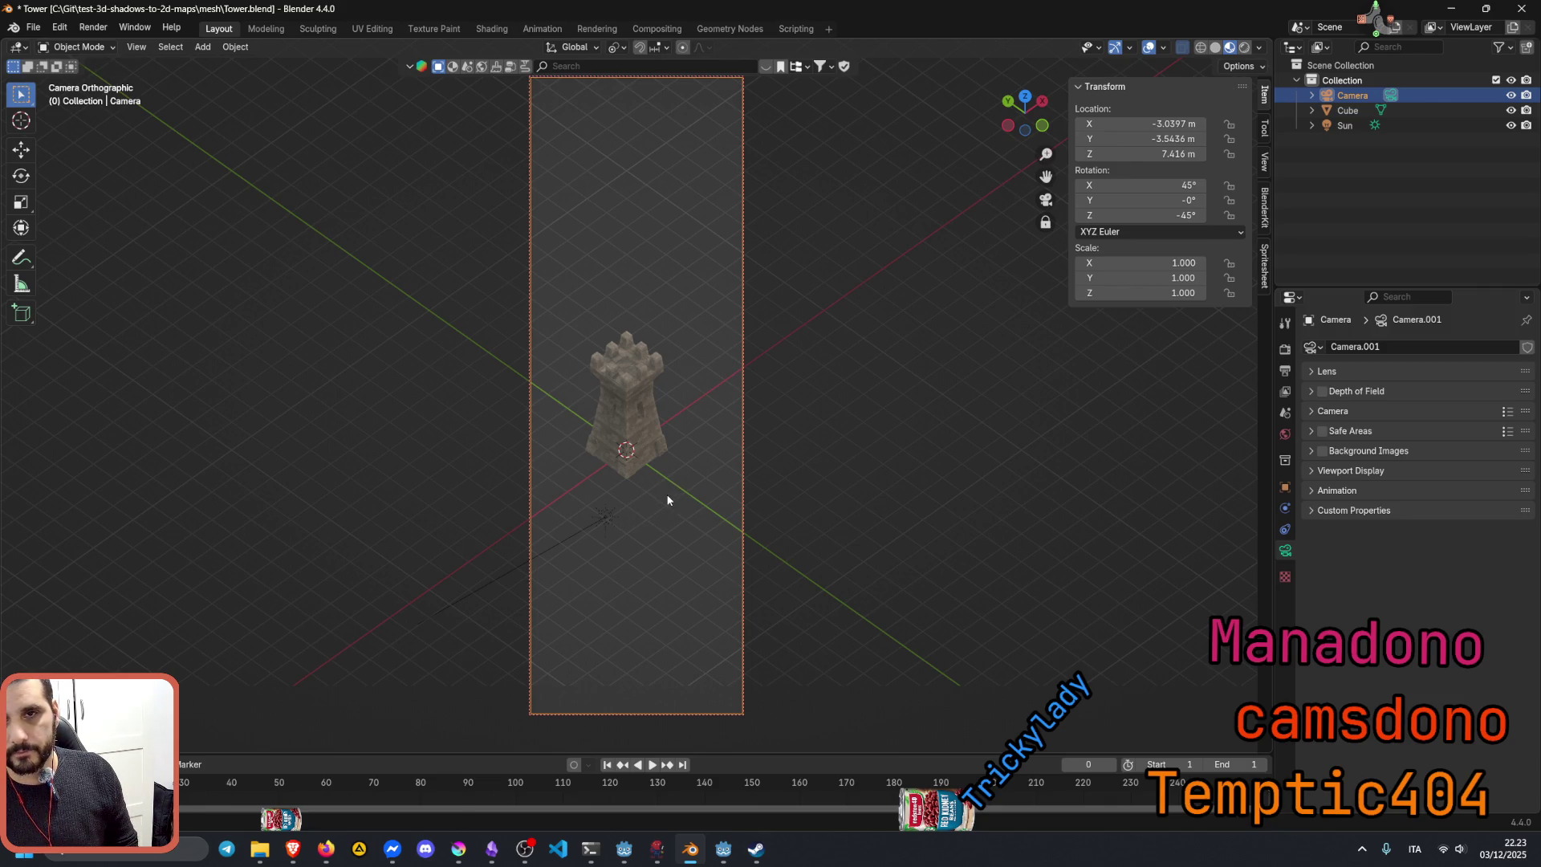
right_click(789, 450)
middle_drag(791, 395, 716, 469)
key(ctrl+z)
key(ctrl+z)
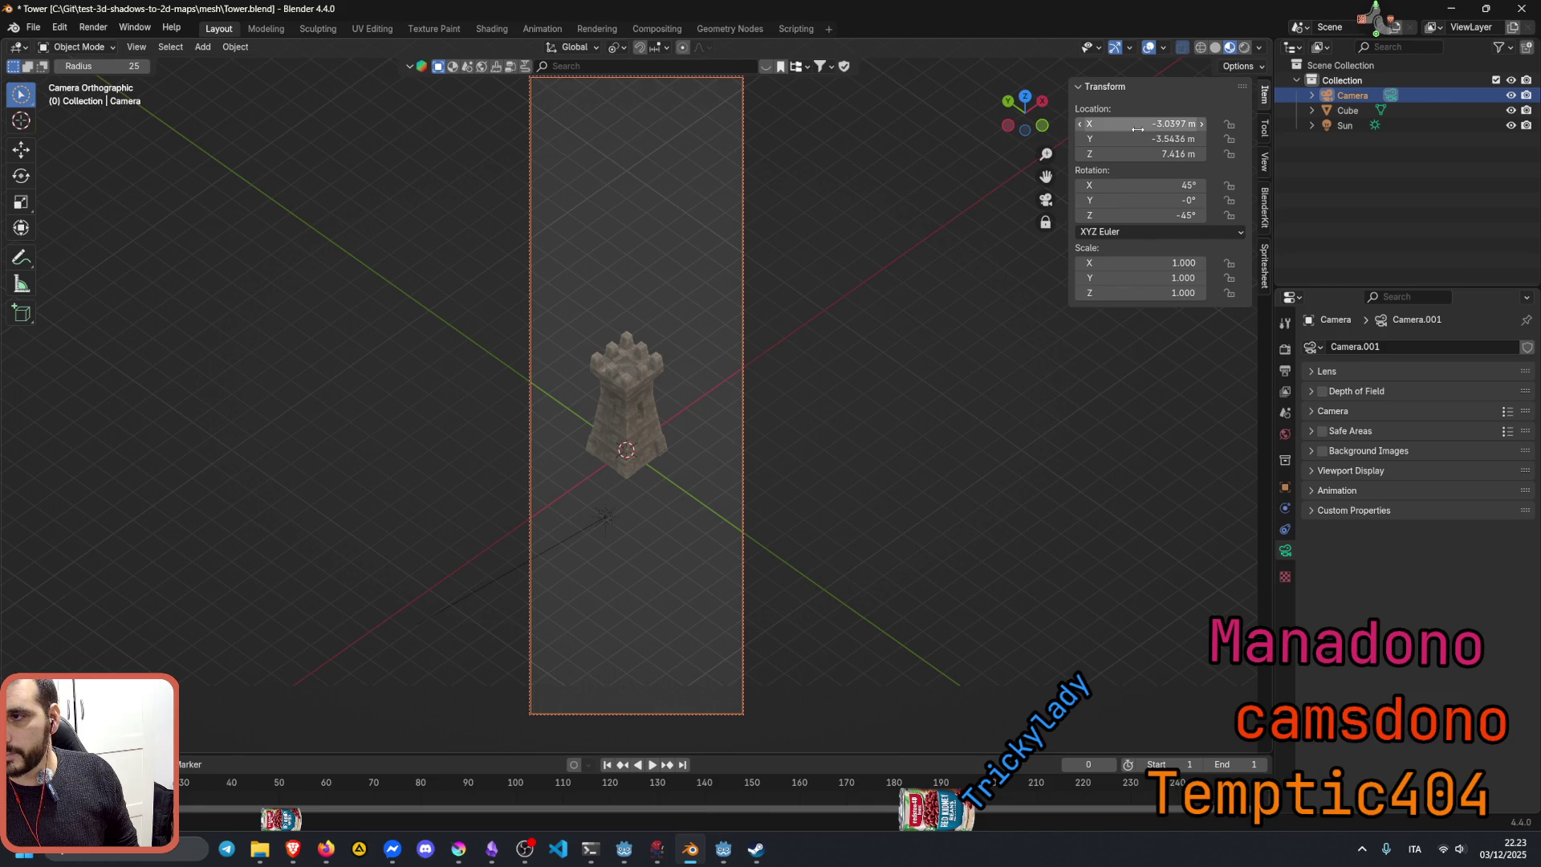
click(1229, 153)
mouse_move(1157, 123)
mouse_down()
mouse_move(1084, 123)
mouse_move(1156, 123)
mouse_move(1162, 139)
mouse_up()
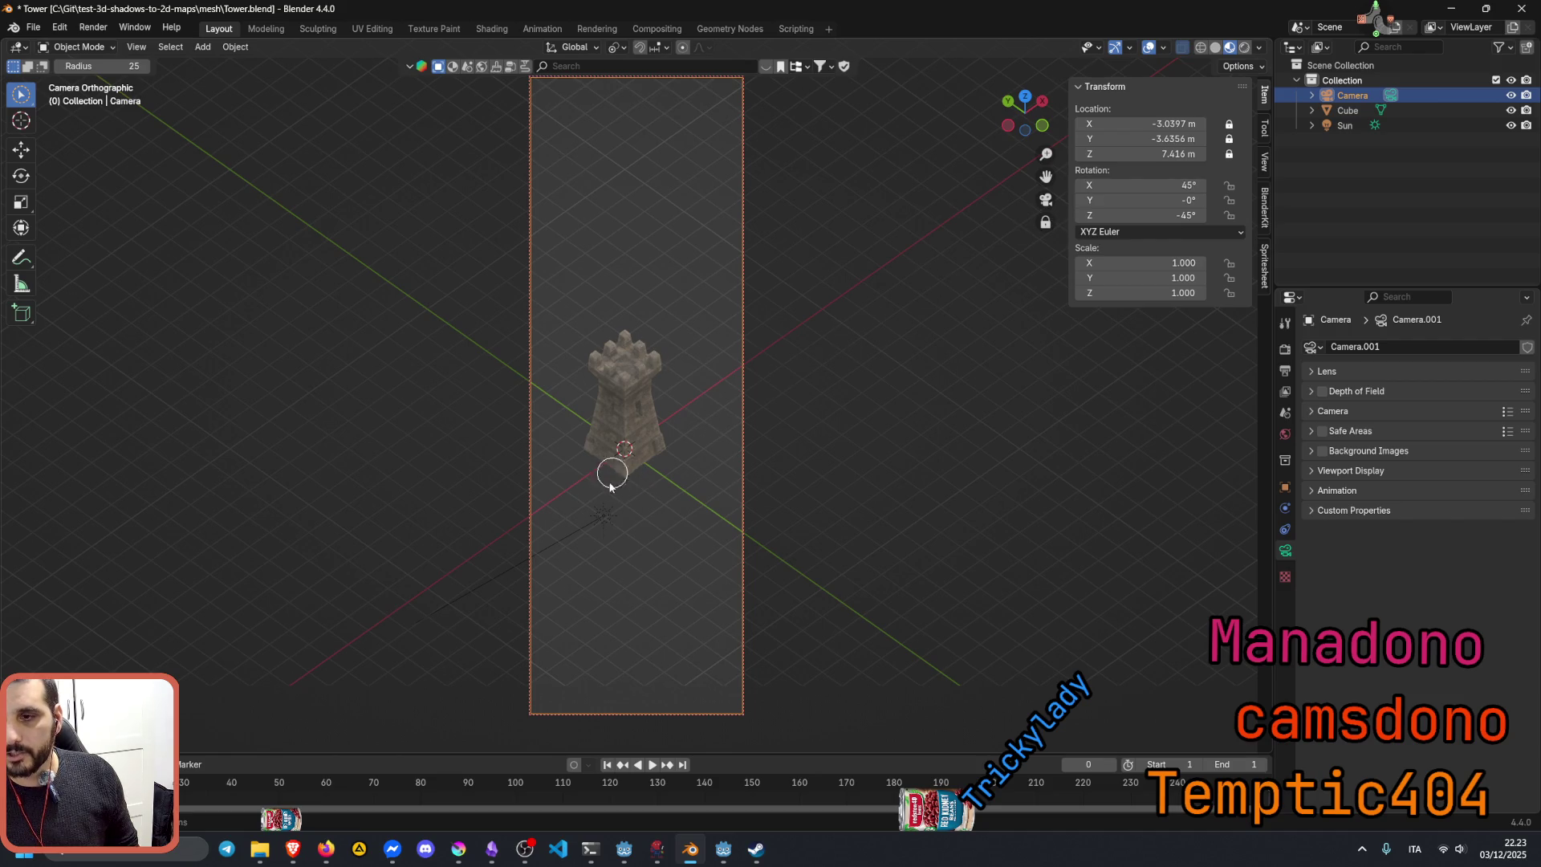
Step: Undo another accidental camera rotation and expand the Camera object in the Outliner to show Camera.001
middle_drag(610, 486, 827, 412)
key(ctrl+z)
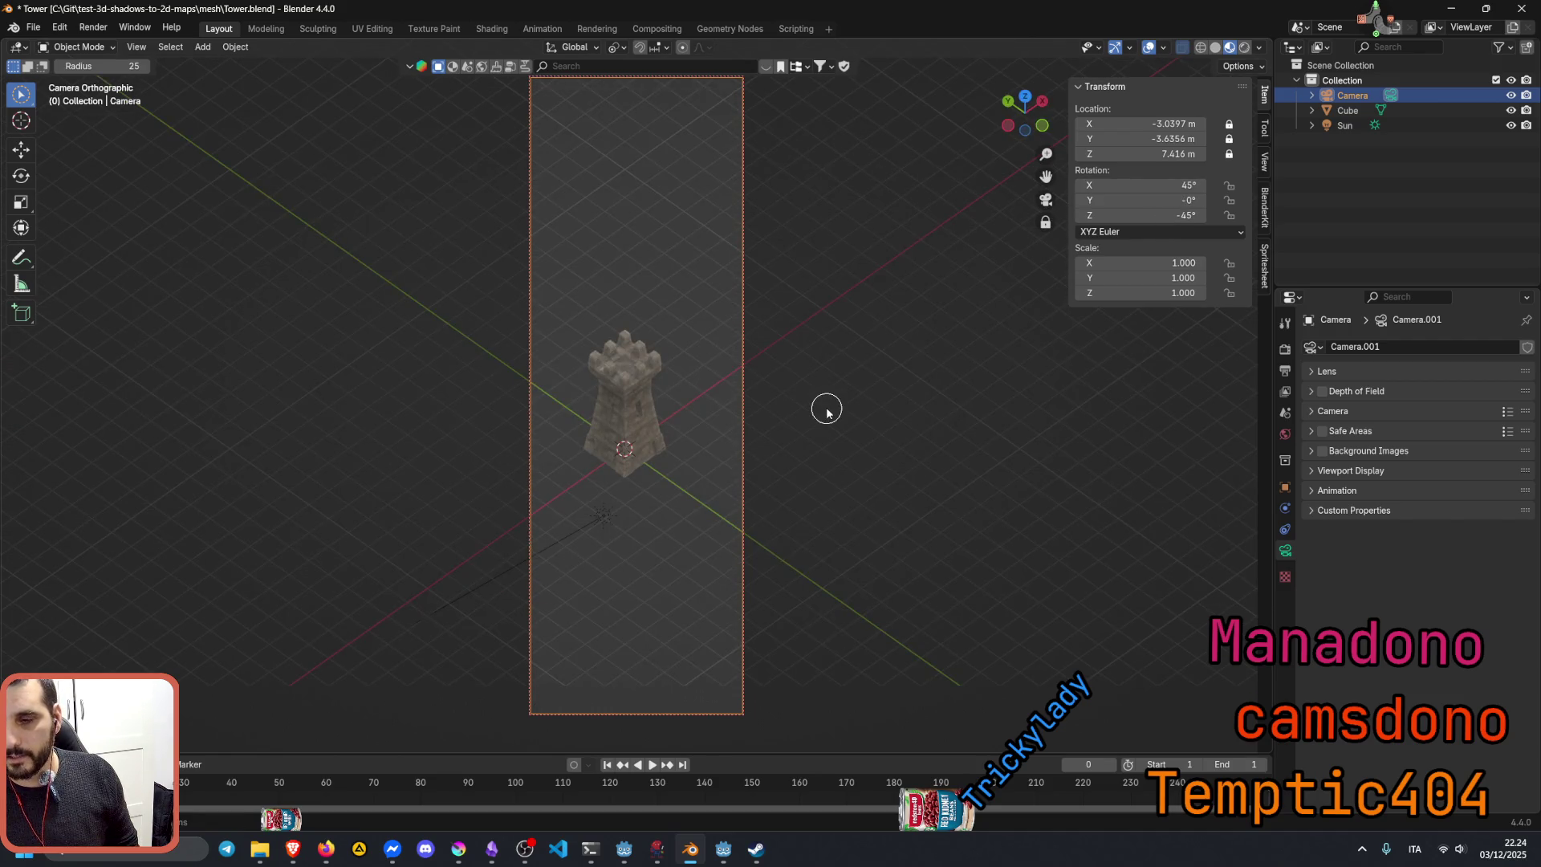
key(ctrl+z)
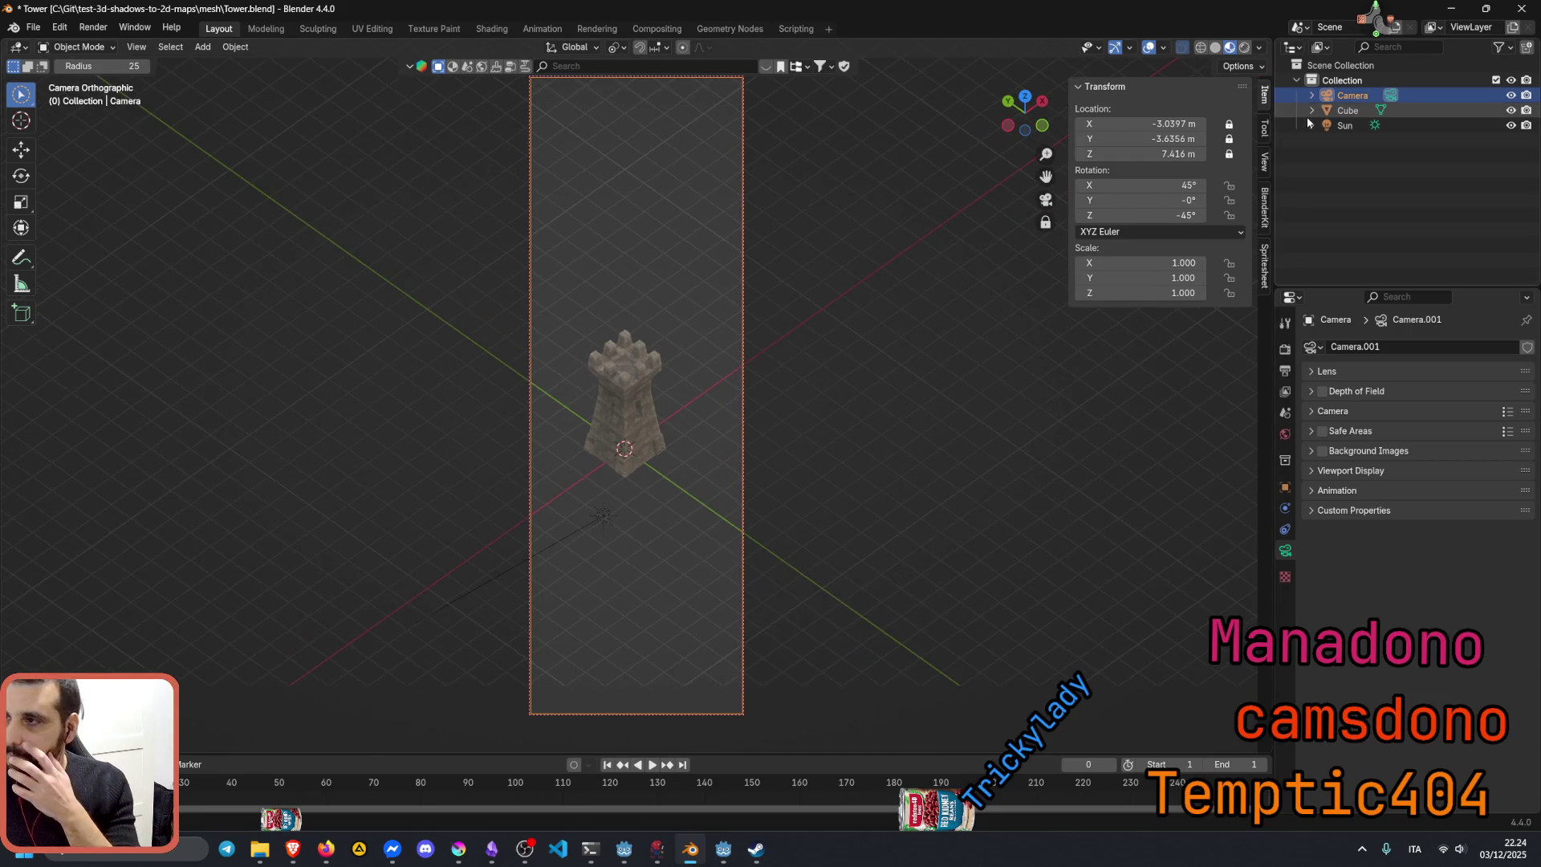
click(1313, 95)
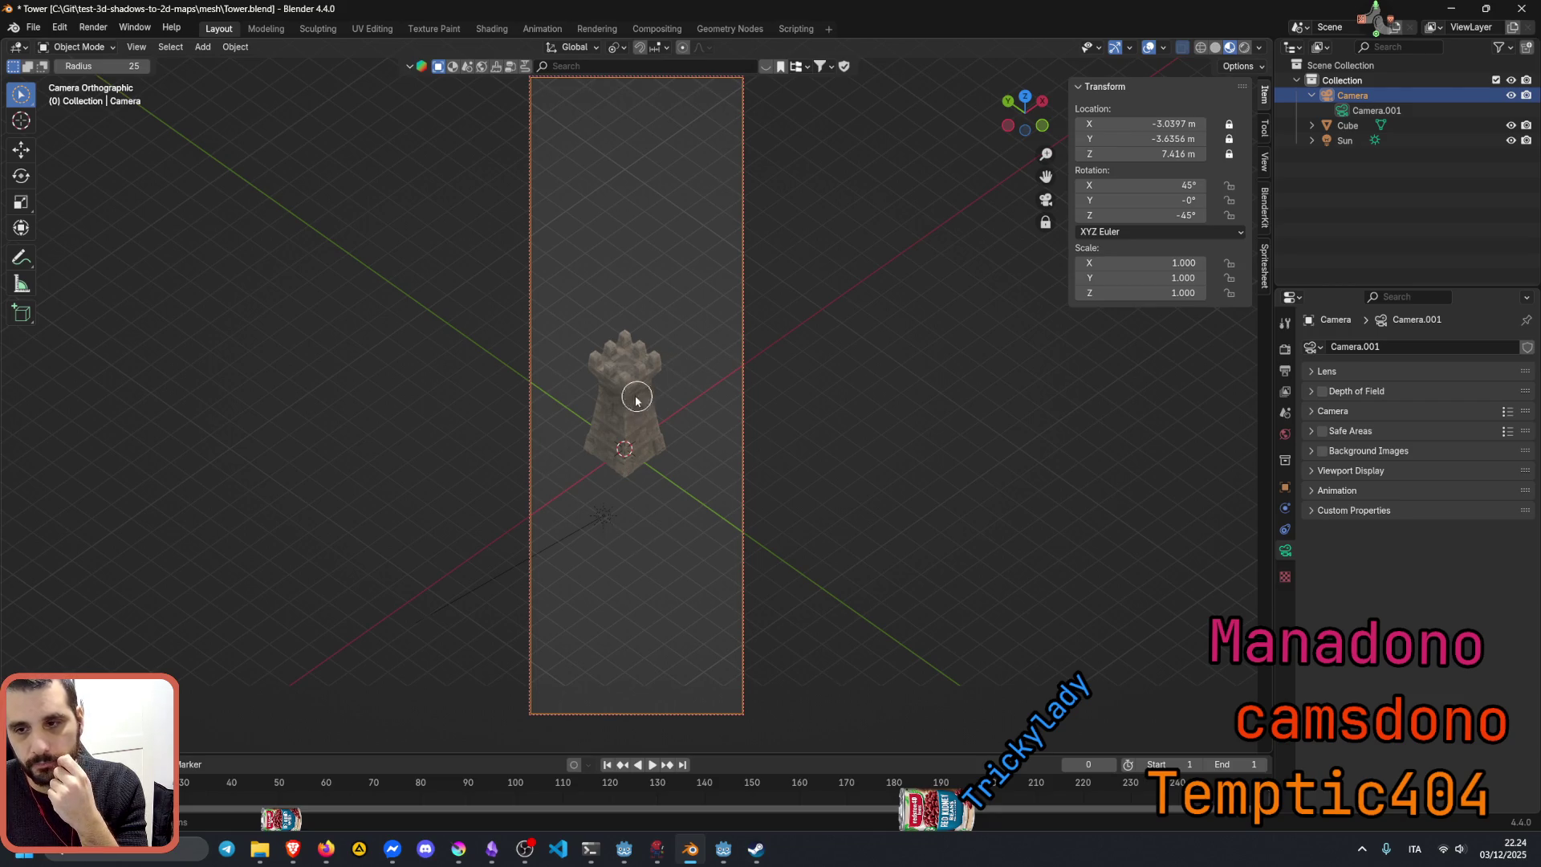
Step: Enter the camera location as X -3 m, Y -3 m and Z 6 m in the N-panel
double_click(1177, 123)
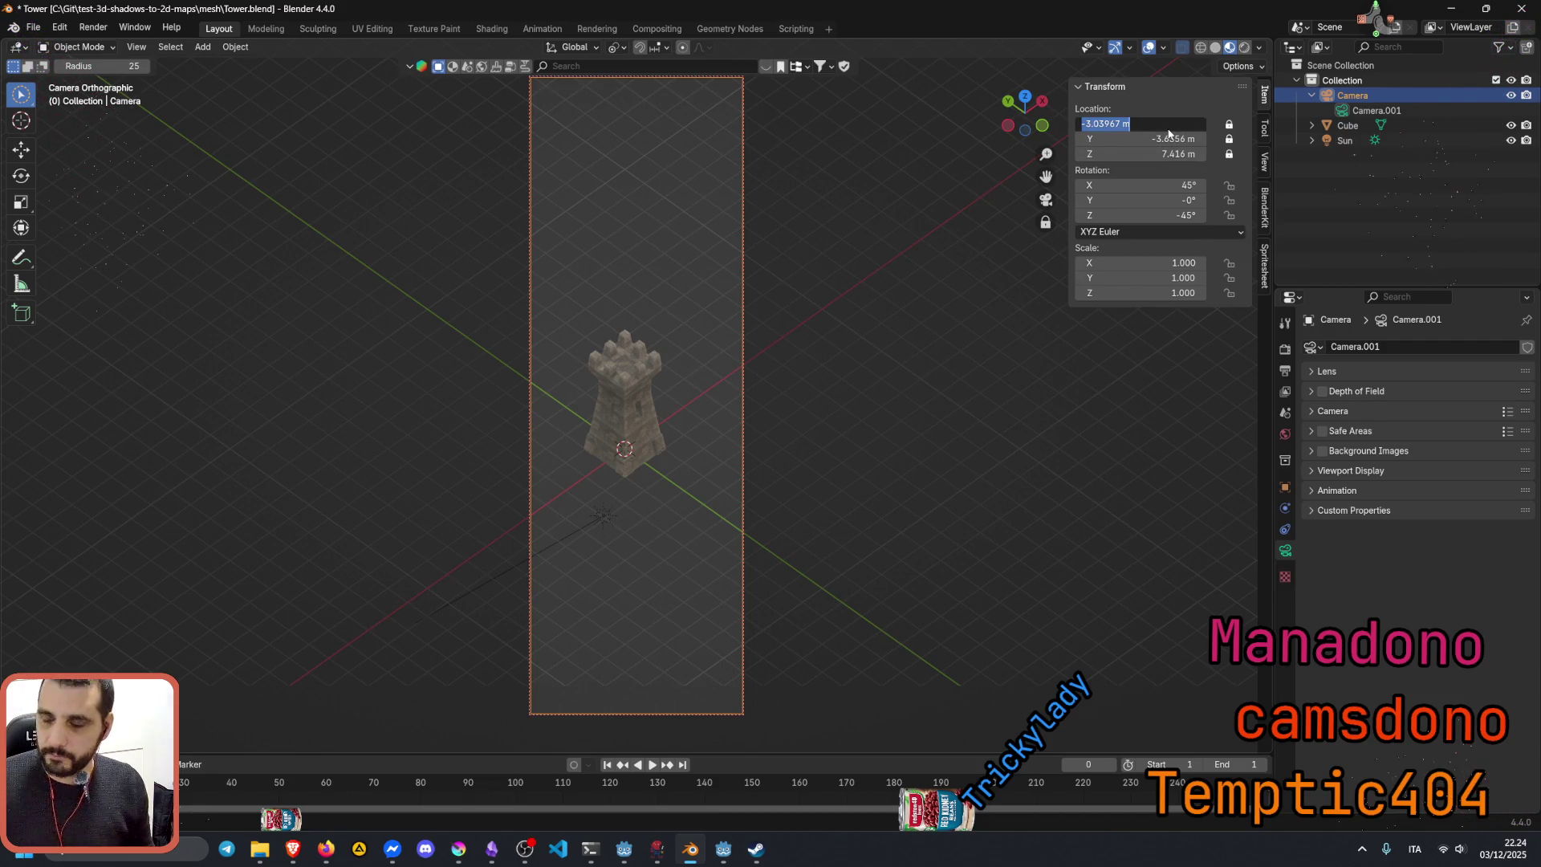
text(-3)
key(Tab)
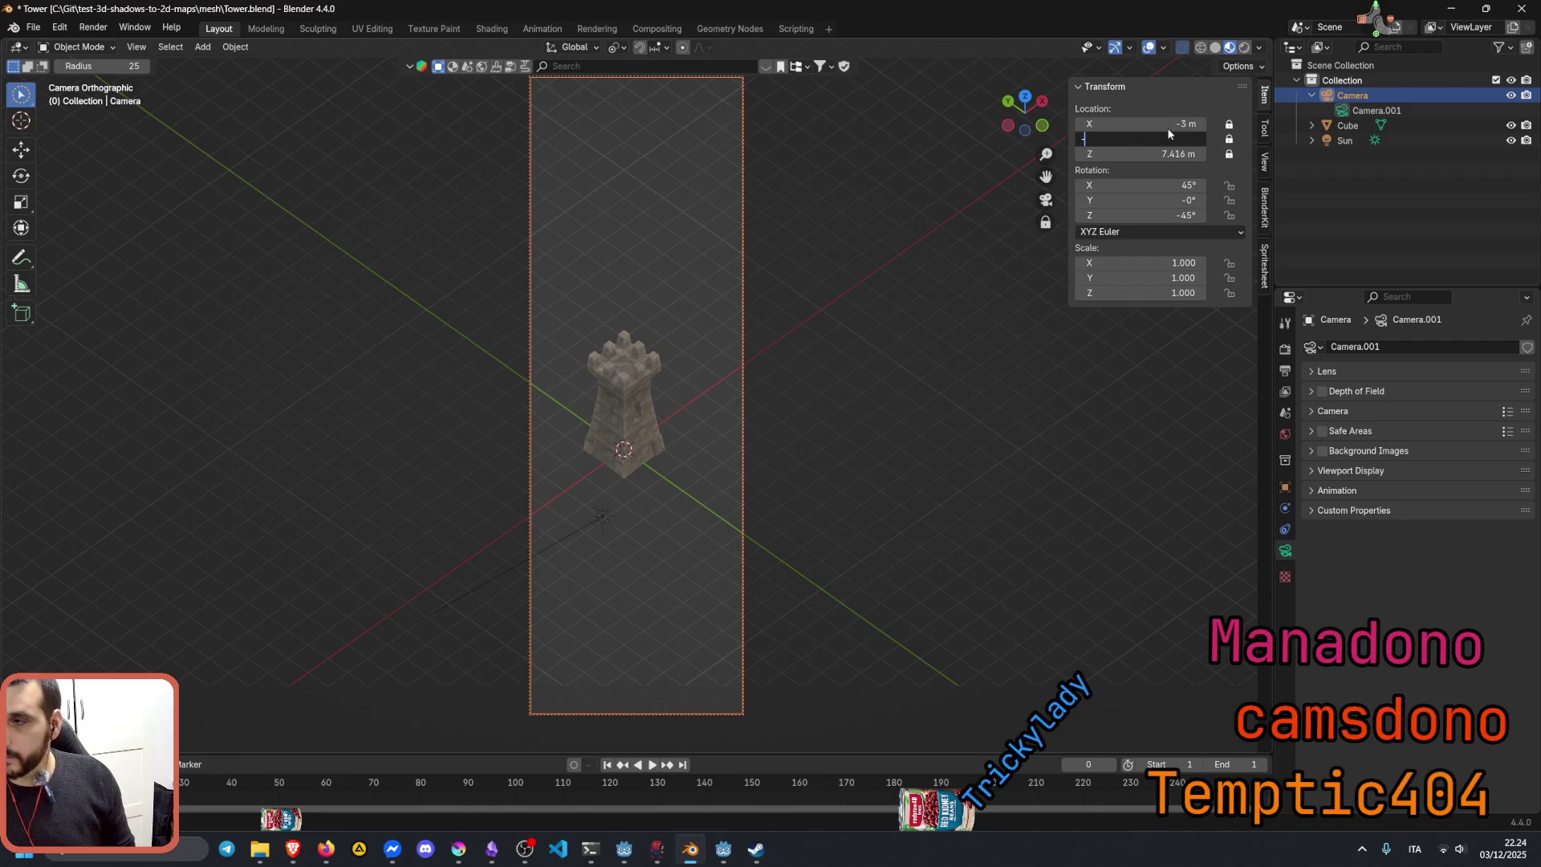
key(Tab)
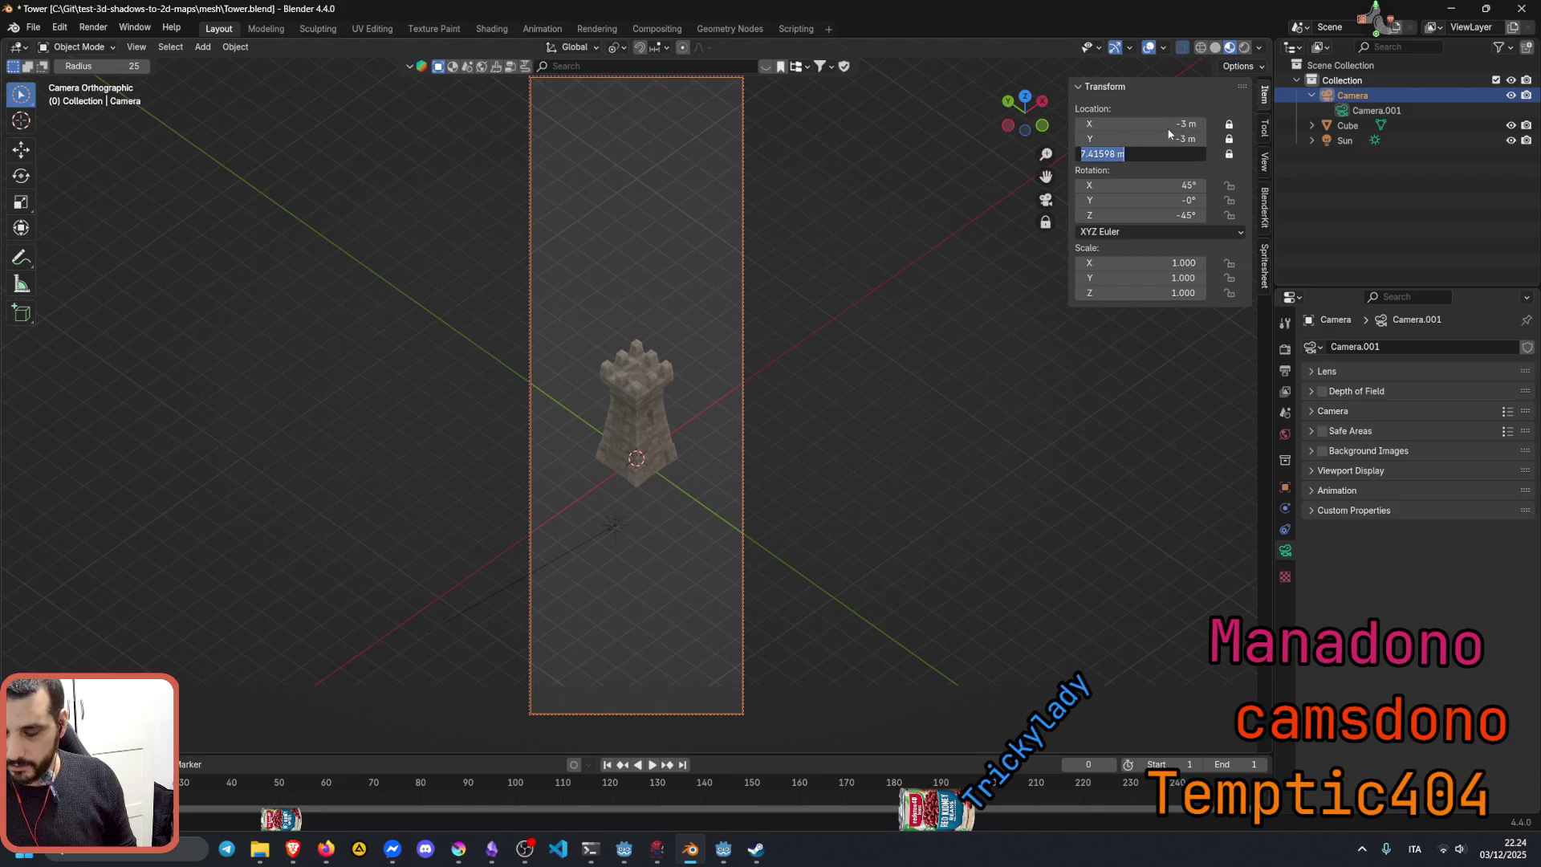
text(3)
key(Return)
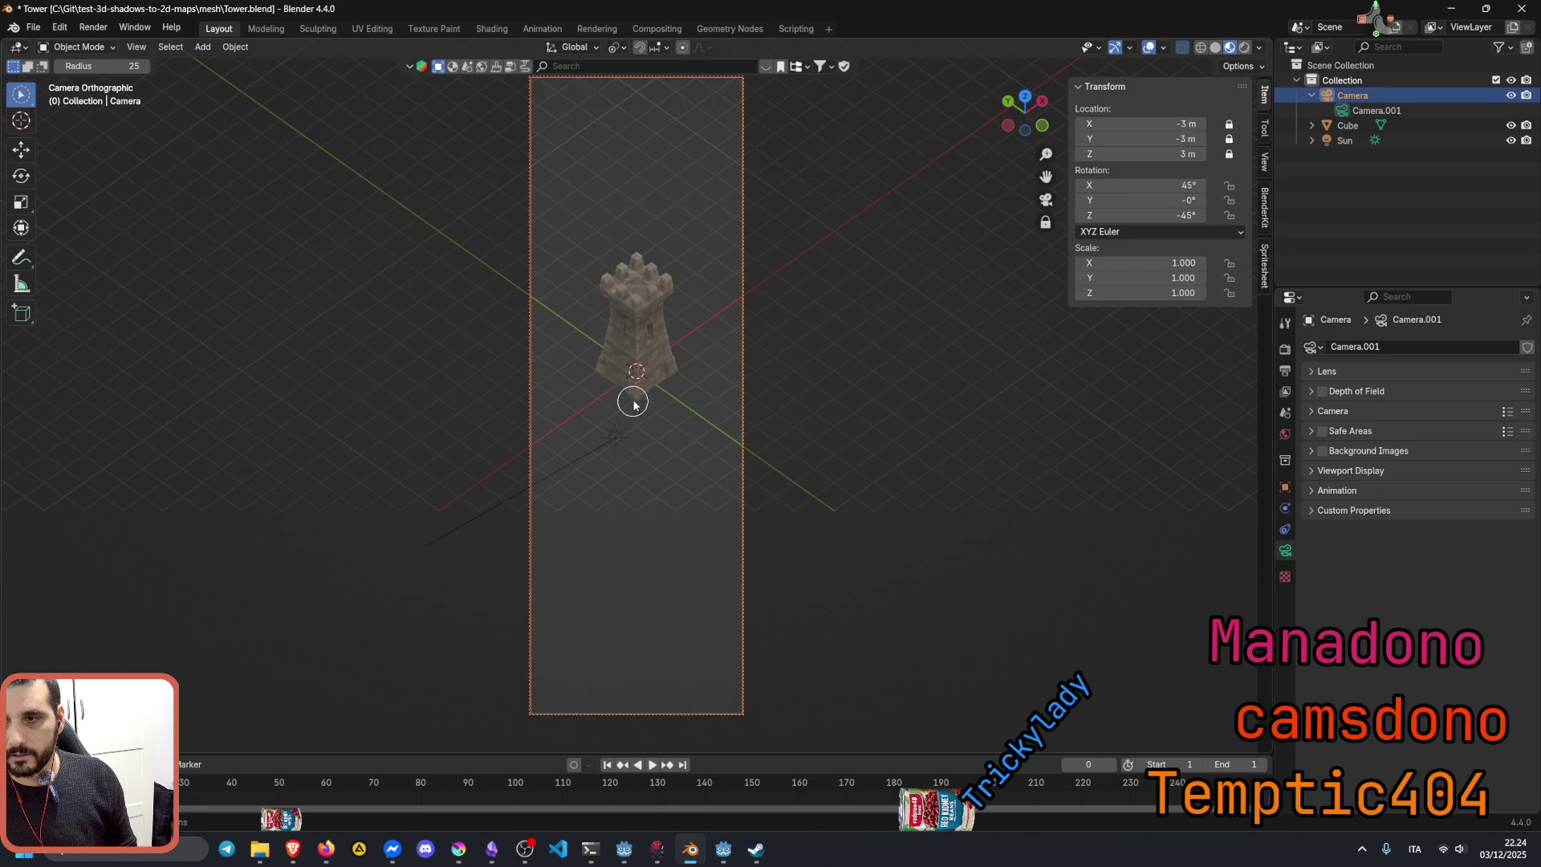
scroll(633, 404, up, 3)
scroll(637, 385, down, 5)
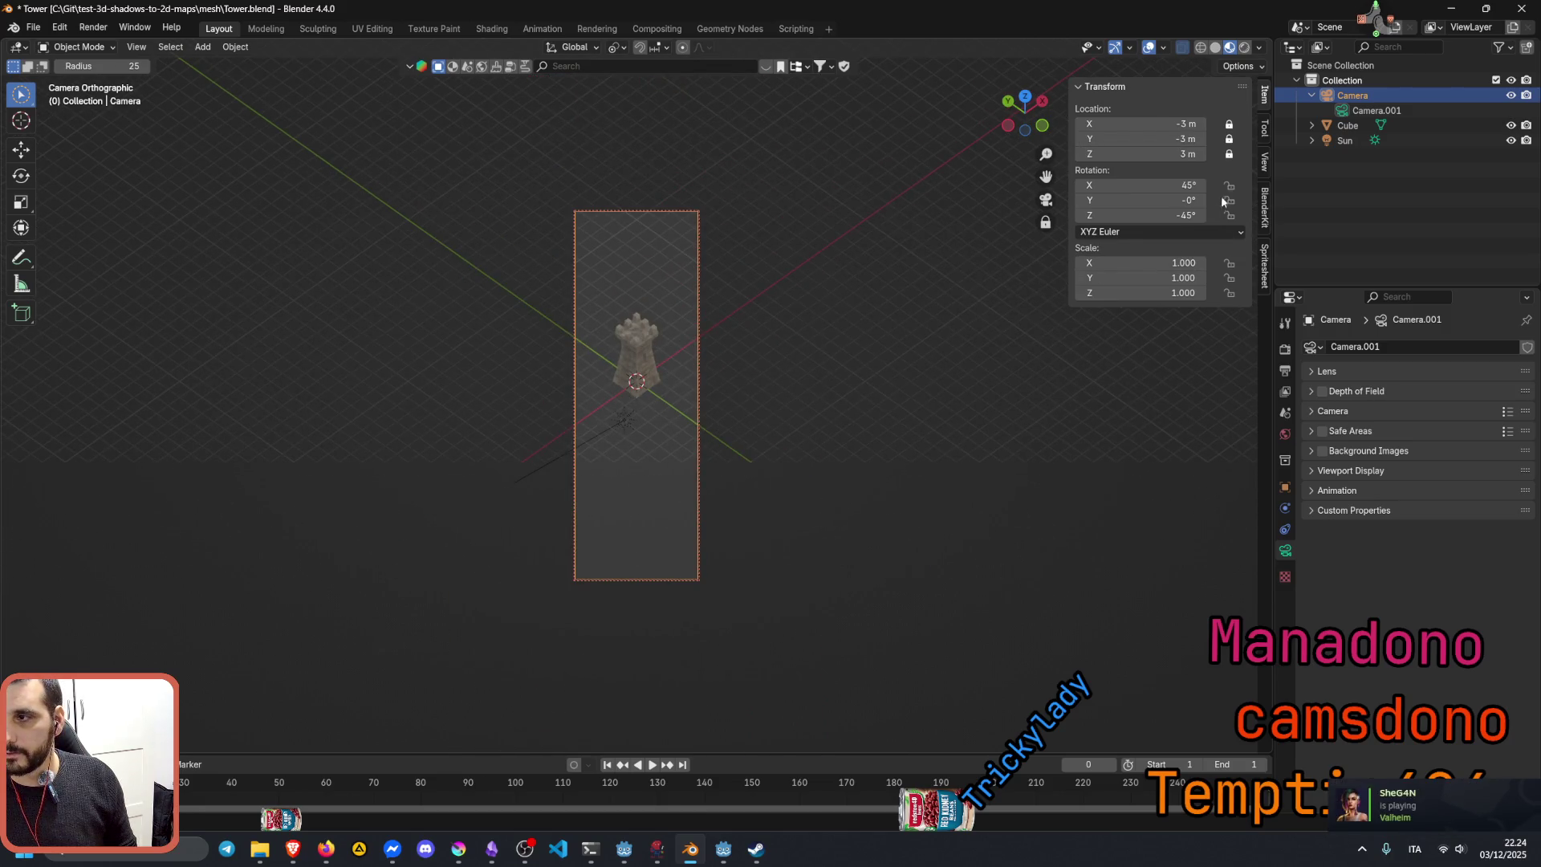
key(Return)
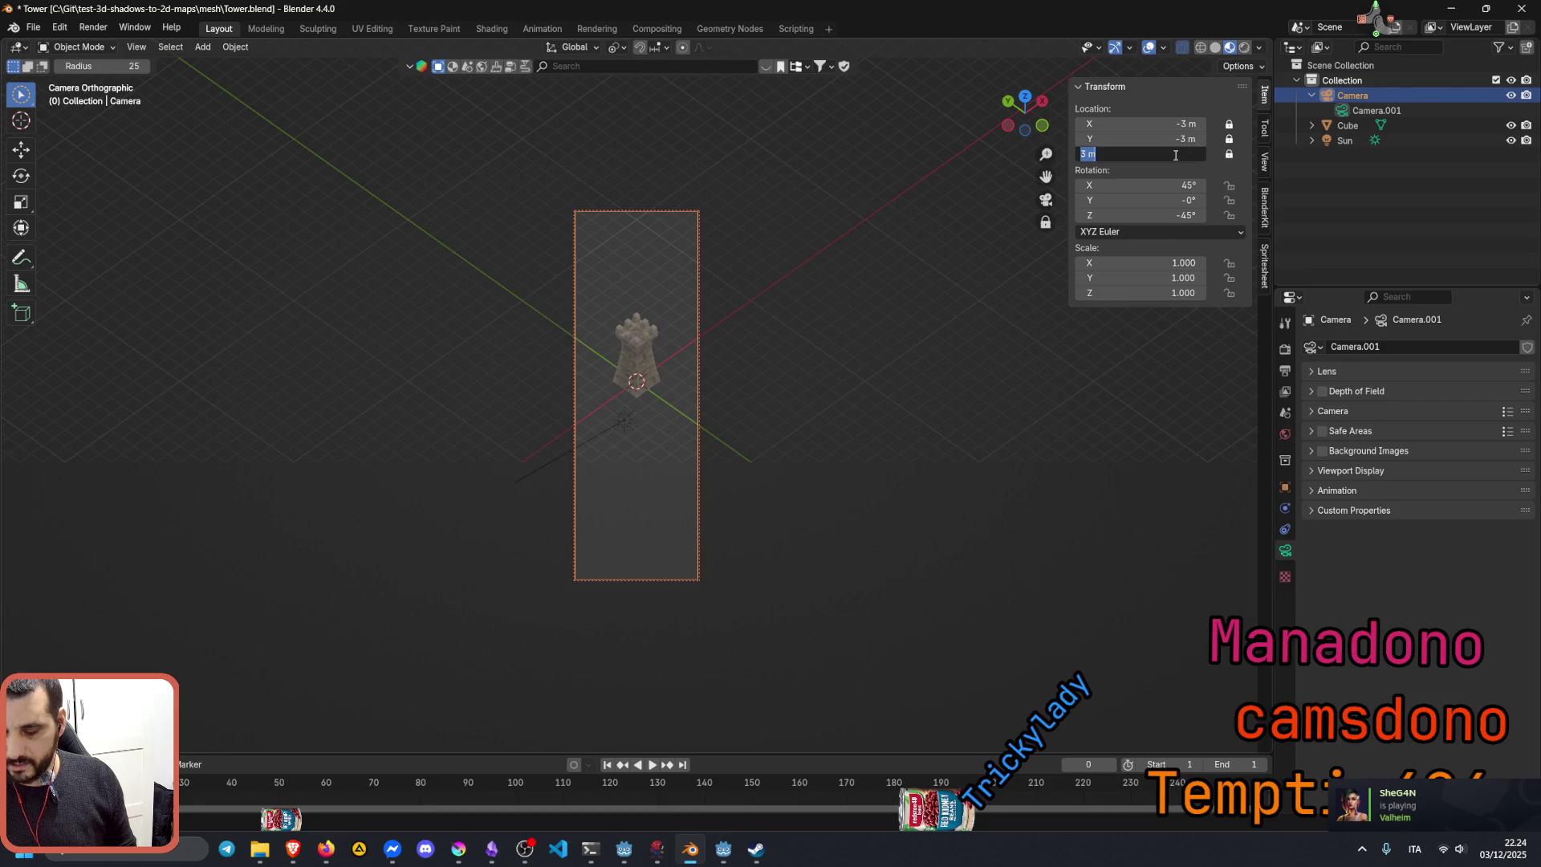
text(-6)
key(Return)
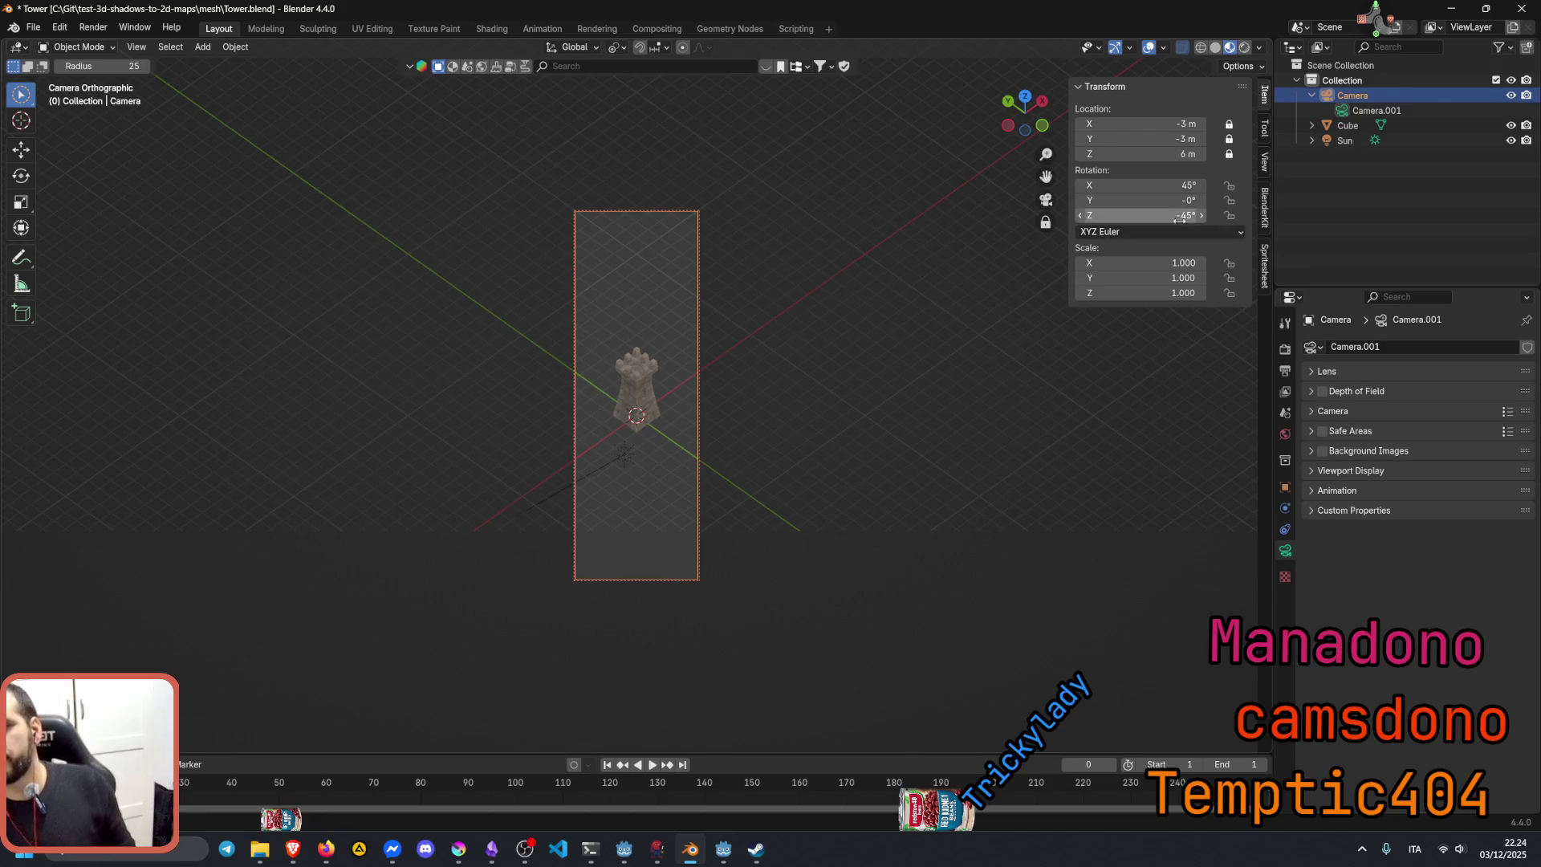
click(1371, 408)
Step: In the camera's Lens settings, lower the Orthographic Scale and enter an exact value of 10
click(1371, 408)
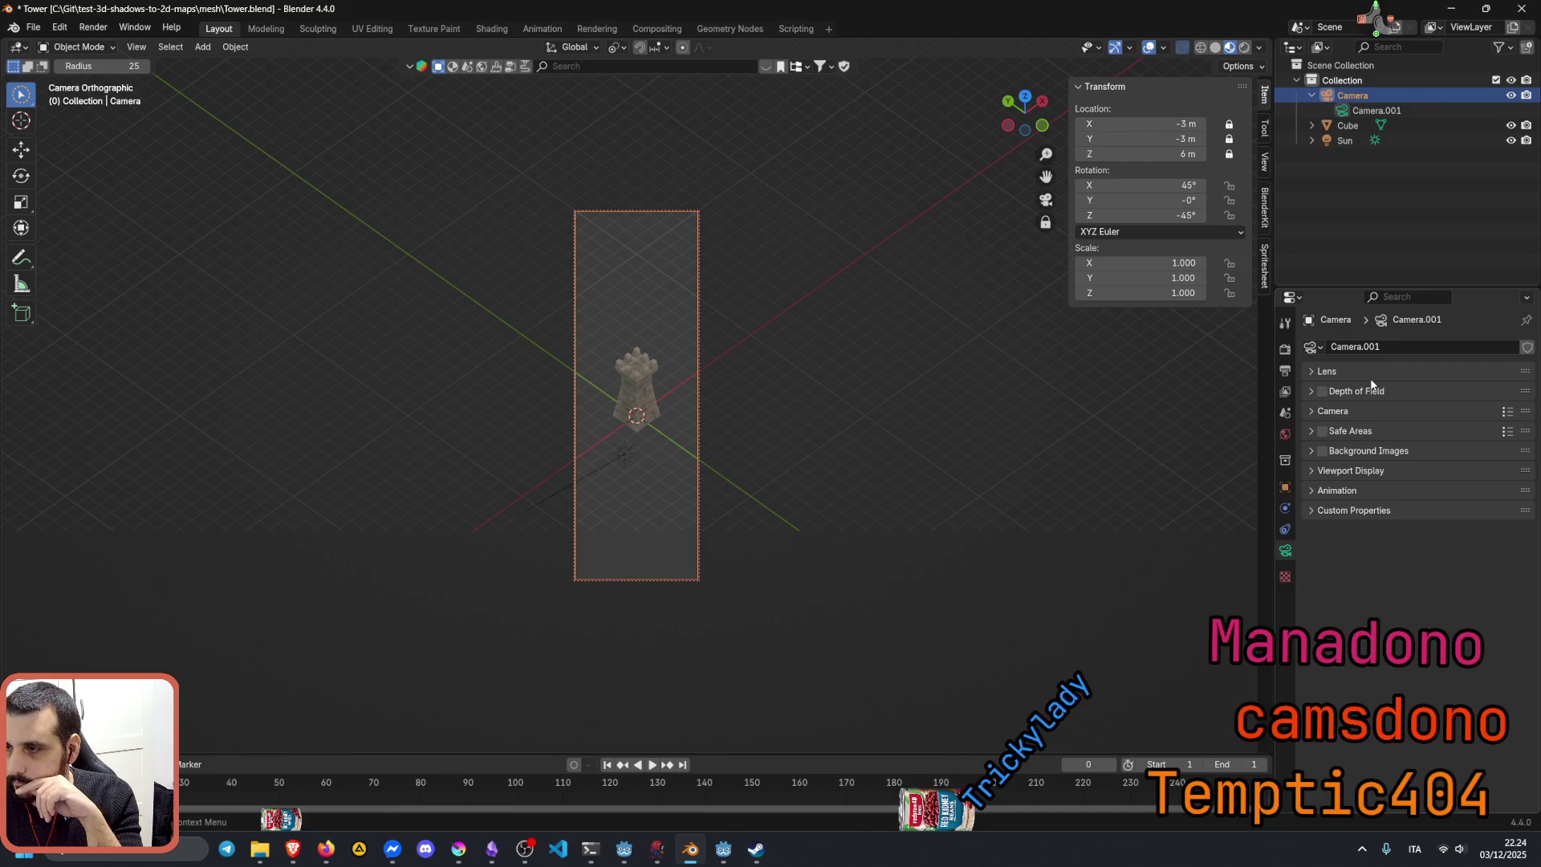
click(1356, 373)
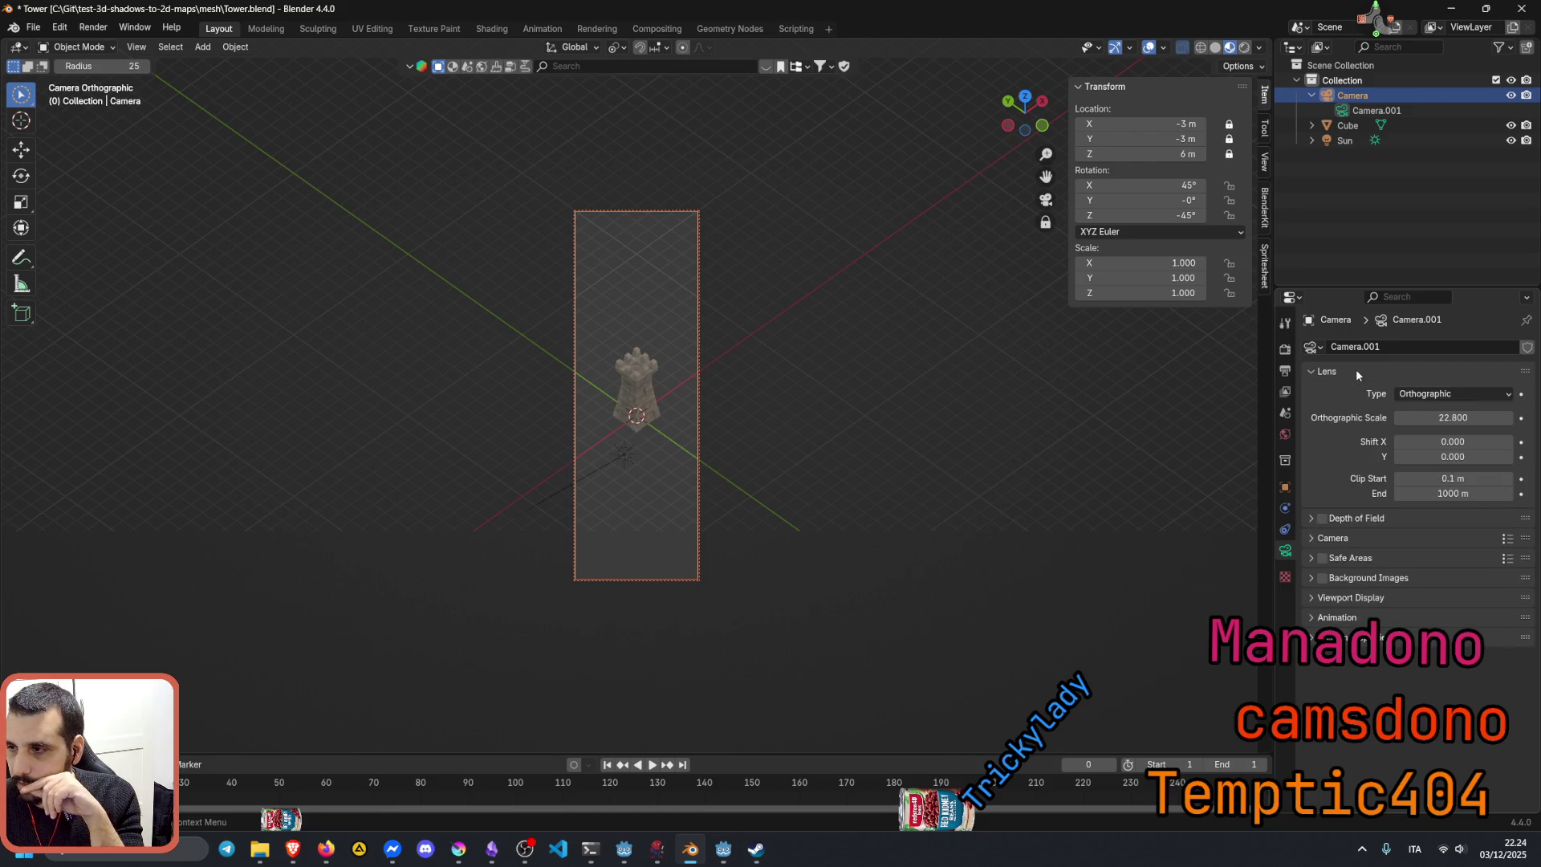
drag(1463, 417, 1324, 418)
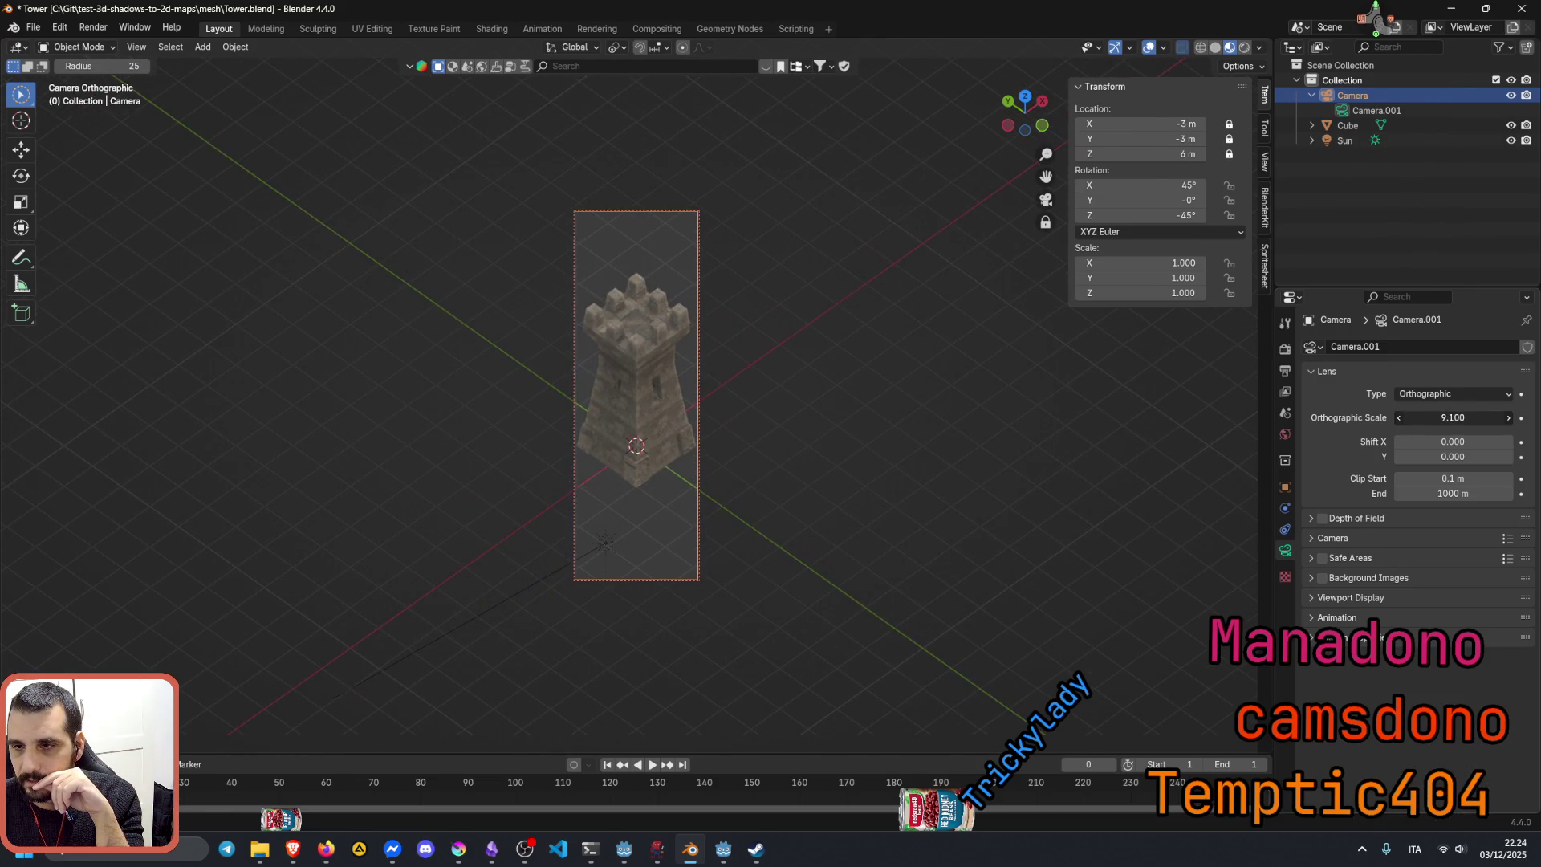
click(1458, 417)
text(9.5)
key(Return)
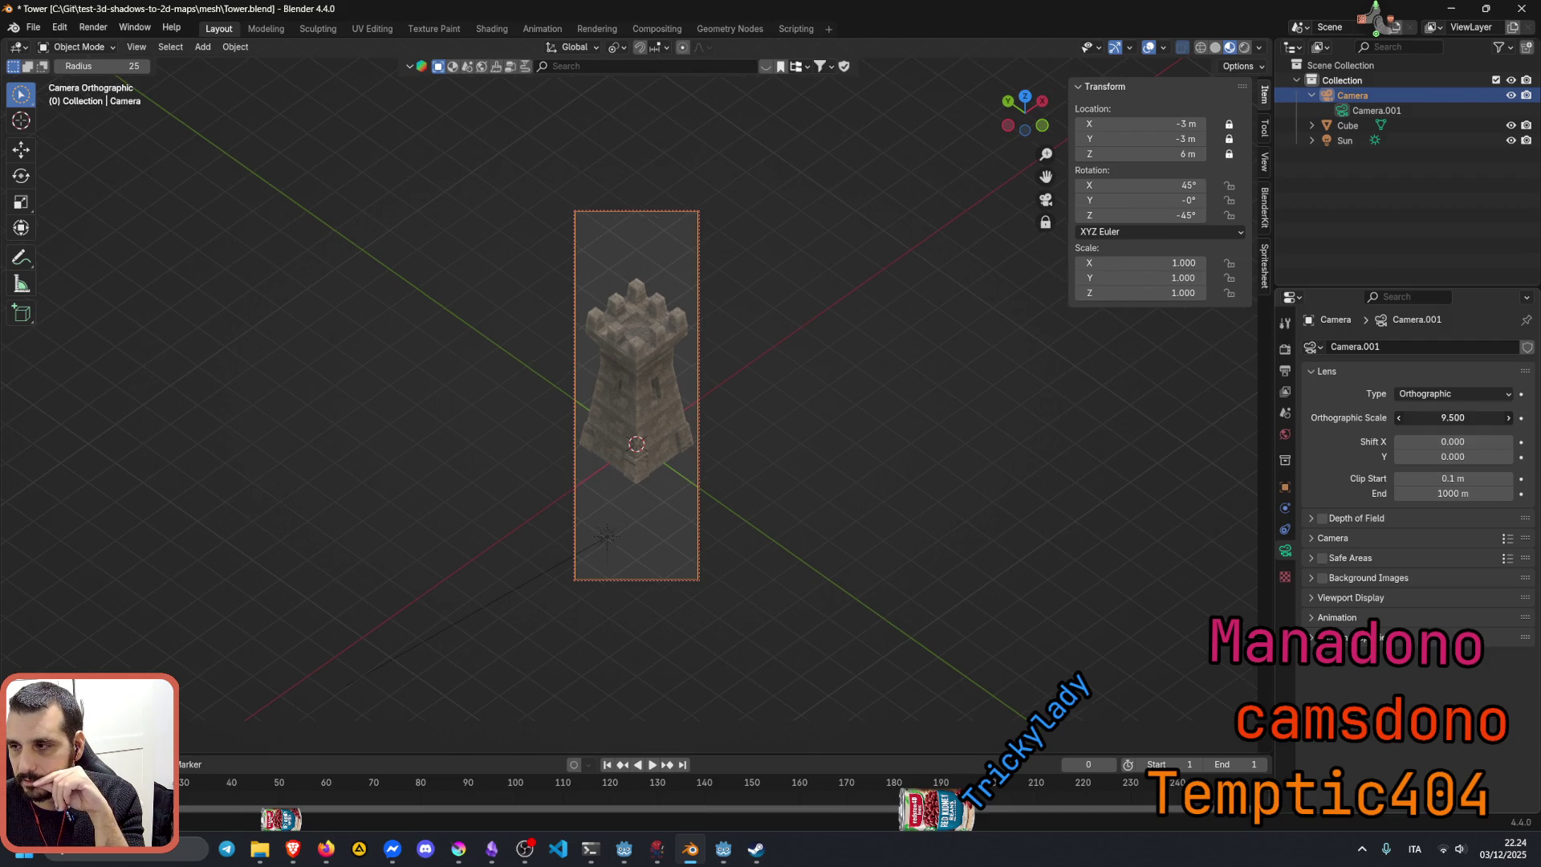
click(1499, 421)
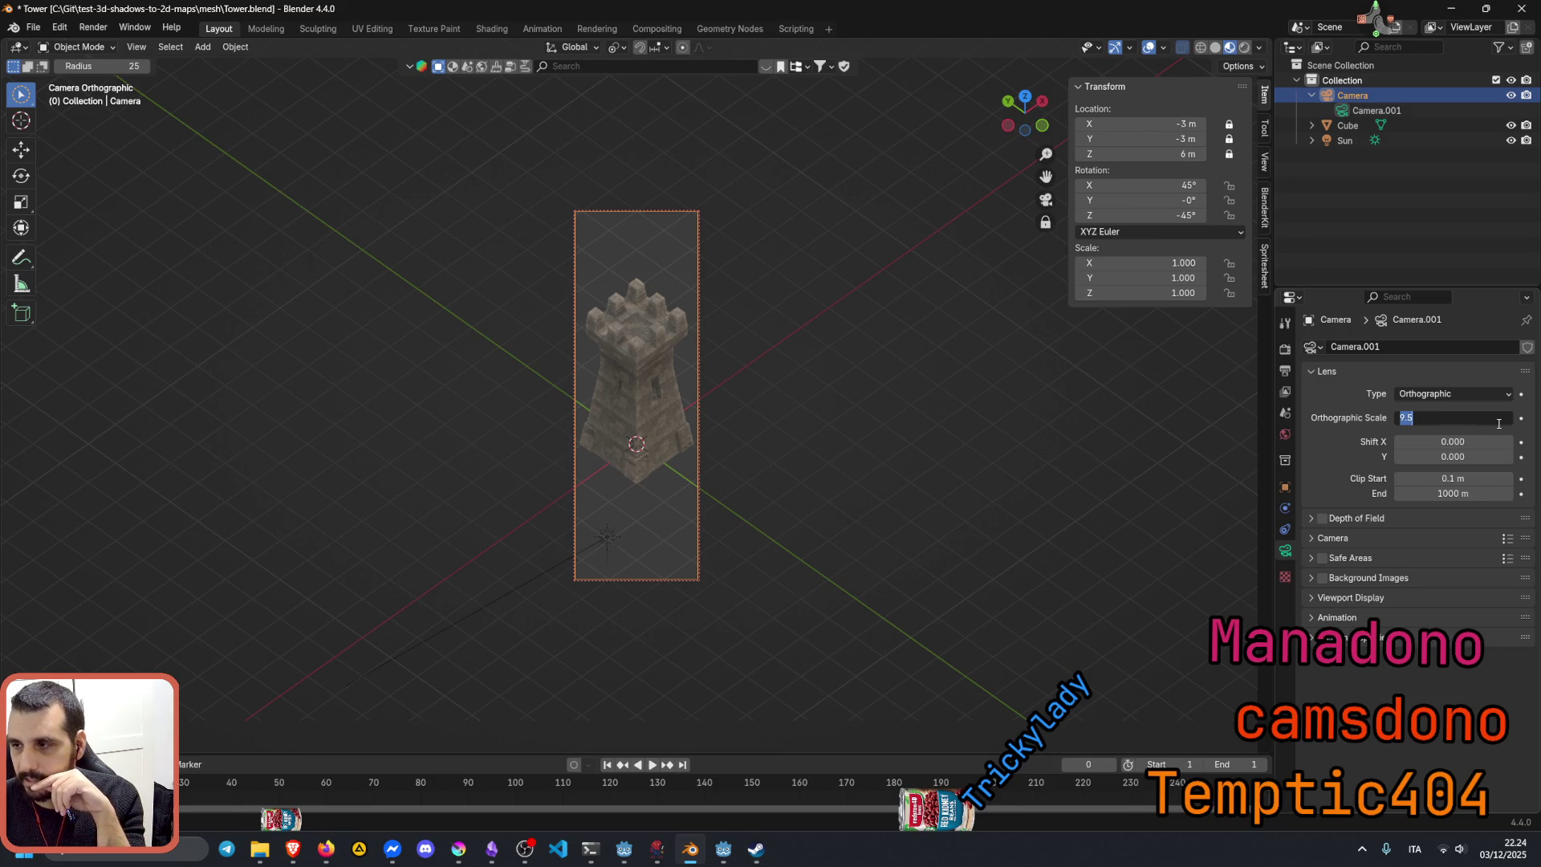
text(10)
key(Return)
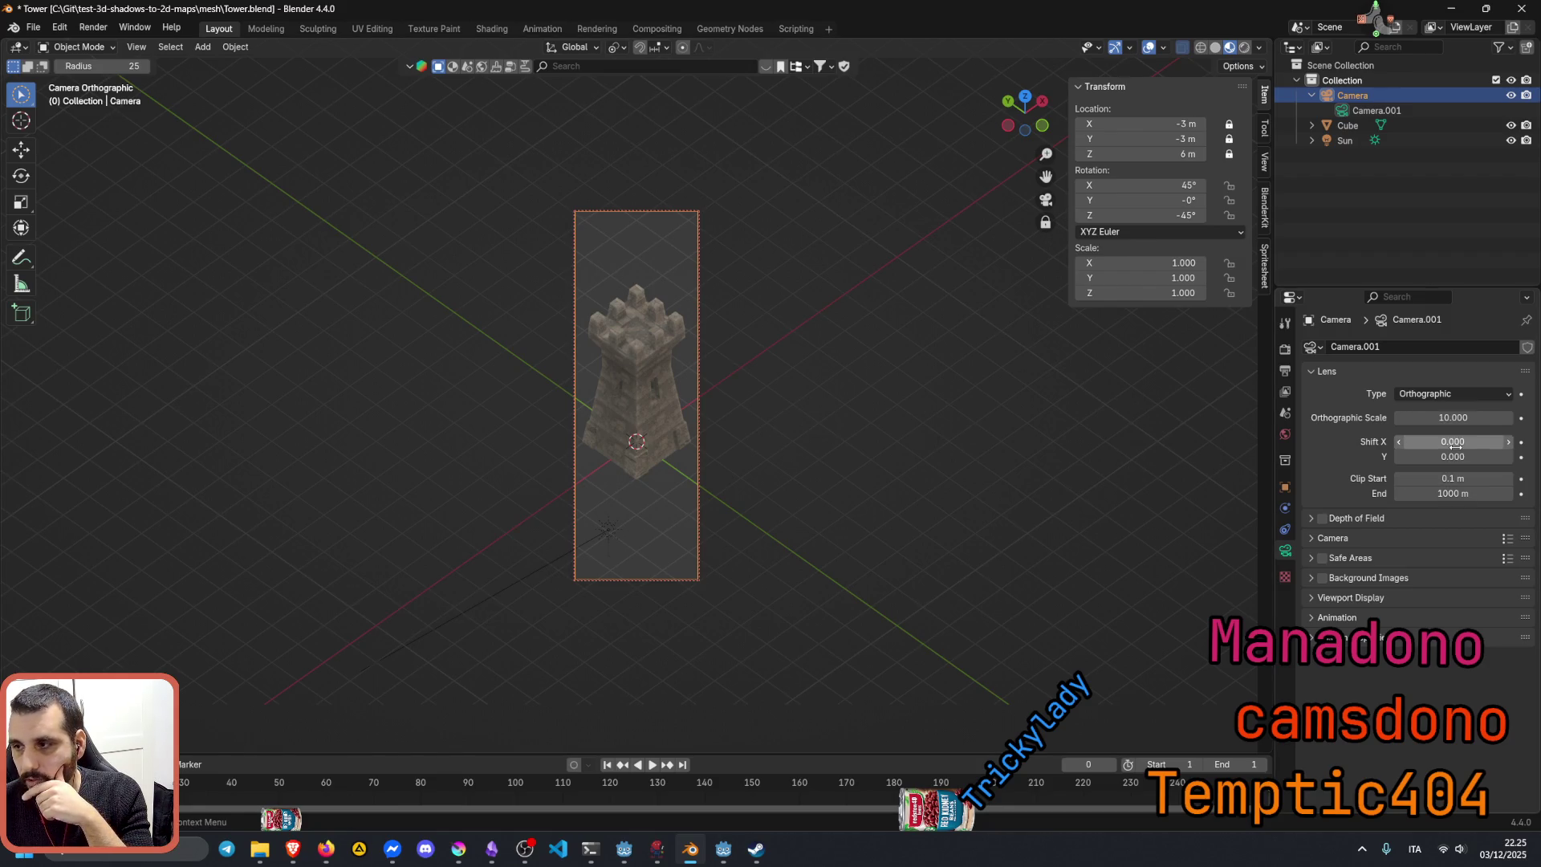
Step: Zero the camera's Lens Shift X and drag Shift Y to reposition the tower in the frame
drag(1454, 442, 1454, 442)
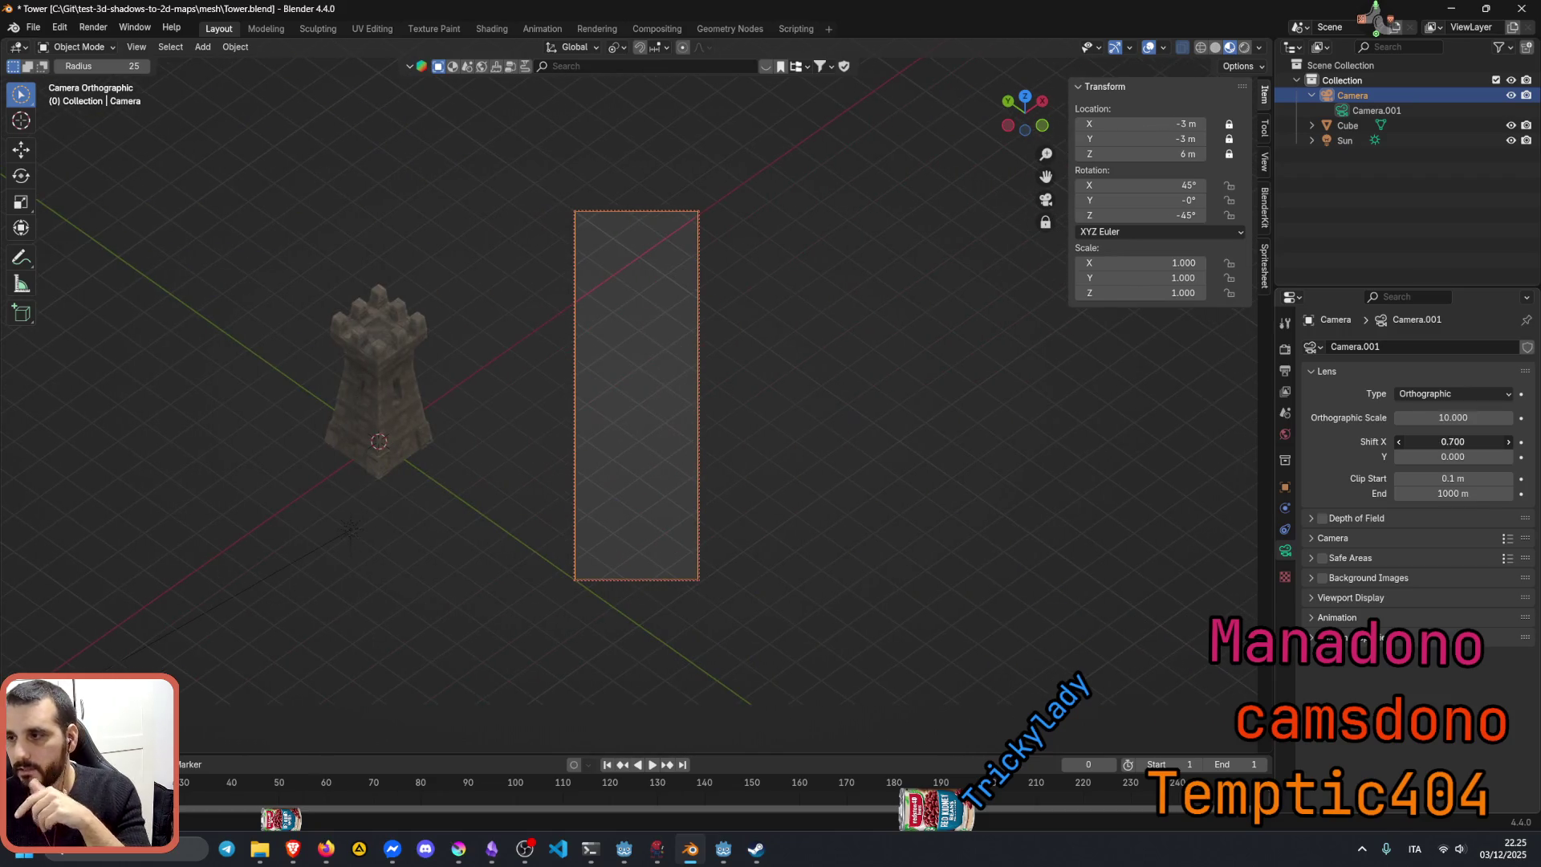
click(1459, 442)
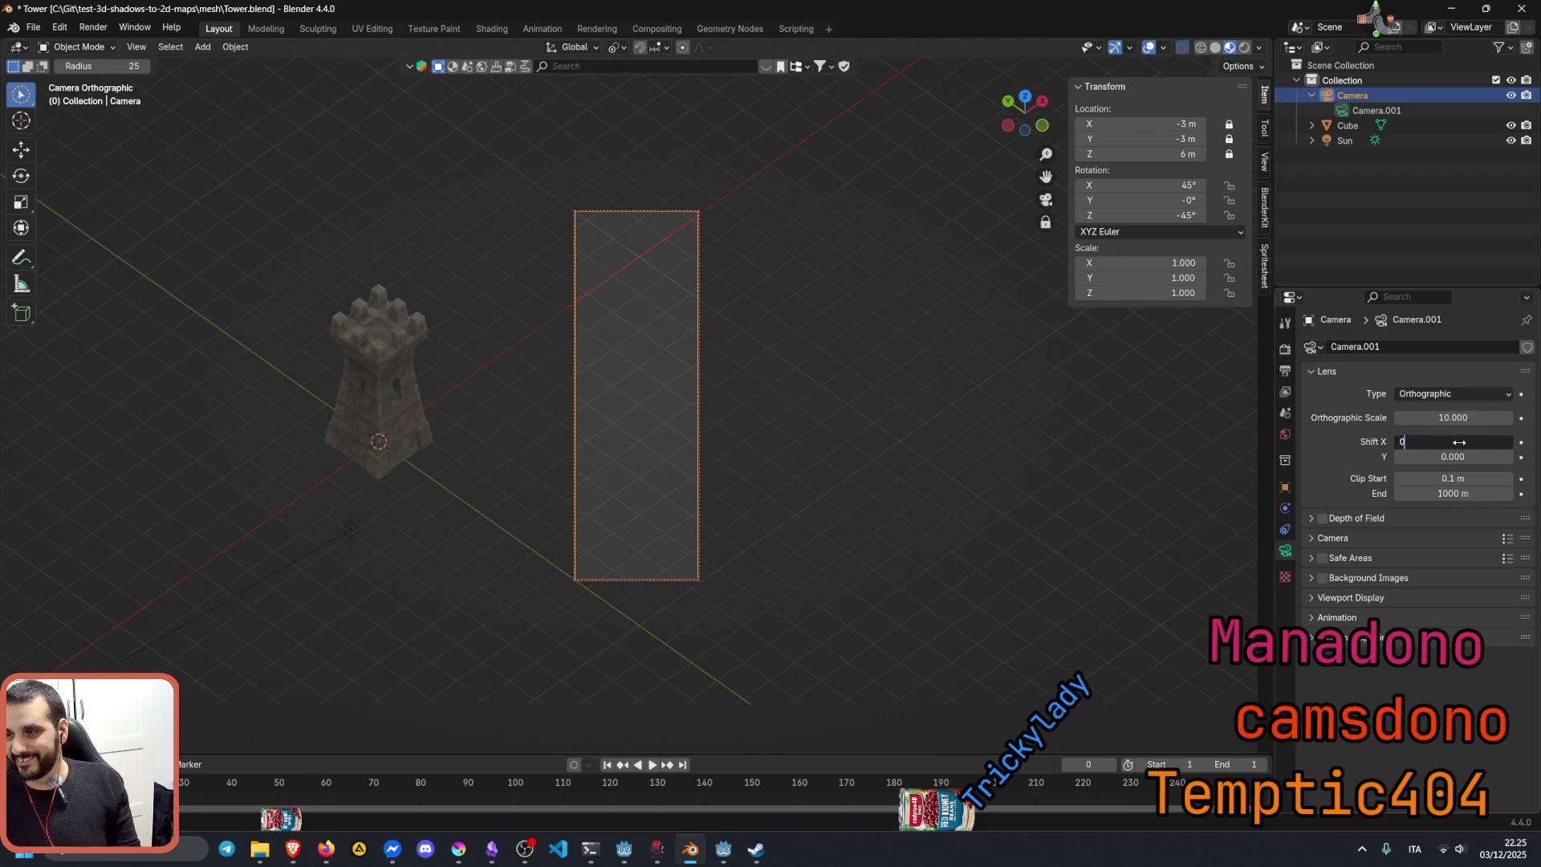
key(Return)
drag(1454, 456, 1455, 456)
click(1446, 456)
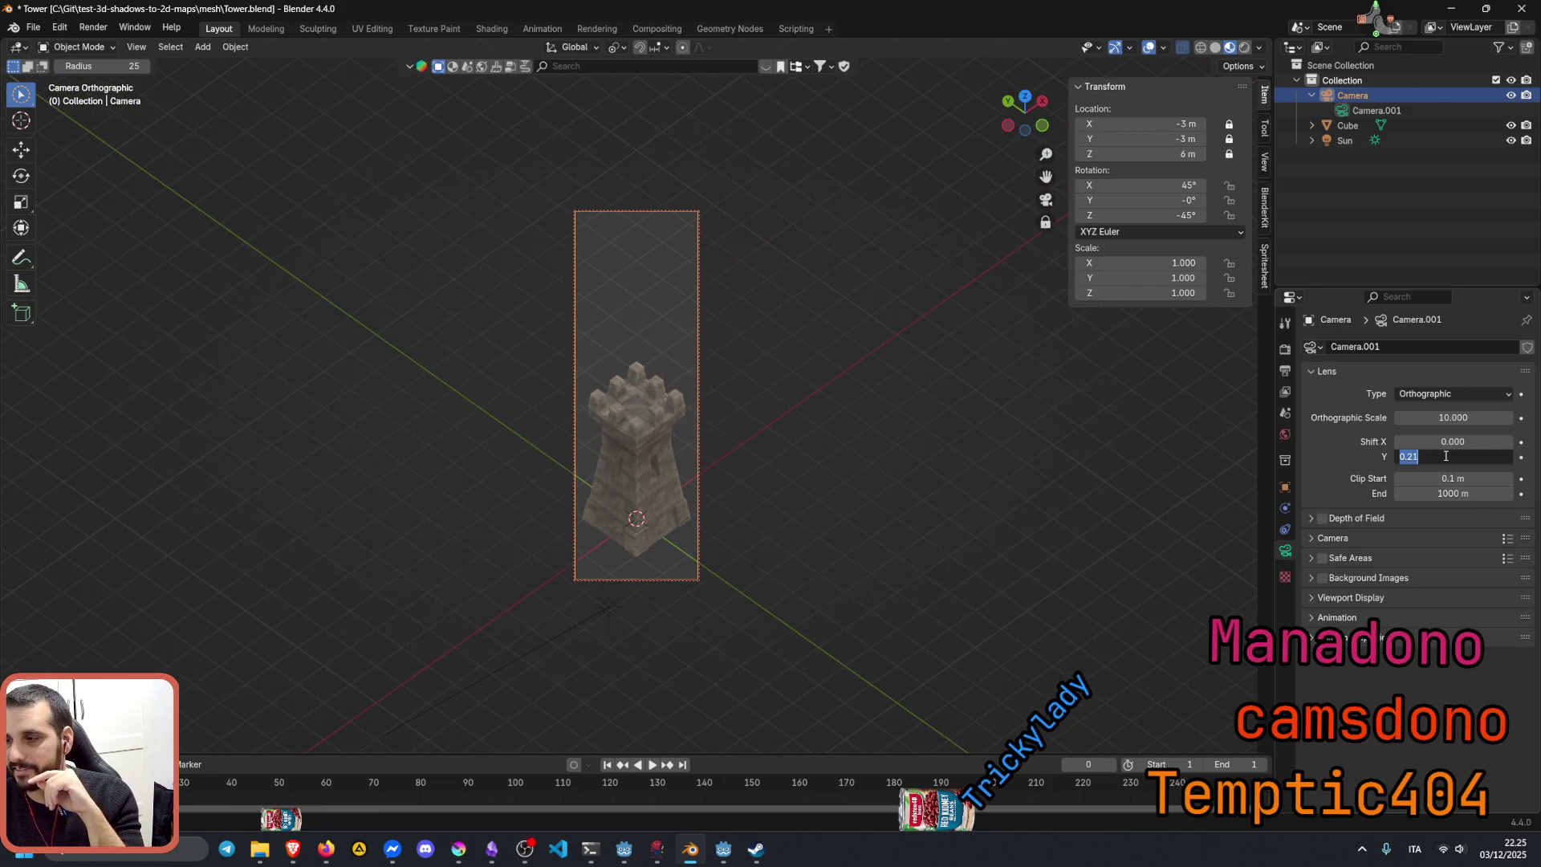
key(Return)
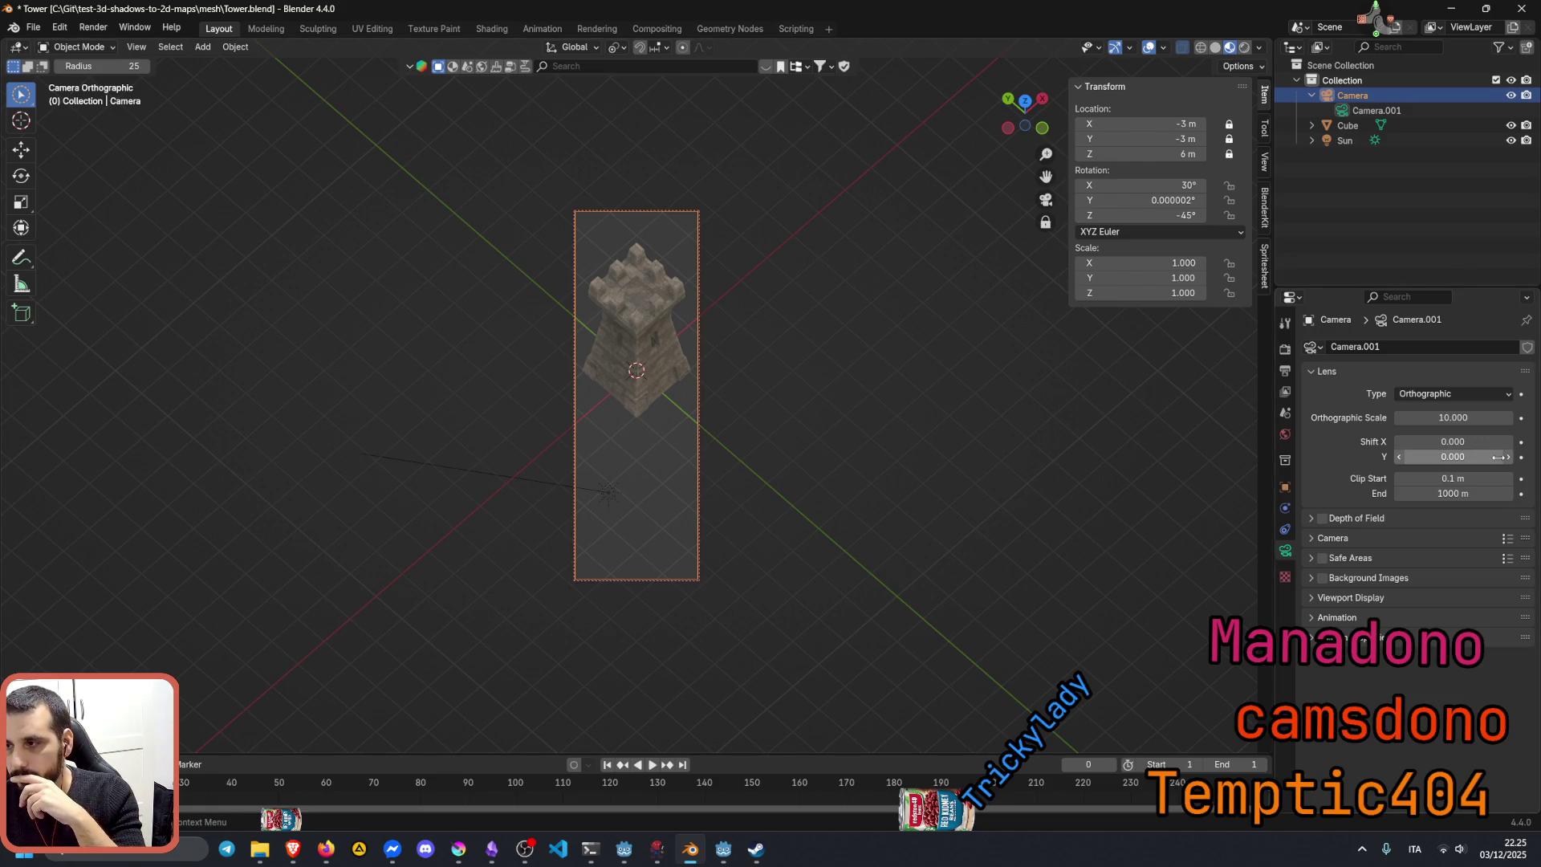
mouse_move(1476, 457)
mouse_down()
mouse_move(1518, 456)
mouse_move(1445, 457)
mouse_up()
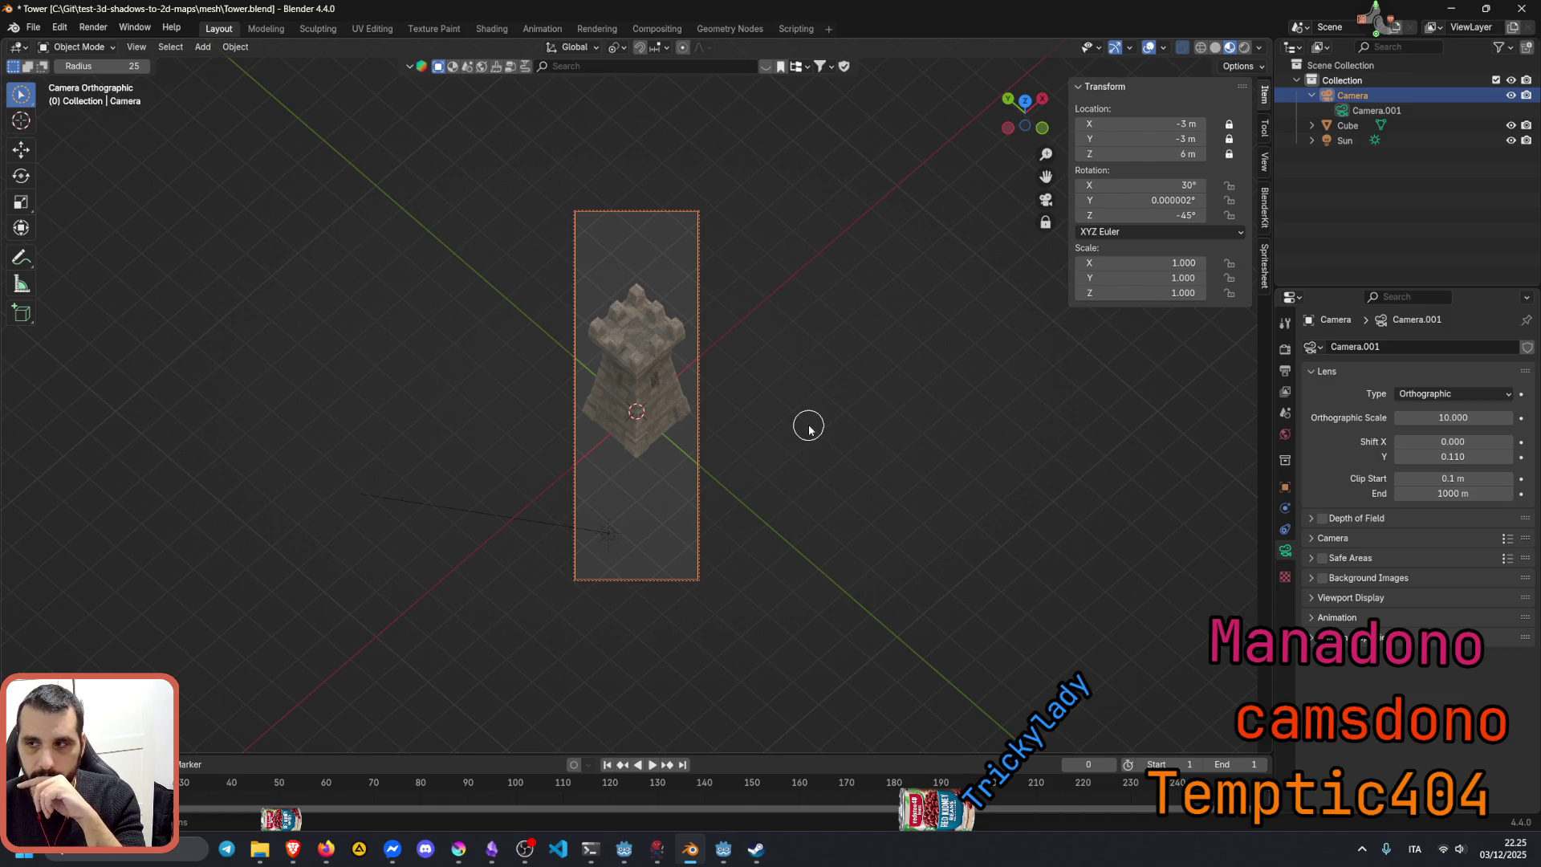
Step: Zero the camera's Y rotation and tilt it a further 15° on X to 45°
click(1164, 200)
text(0)
key(Return)
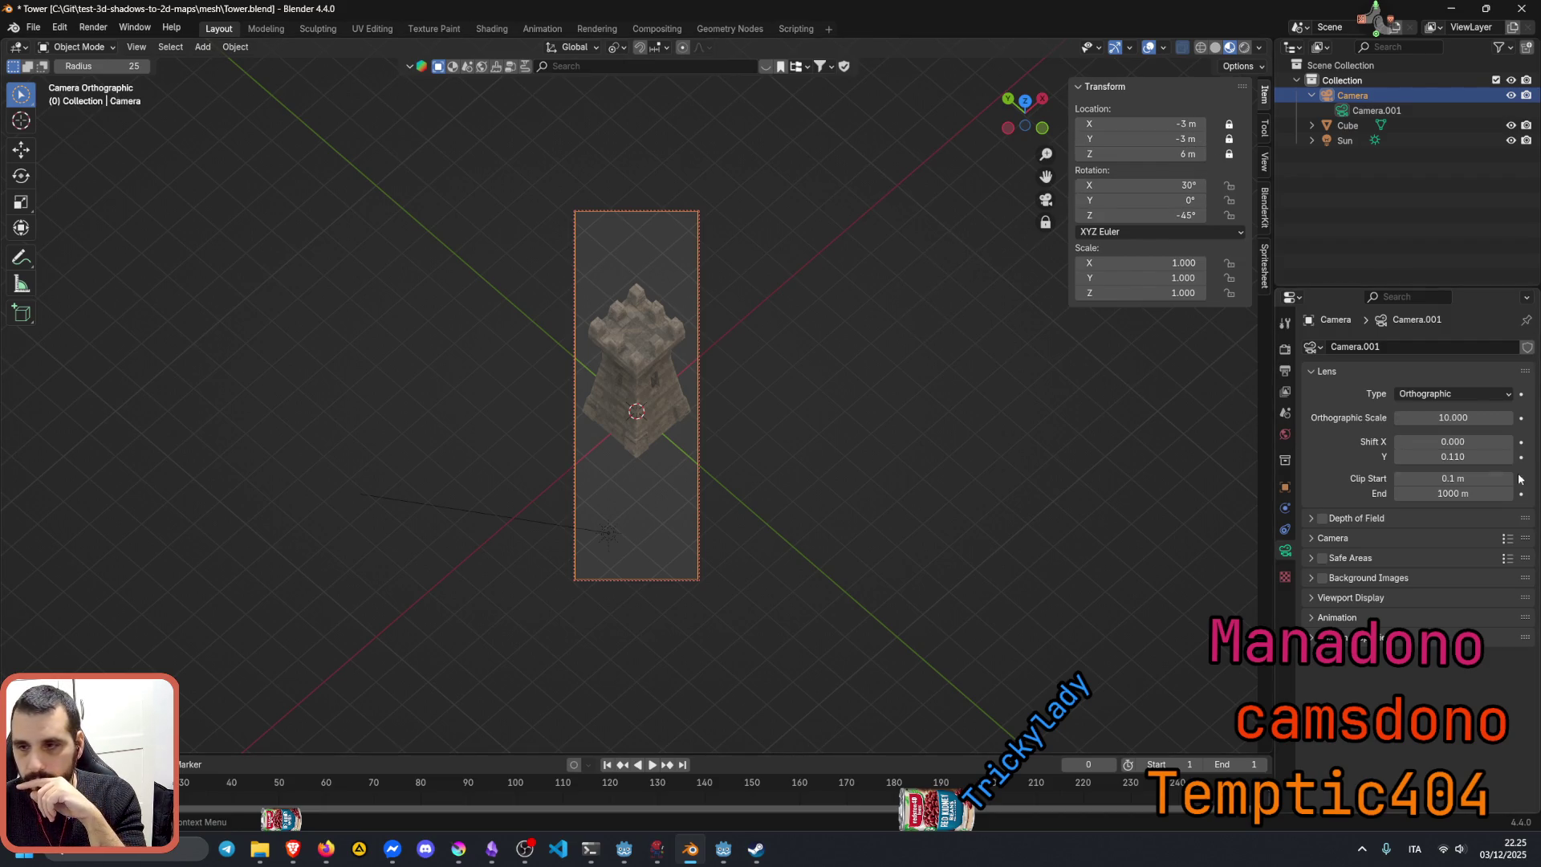
drag(1468, 456, 1499, 457)
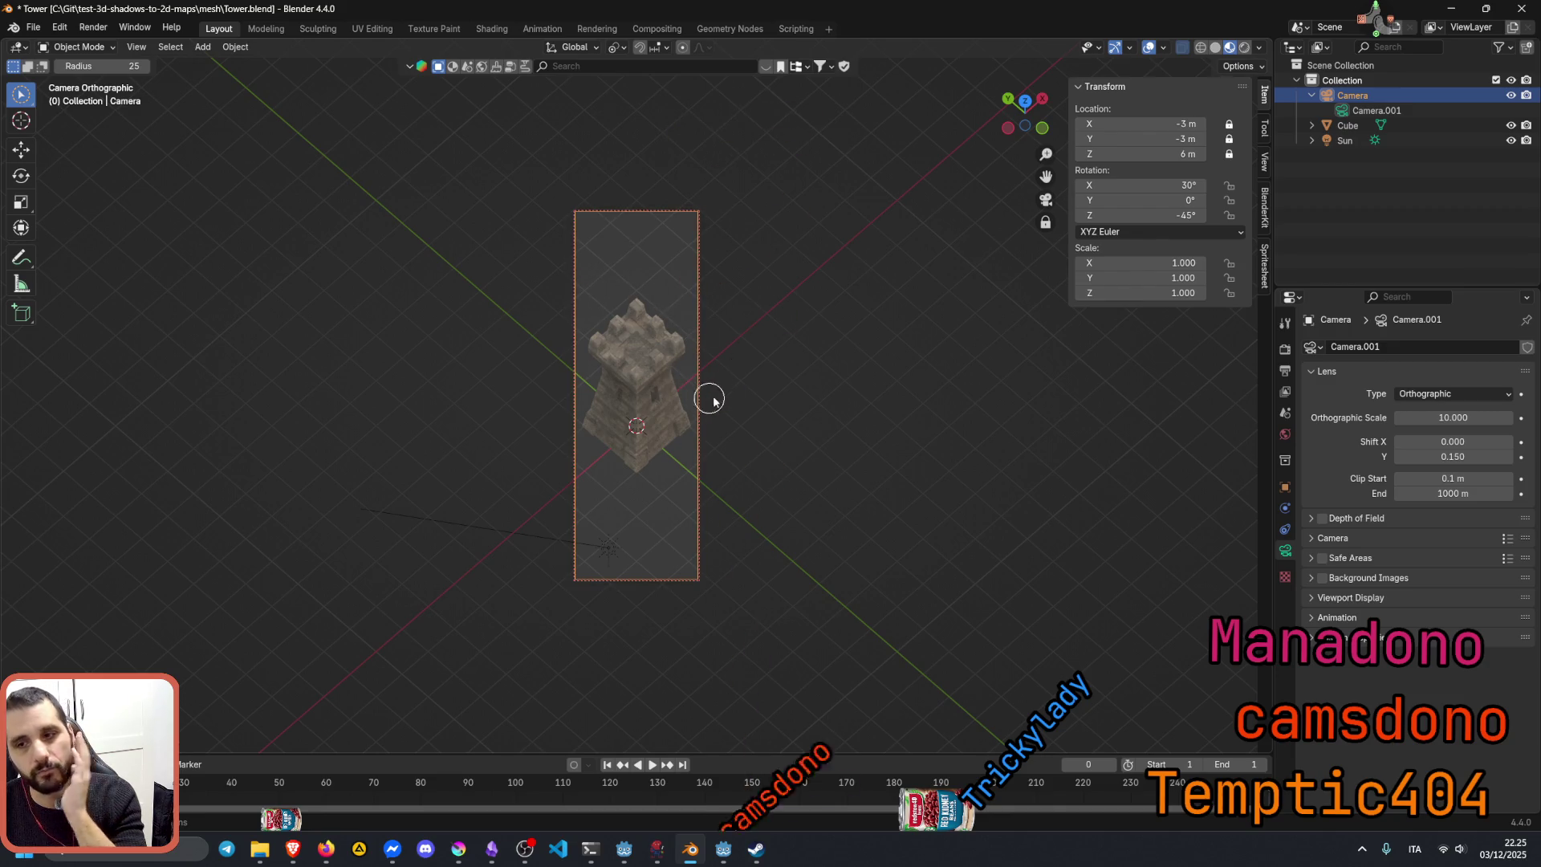
key(r)
key(x)
key(x)
text(15)
key(Return)
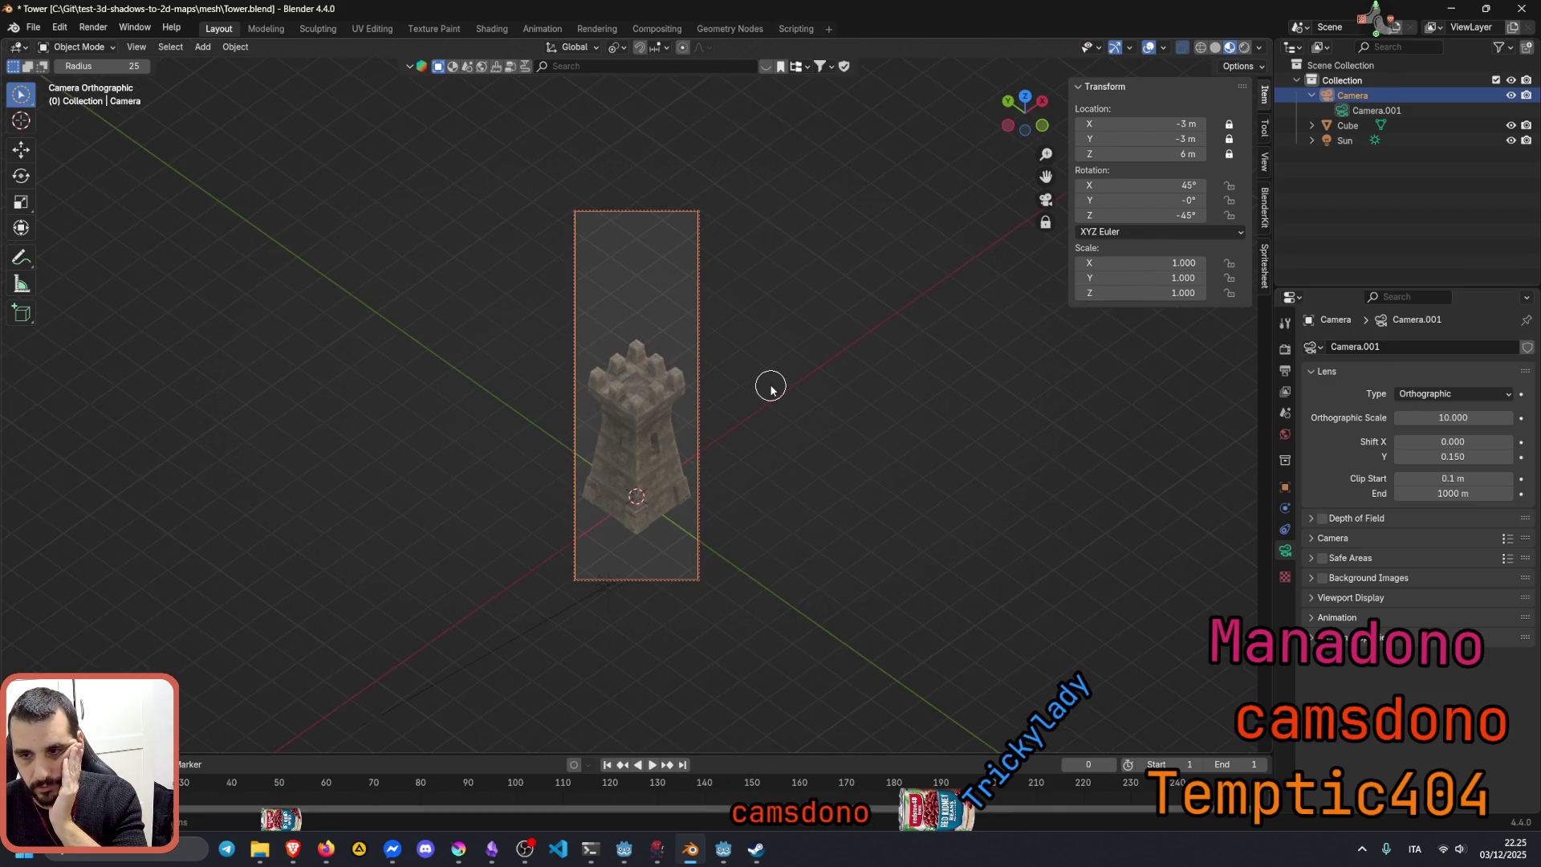
Step: Fine-tune the vertical lens shift to -0.060 so the tower sits centred, then deselect the camera
mouse_move(1454, 456)
mouse_down()
mouse_move(1409, 456)
mouse_move(1471, 457)
mouse_move(1426, 457)
mouse_up()
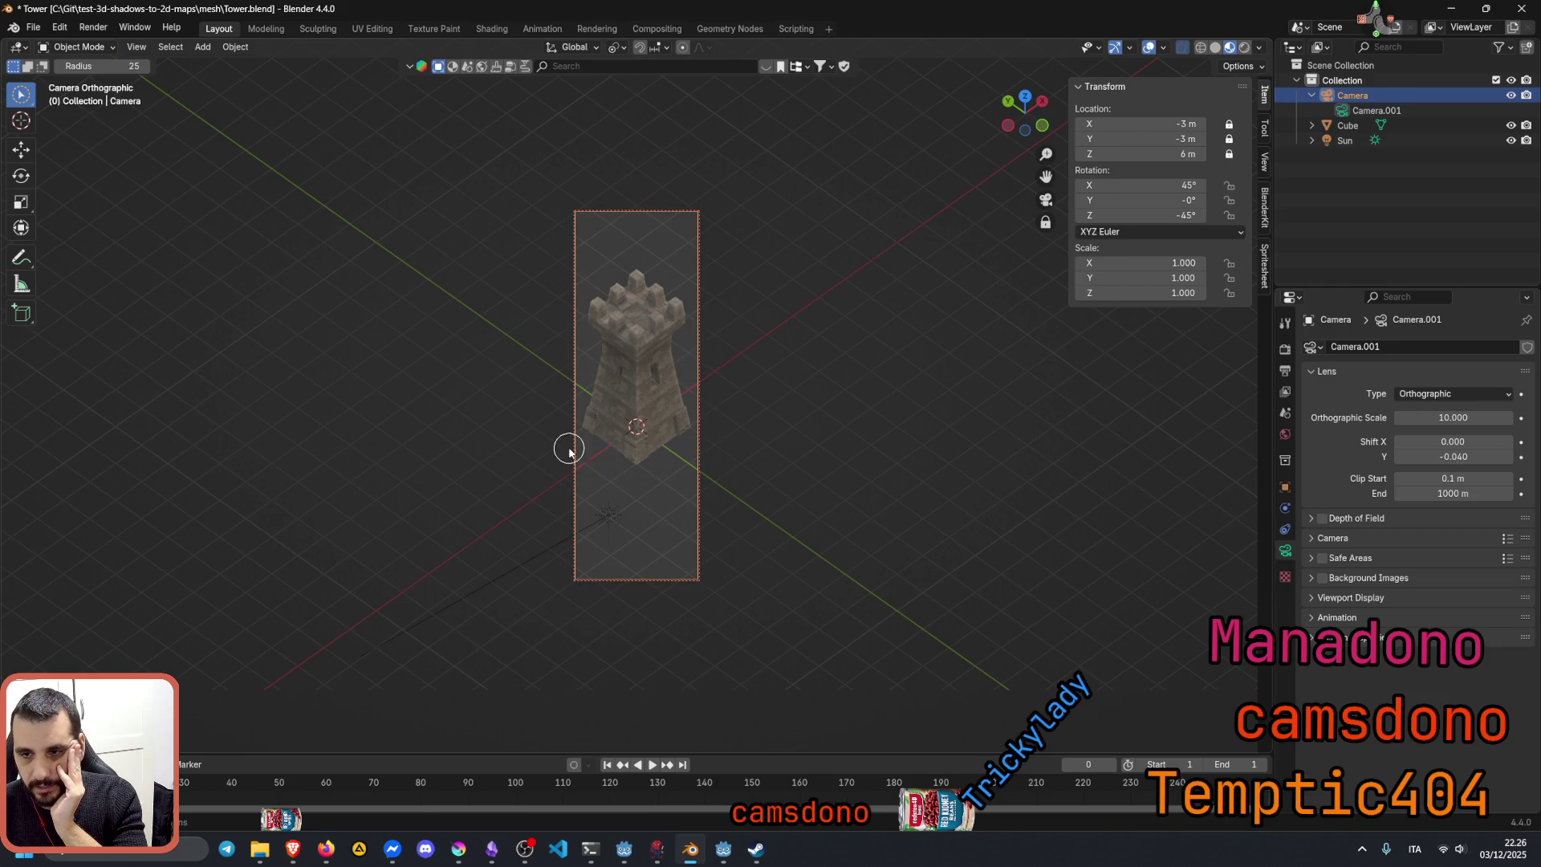
drag(1454, 457, 1445, 456)
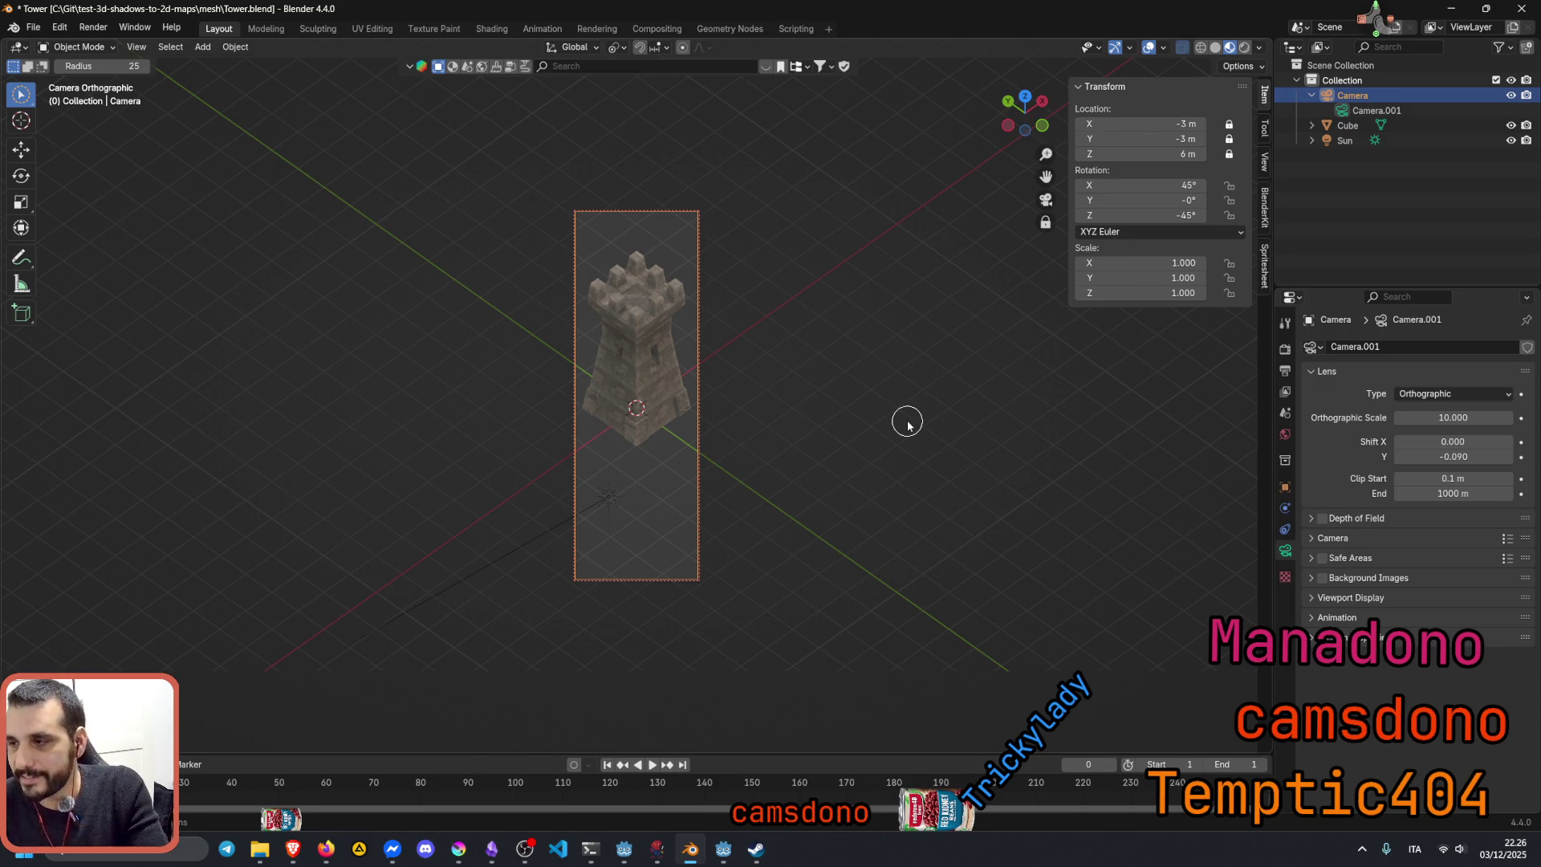
click(1462, 453)
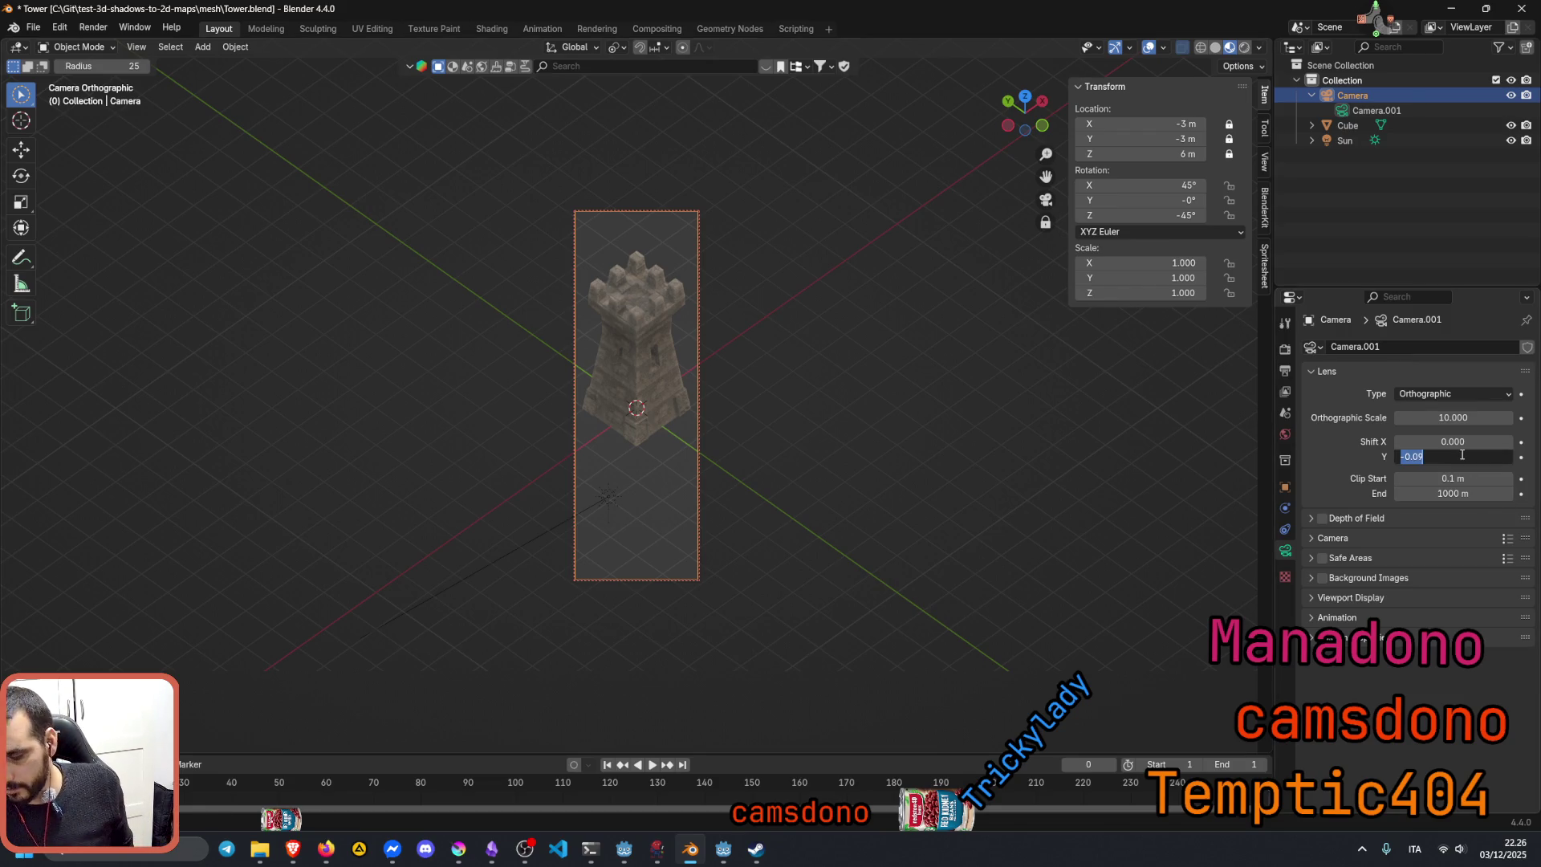
text(0)
key(Return)
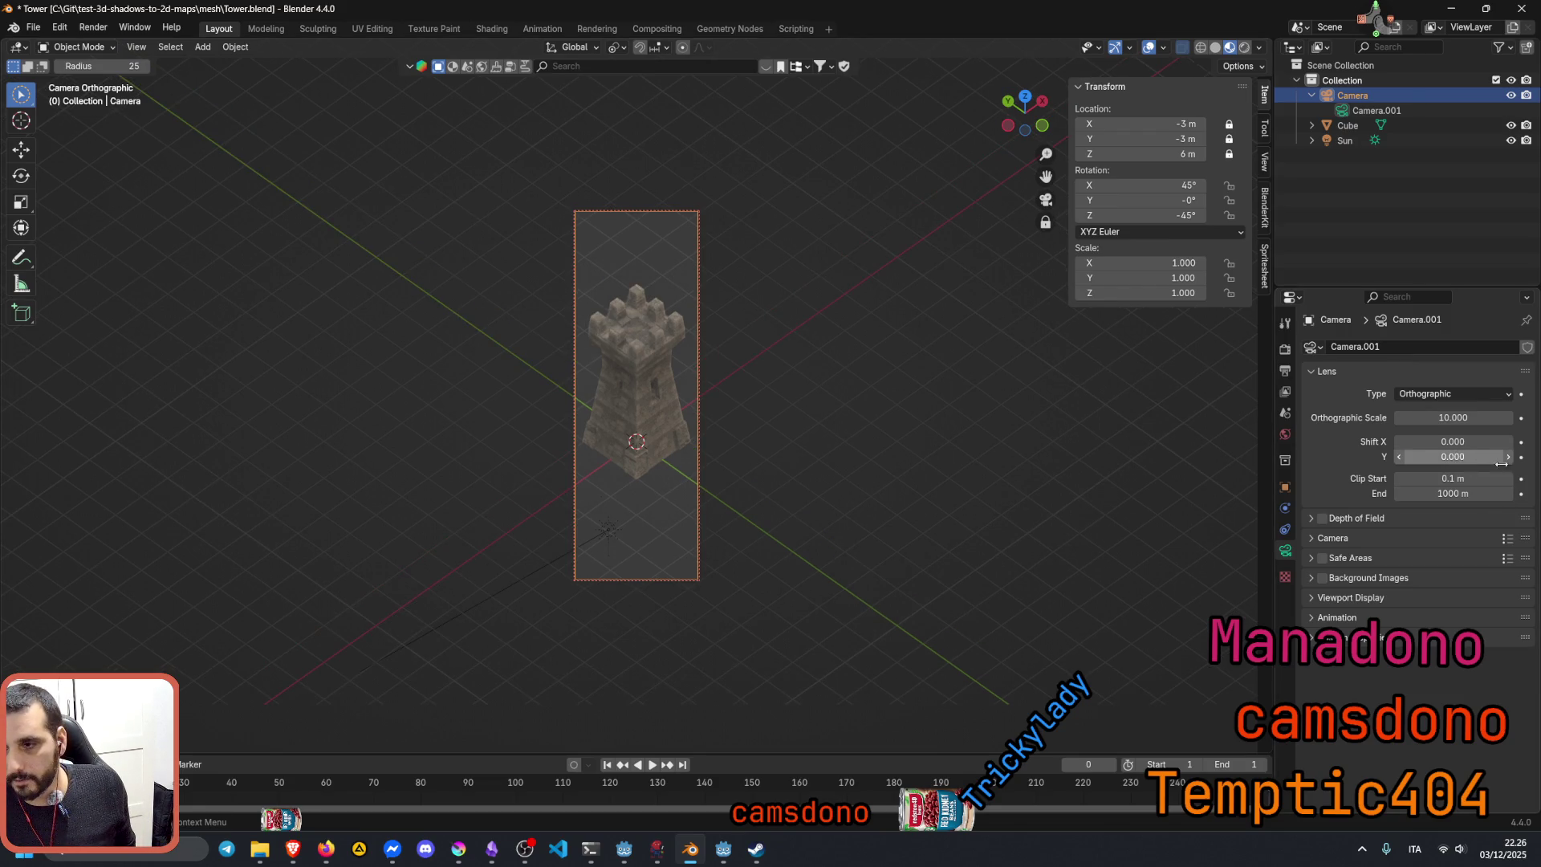
click(1506, 457)
click(1507, 457)
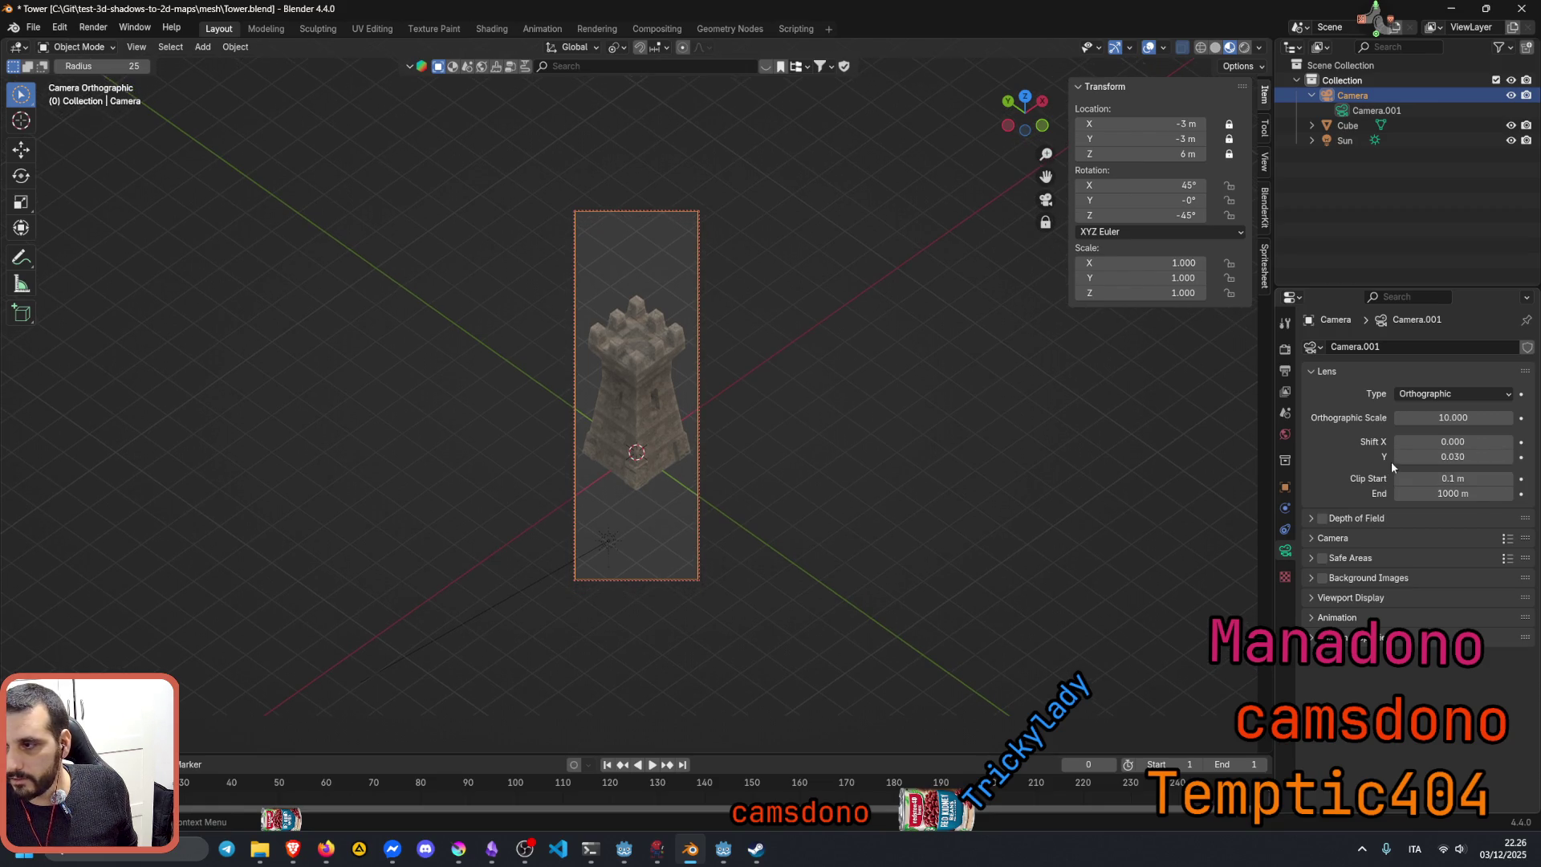
drag(1393, 466, 680, 473)
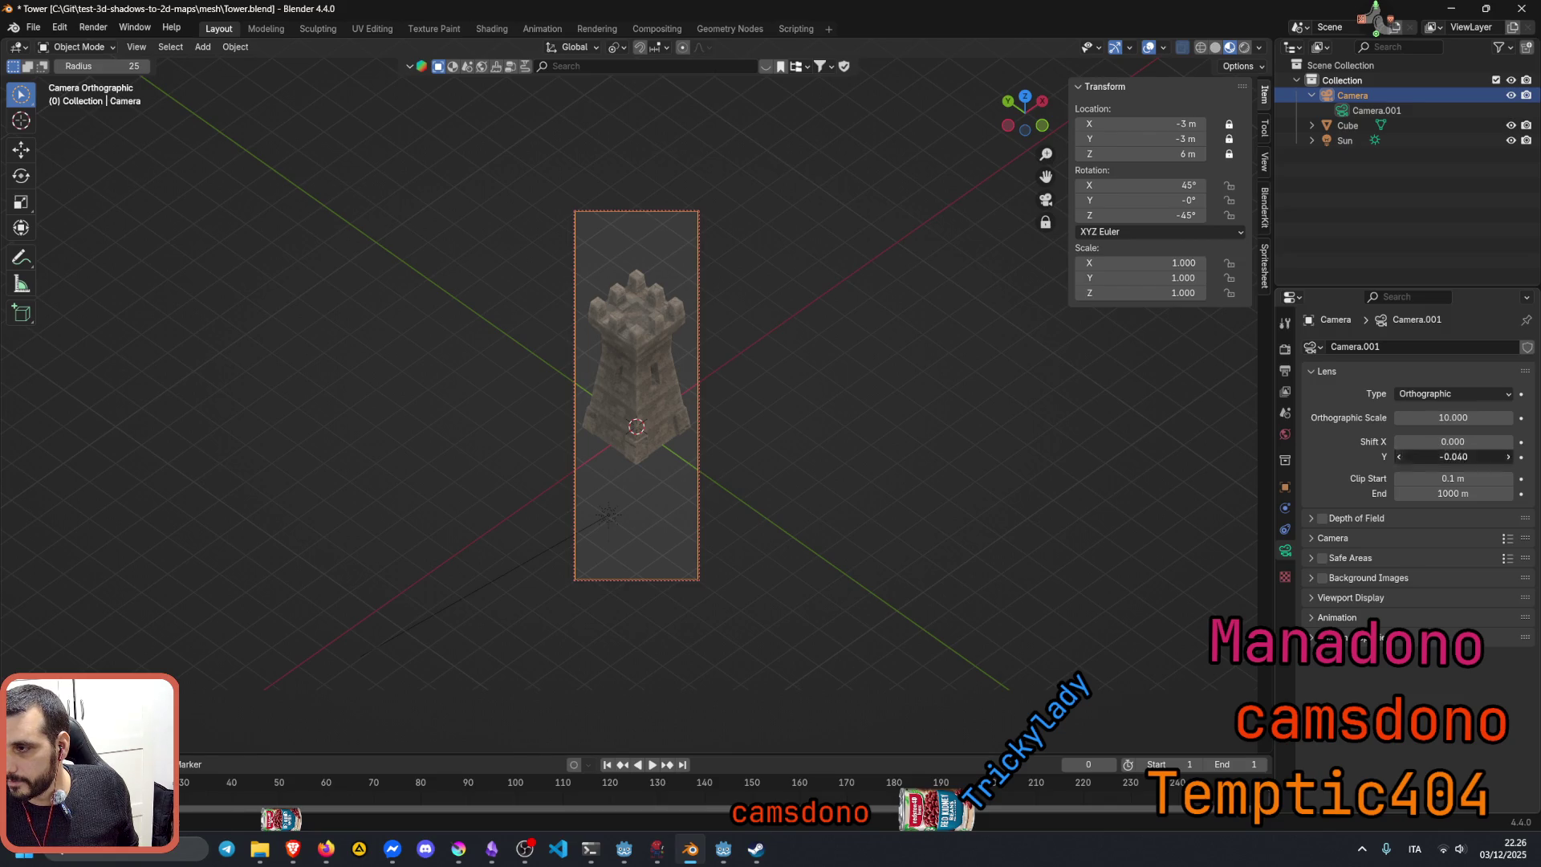
click(1399, 456)
click(1400, 457)
click(1318, 156)
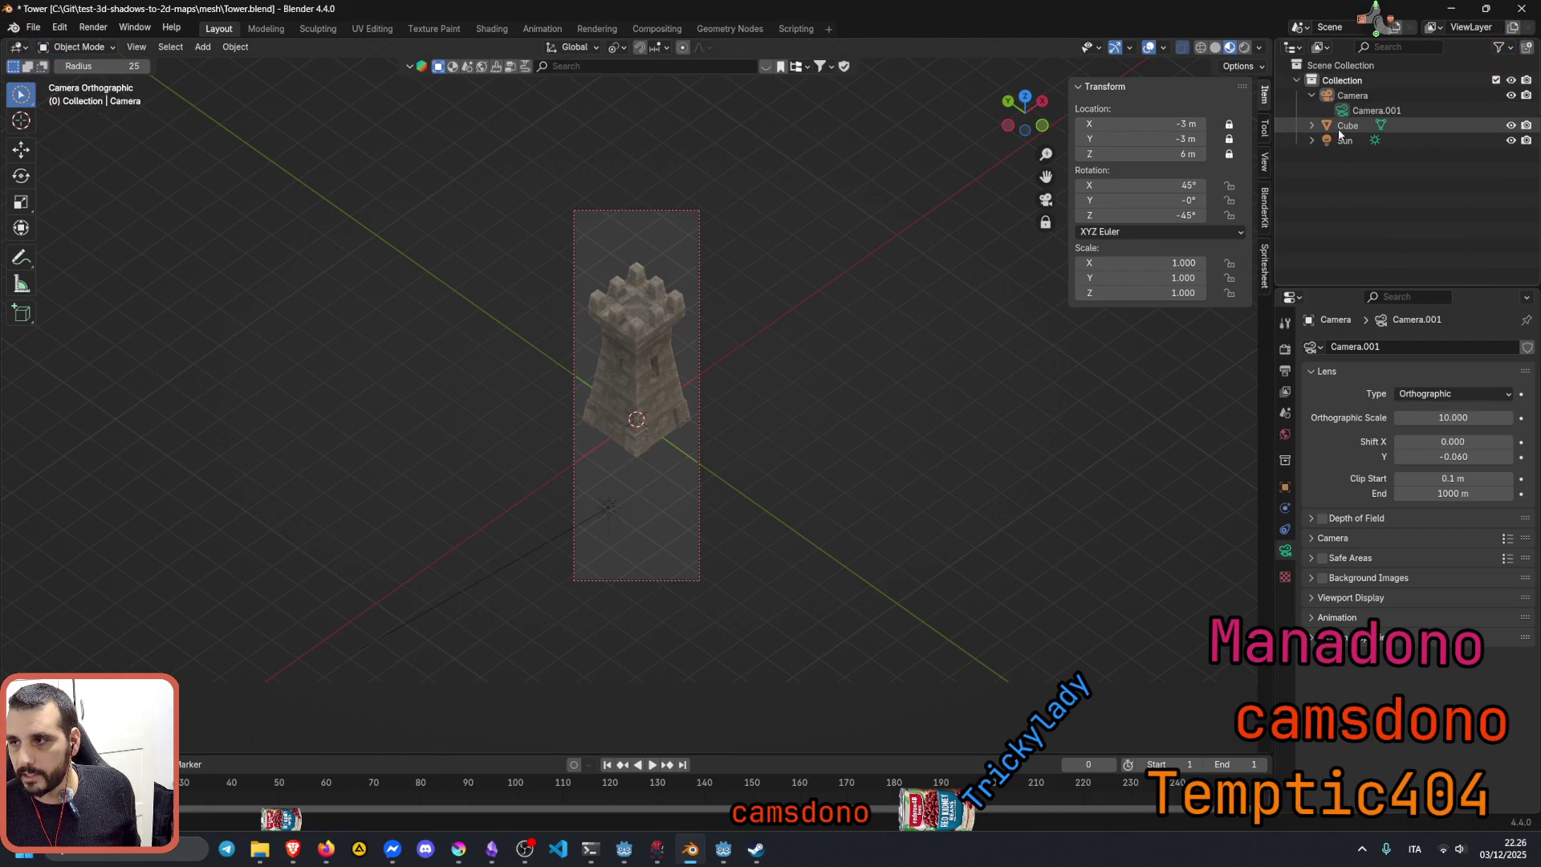
Step: Rename the Cube object to tower, hide it, and leave the camera view
double_click(1339, 126)
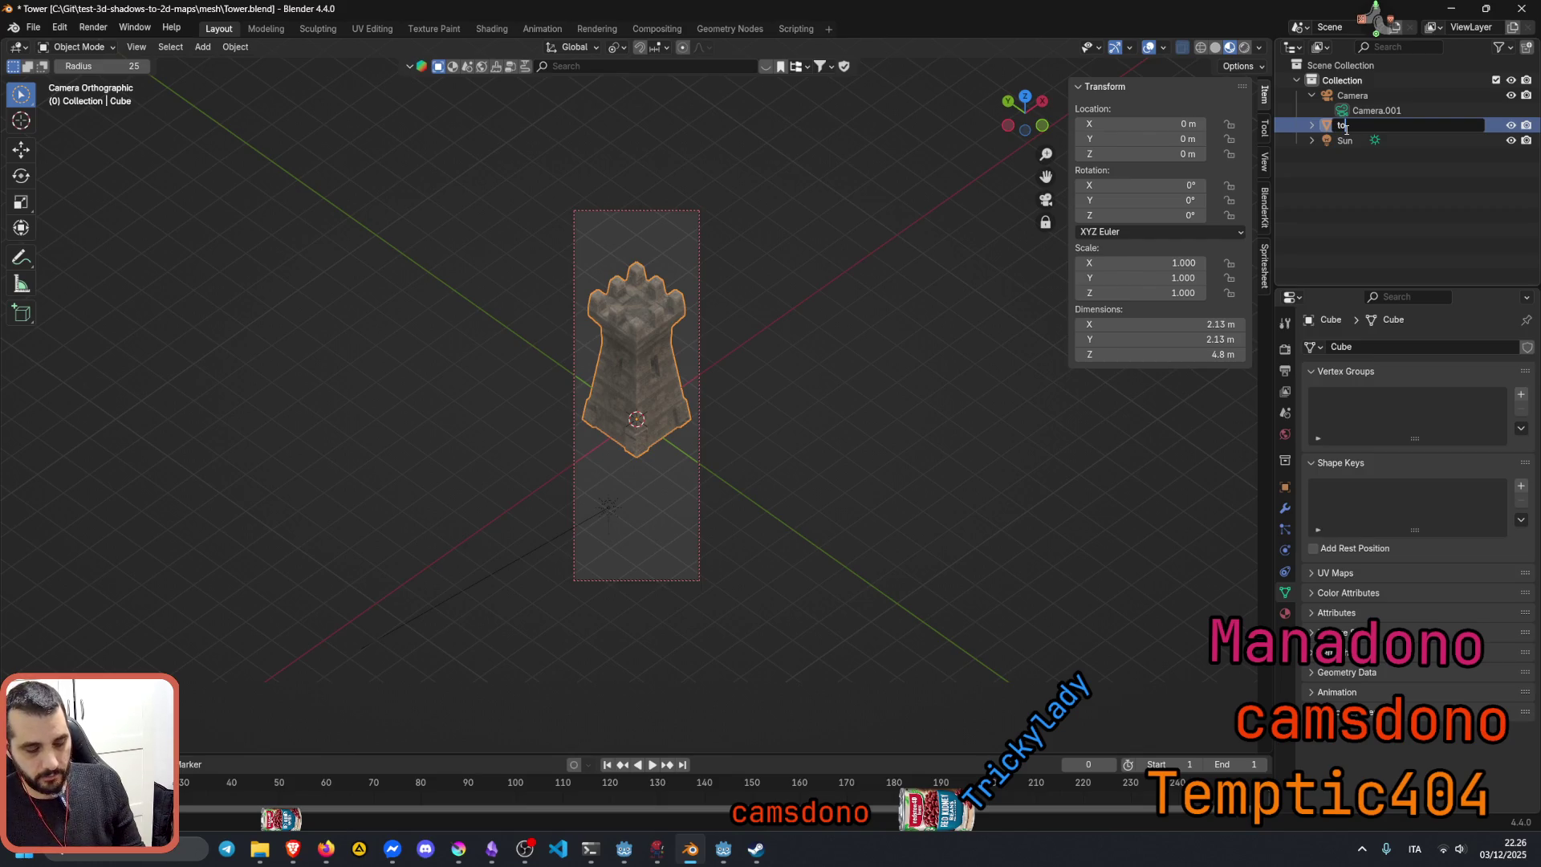
text(wer)
key(Return)
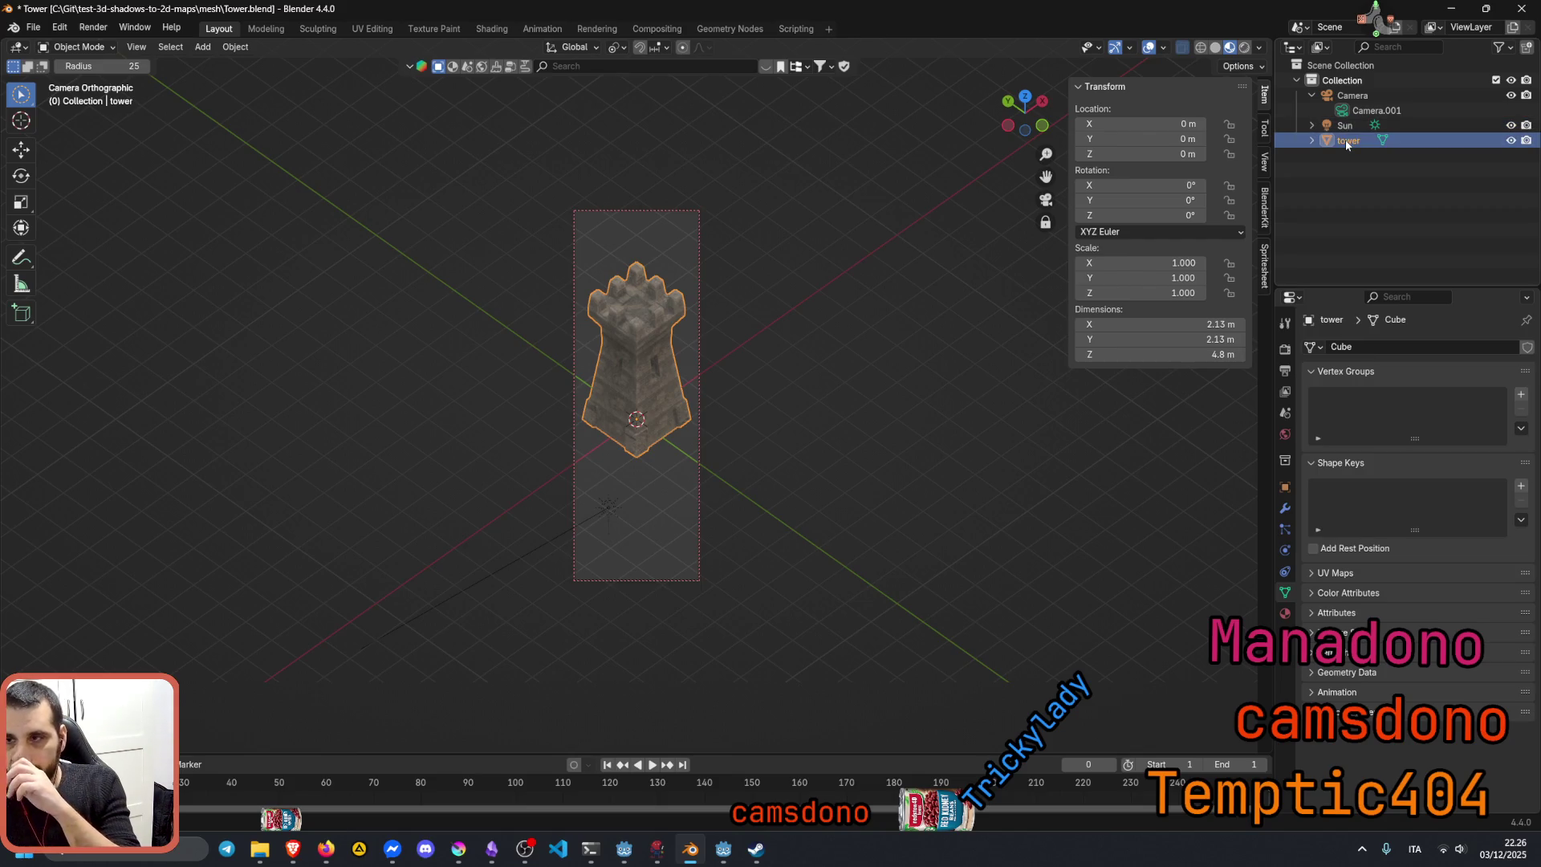
click(1512, 141)
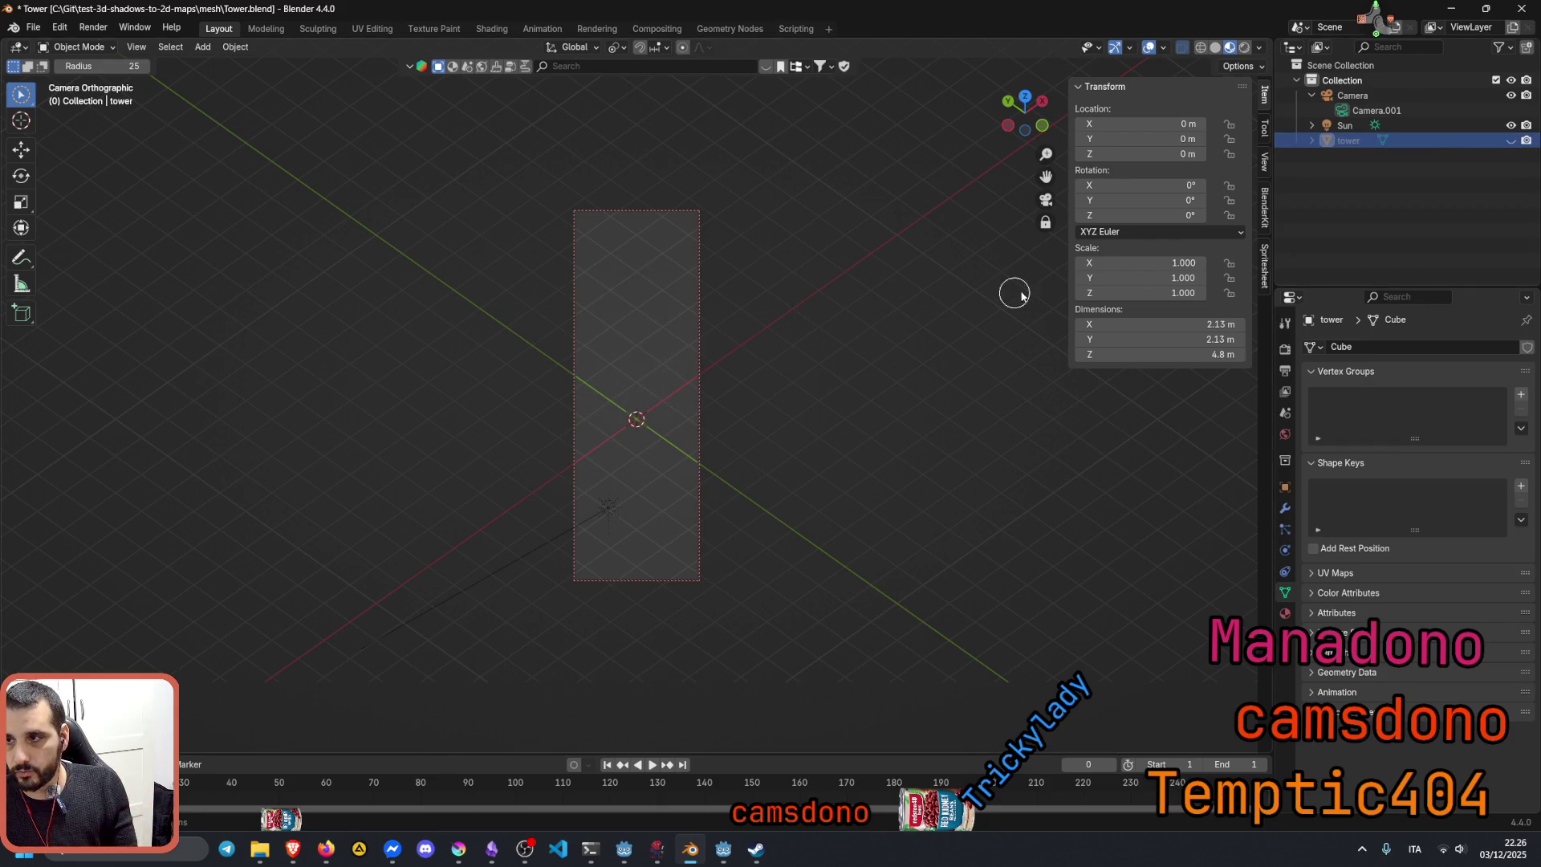
click(1044, 224)
middle_drag(909, 280, 646, 447)
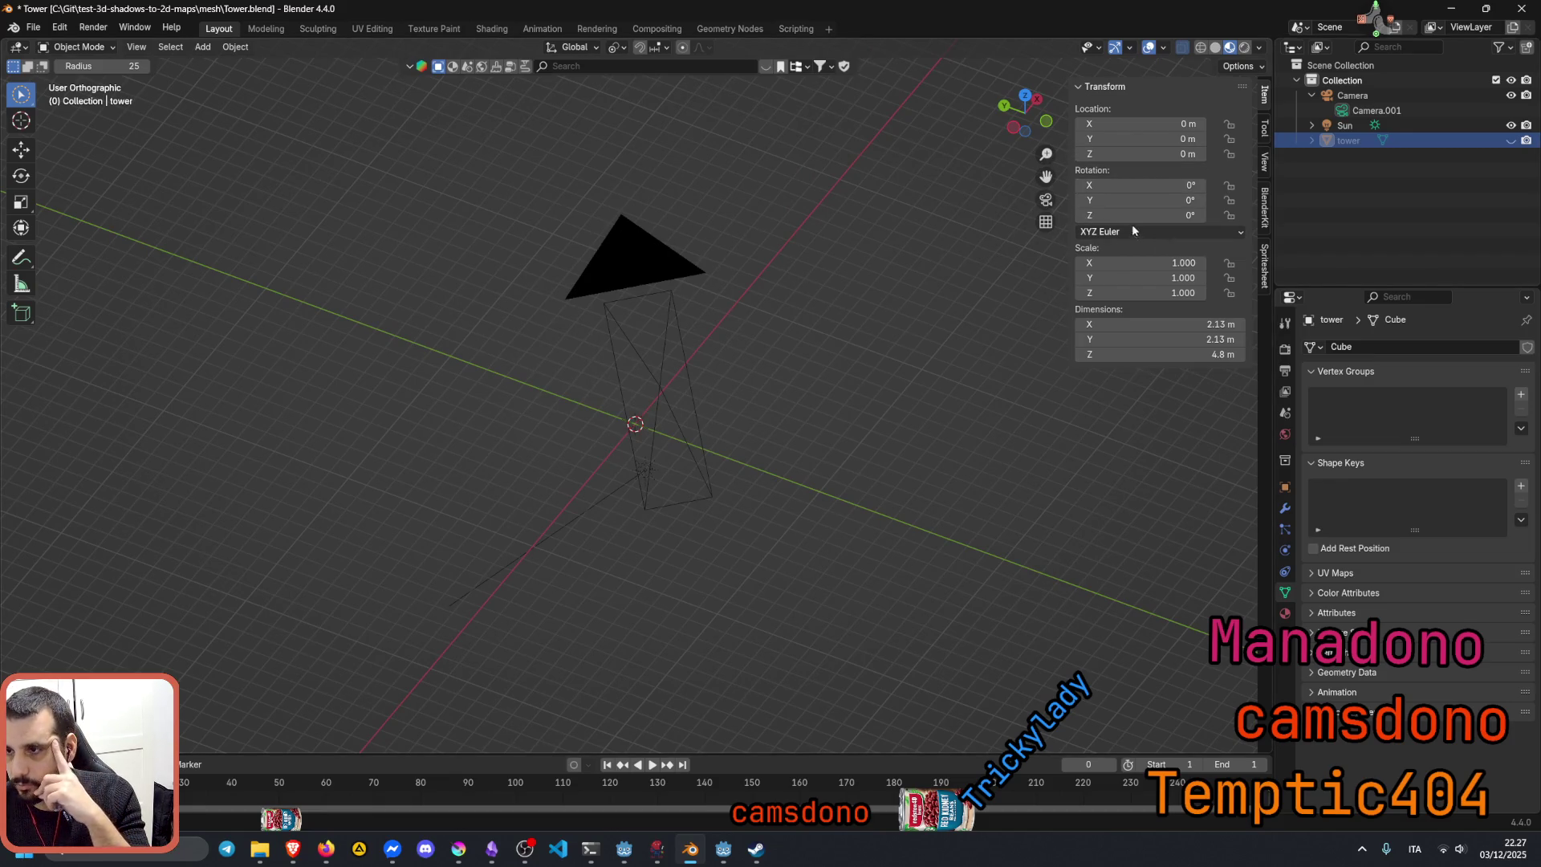
Step: Hide the Camera and Sun in the viewport, leaving the empty grid
click(1512, 95)
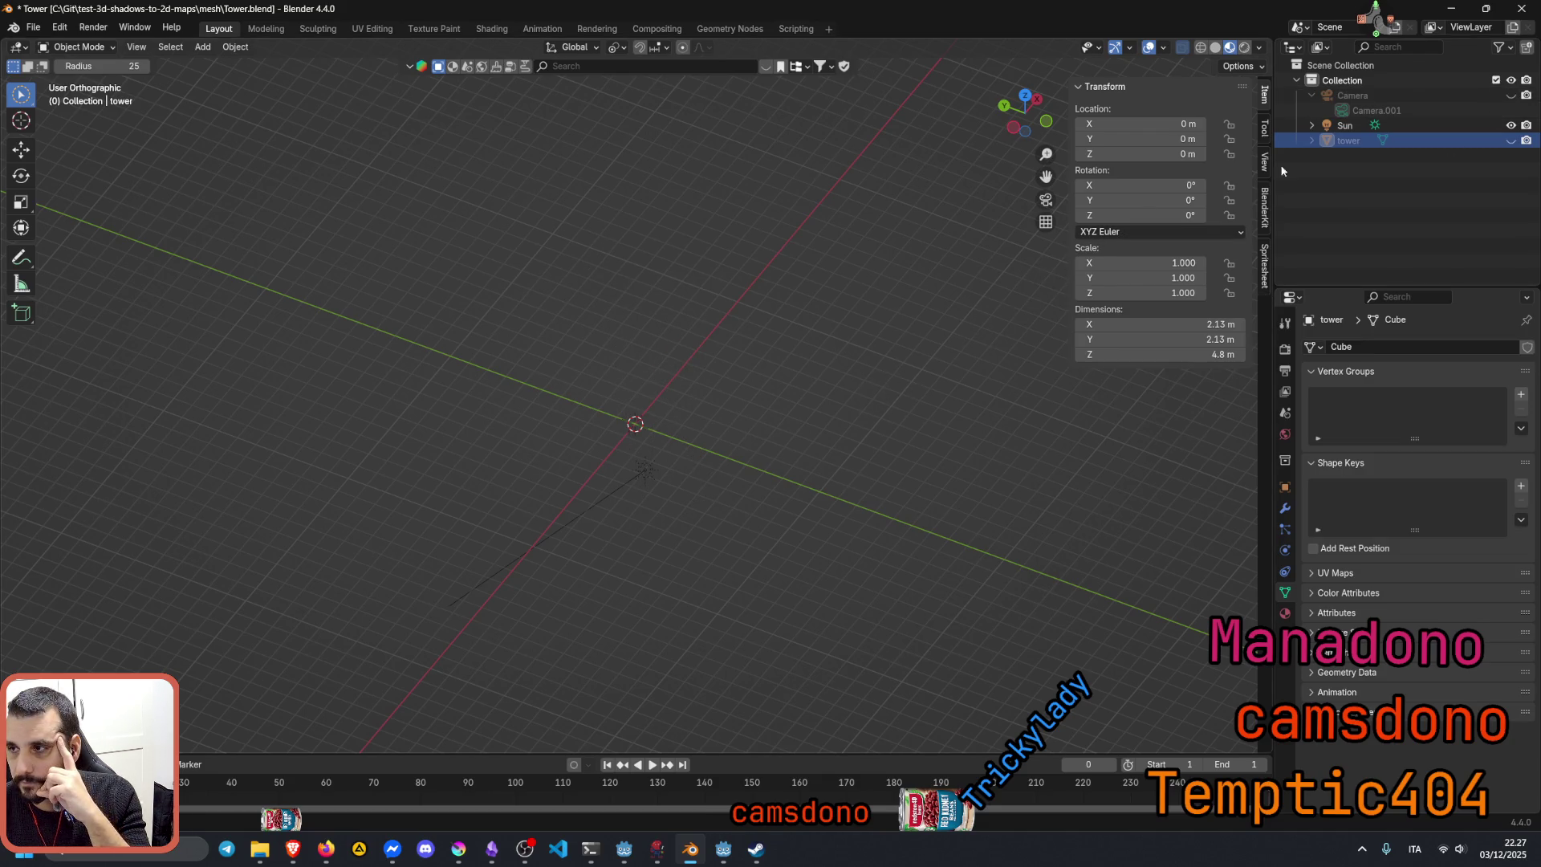
click(1512, 124)
mouse_move(695, 358)
middle_down()
mouse_move(630, 349)
mouse_move(677, 293)
middle_up()
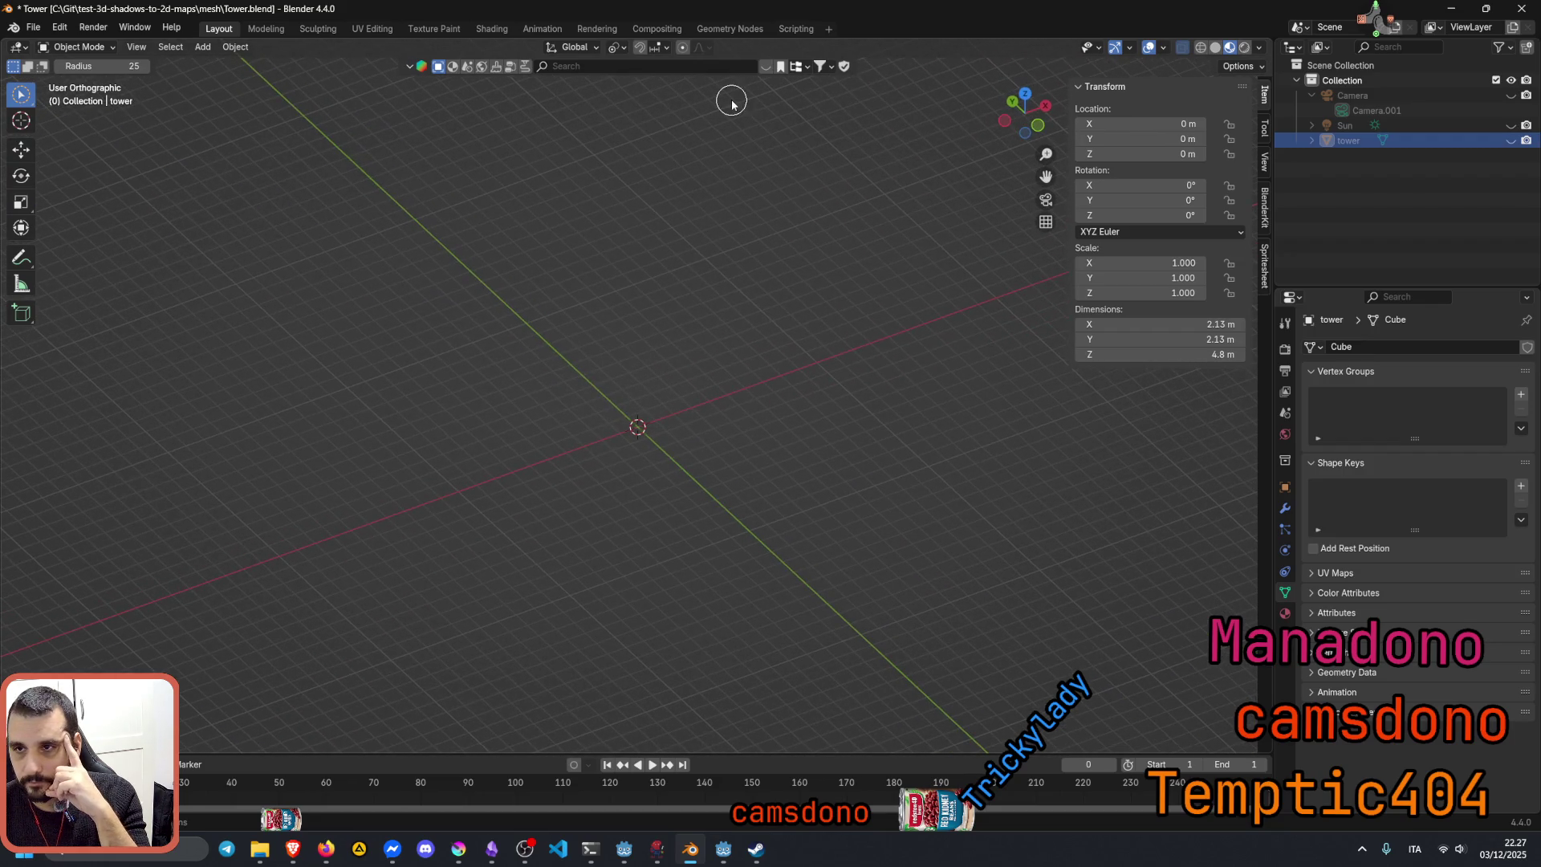
click(101, 27)
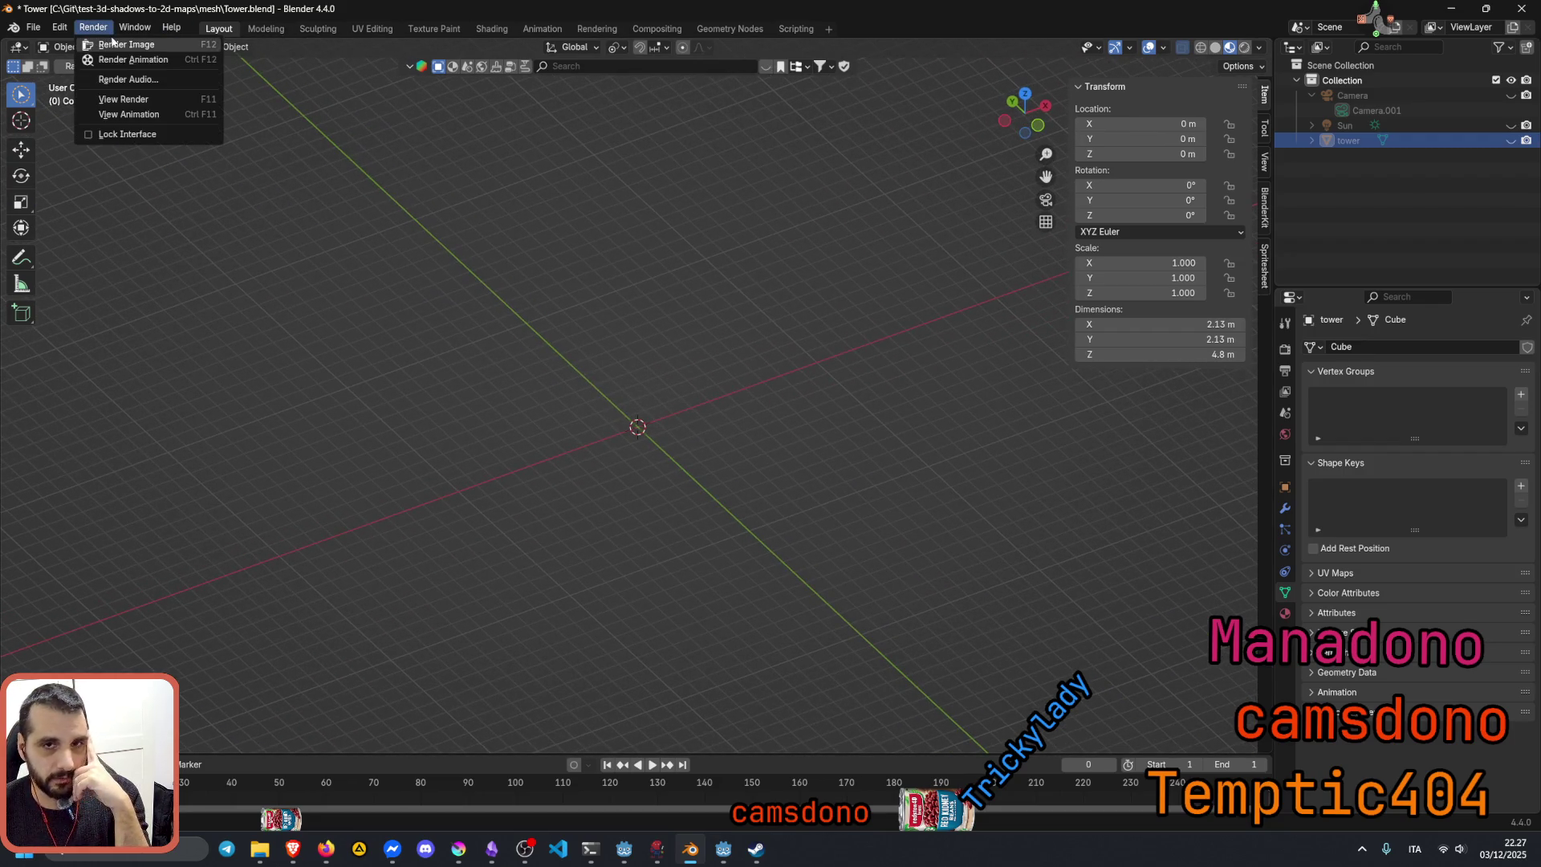
Step: Render the current frame, inspect the tower on its transparent background, and close the render window
click(117, 45)
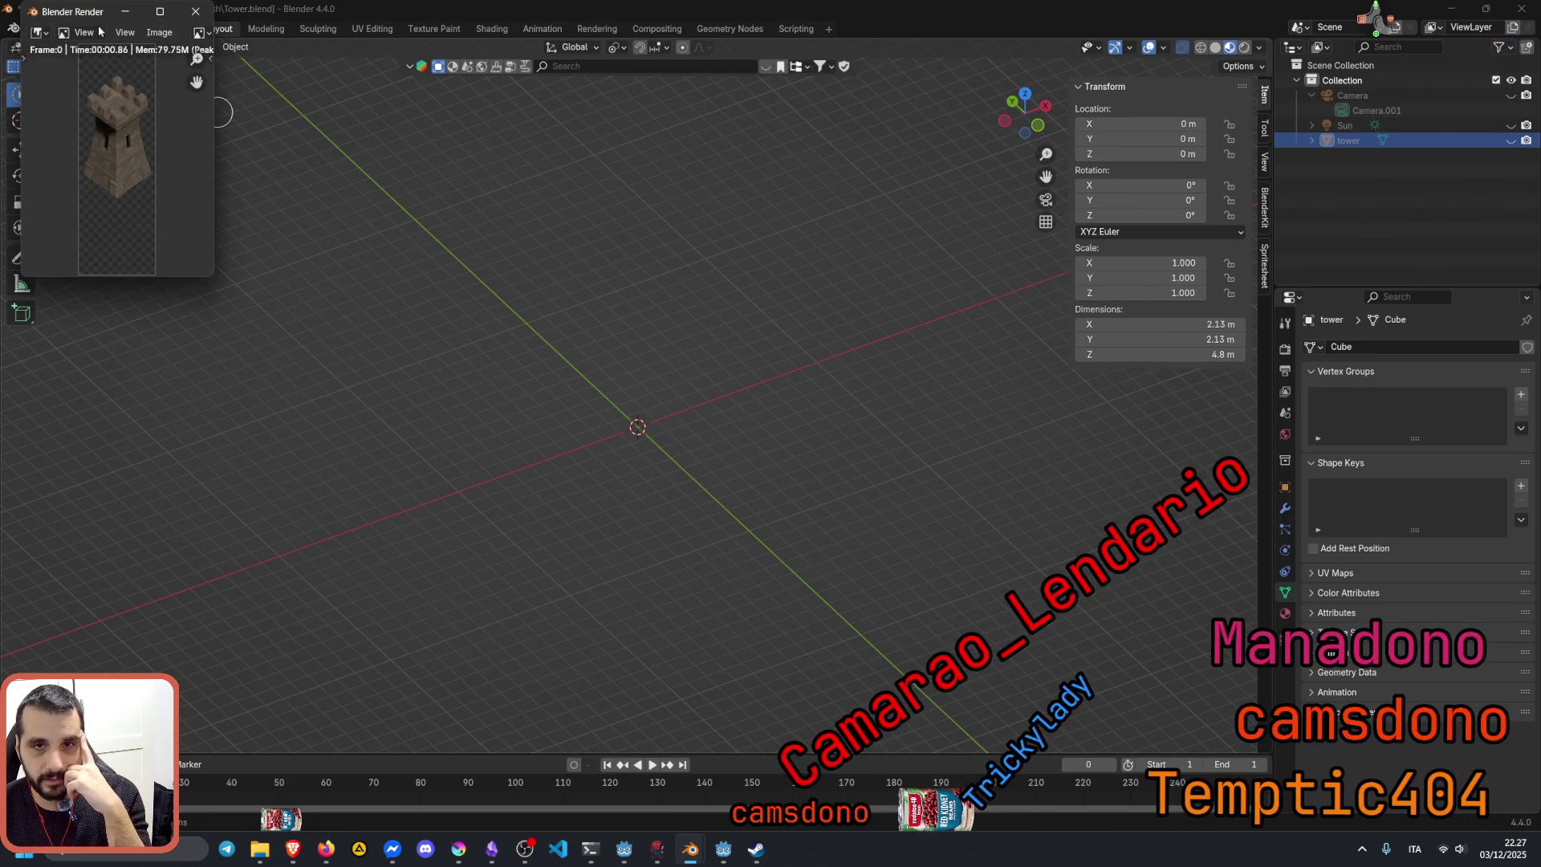
drag(91, 12, 509, 201)
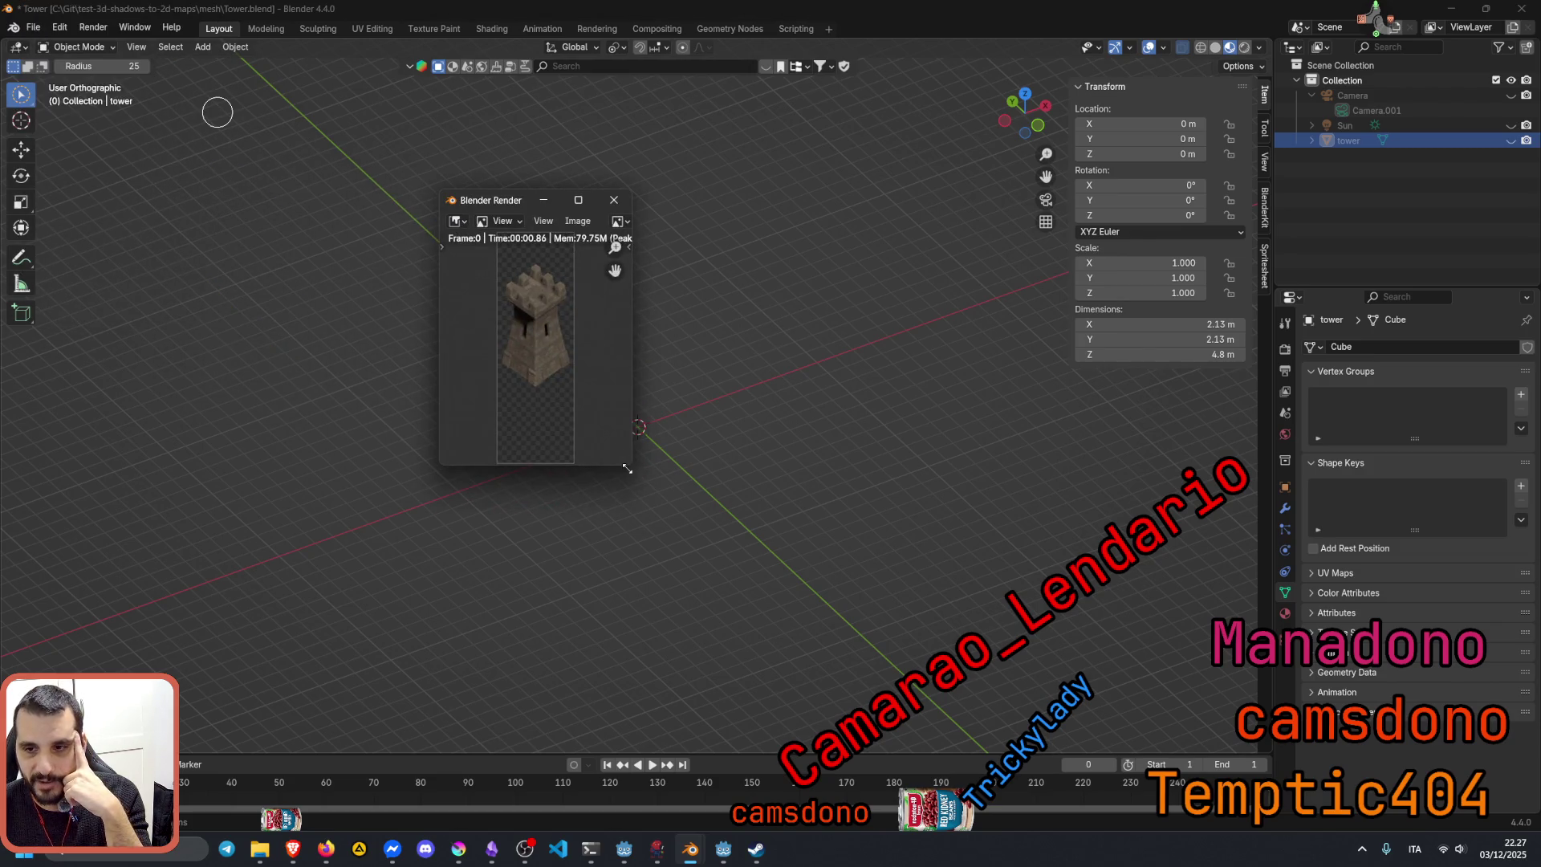
drag(626, 468, 777, 548)
scroll(618, 351, up, 4)
scroll(618, 382, up, 2)
scroll(618, 382, down, 3)
middle_drag(611, 343, 593, 434)
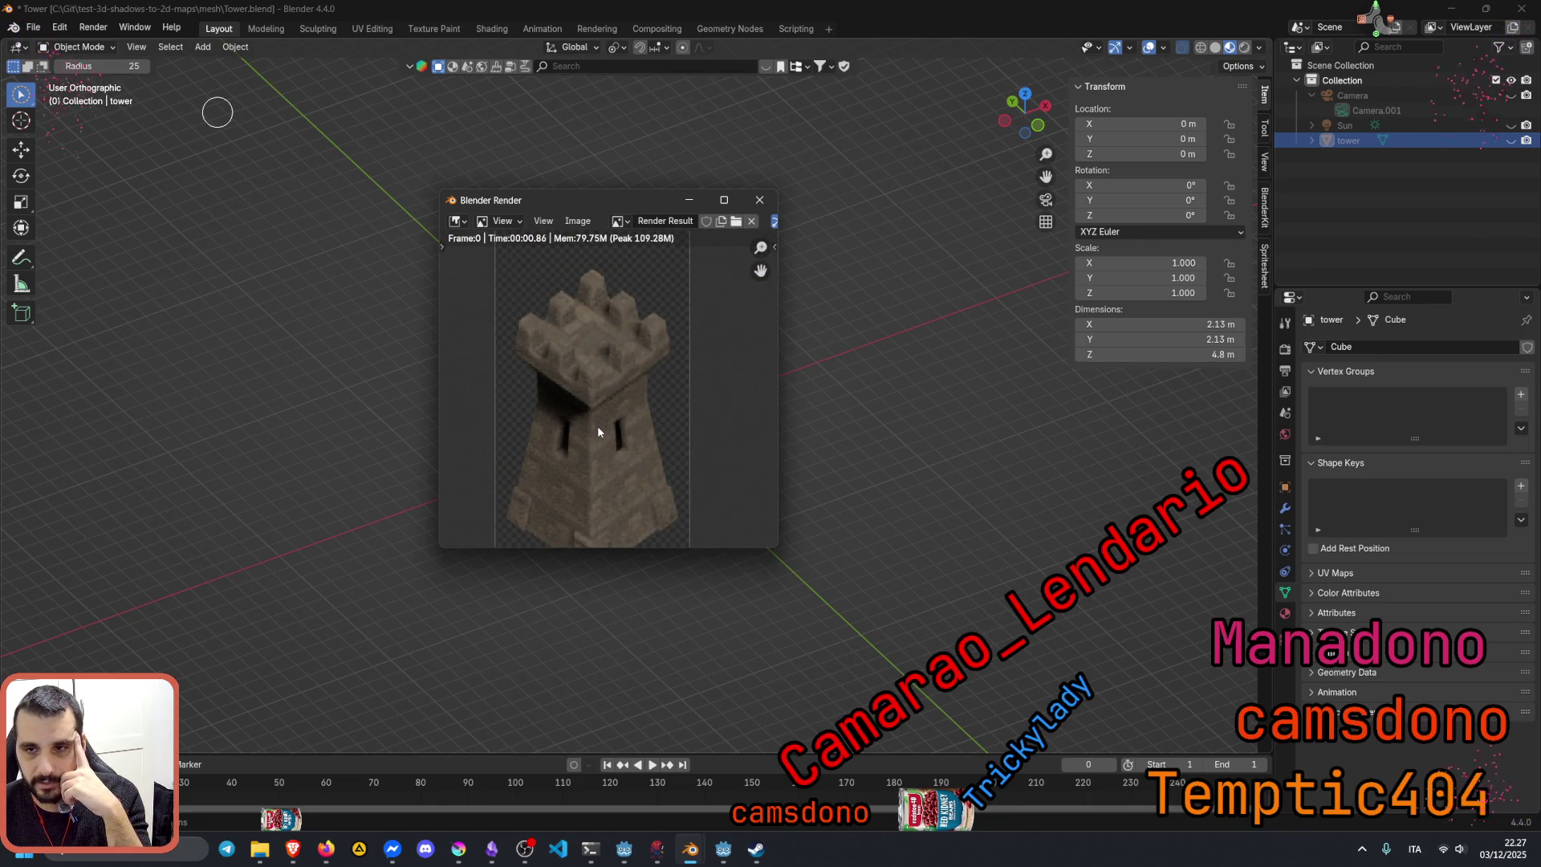
scroll(598, 432, down, 3)
scroll(598, 431, down, 3)
scroll(597, 432, up, 3)
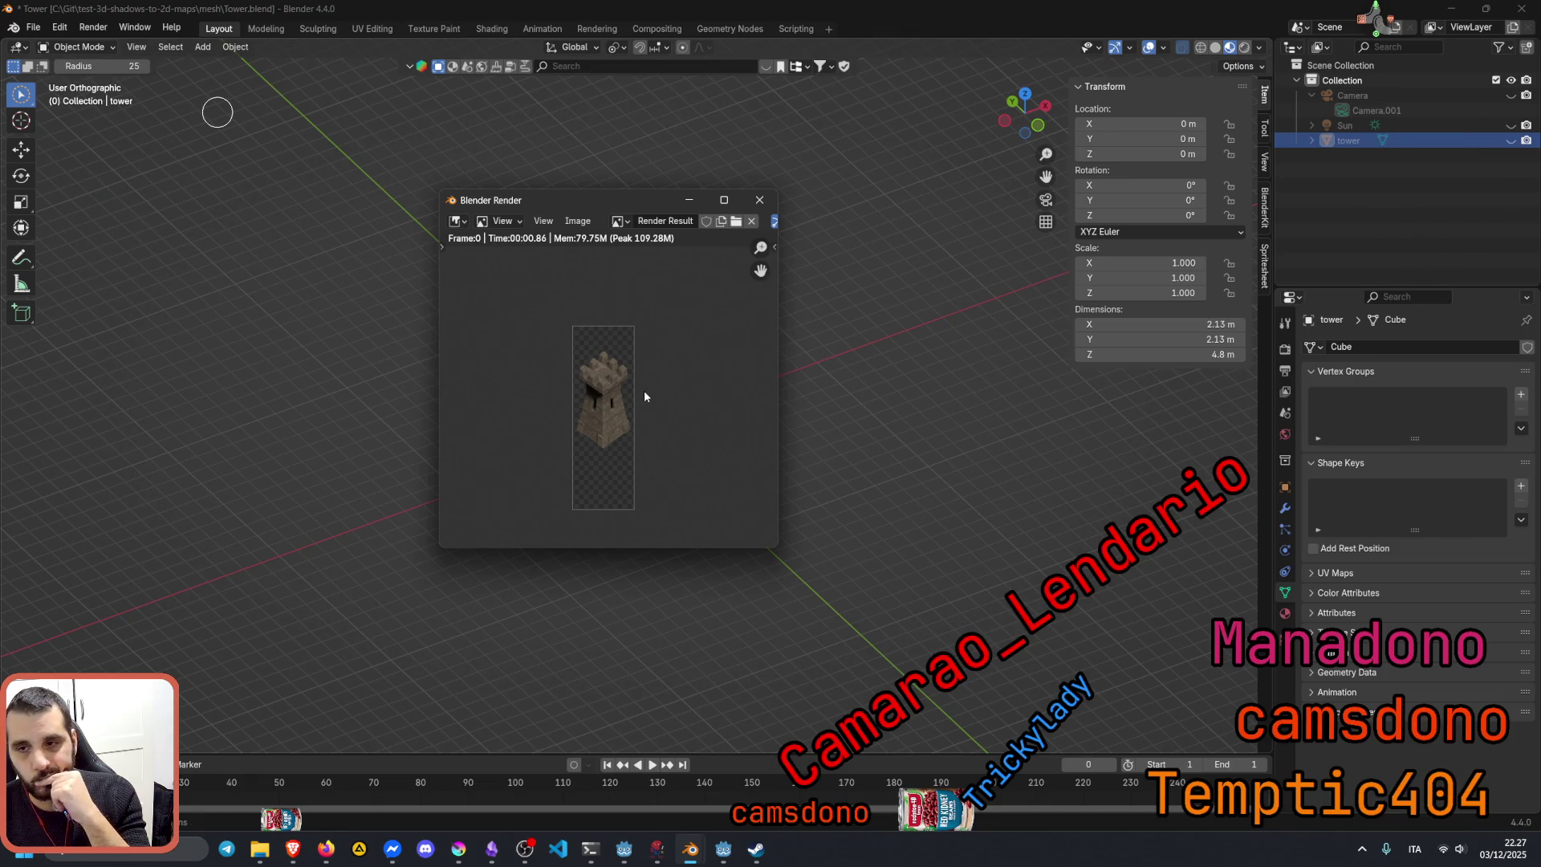
scroll(645, 396, up, 4)
scroll(598, 428, down, 1)
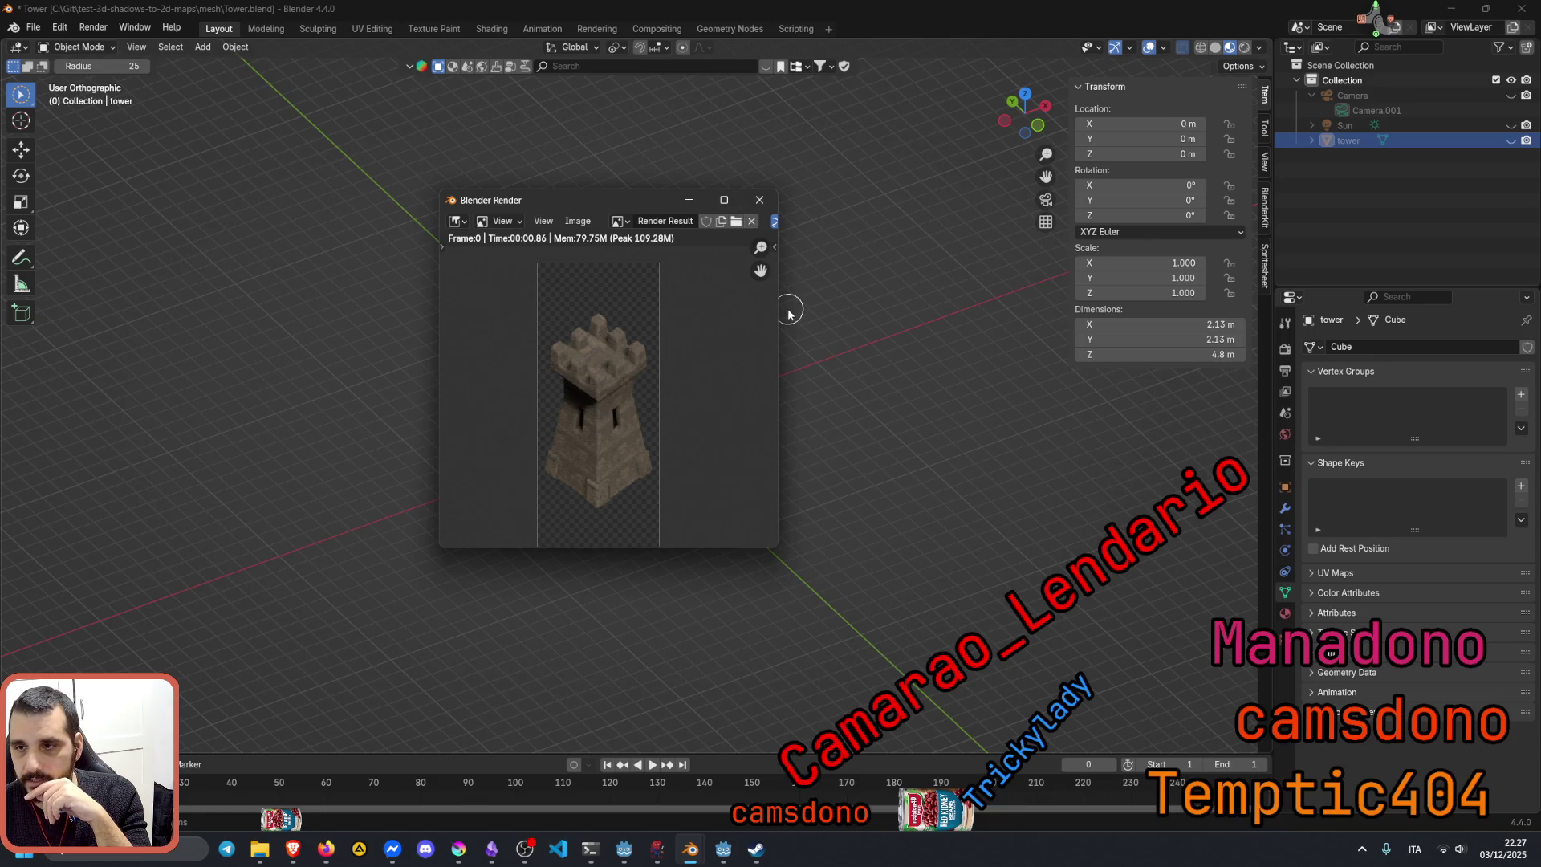
drag(780, 309, 878, 326)
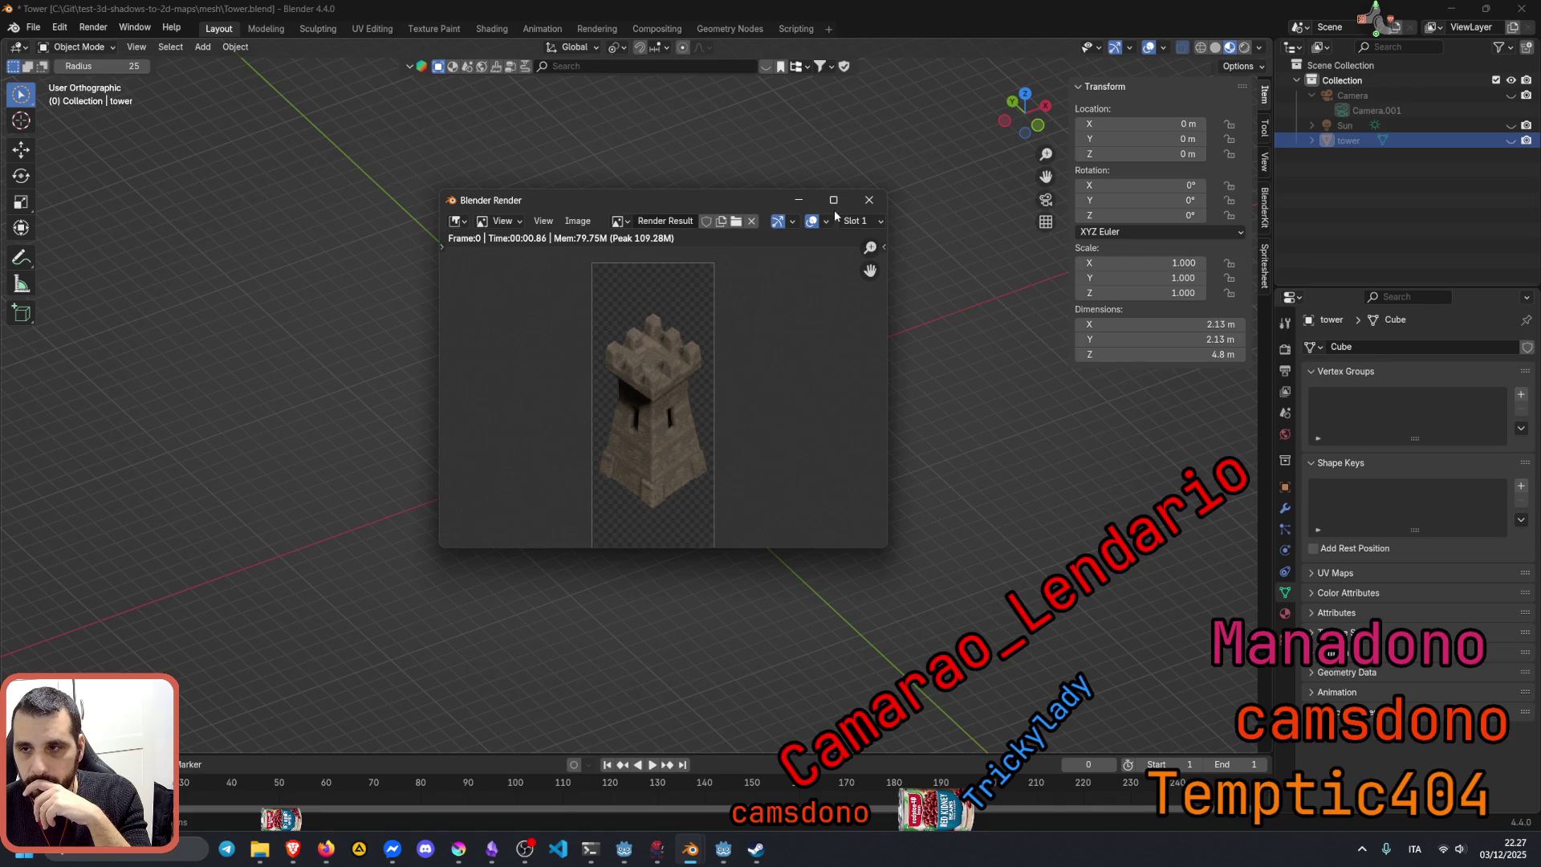
click(869, 201)
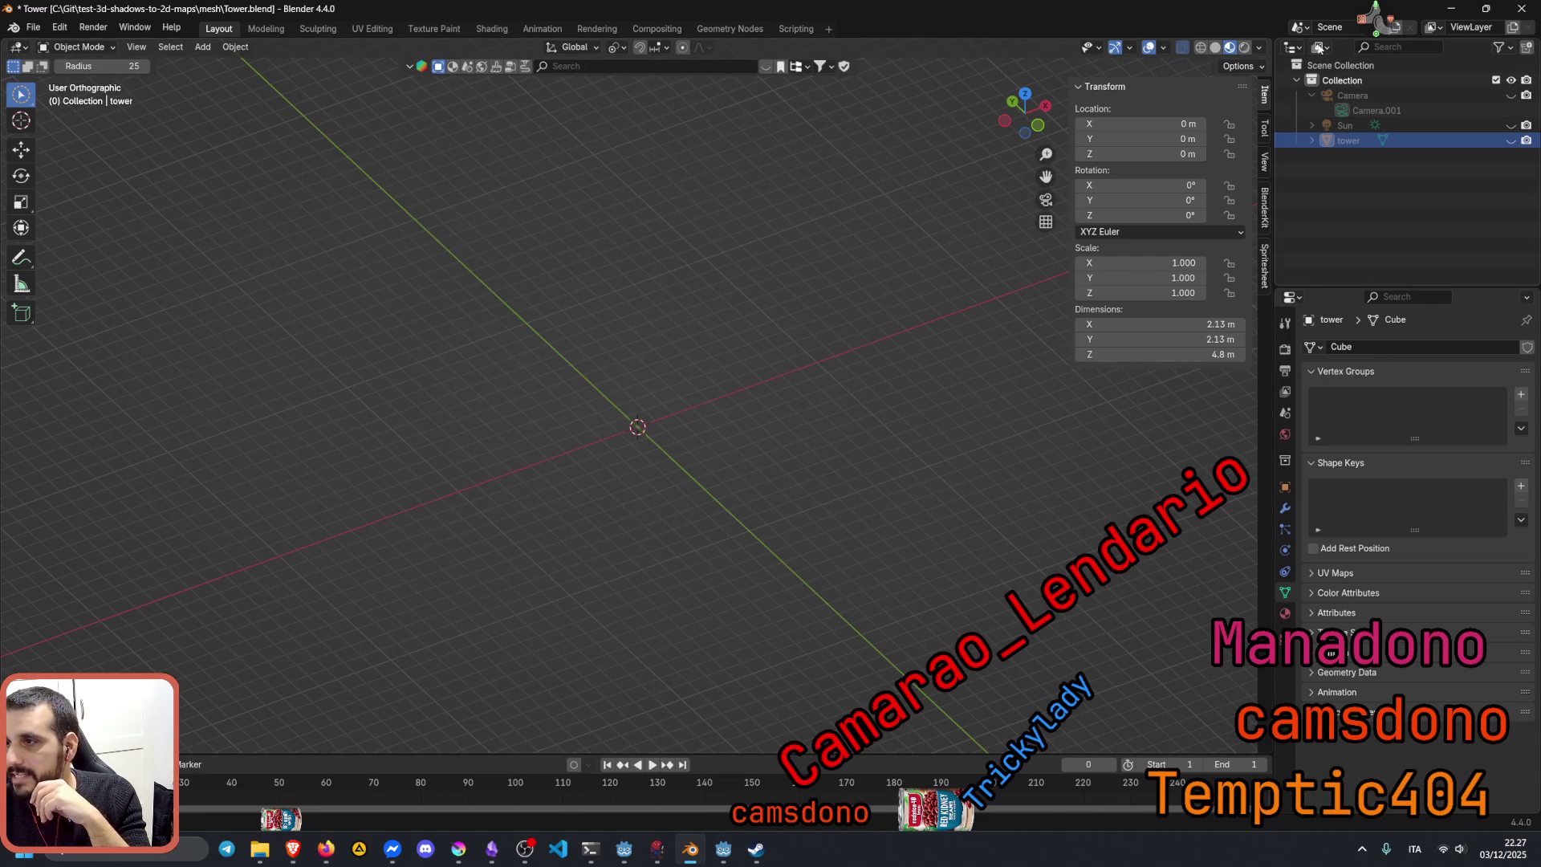
click(595, 27)
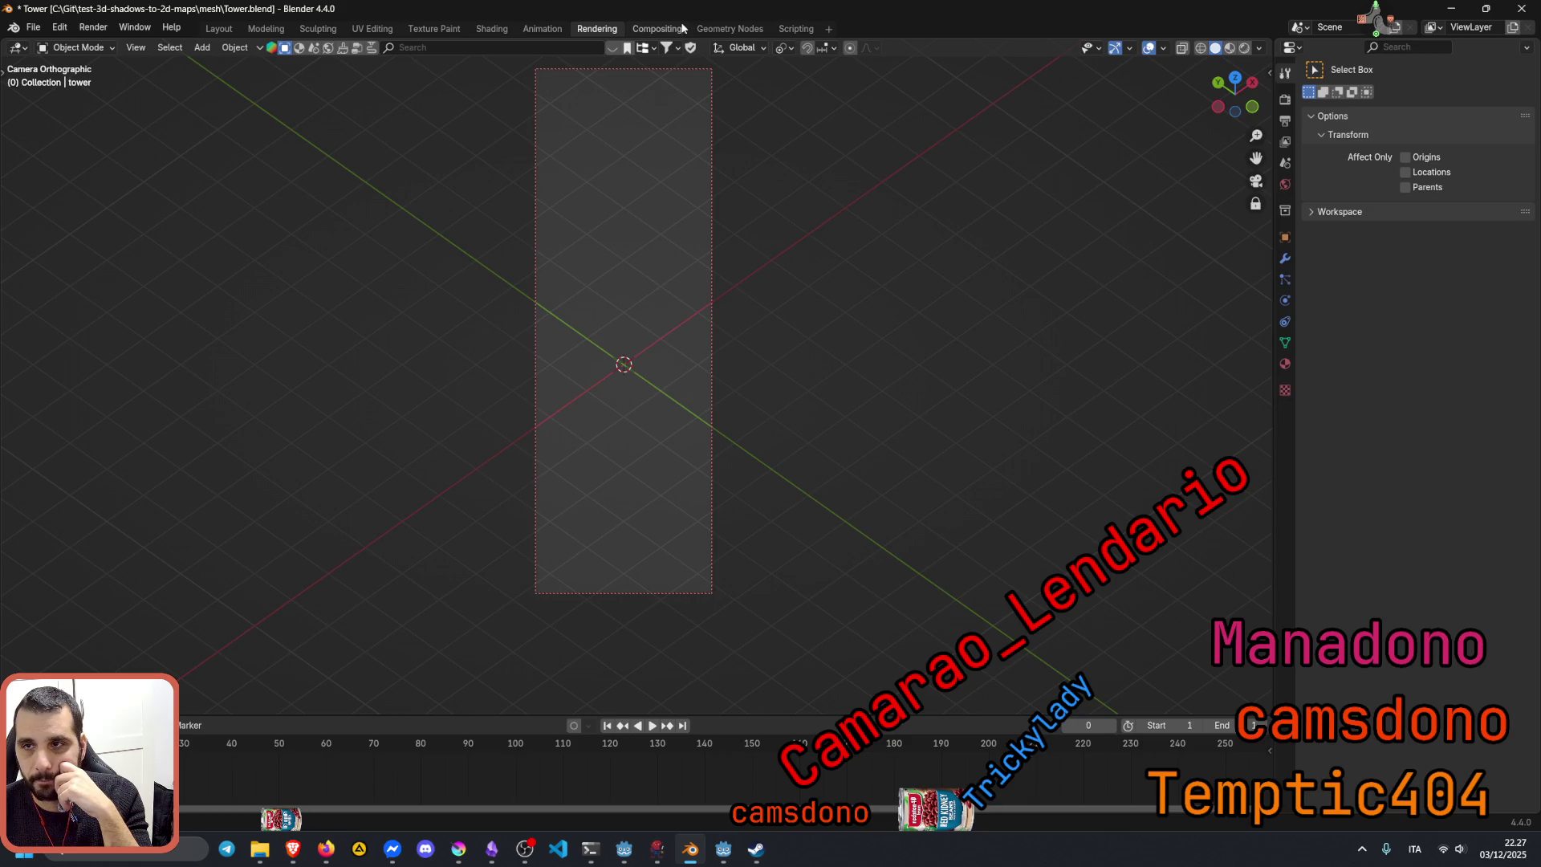
click(529, 27)
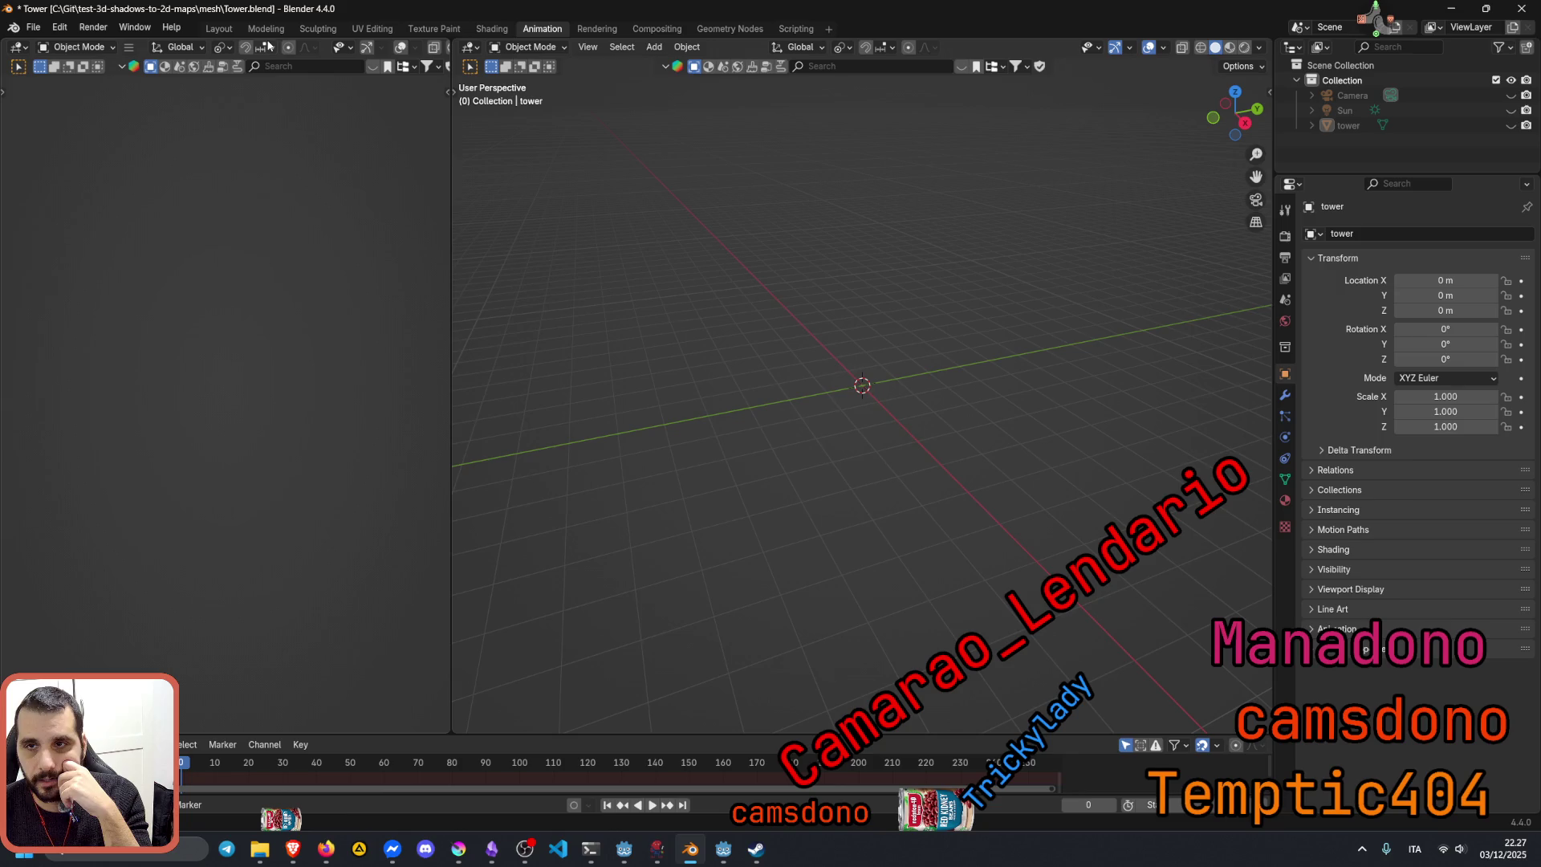
click(240, 29)
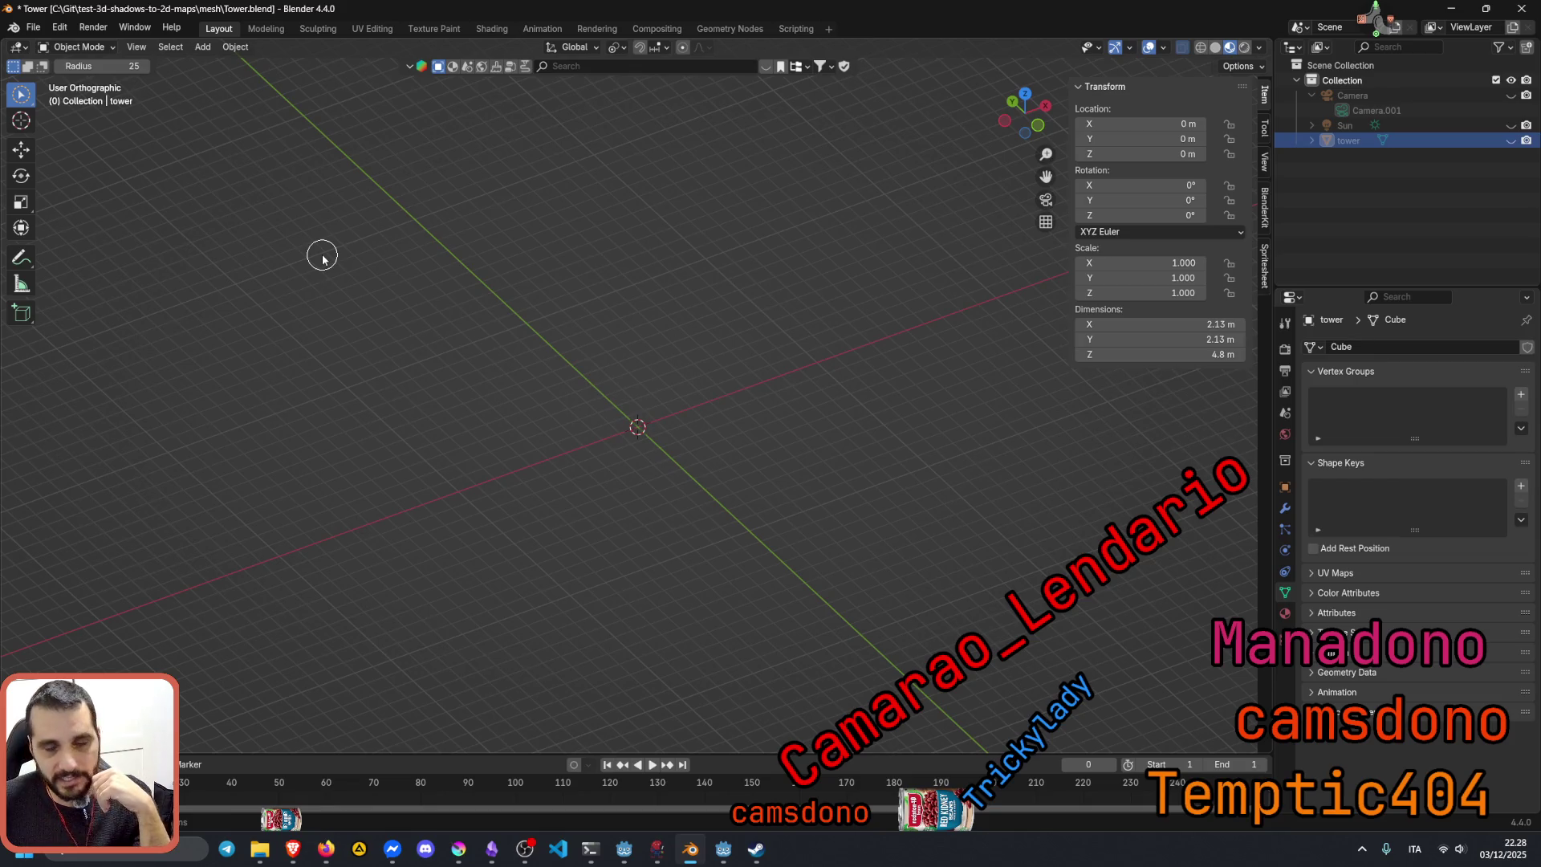
mouse_move(671, 421)
middle_down()
mouse_move(728, 444)
mouse_move(702, 406)
mouse_move(747, 385)
middle_up()
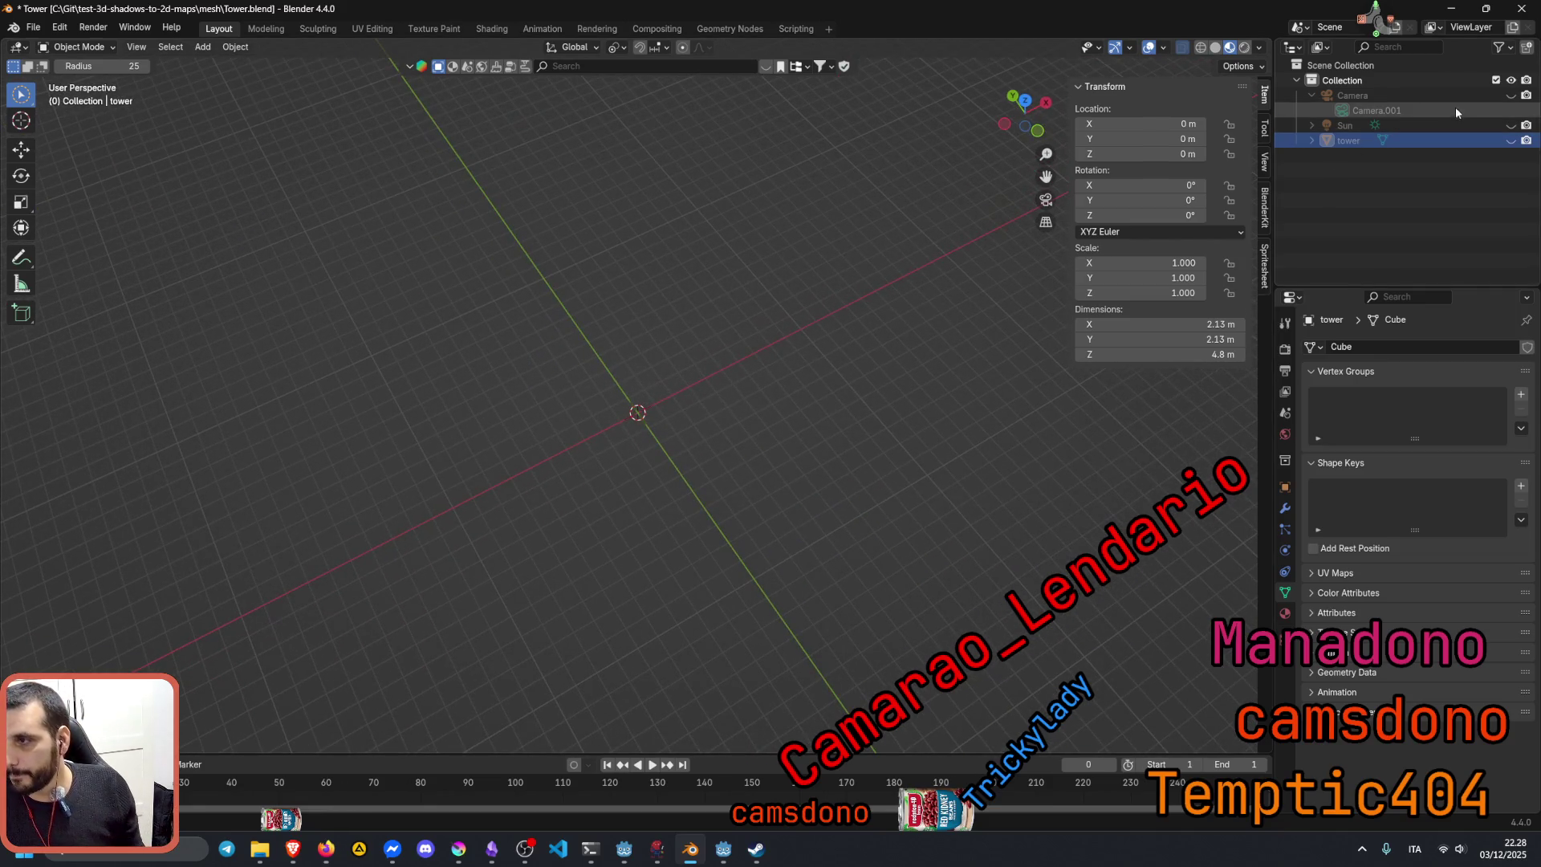
Step: Unhide the Sun and tower in the Outliner and orbit around the textured tower
click(1512, 126)
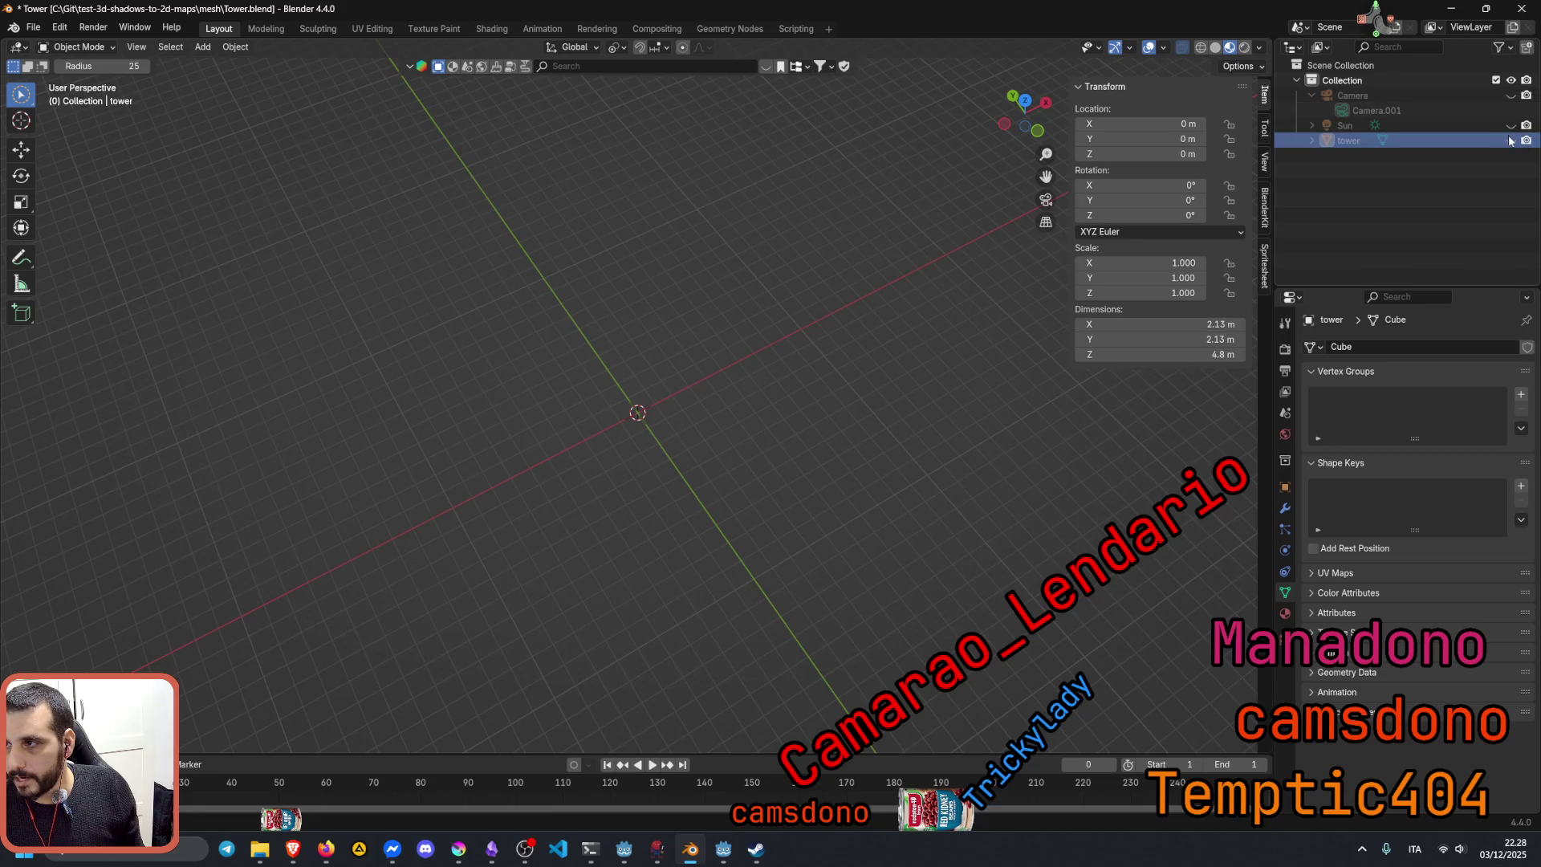
click(1513, 140)
click(1512, 140)
scroll(723, 431, up, 4)
scroll(682, 432, up, 2)
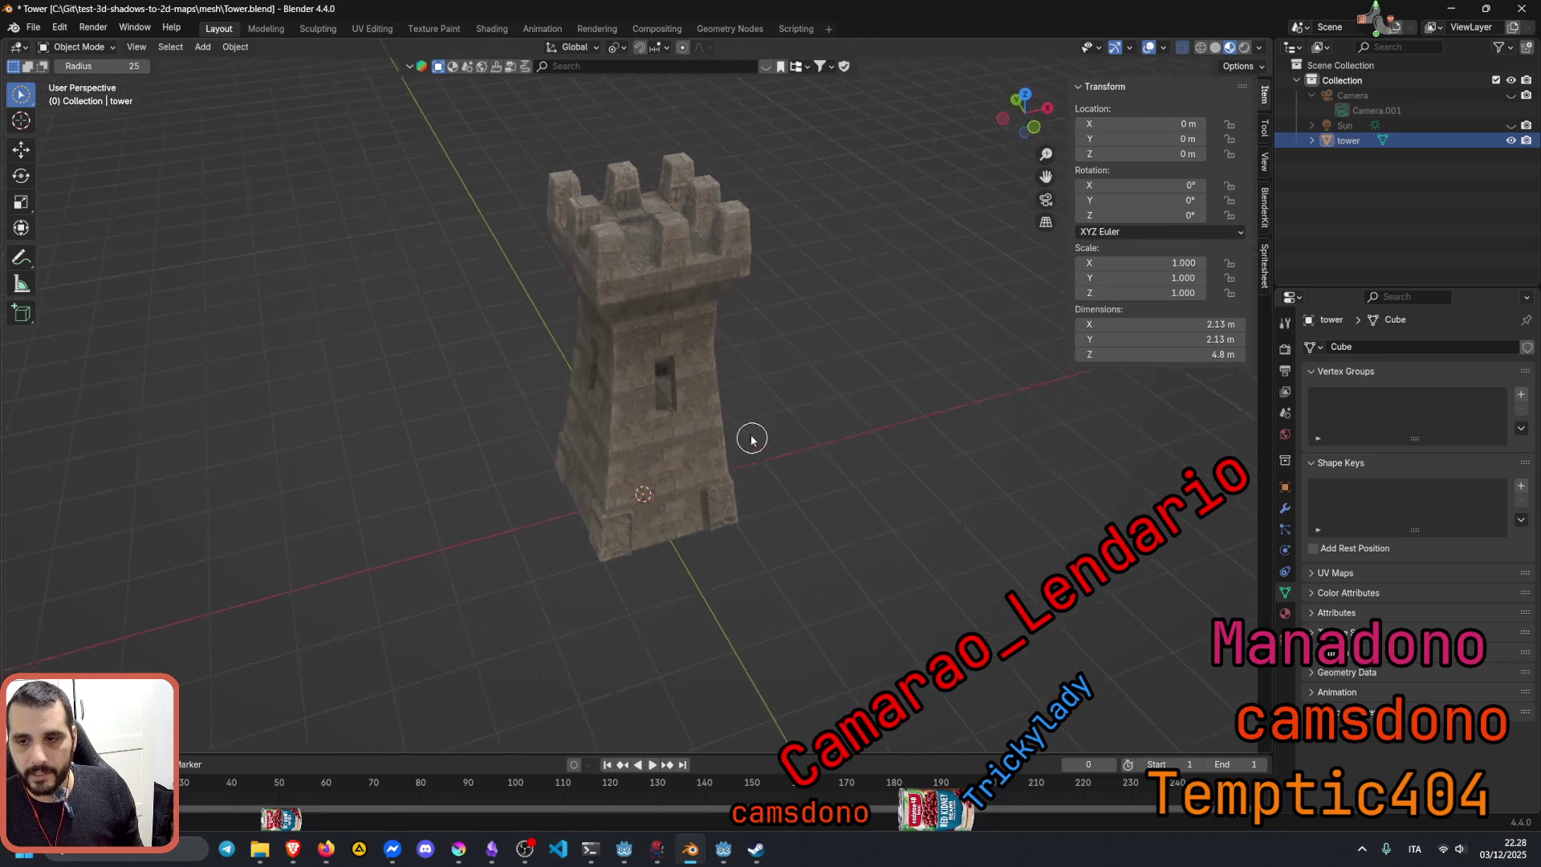
middle_drag(757, 472, 750, 406)
scroll(690, 458, up, 3)
scroll(689, 458, up, 2)
scroll(690, 458, up, 2)
scroll(690, 459, up, 2)
scroll(688, 397, down, 8)
mouse_move(685, 334)
middle_down()
mouse_move(682, 441)
mouse_move(692, 333)
middle_up()
scroll(682, 441, down, 5)
scroll(674, 382, up, 4)
scroll(687, 378, up, 5)
scroll(687, 378, down, 6)
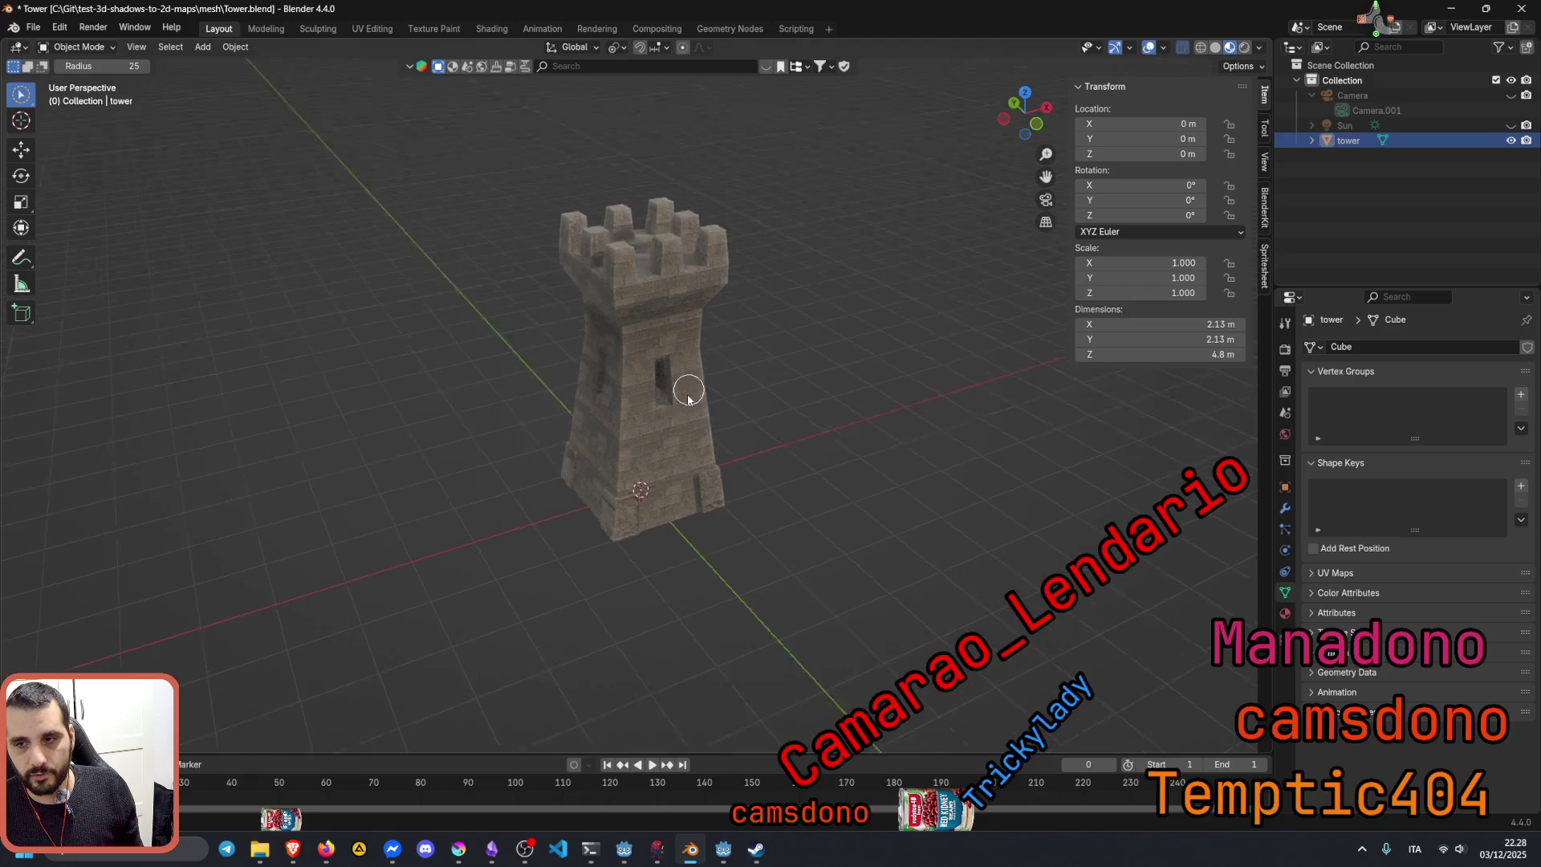
scroll(688, 413, down, 7)
middle_drag(732, 408, 671, 402)
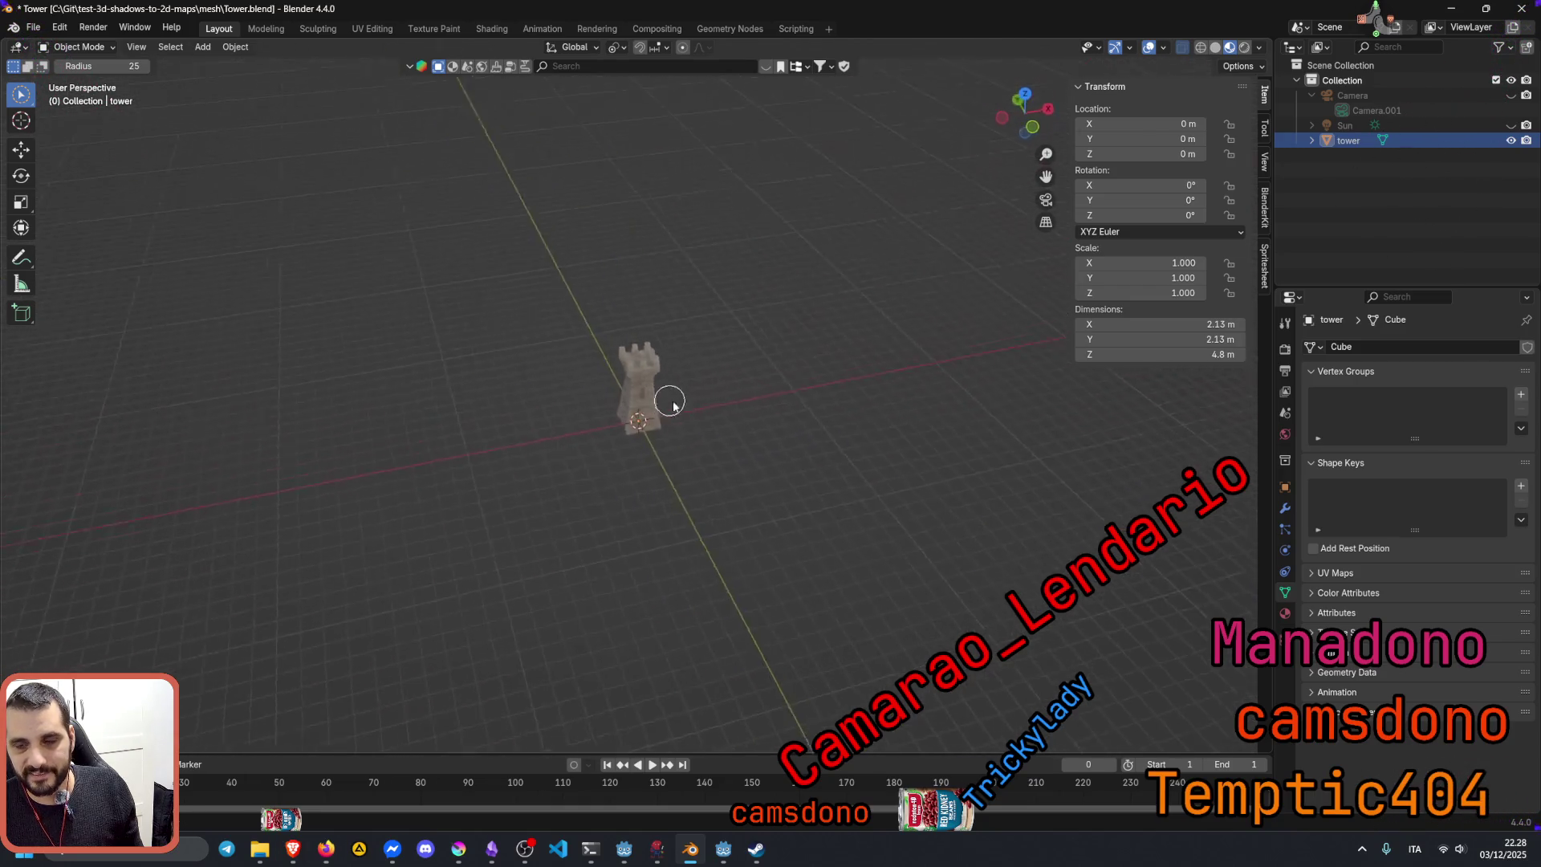
scroll(686, 402, up, 5)
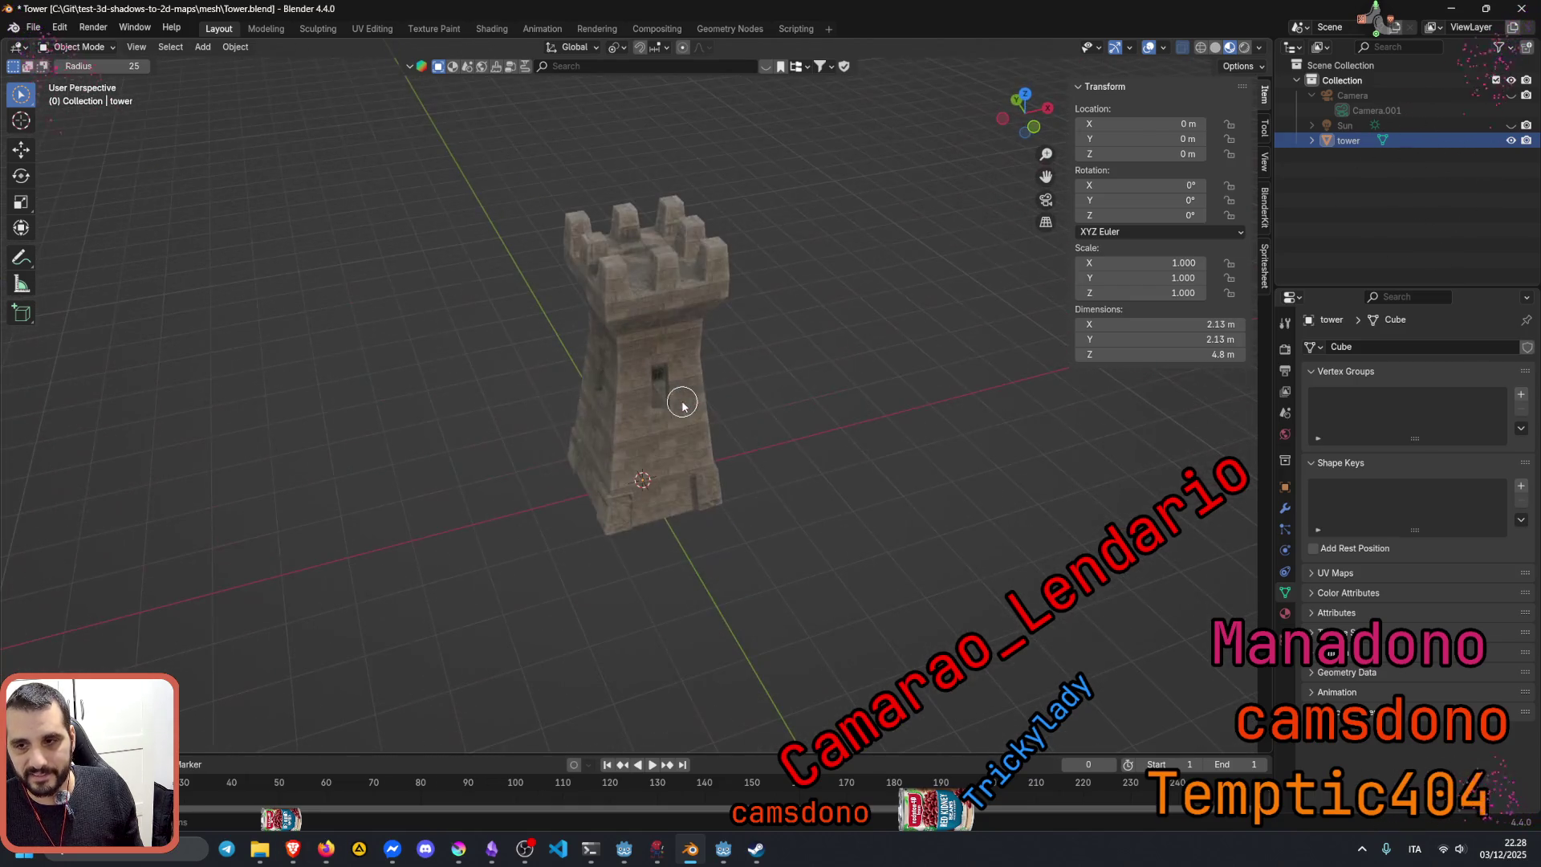
Step: Switch to Rendered viewport shading and toggle the sun to compare the tower's lighting
click(1243, 48)
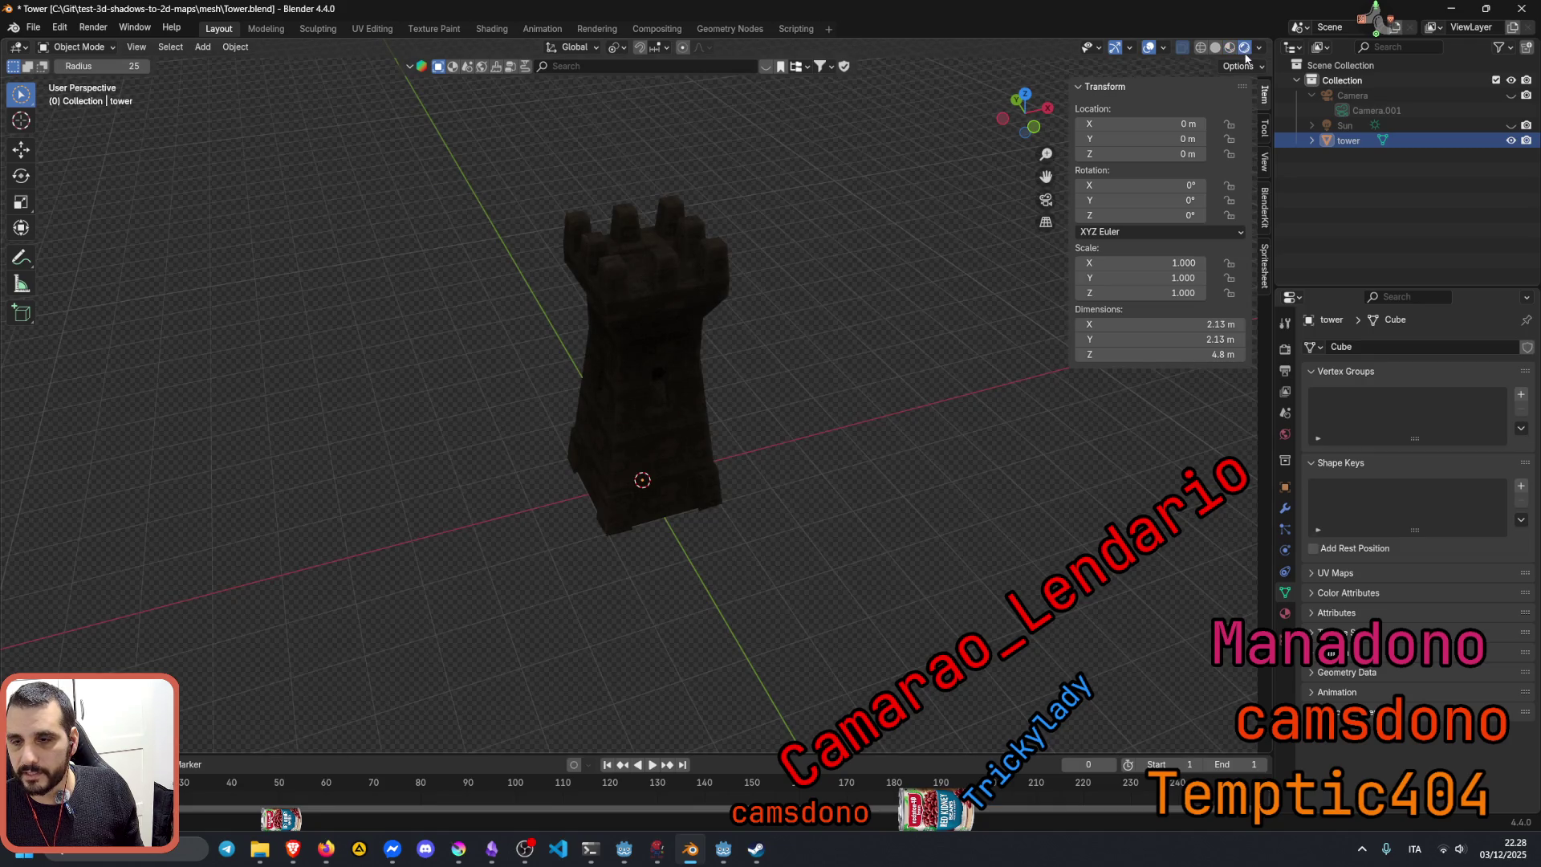
click(1511, 126)
click(1512, 125)
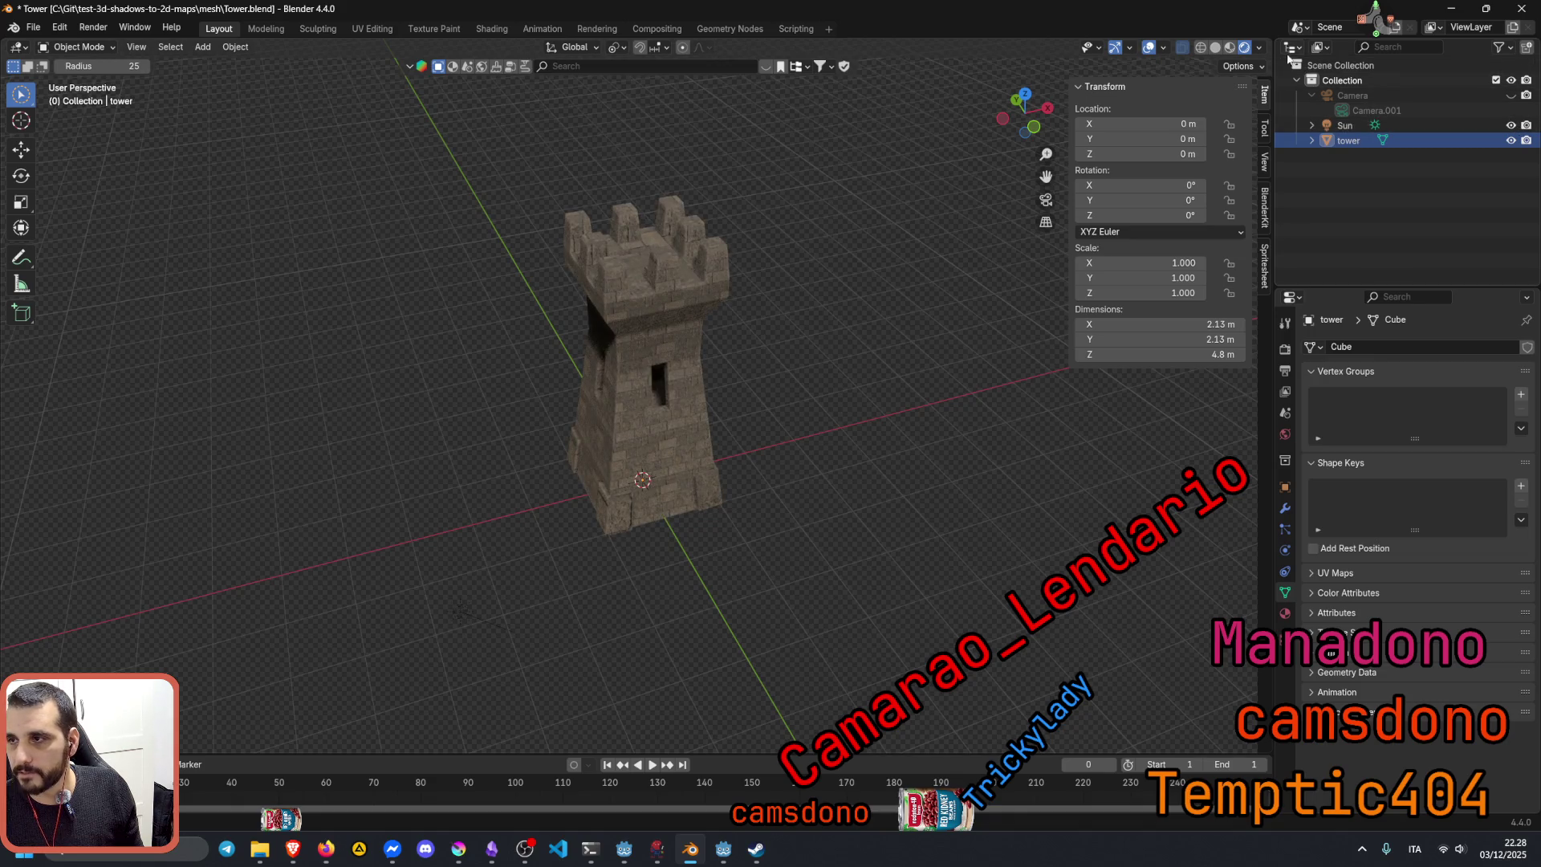
mouse_move(805, 250)
middle_down()
mouse_move(804, 276)
mouse_move(830, 282)
middle_up()
scroll(831, 283, down, 2)
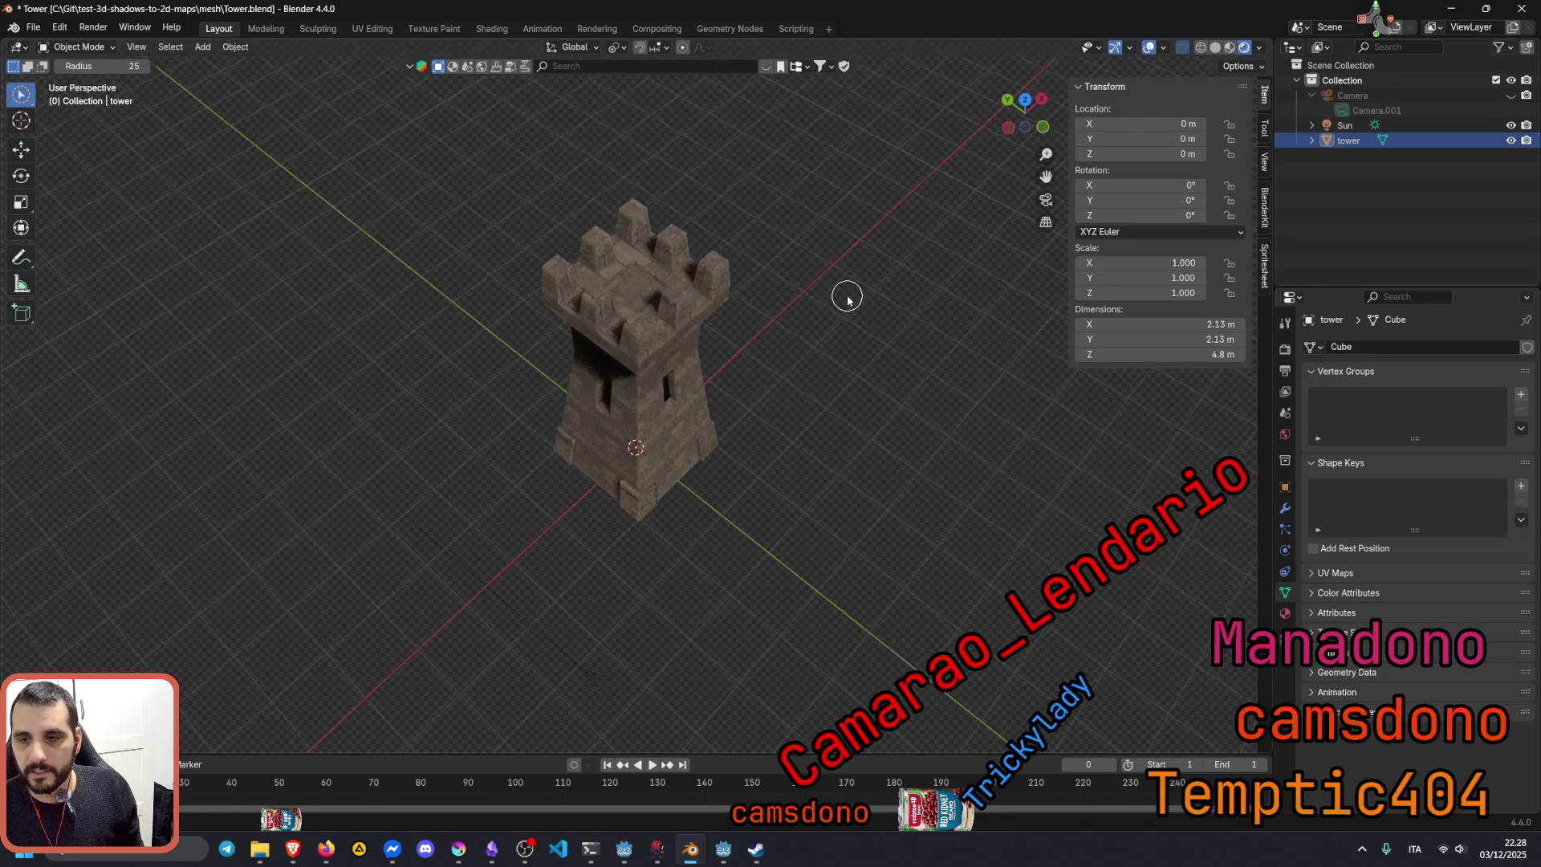
scroll(844, 293, down, 2)
scroll(768, 338, down, 2)
scroll(767, 338, down, 1)
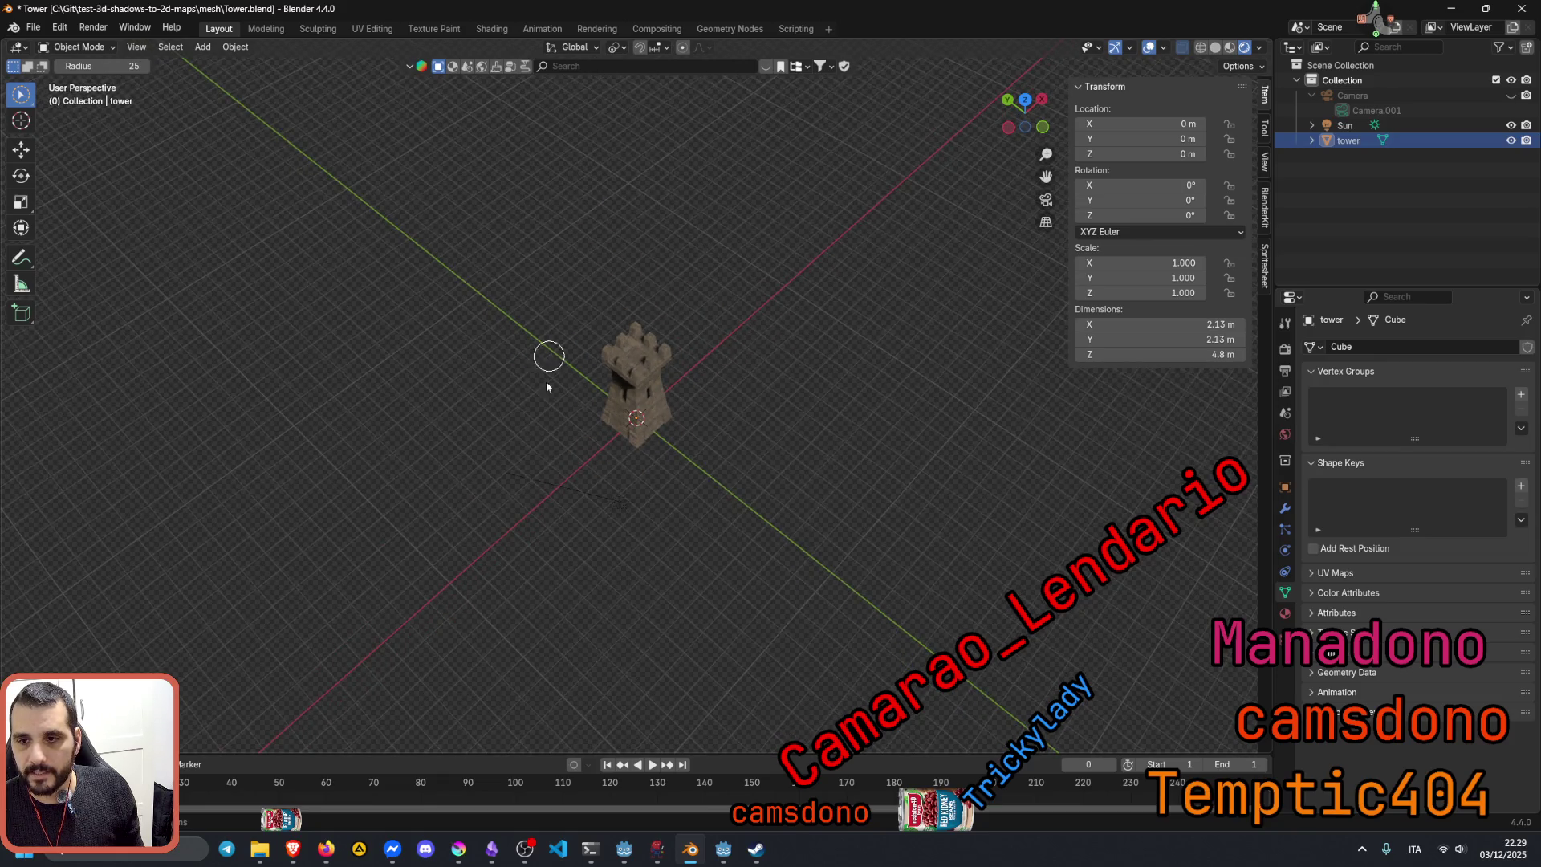
scroll(666, 415, up, 4)
scroll(666, 415, up, 2)
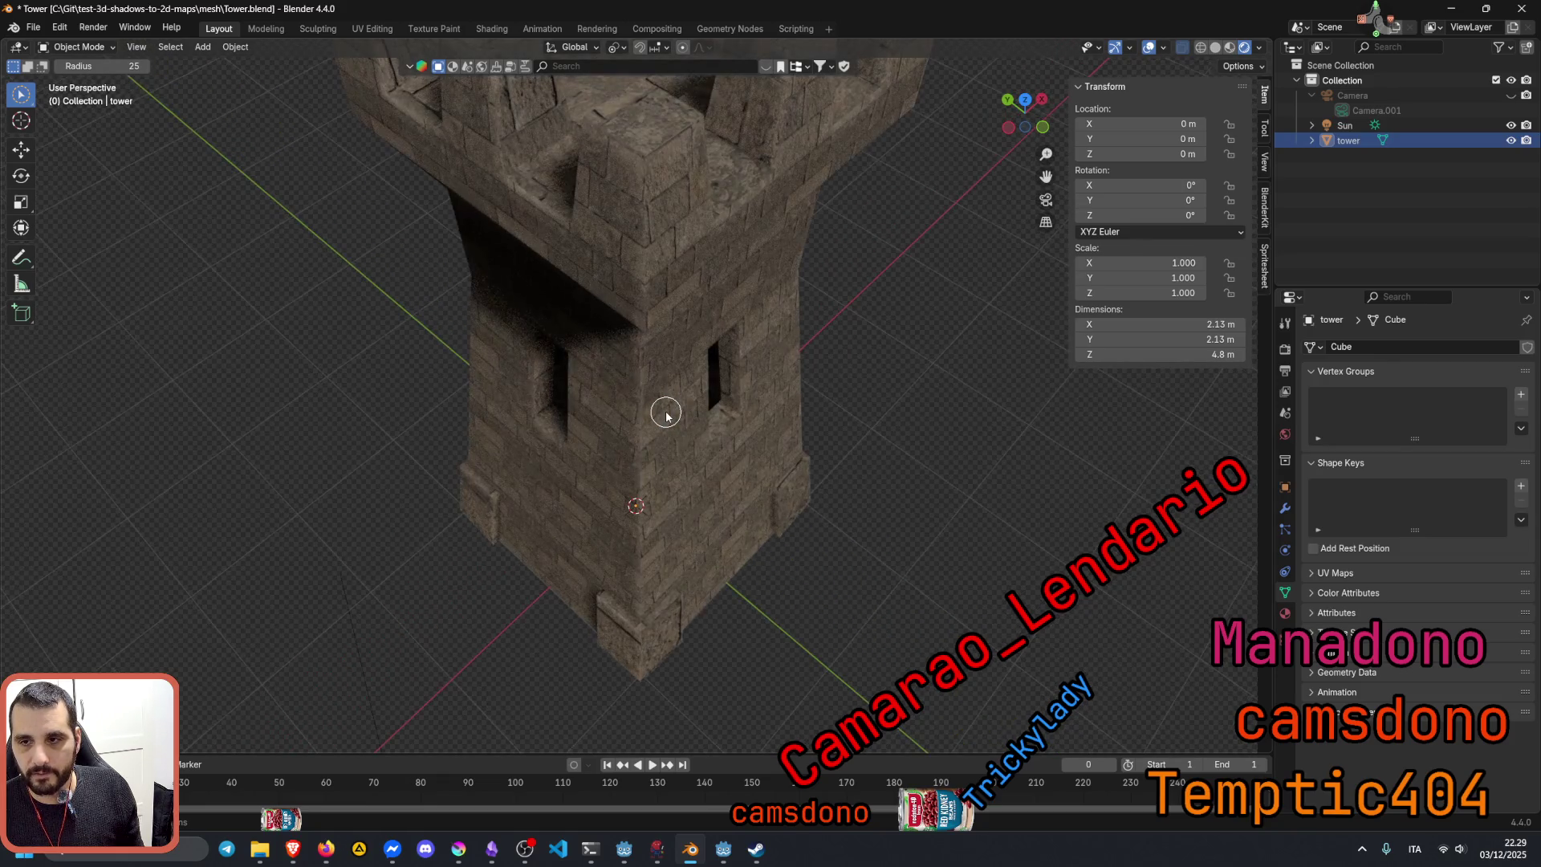
scroll(666, 415, down, 5)
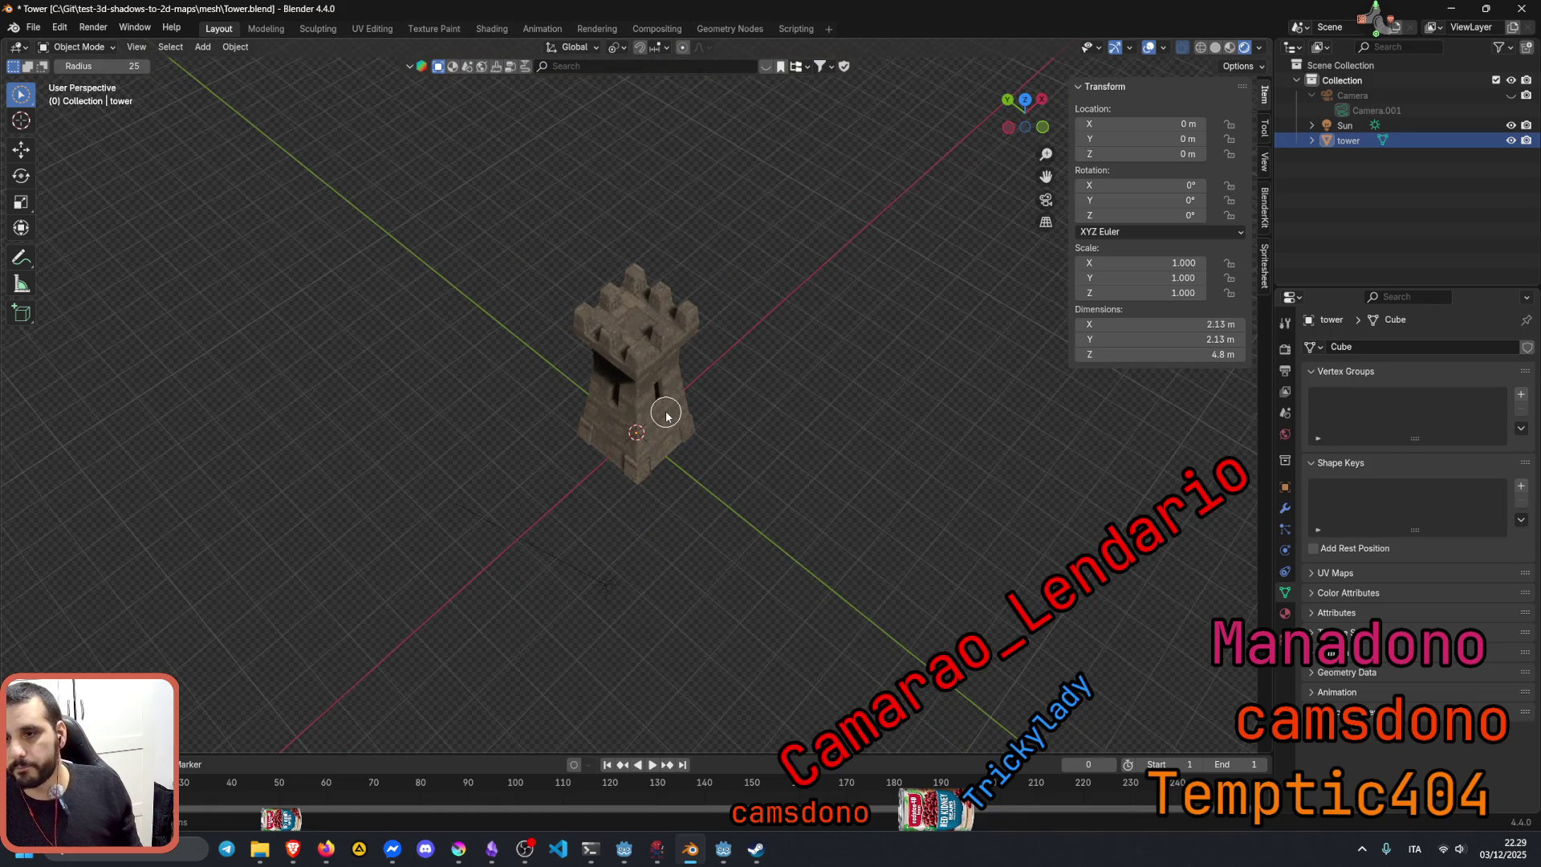
scroll(665, 416, up, 4)
scroll(667, 415, down, 3)
scroll(666, 415, up, 4)
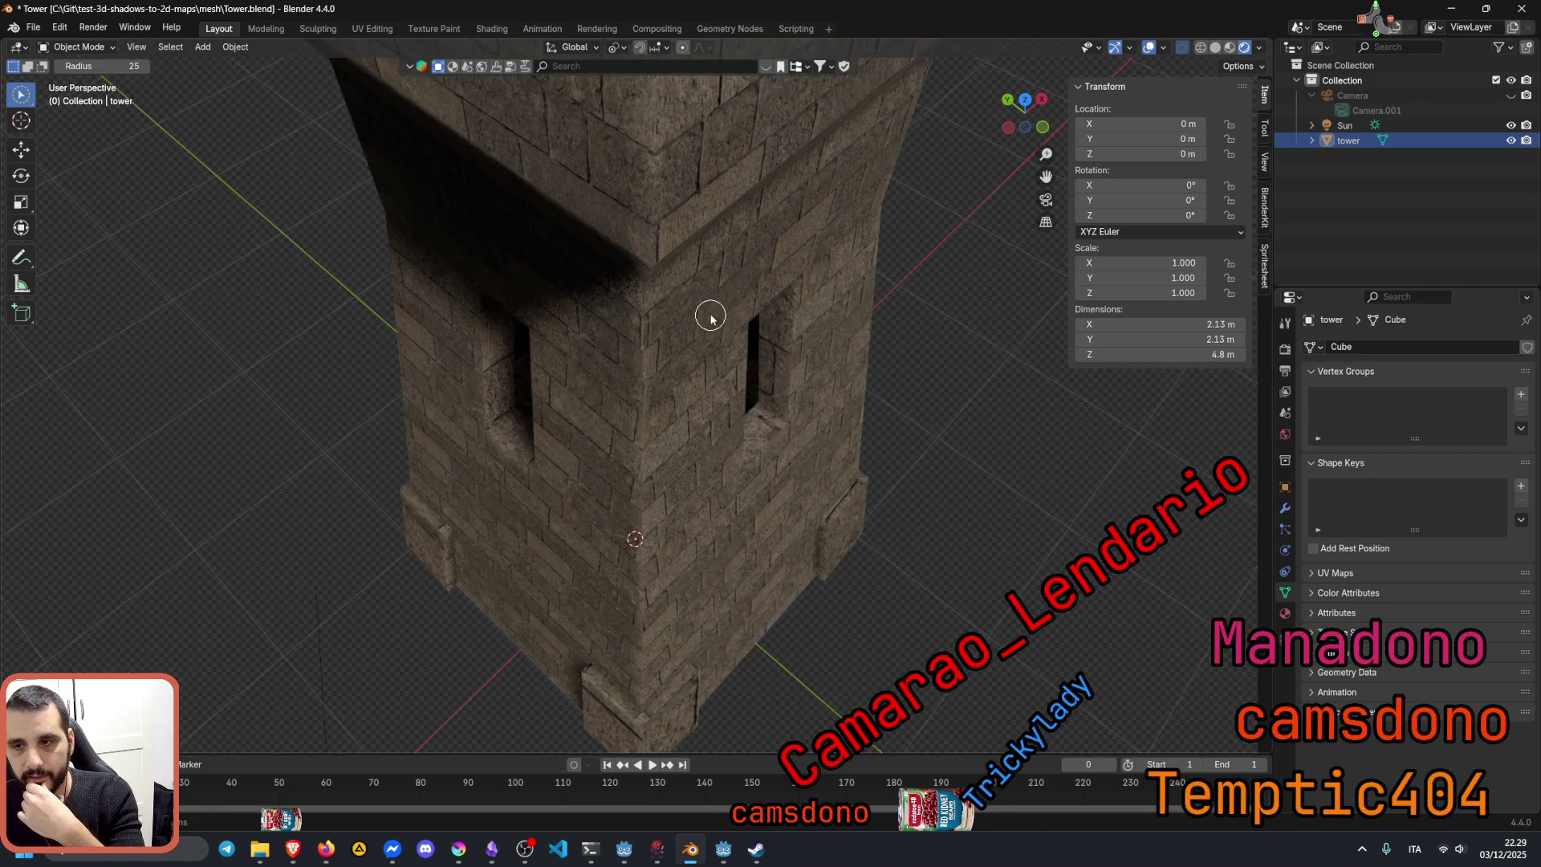
scroll(692, 347, down, 5)
middle_drag(695, 357, 694, 346)
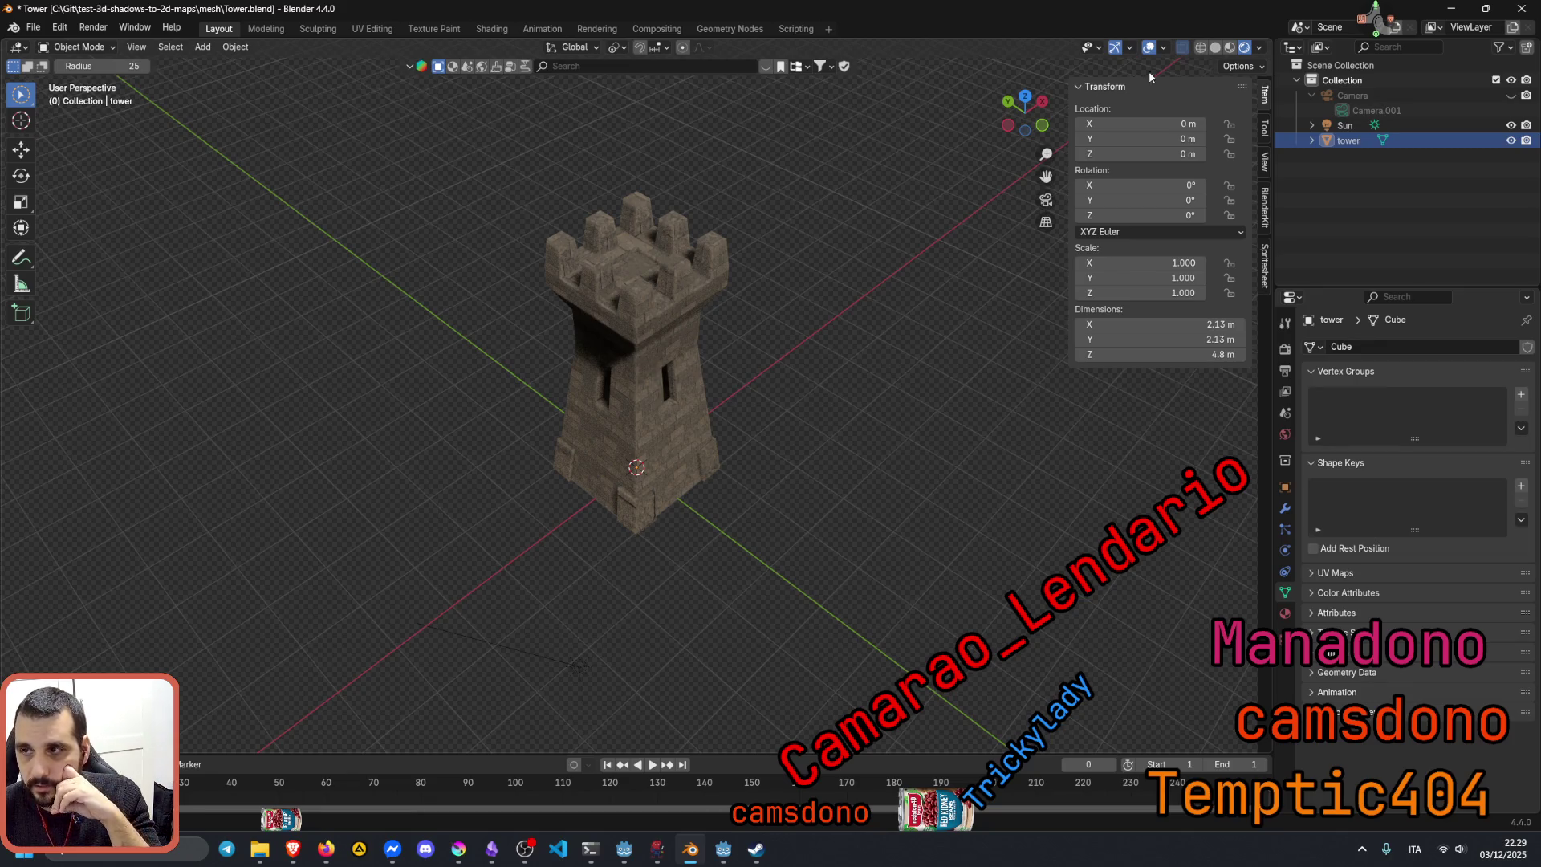
Step: In Output Properties, double the render Resolution X to 256
click(93, 28)
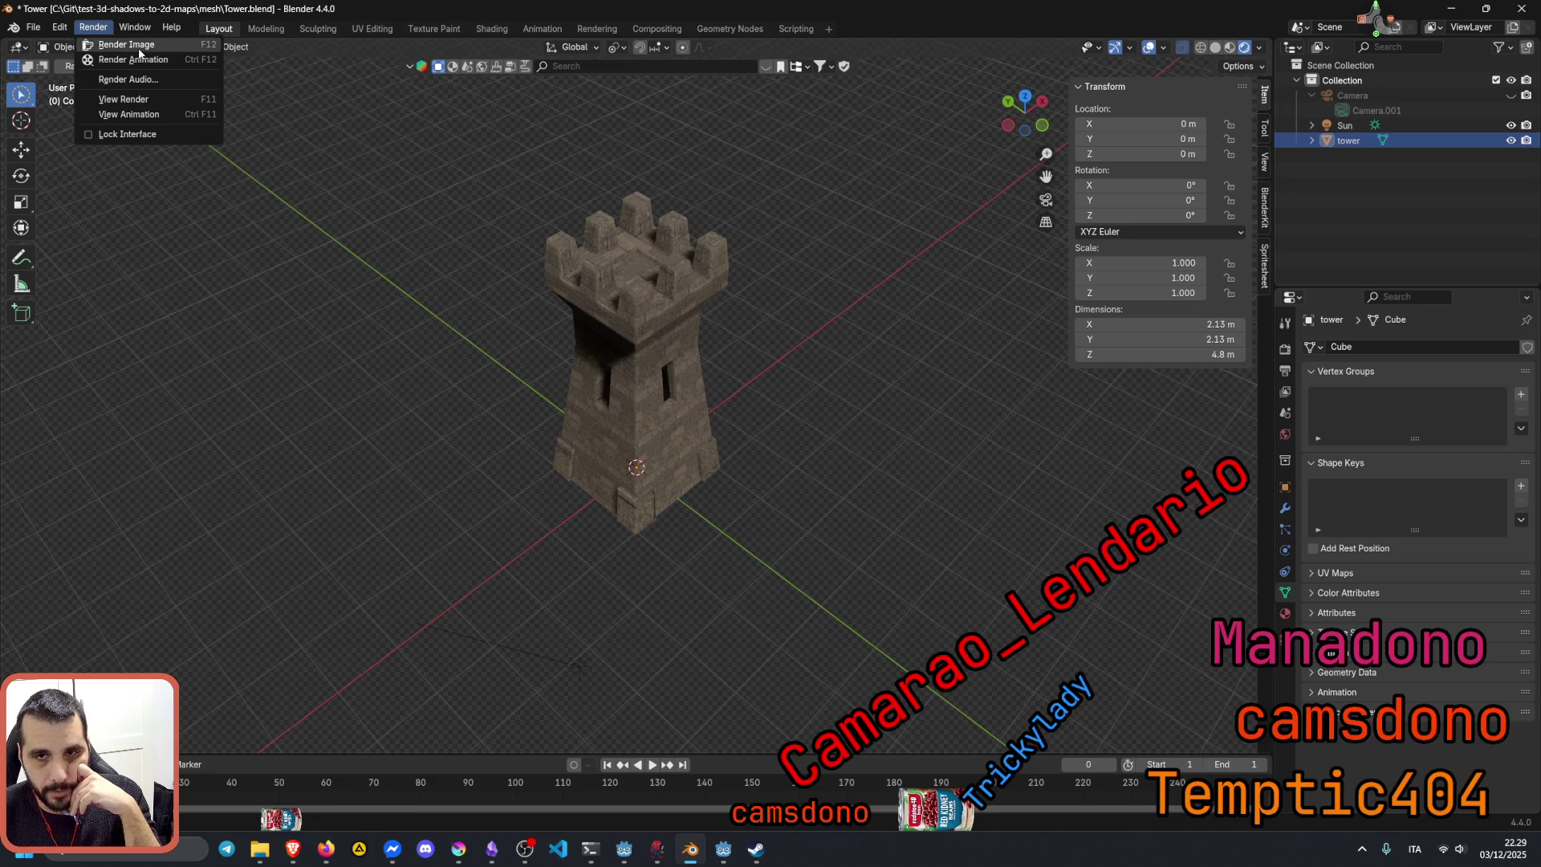
click(98, 30)
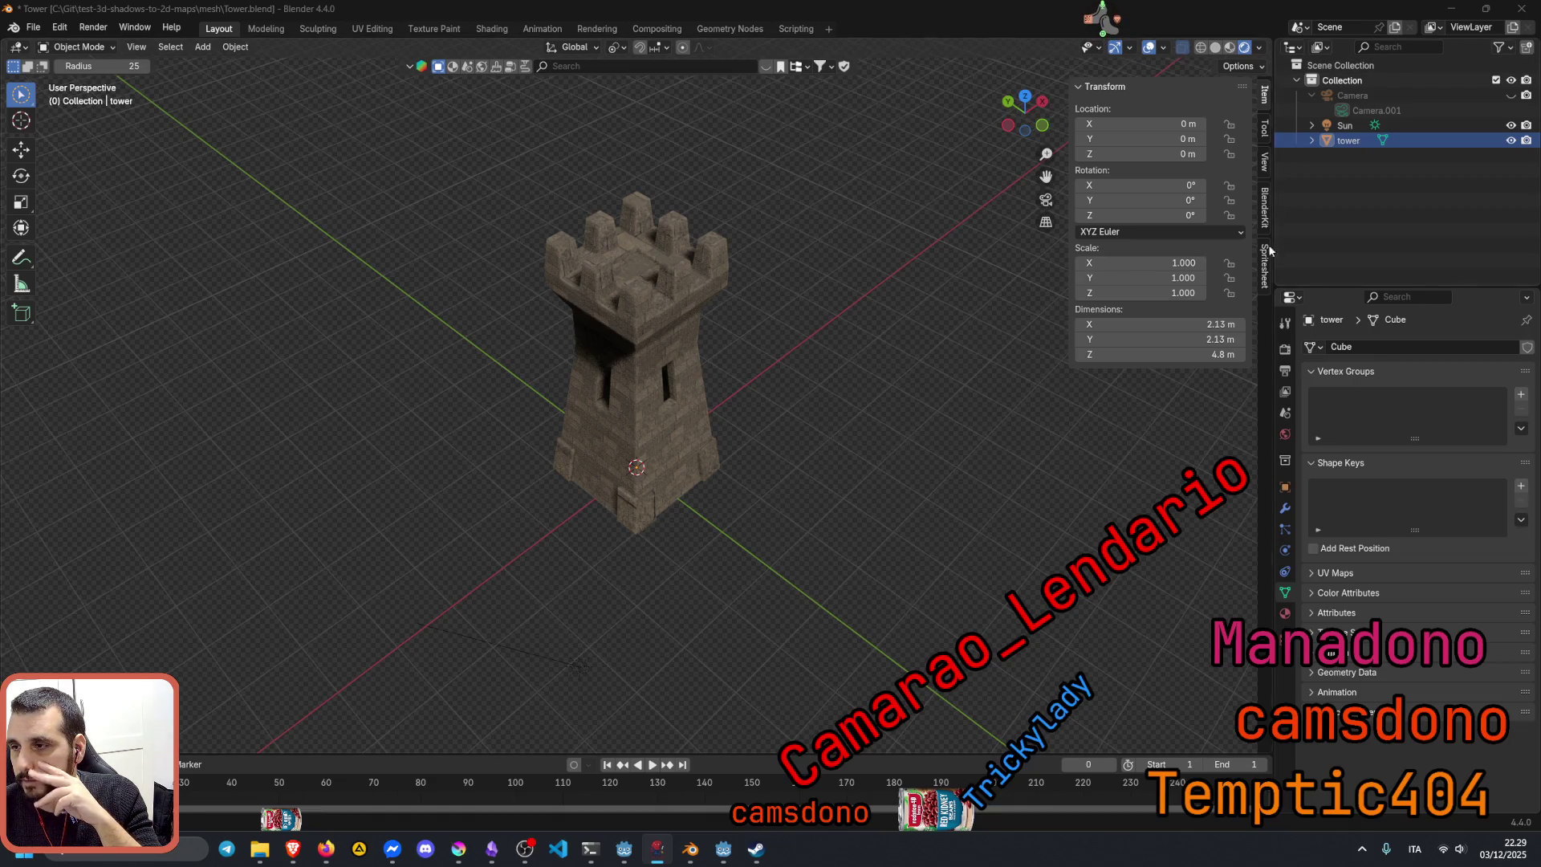
click(1285, 370)
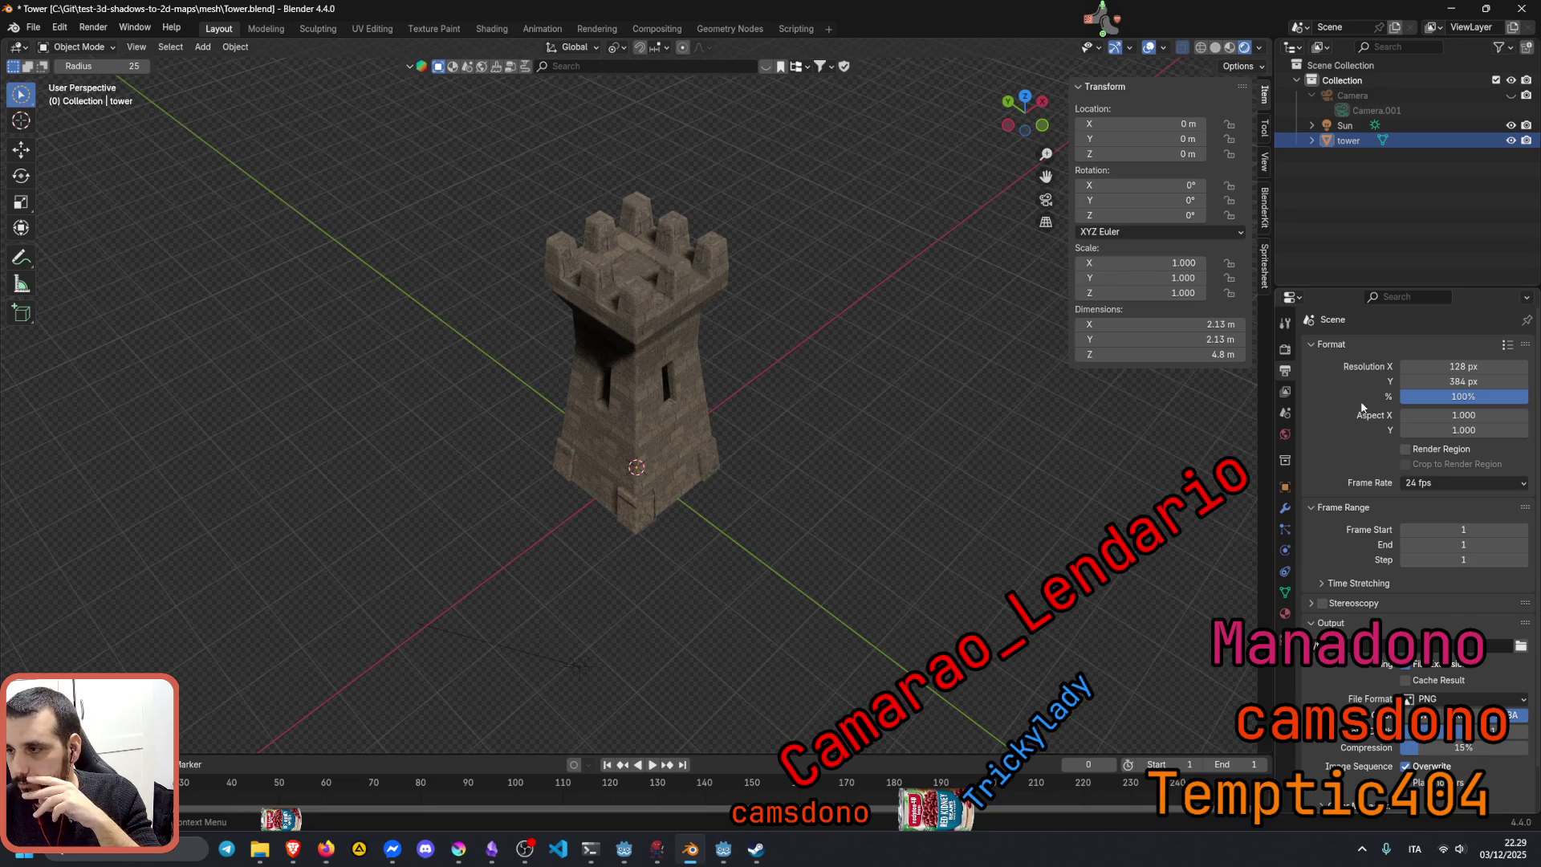
scroll(1363, 370, down, 1)
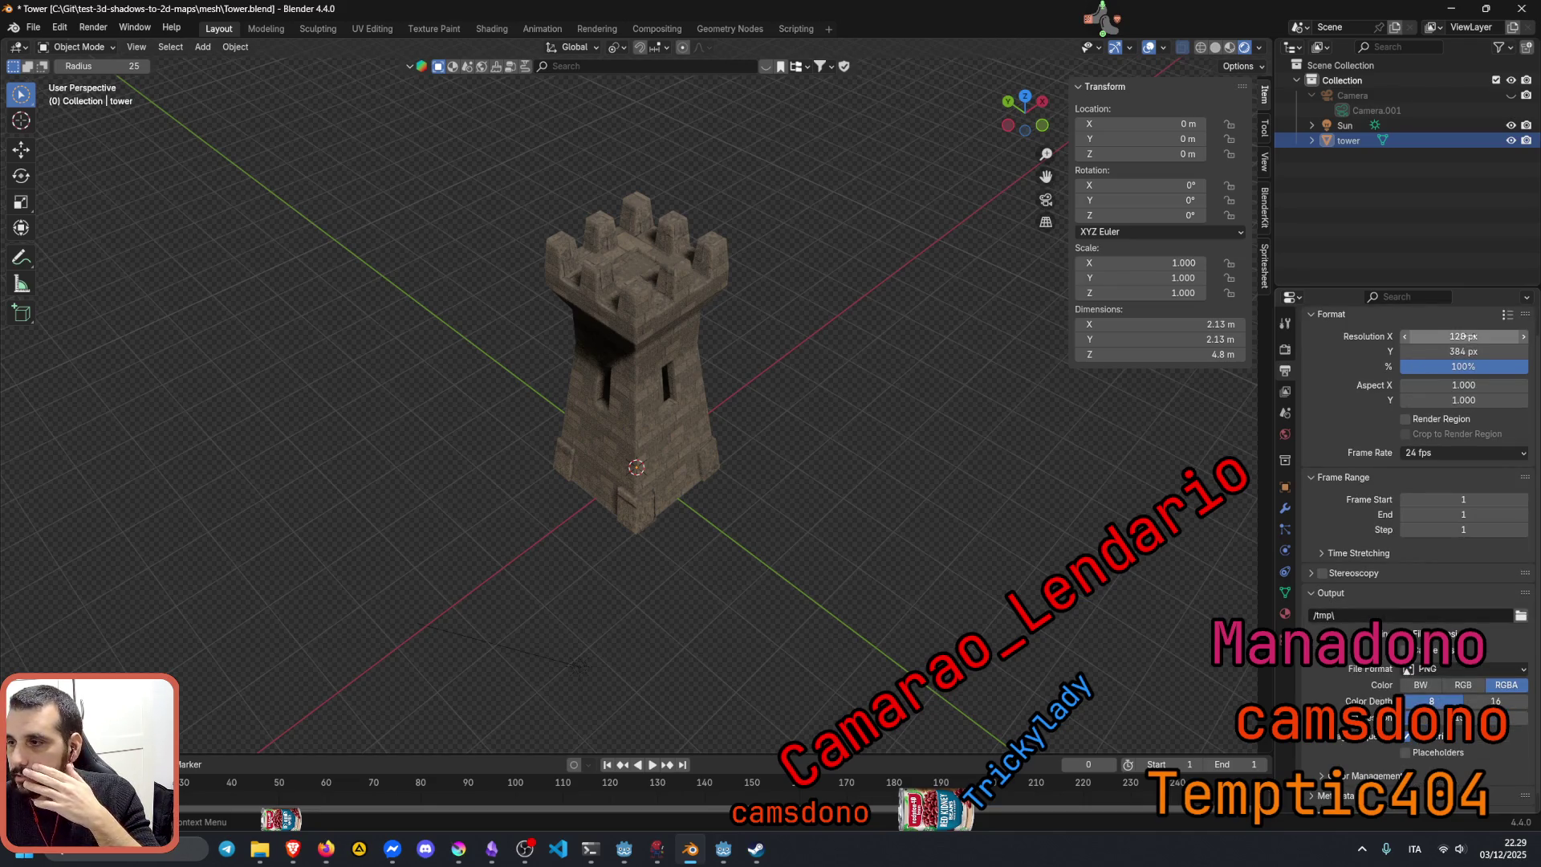
click(1464, 337)
key(End)
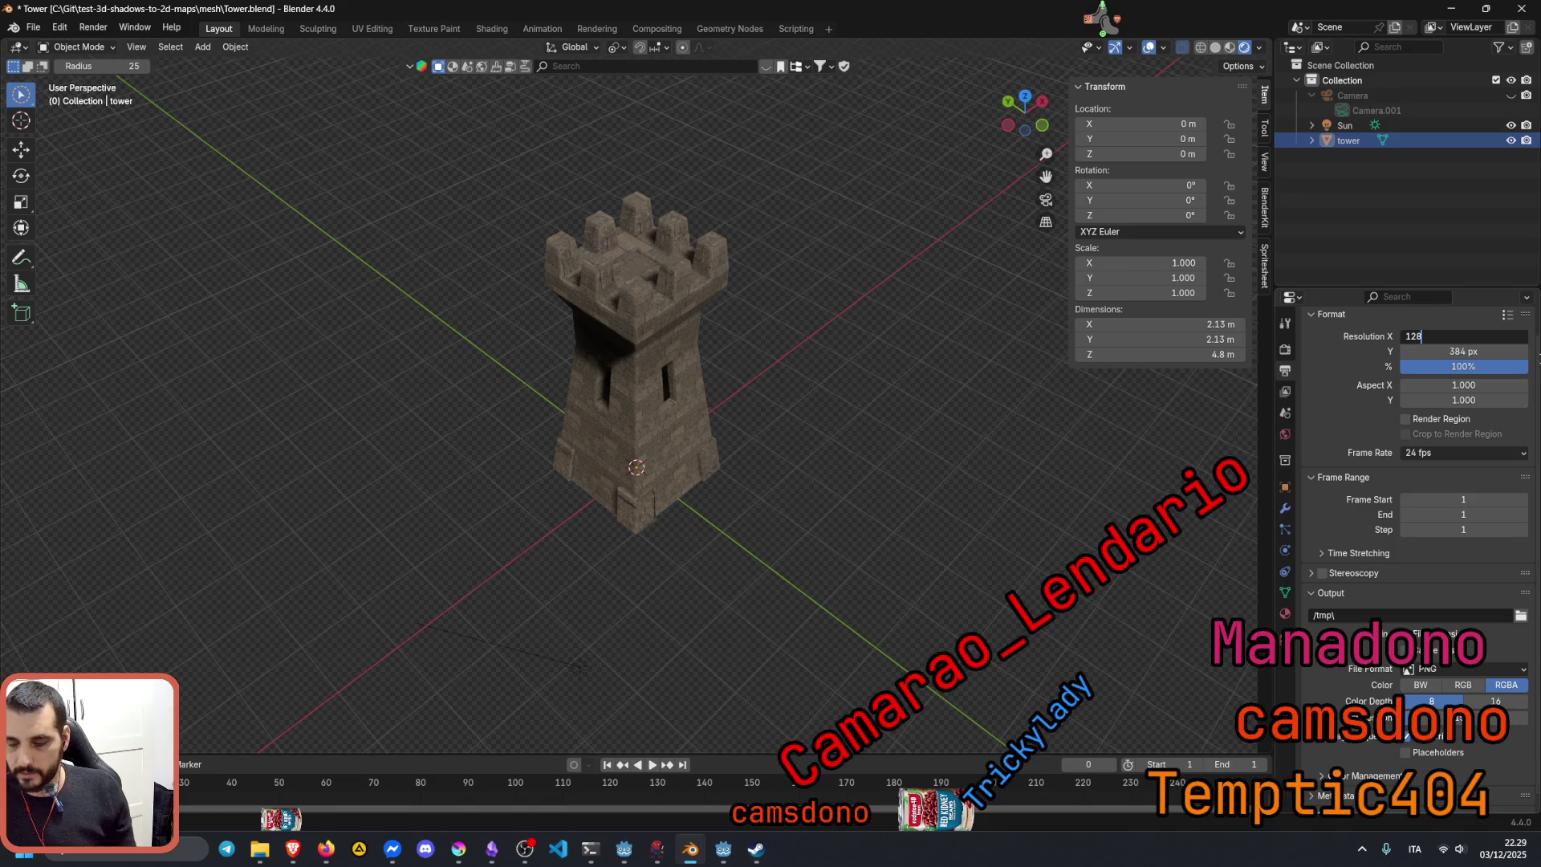
key(Return)
Step: Set Resolution Y to 768 and look through the orthographic camera at the tower
click(1495, 351)
key(BackSpace)
text(384)
key(Return)
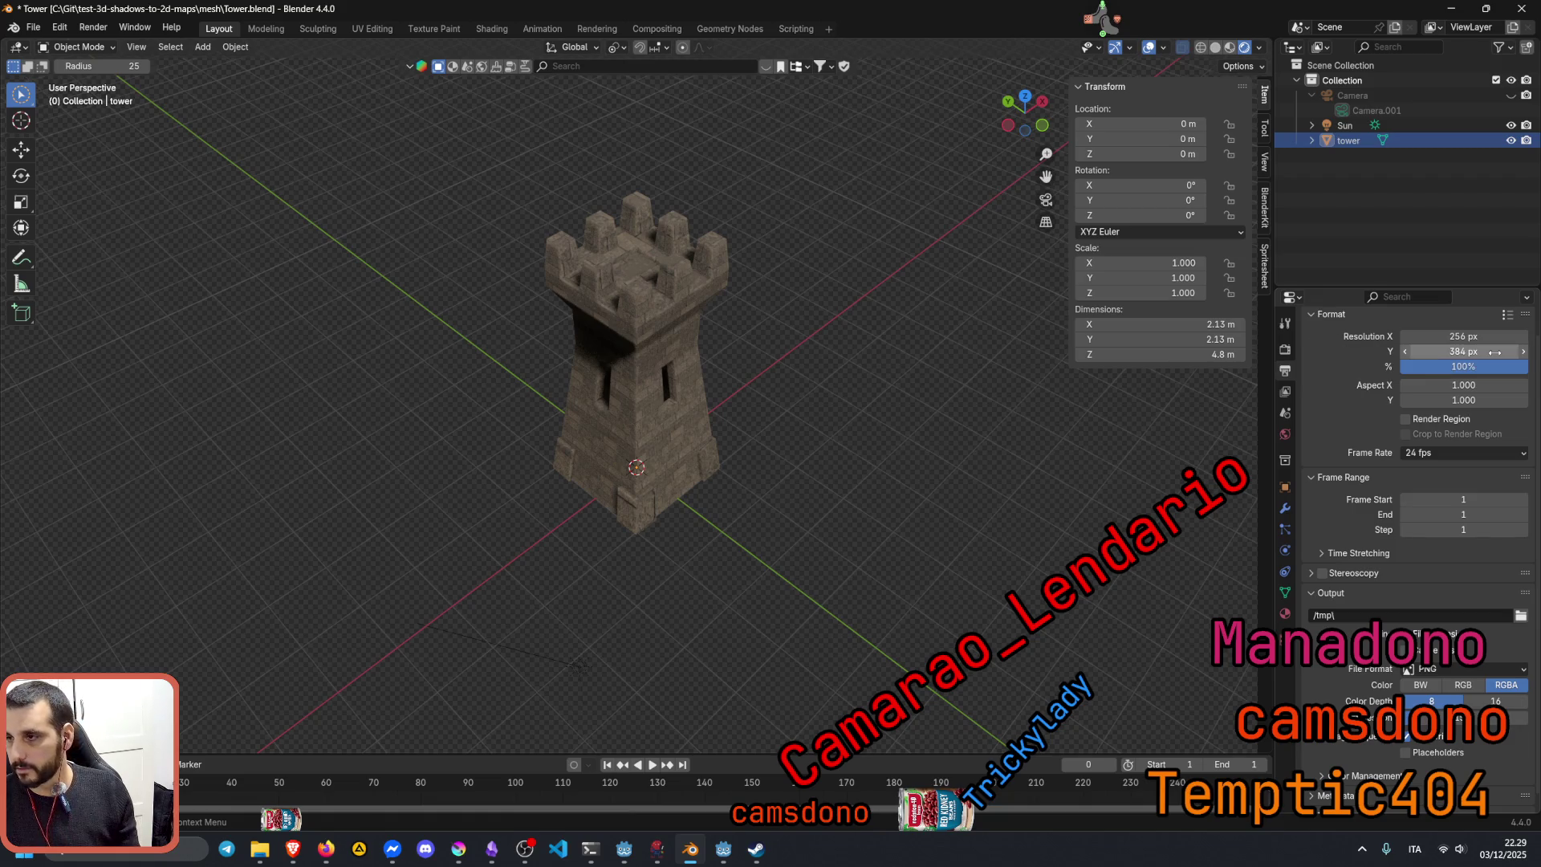
click(1495, 352)
text(768)
key(Return)
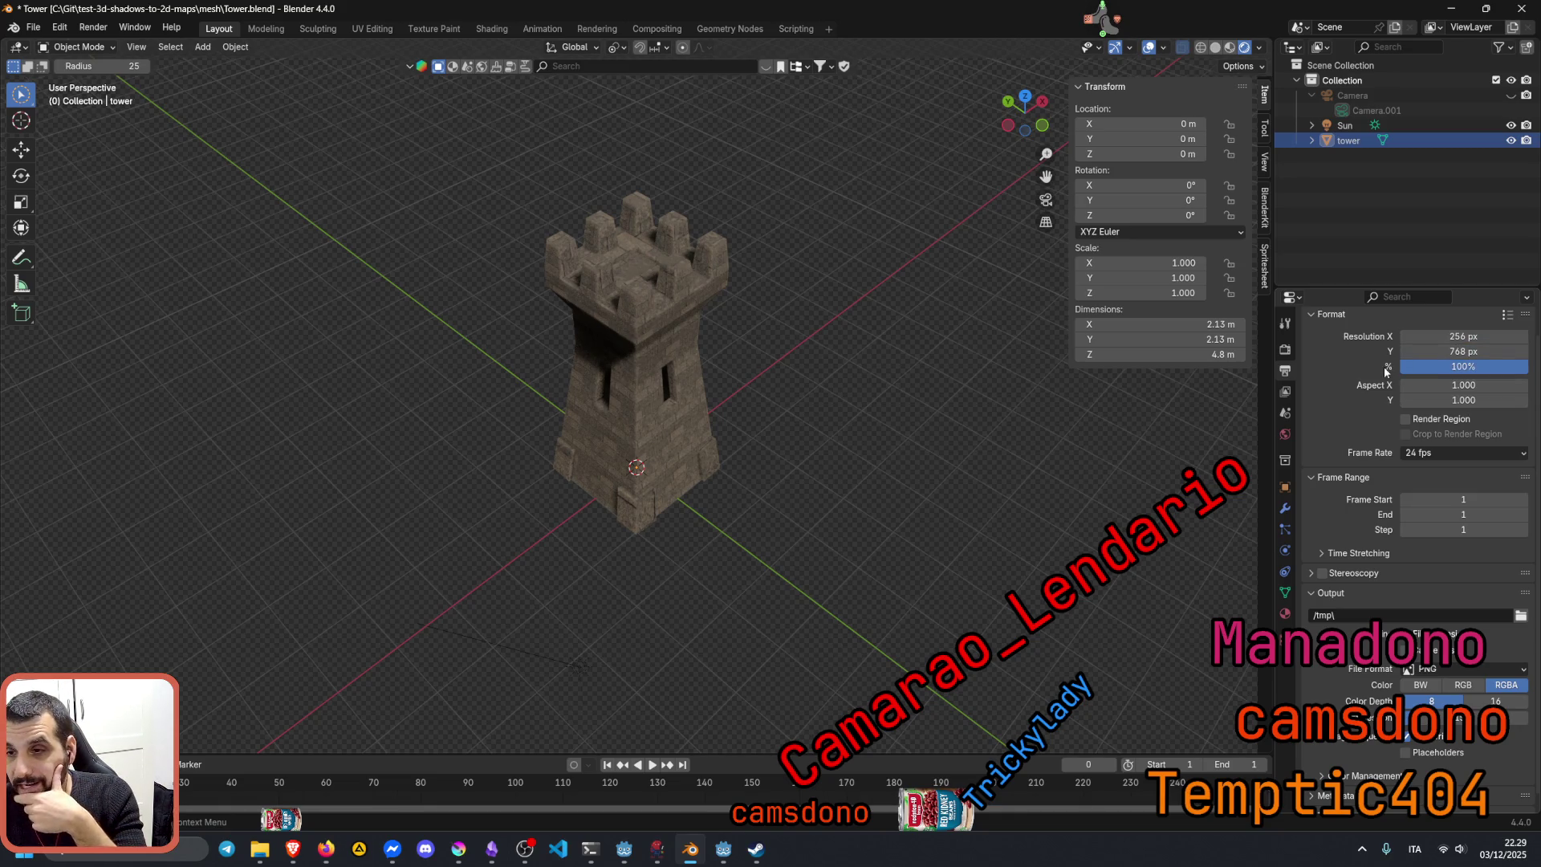
scroll(1045, 203, up, 2)
click(1045, 201)
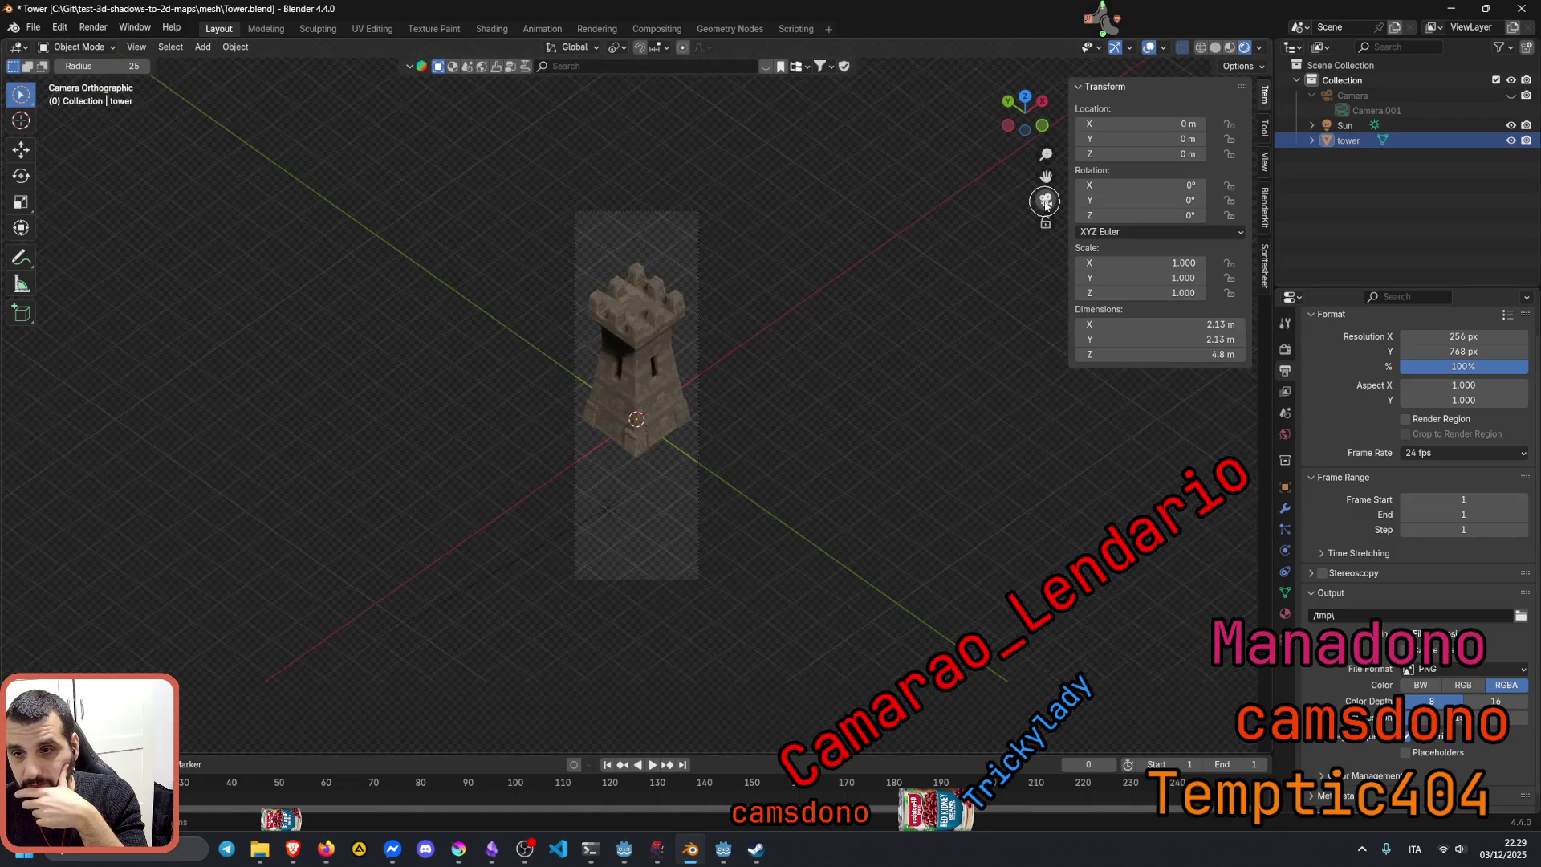
scroll(621, 411, up, 4)
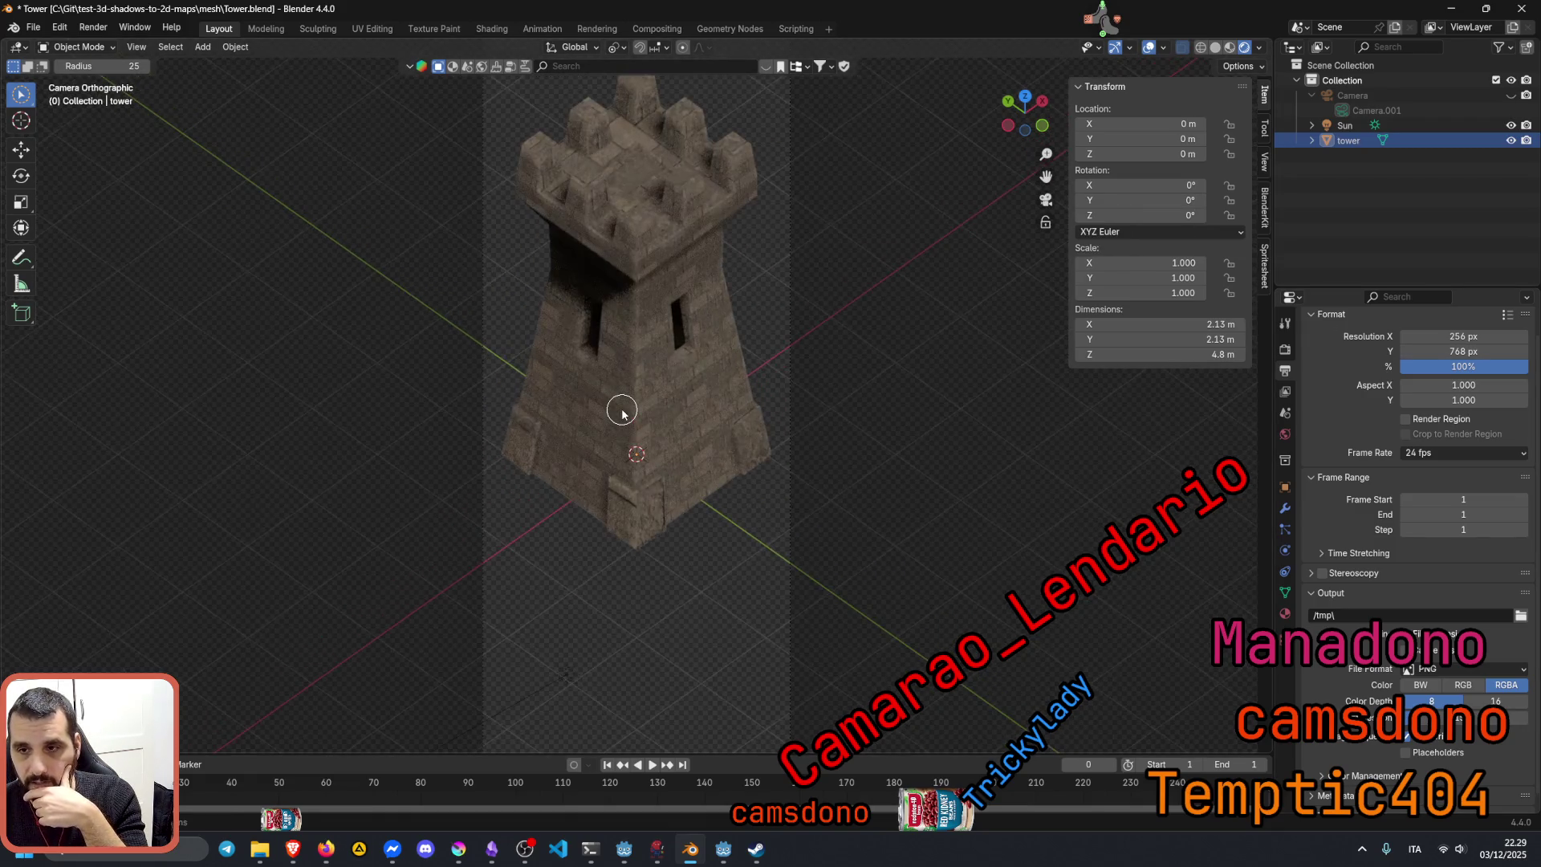
scroll(622, 410, down, 6)
scroll(621, 411, up, 2)
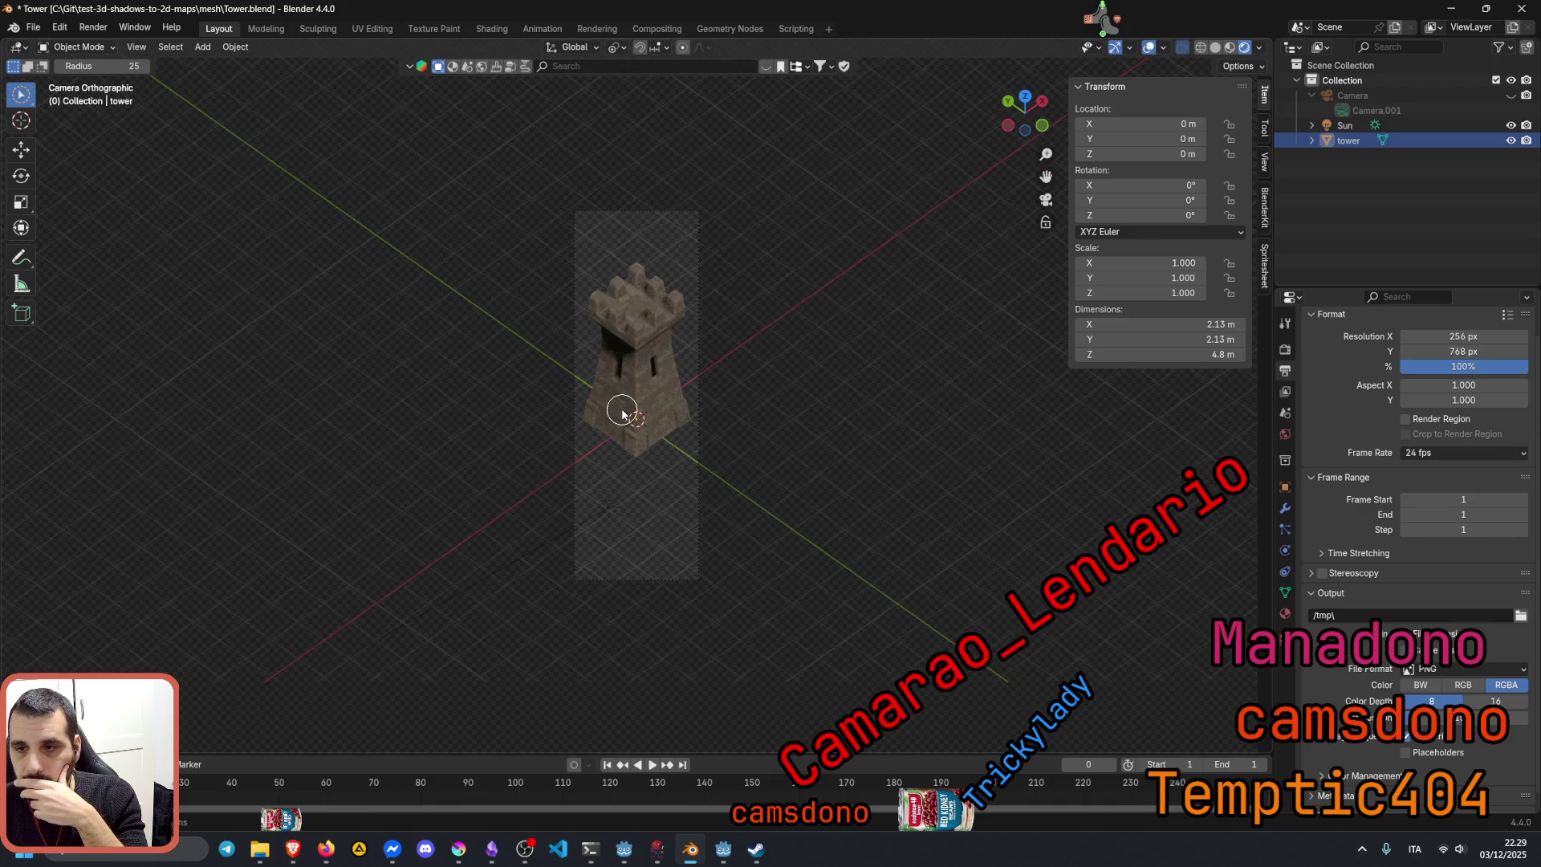
scroll(651, 420, up, 3)
scroll(651, 421, up, 2)
scroll(652, 420, up, 2)
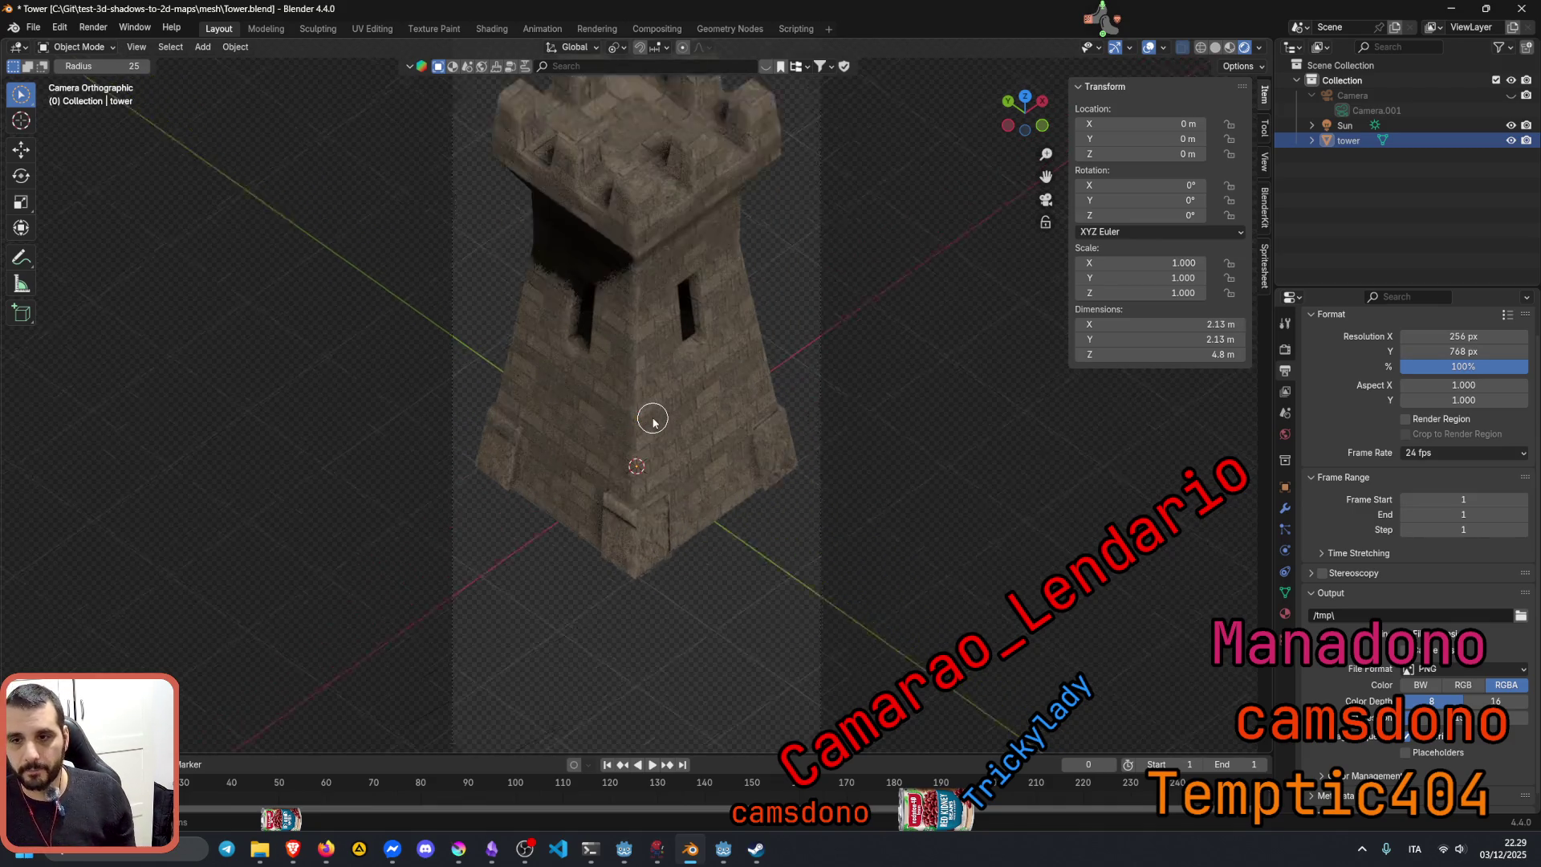
scroll(651, 419, down, 4)
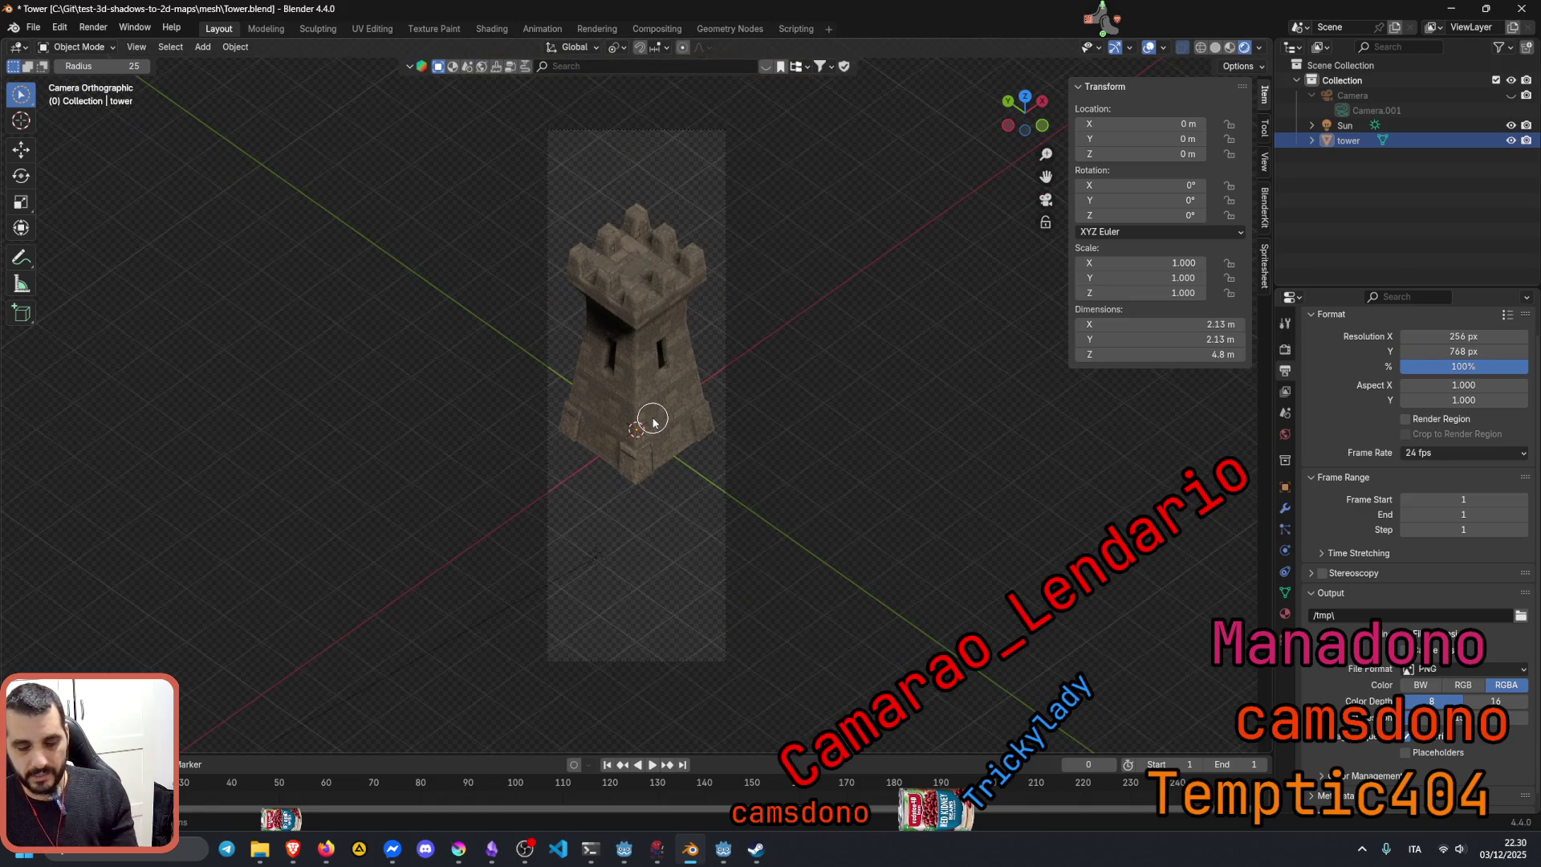
Step: Render the tower at 256 × 768 with F12 and open the render window's image options
key(F12)
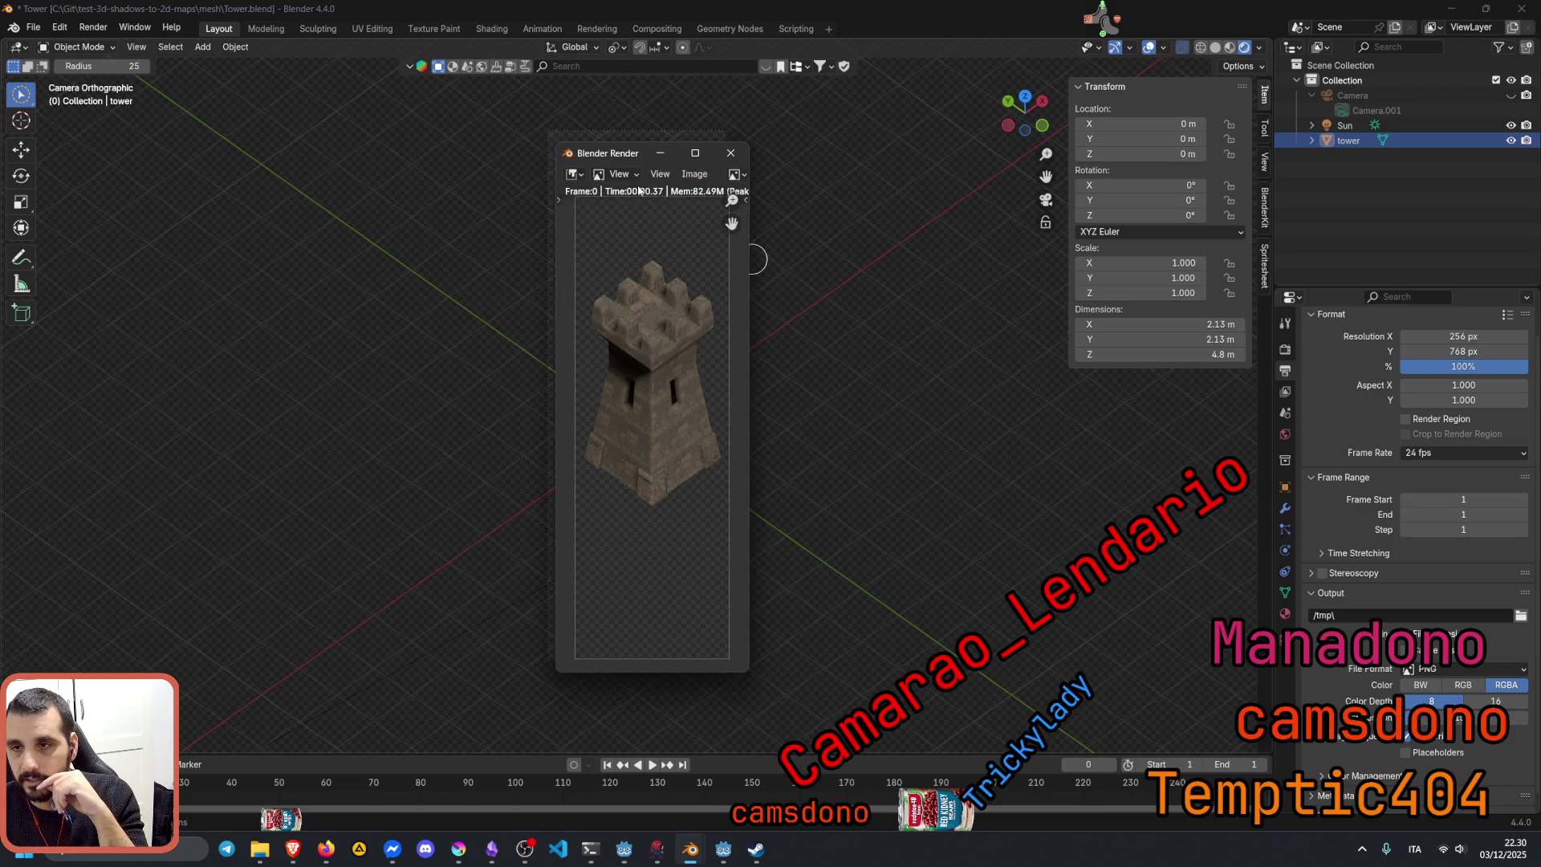
click(695, 174)
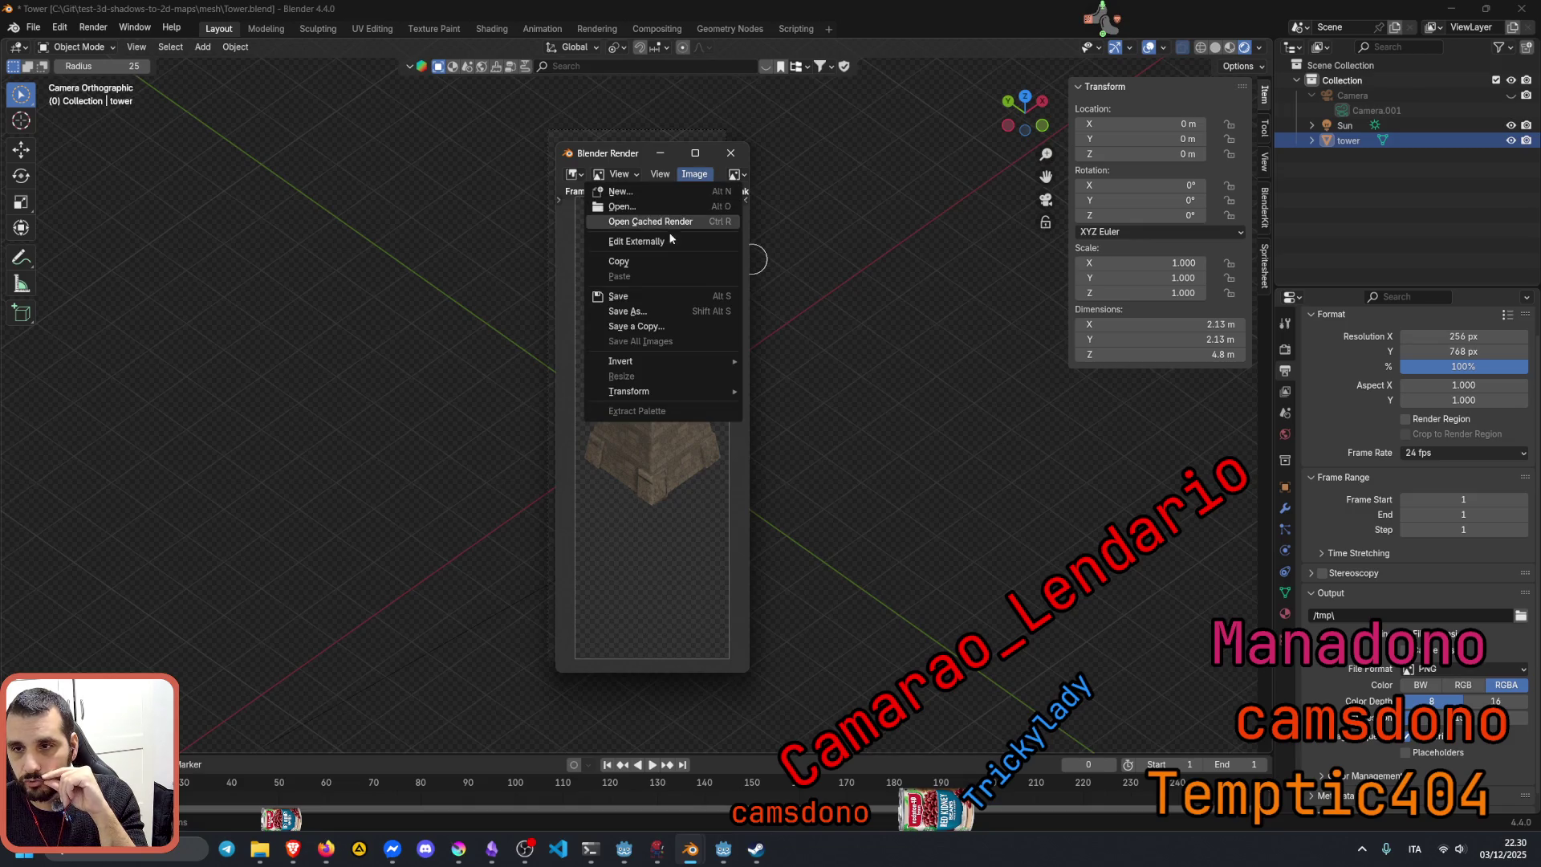
Step: From the render's Image > Save As browser, create a new sprites folder inside graphics
click(642, 325)
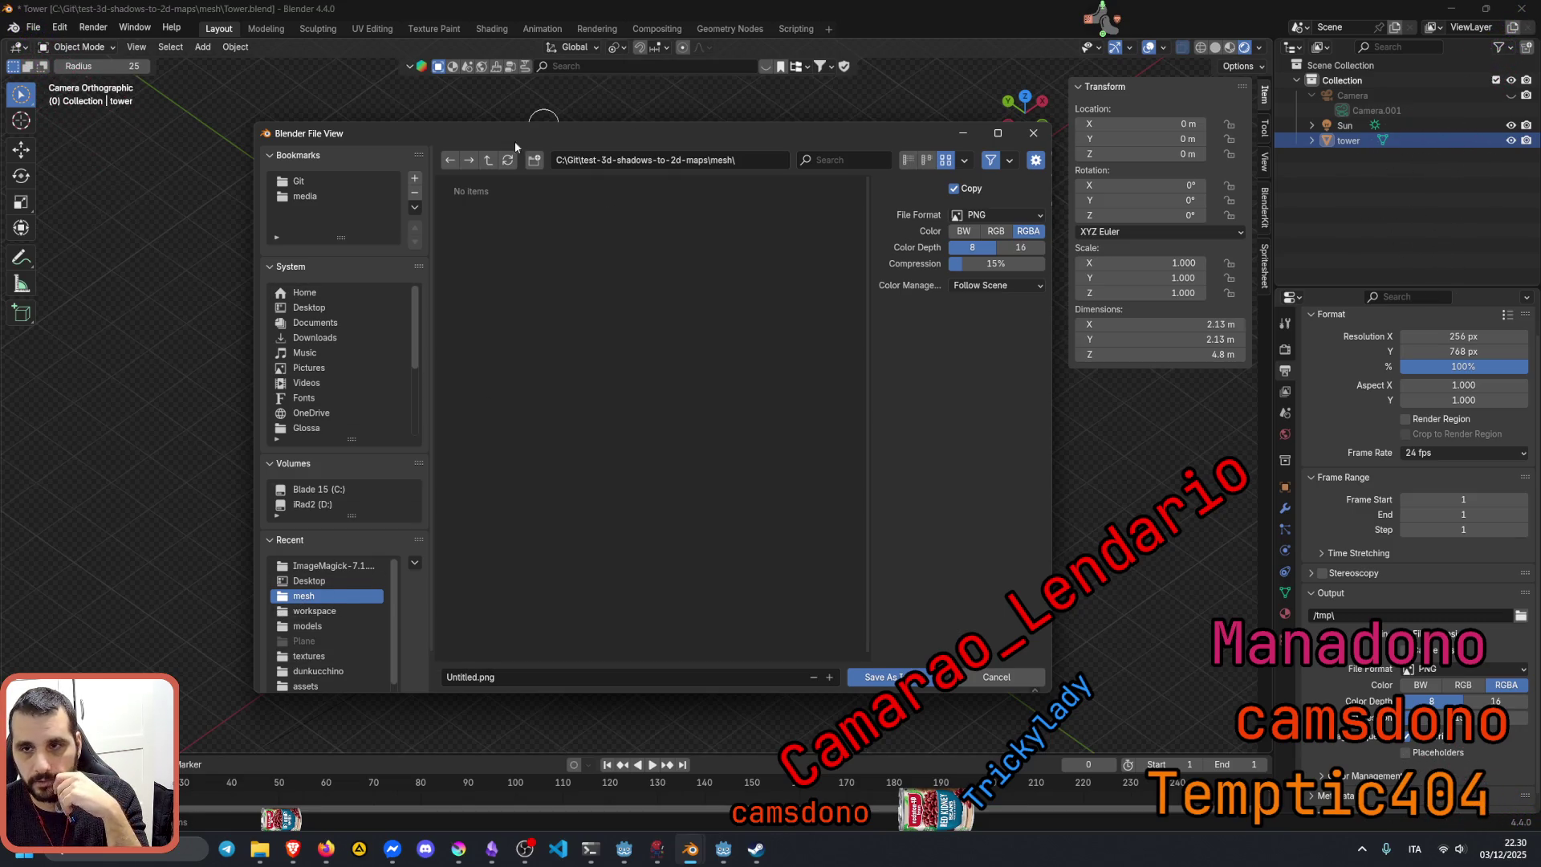
click(487, 159)
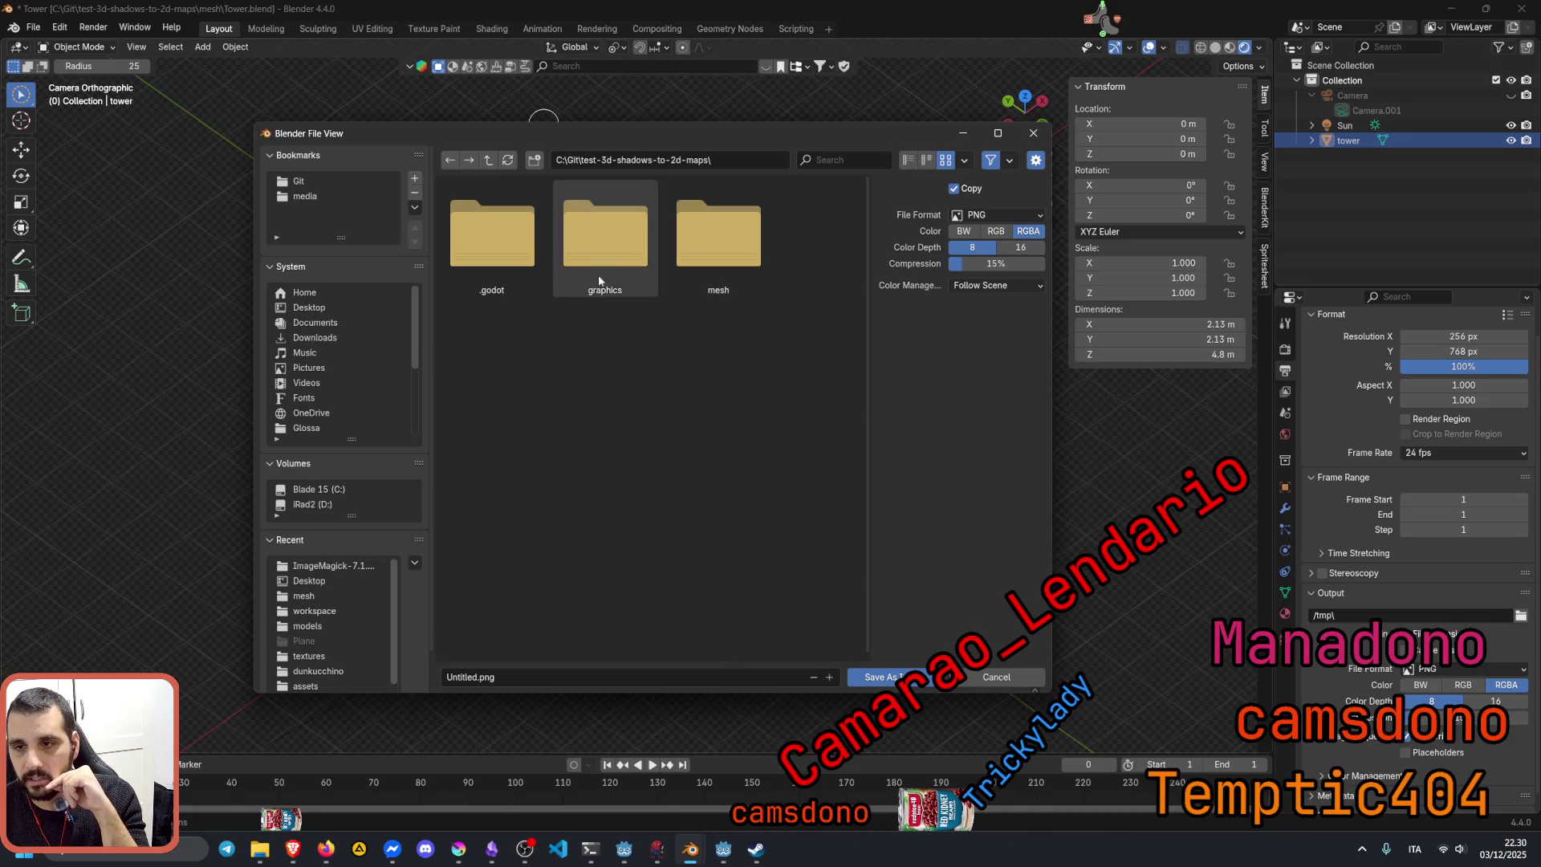
double_click(606, 235)
right_click(608, 516)
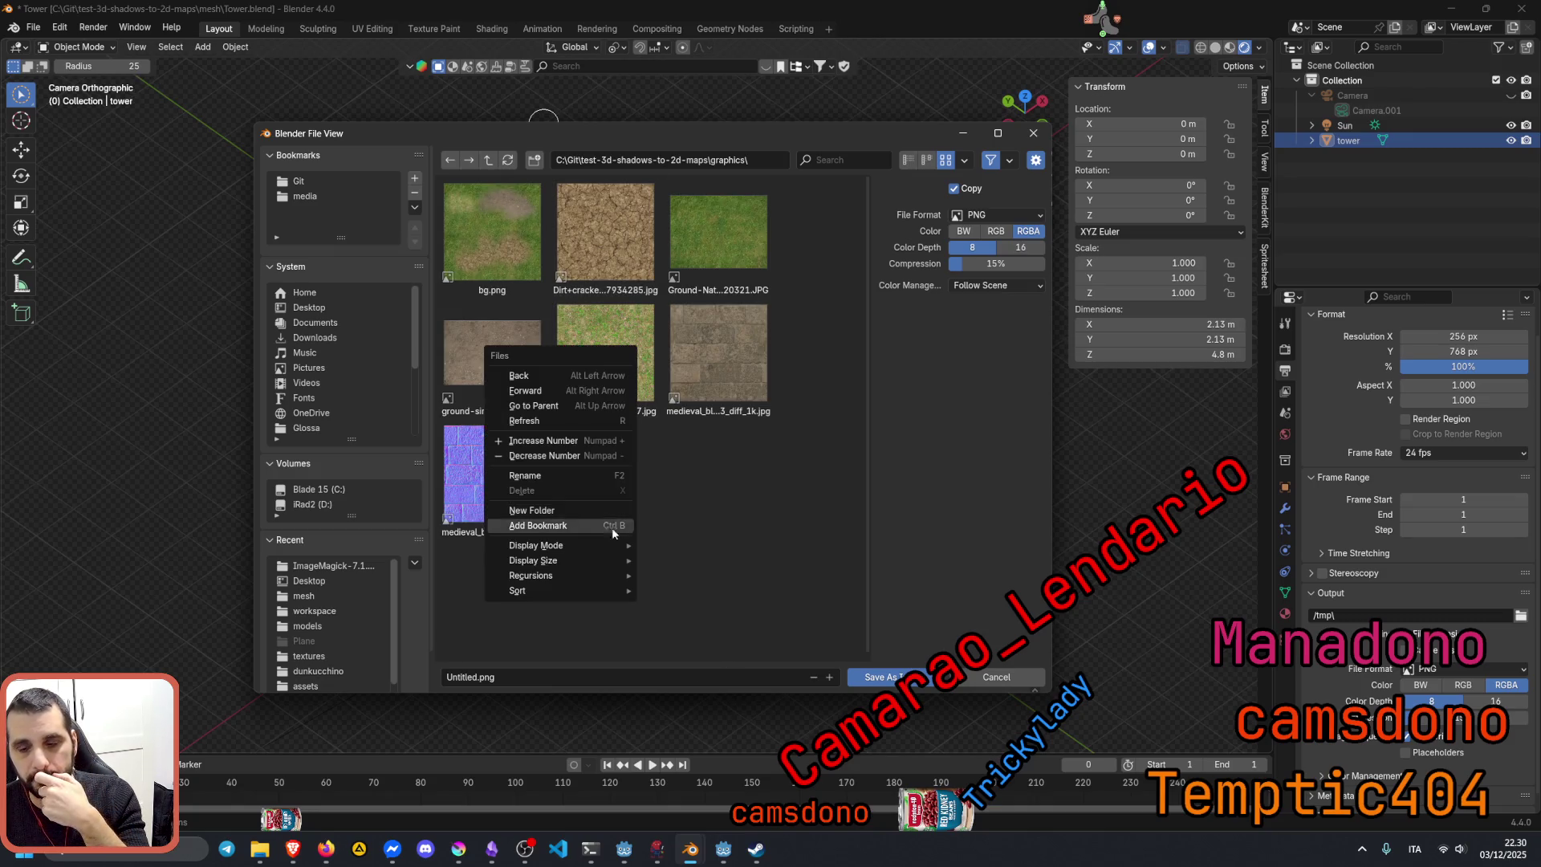
click(562, 511)
text(sprites)
key(Return)
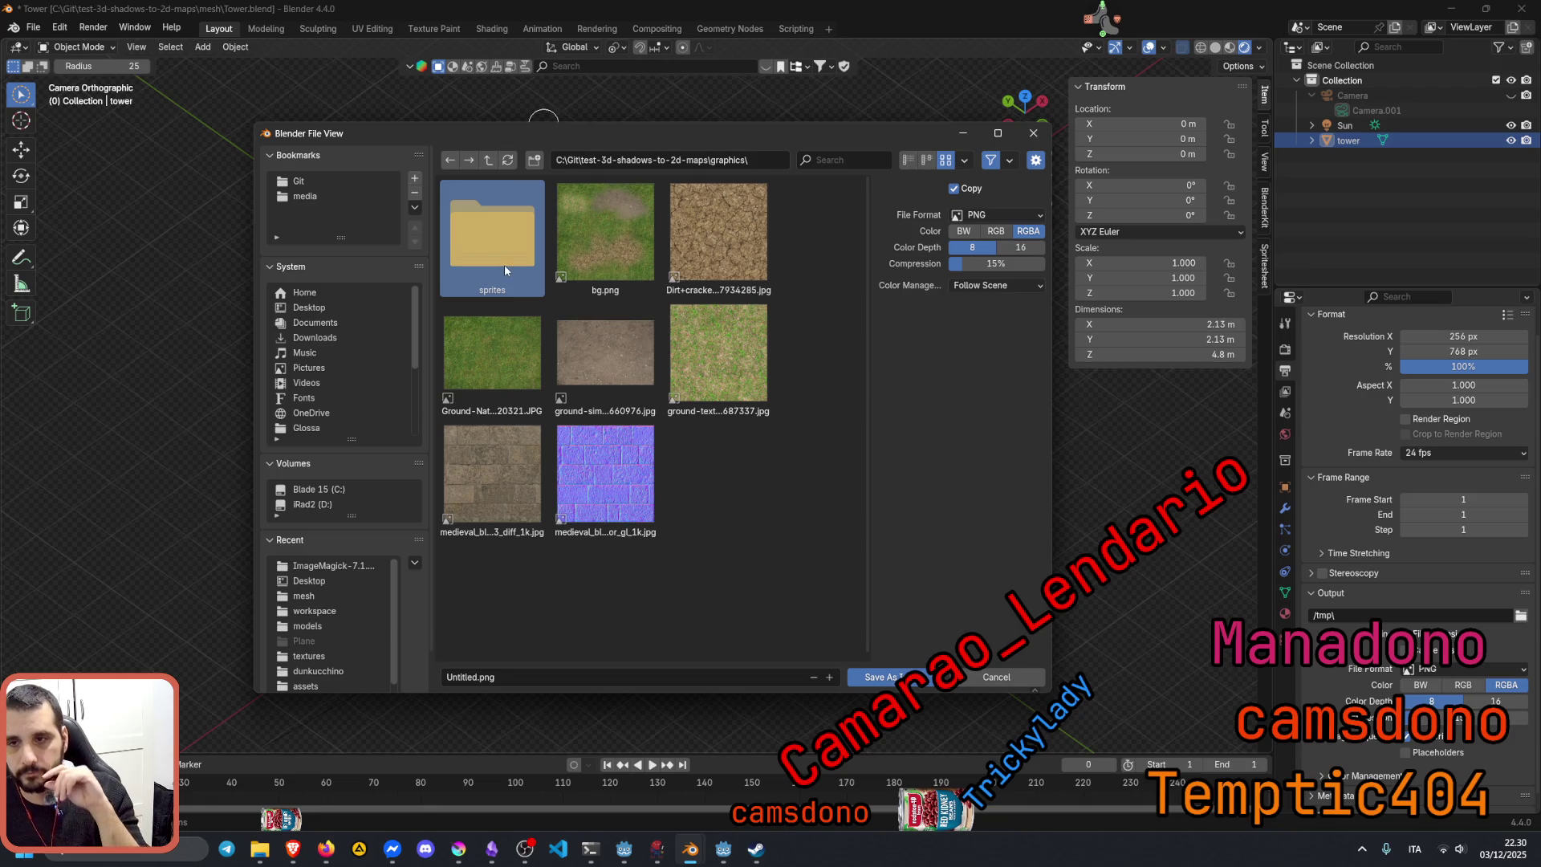
Step: Save the render into sprites as tower.png, then switch away to Twitcher
click(509, 272)
click(487, 678)
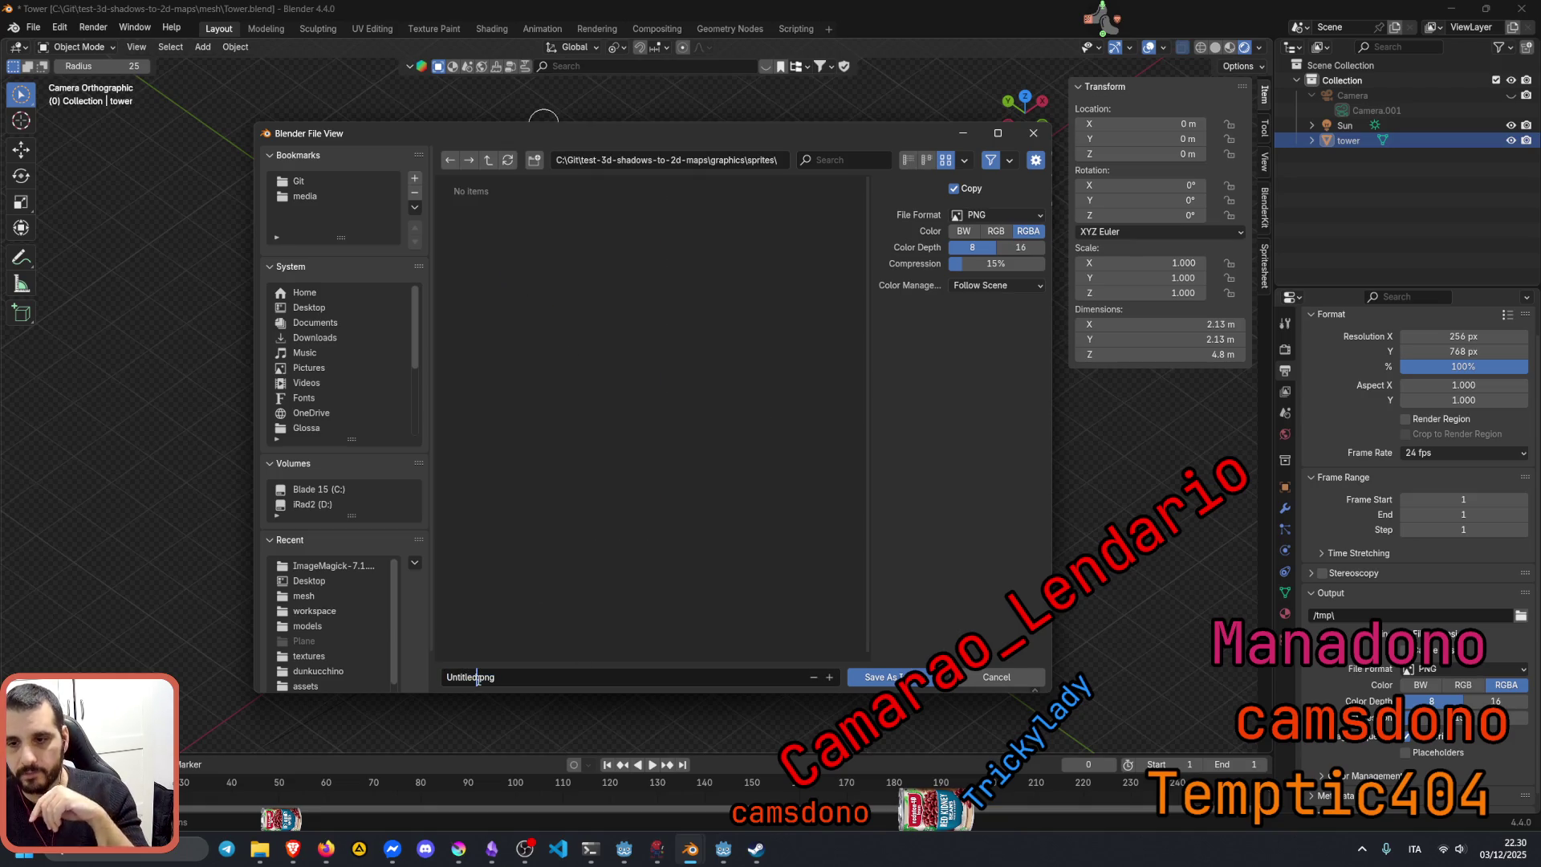
text(tower)
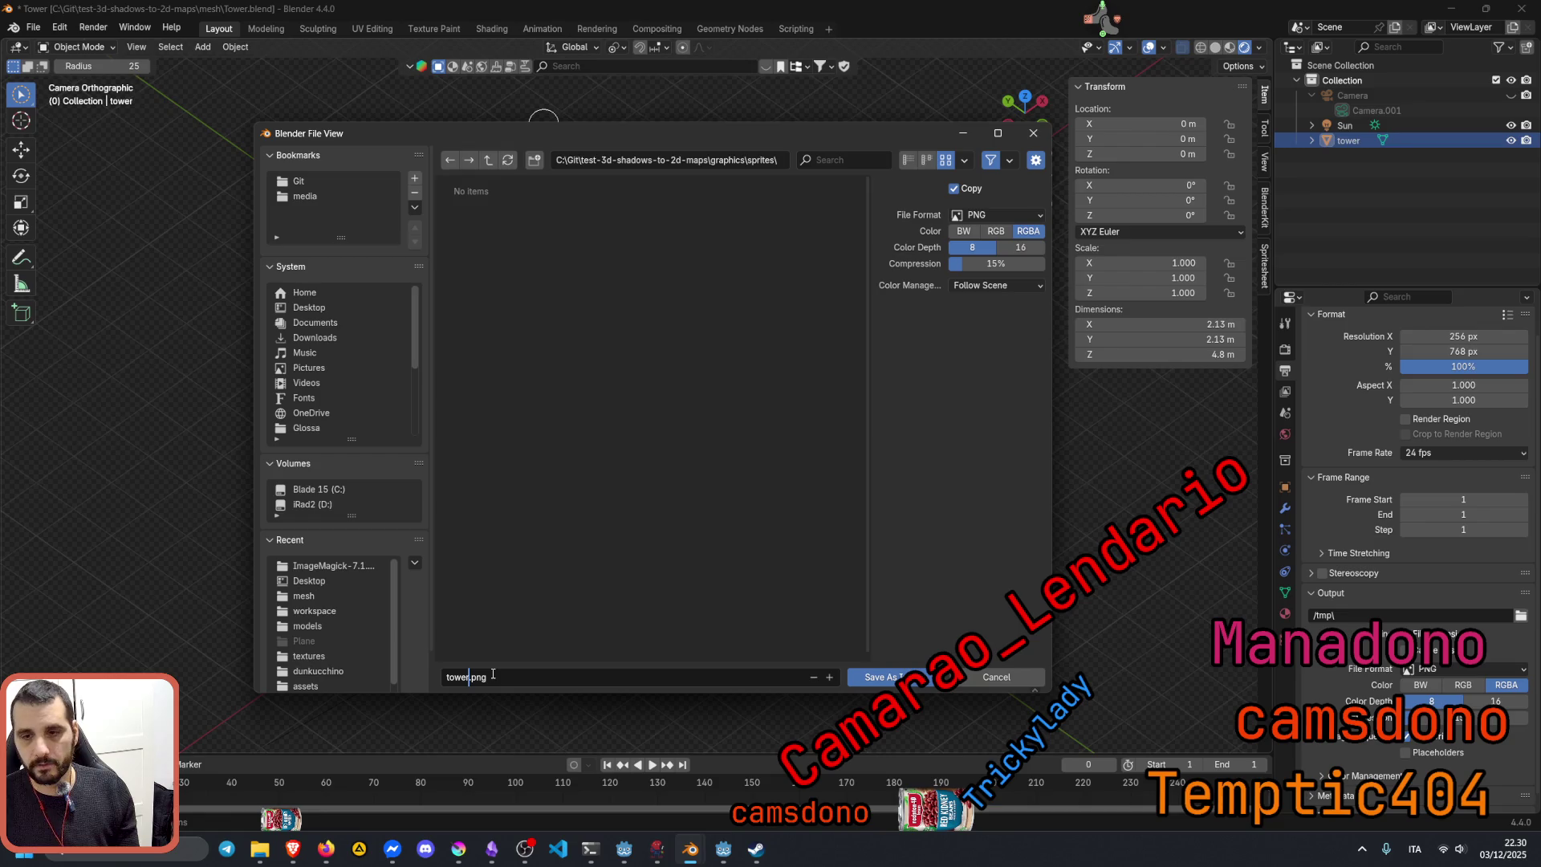
key(Return)
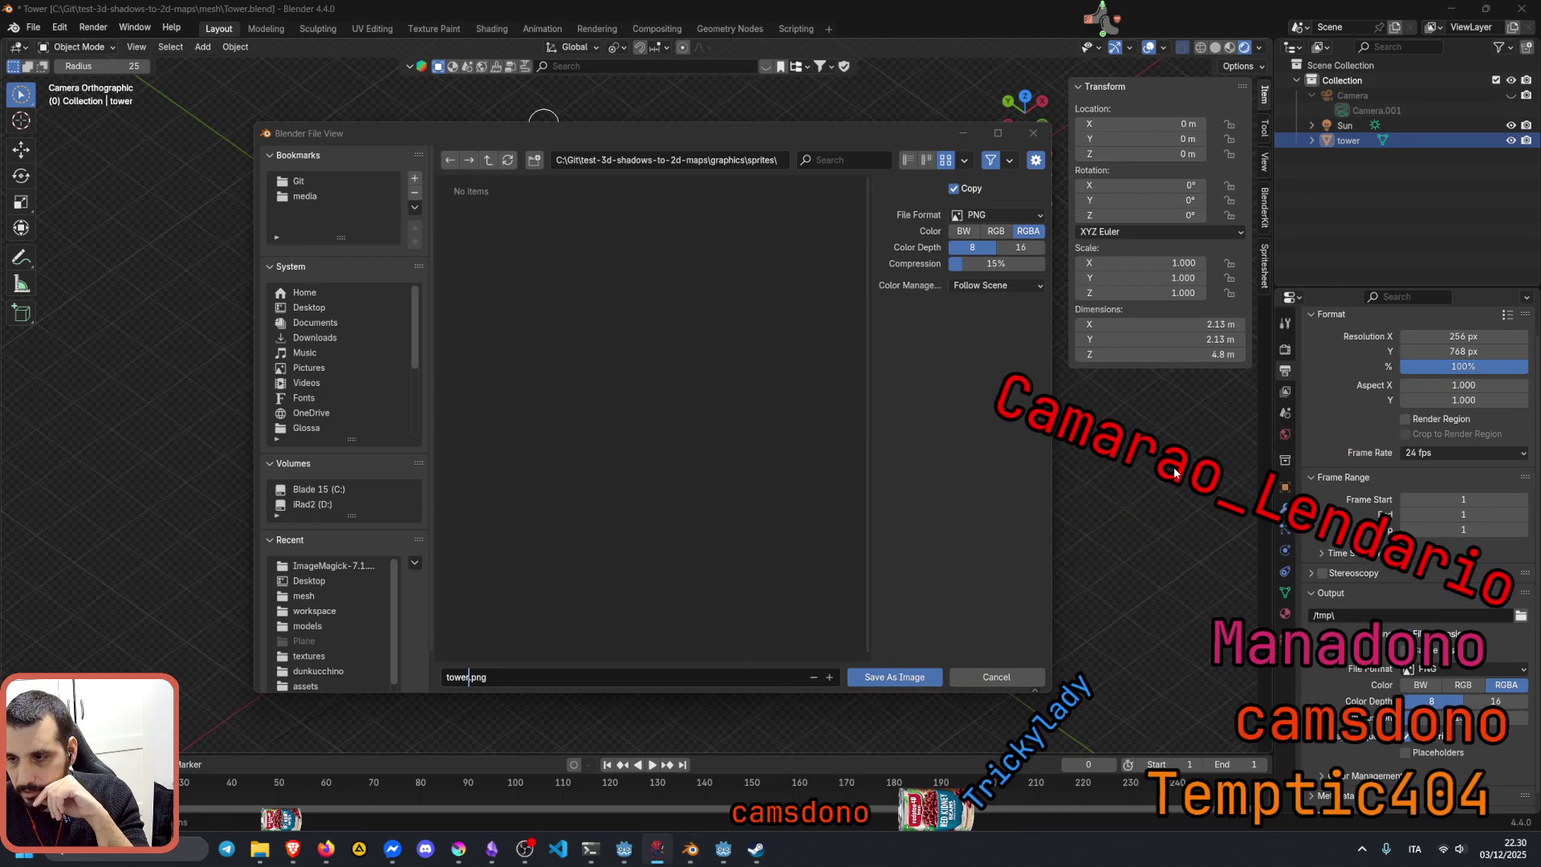
click(901, 680)
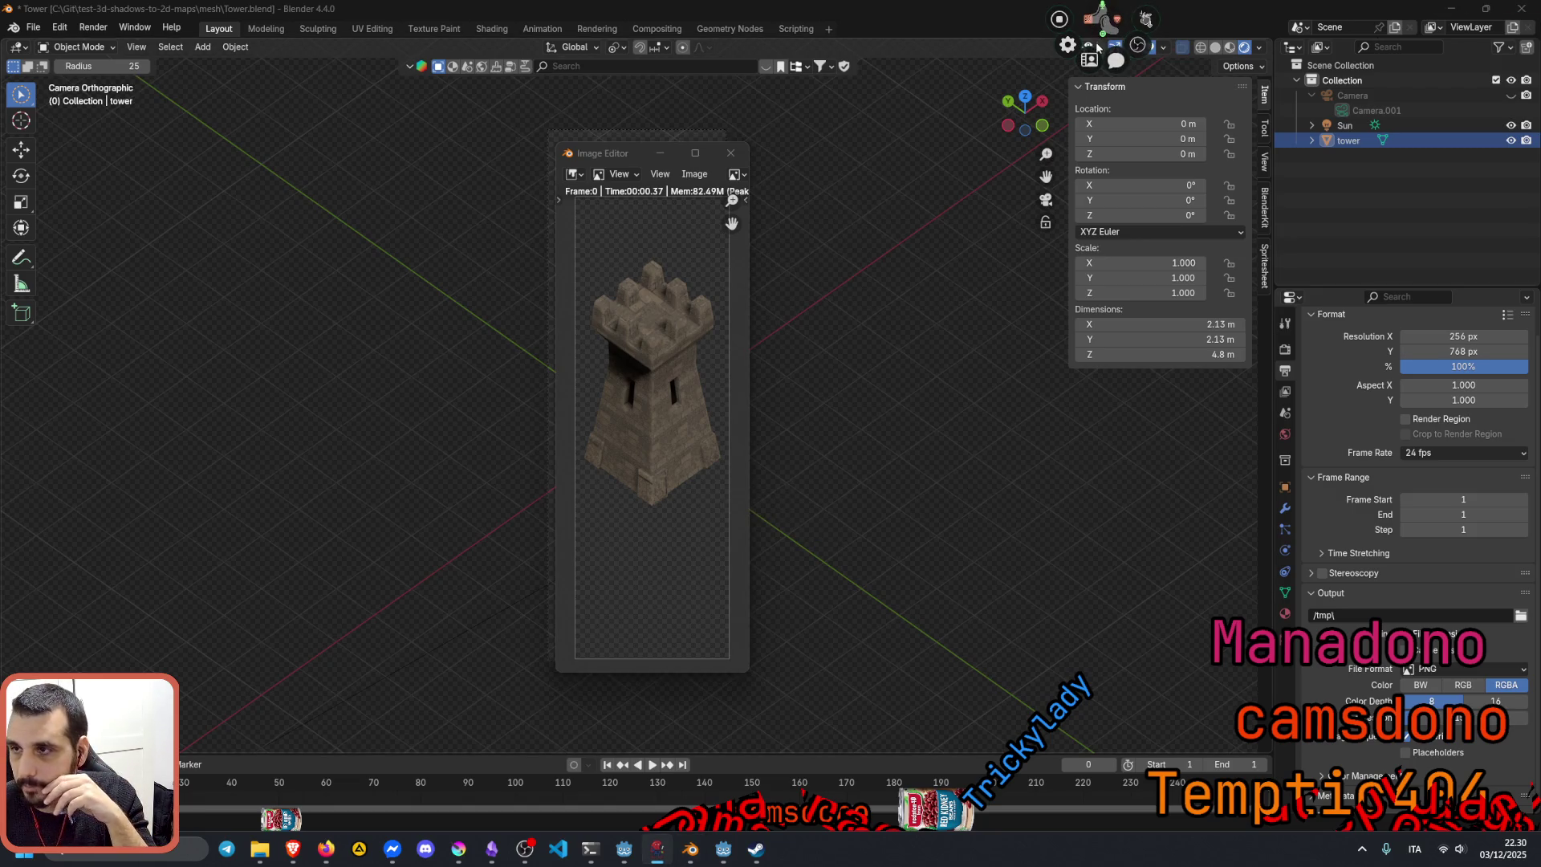
key(alt+Tab)
Step: Filter the user list by 'cama' and show the matching viewer's info page
click(227, 21)
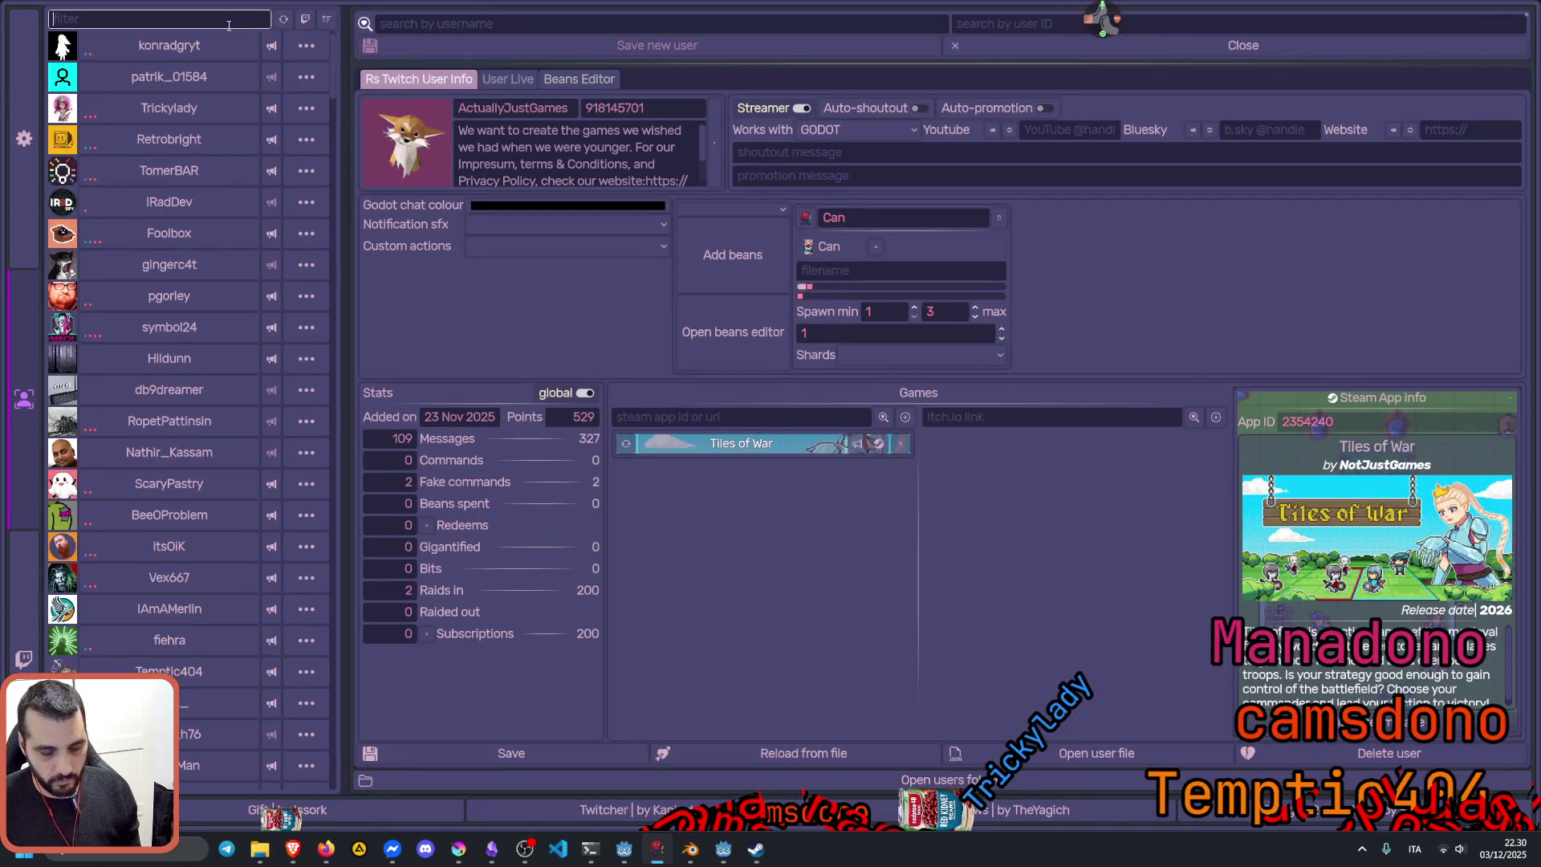
text(cama)
click(199, 46)
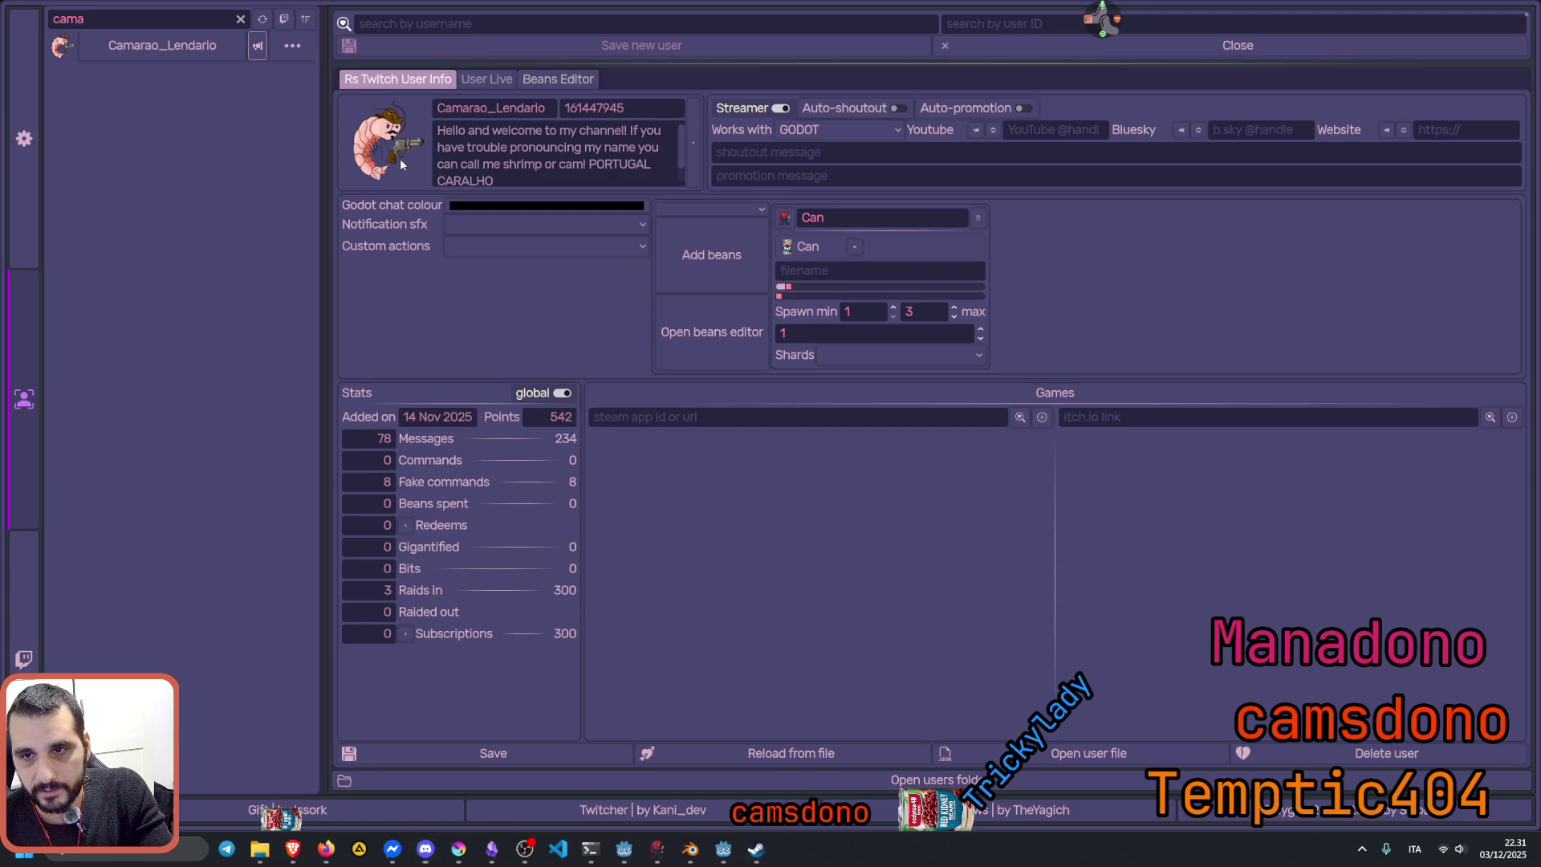
drag(593, 163, 482, 179)
triple_click(481, 180)
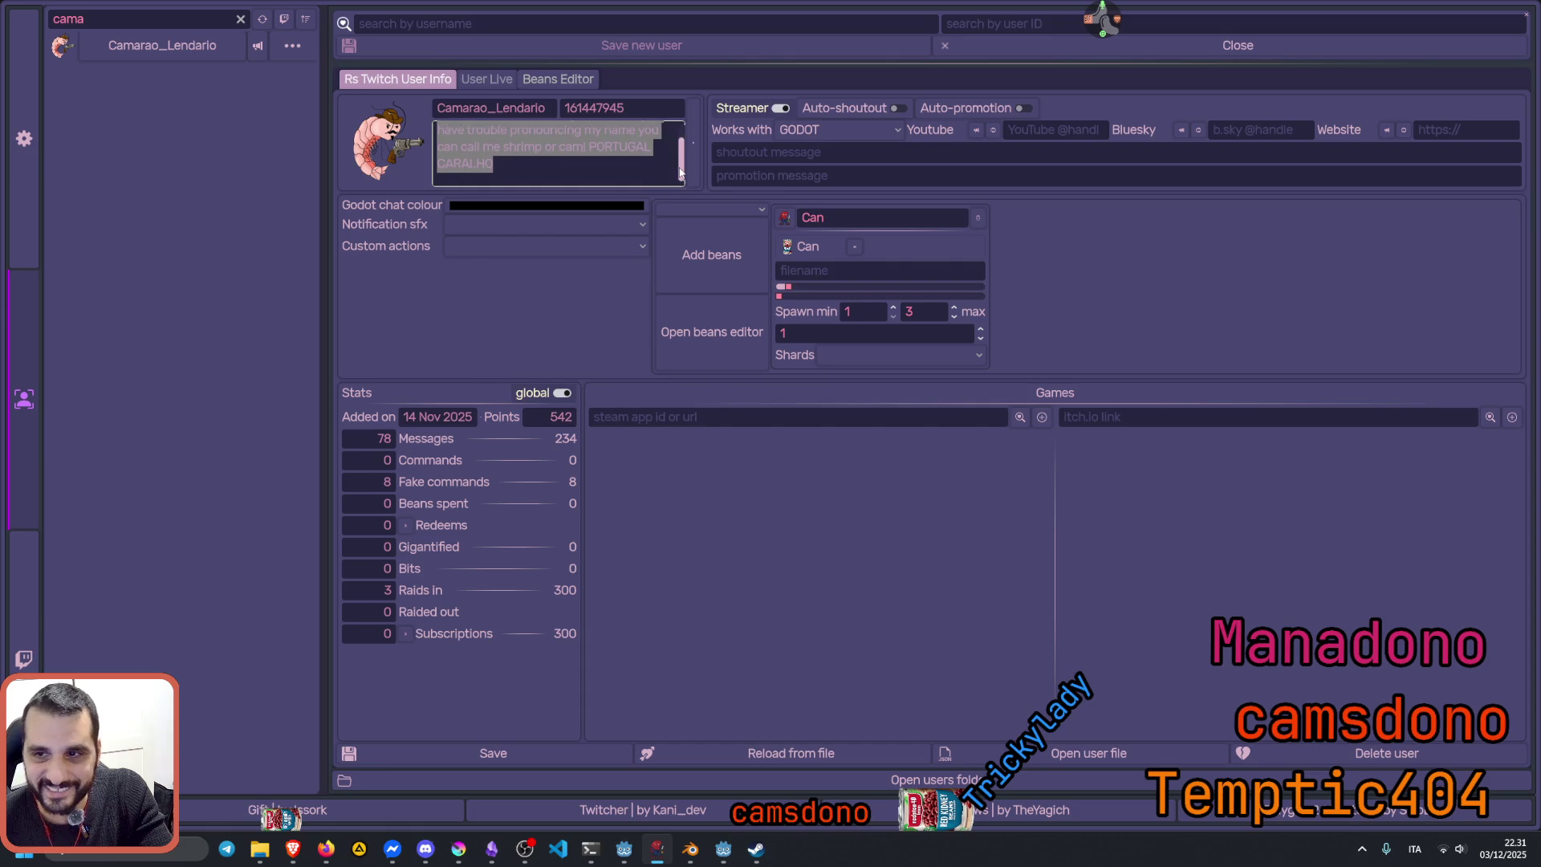
click(533, 157)
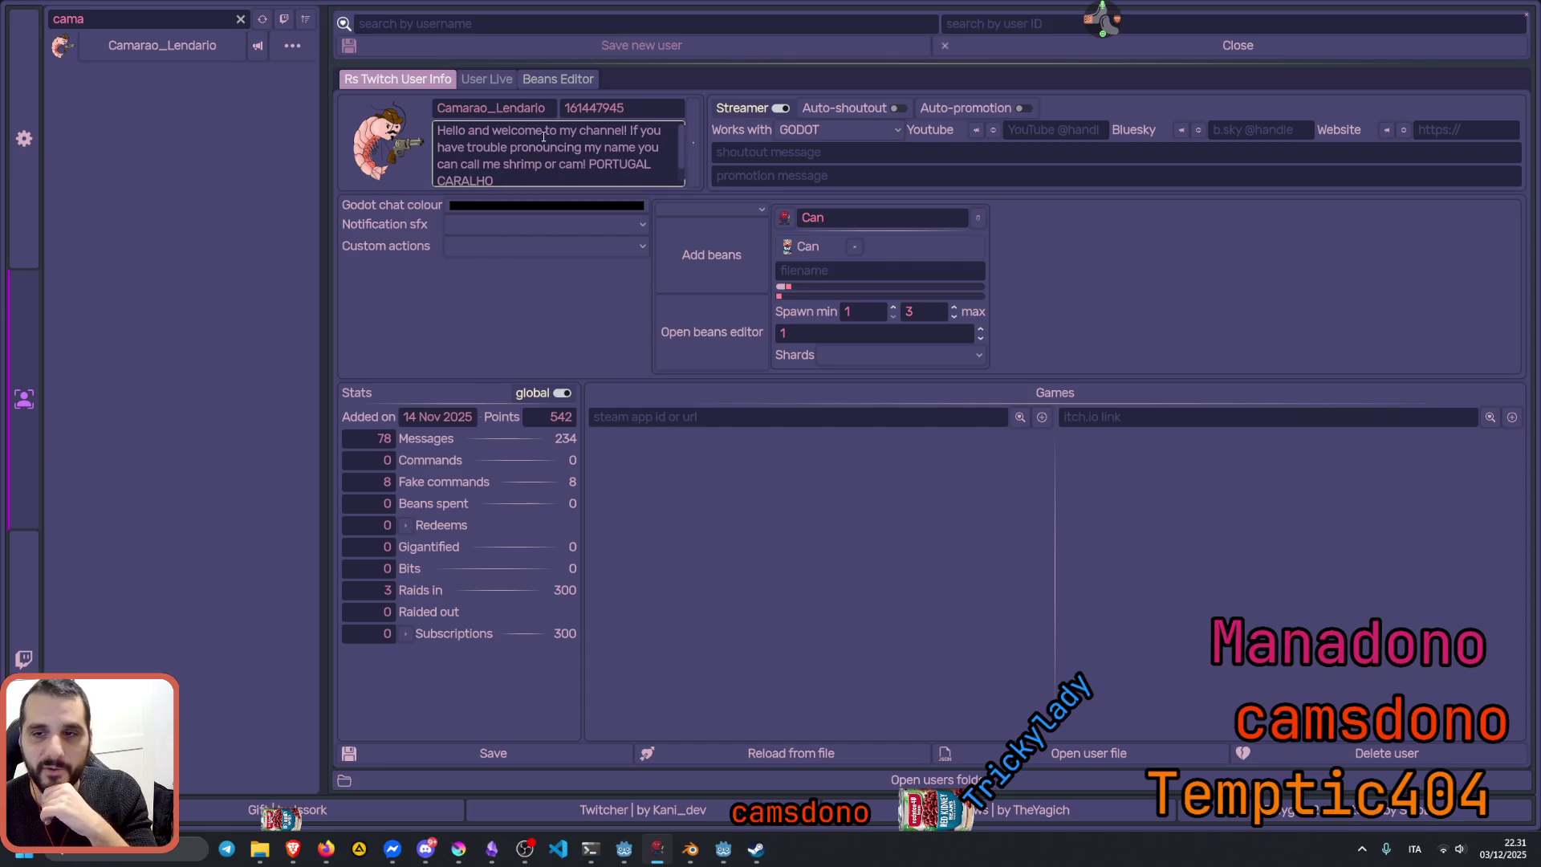
drag(545, 132, 624, 133)
mouse_move(509, 146)
mouse_down()
mouse_move(600, 146)
mouse_move(476, 162)
mouse_move(606, 177)
mouse_up()
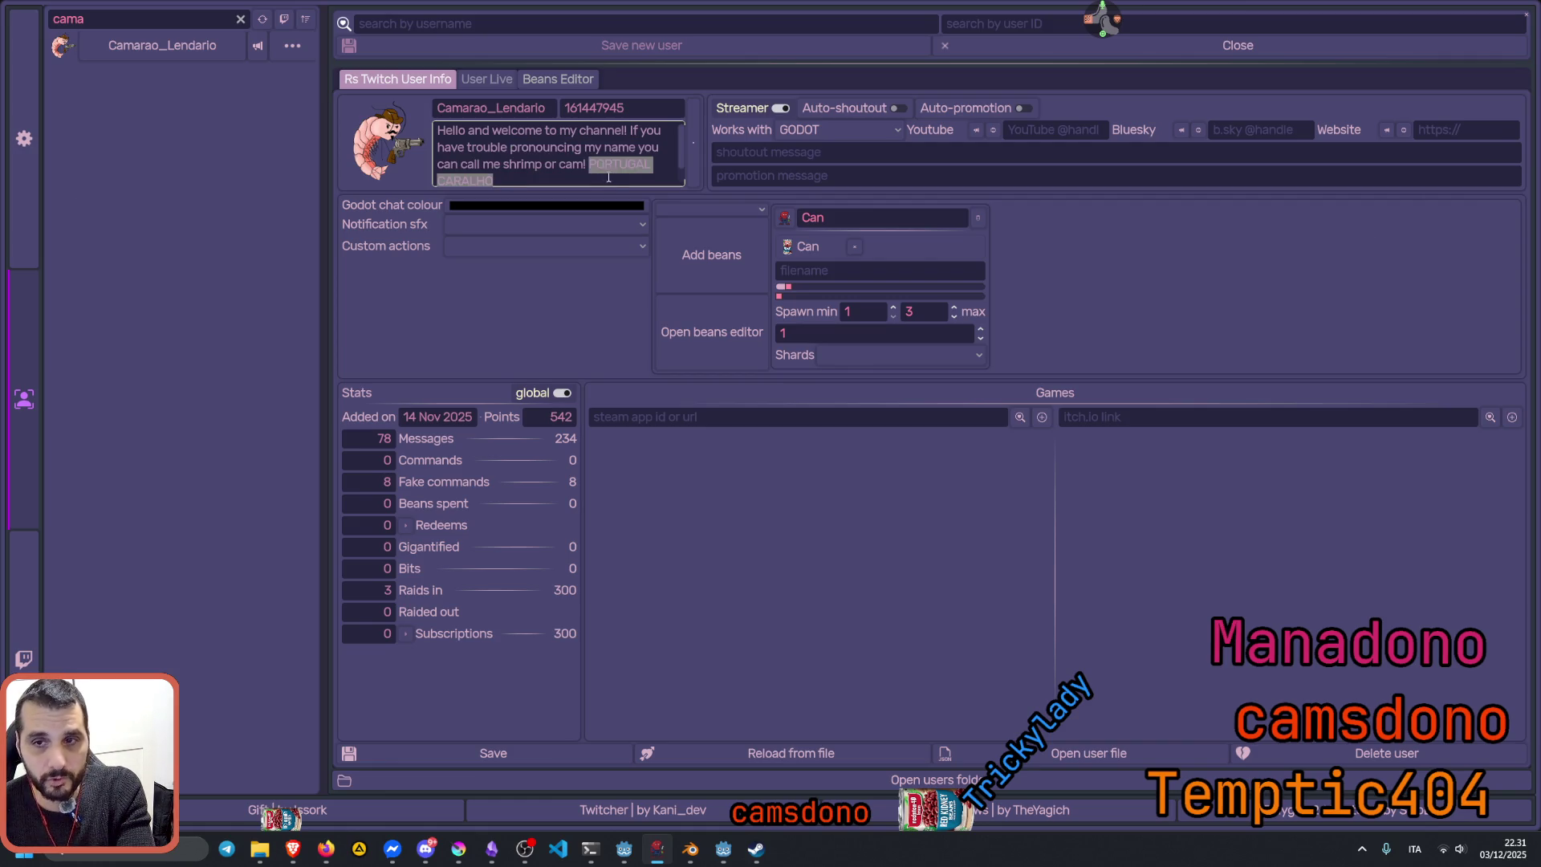
click(580, 153)
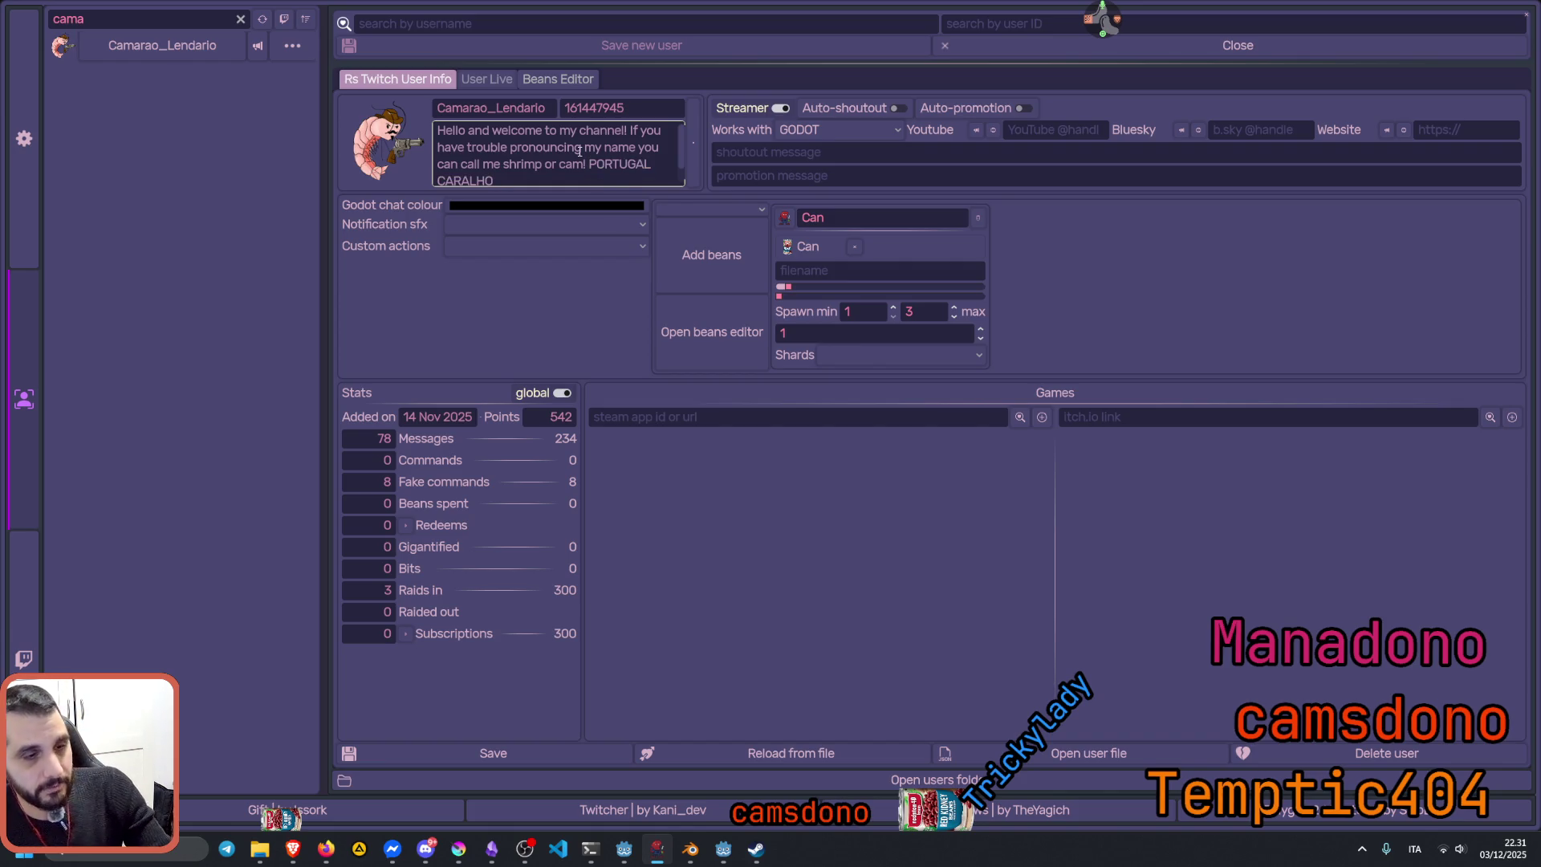